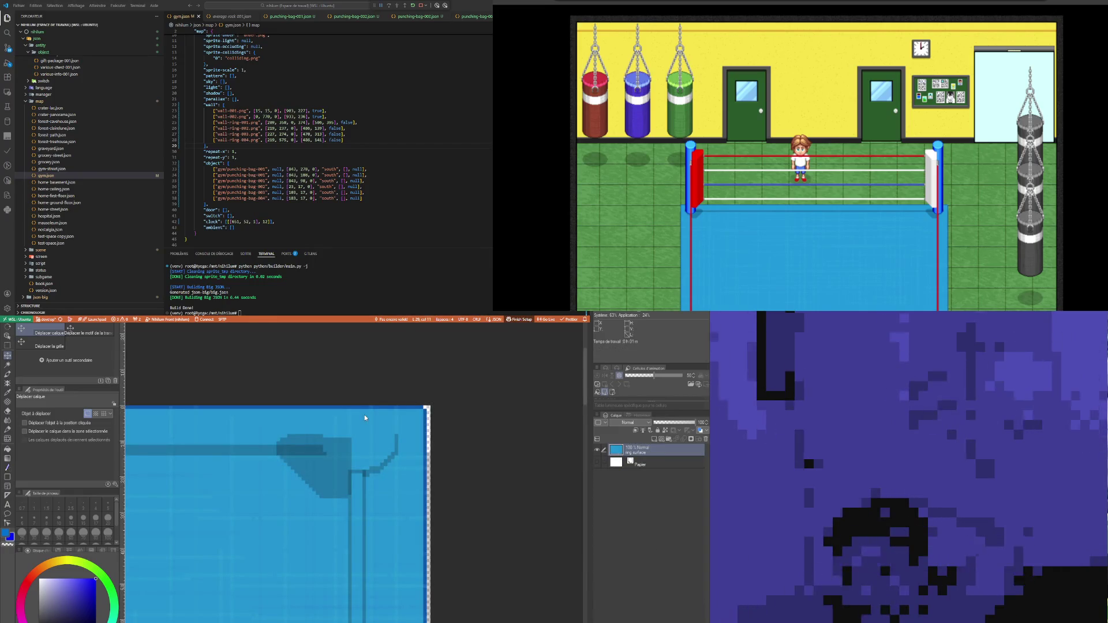
Step: Cycle past the ring bottom, sides, top and punching-bag documents to the basement map
{"action": "key", "text": "ctrl+Tab"}
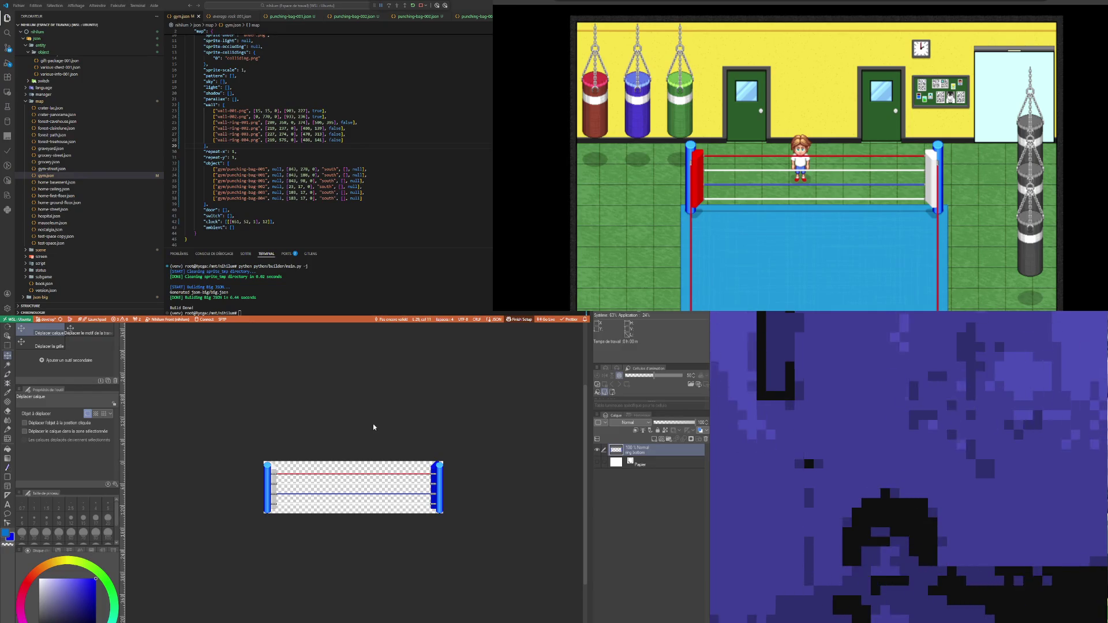
{"action": "key", "text": "ctrl+Tab"}
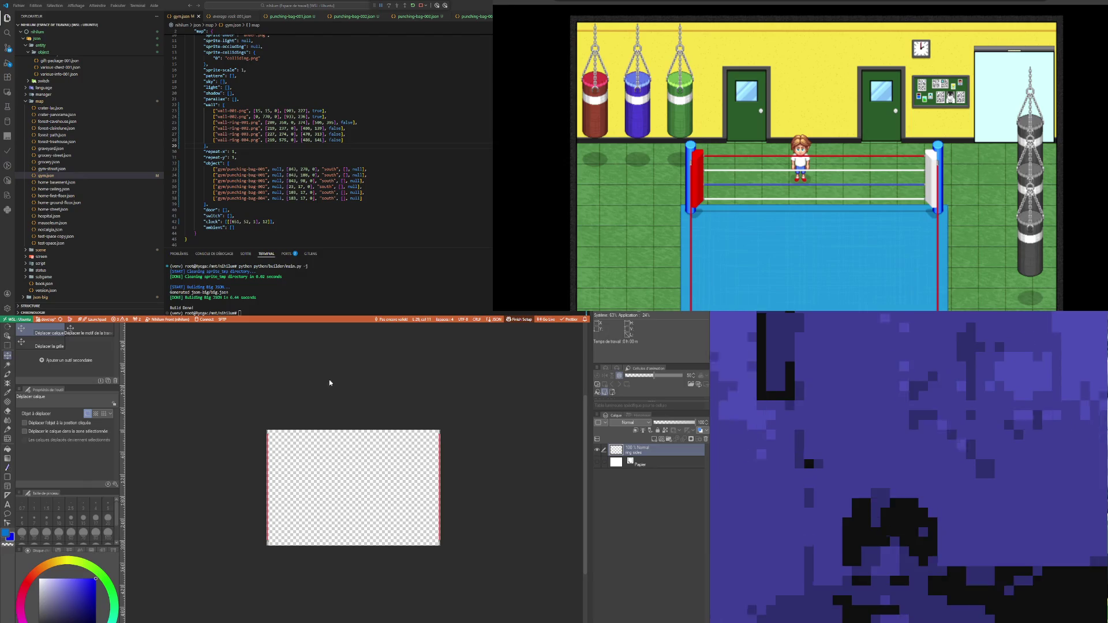
{"action": "key", "text": "ctrl+Tab"}
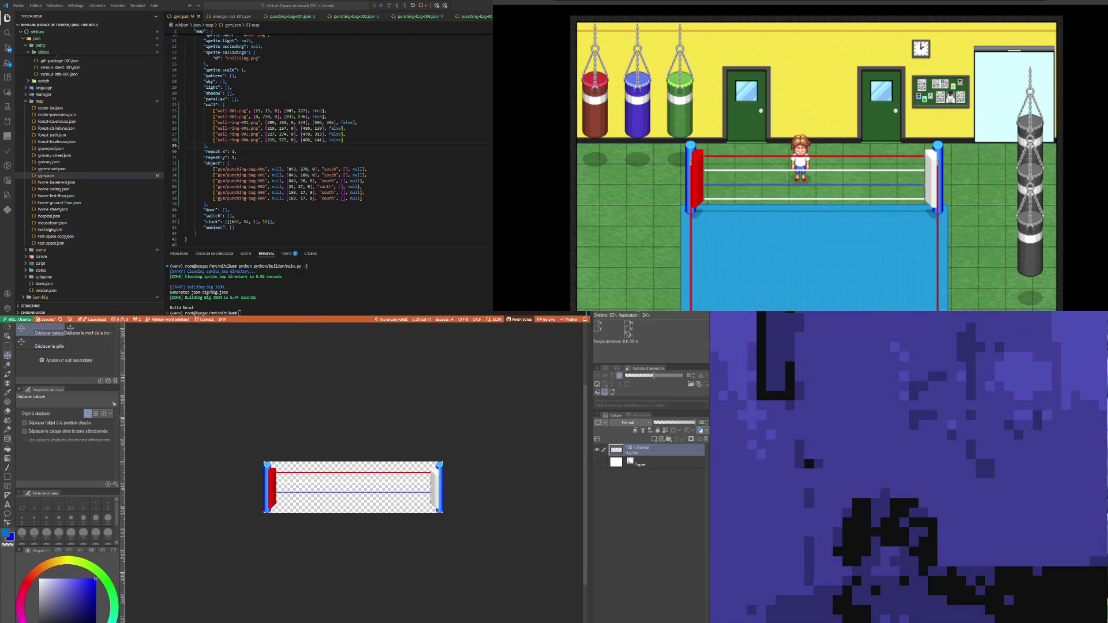
{"action": "key", "text": "ctrl+Tab"}
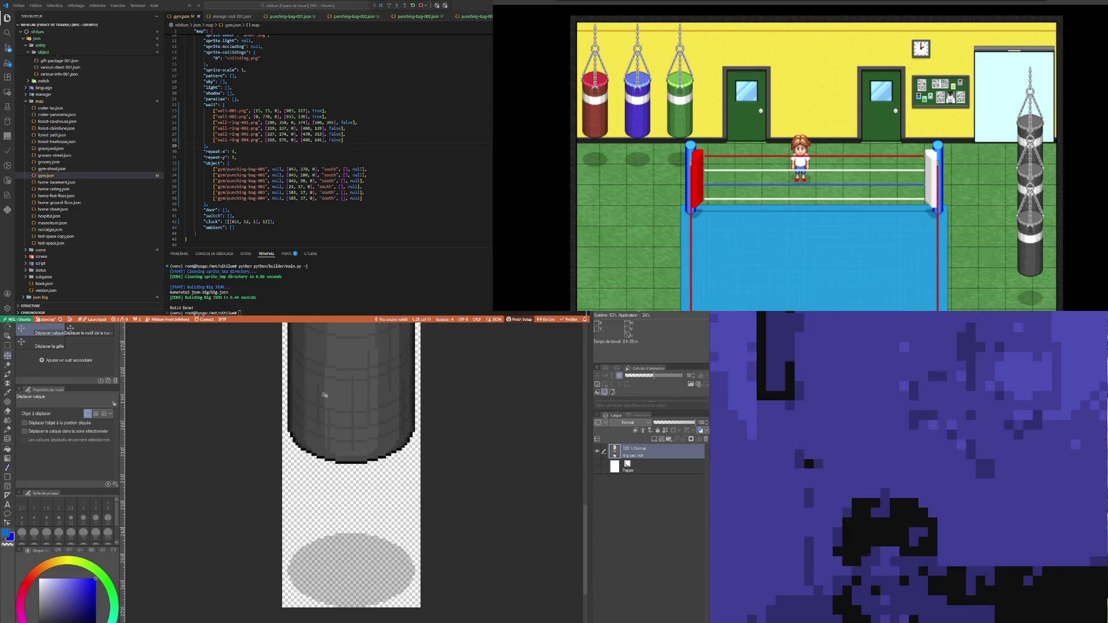
{"action": "key", "text": "ctrl+Tab"}
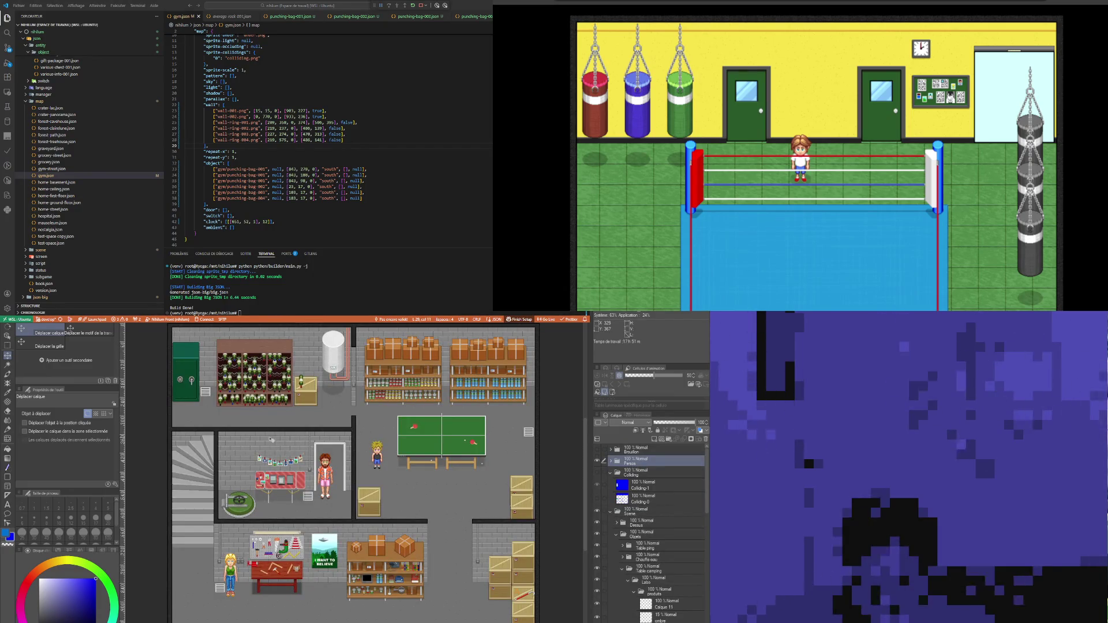
Step: Zoom into the basement map and, with the Object tool, make the lowest layer current
{"action": "scroll", "coordinate": [301, 483], "scroll_direction": "up", "scroll_amount": 5}
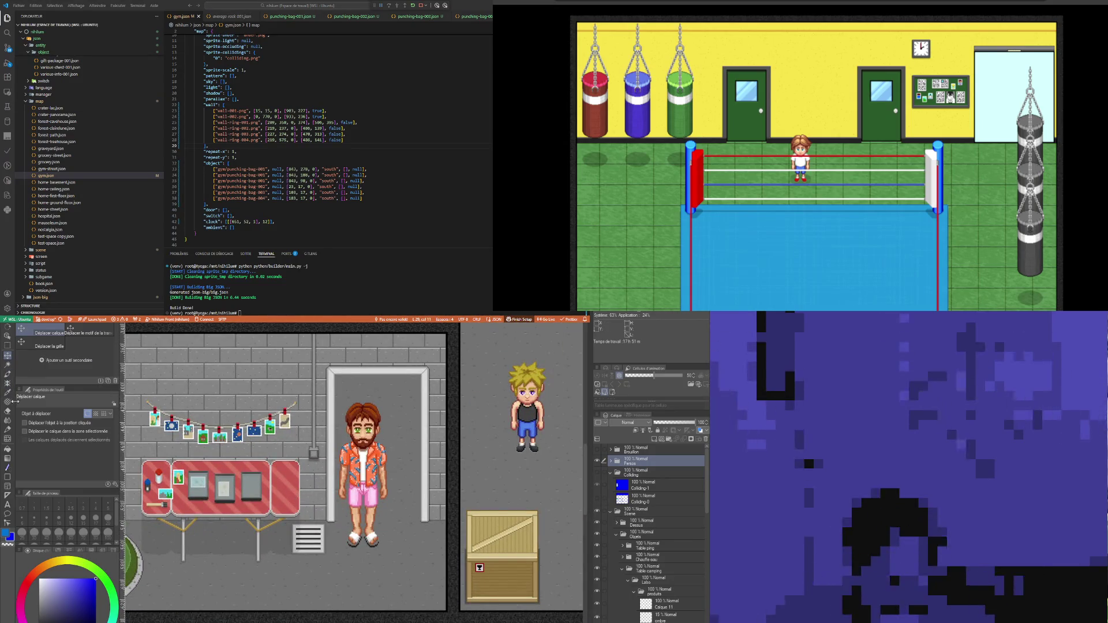
{"action": "scroll", "coordinate": [151, 460], "scroll_direction": "up", "scroll_amount": 2}
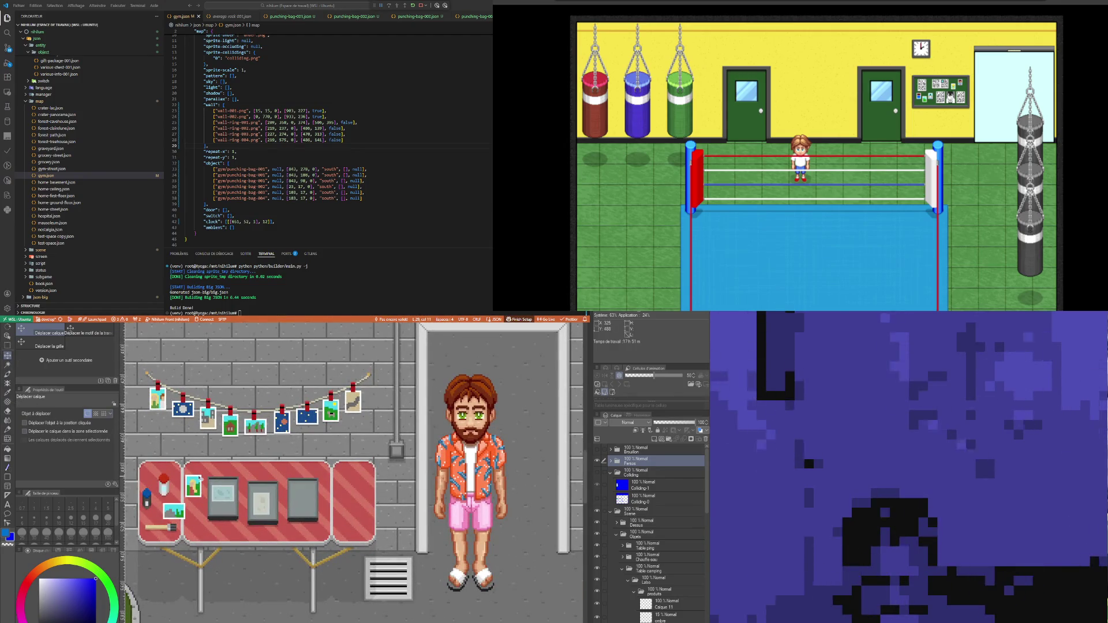
{"action": "left_click", "coordinate": [8, 336]}
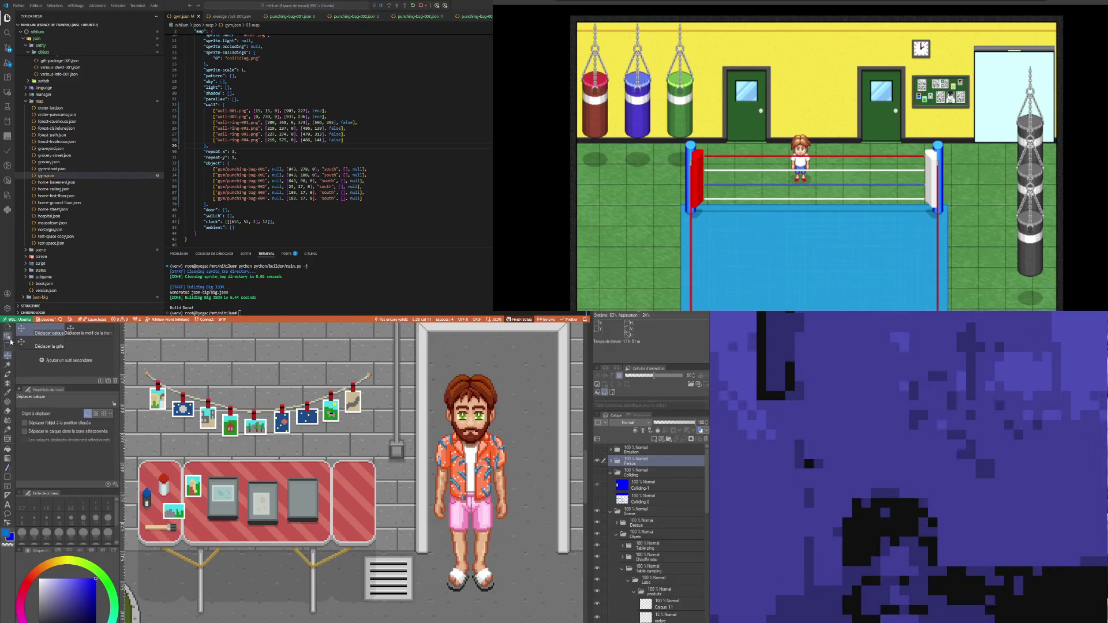
{"action": "left_click", "coordinate": [301, 531]}
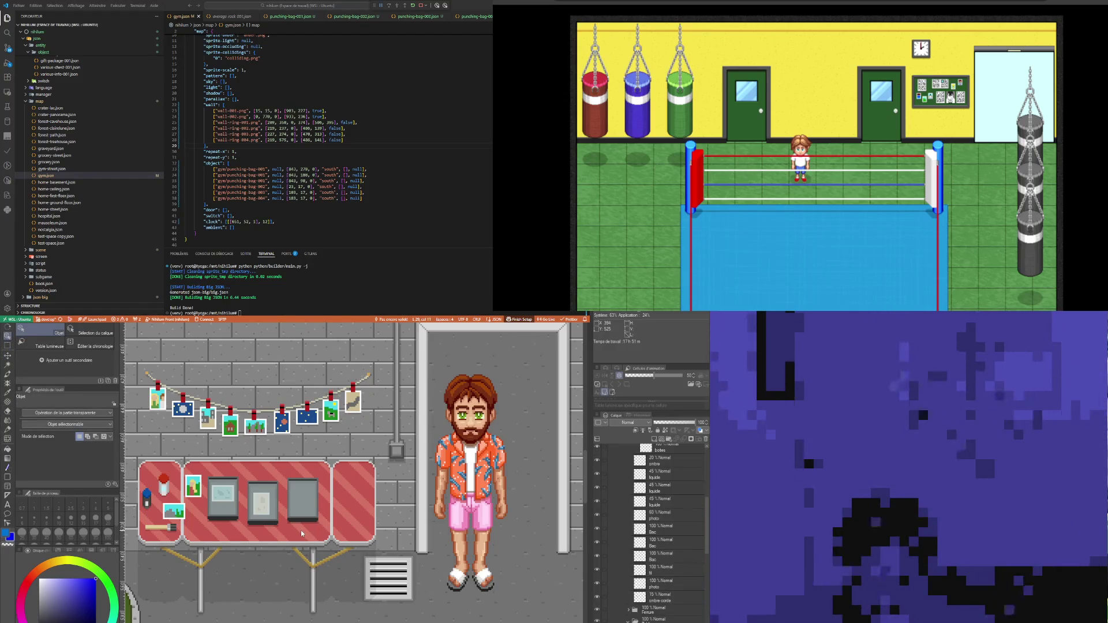
{"action": "left_click", "coordinate": [670, 619]}
Step: Zoom back out and switch to the boxing gym map document
{"action": "scroll", "coordinate": [428, 558], "scroll_direction": "down", "scroll_amount": 8}
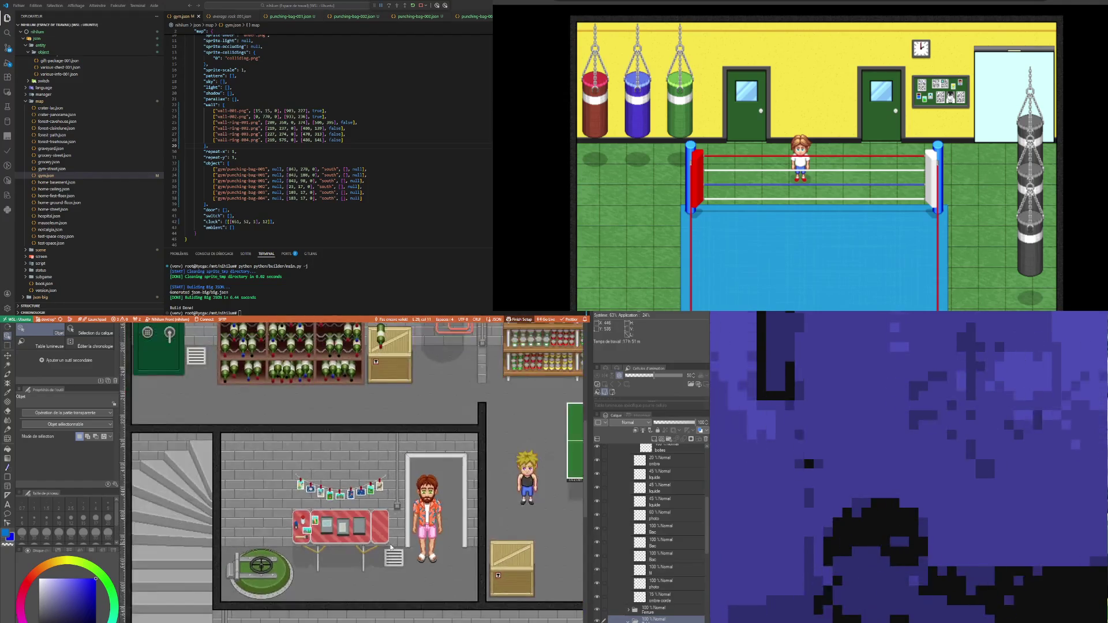
{"action": "scroll", "coordinate": [391, 547], "scroll_direction": "down", "scroll_amount": 3}
{"action": "scroll", "coordinate": [522, 590], "scroll_direction": "up", "scroll_amount": 3}
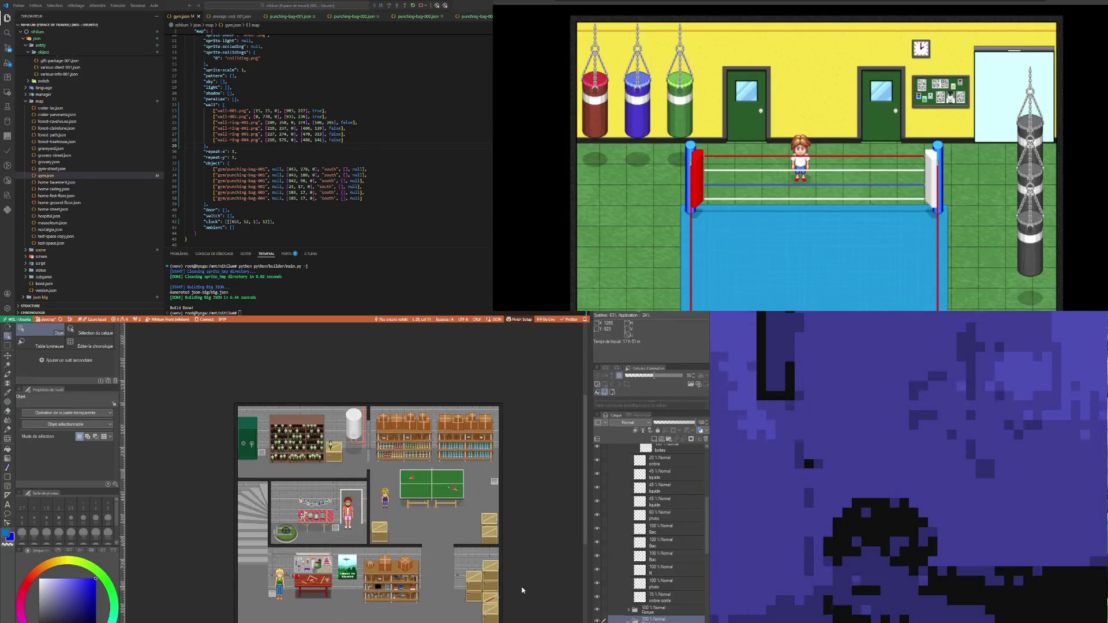
{"action": "scroll", "coordinate": [438, 577], "scroll_direction": "up", "scroll_amount": 2}
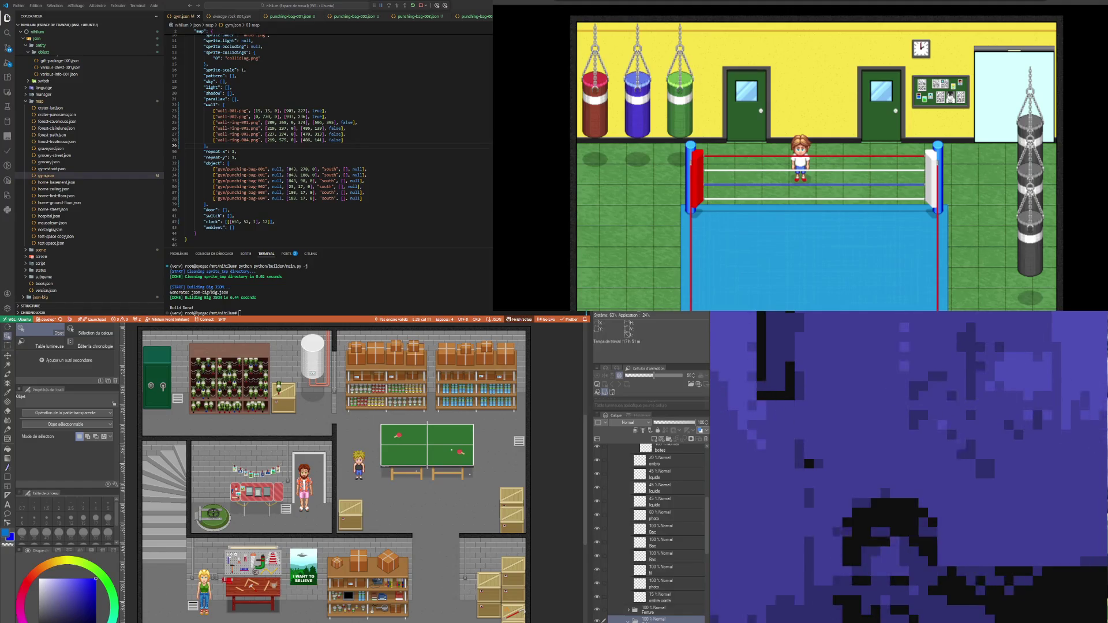
{"action": "key", "text": "ctrl+Tab"}
{"action": "scroll", "coordinate": [642, 548], "scroll_direction": "up", "scroll_amount": 3}
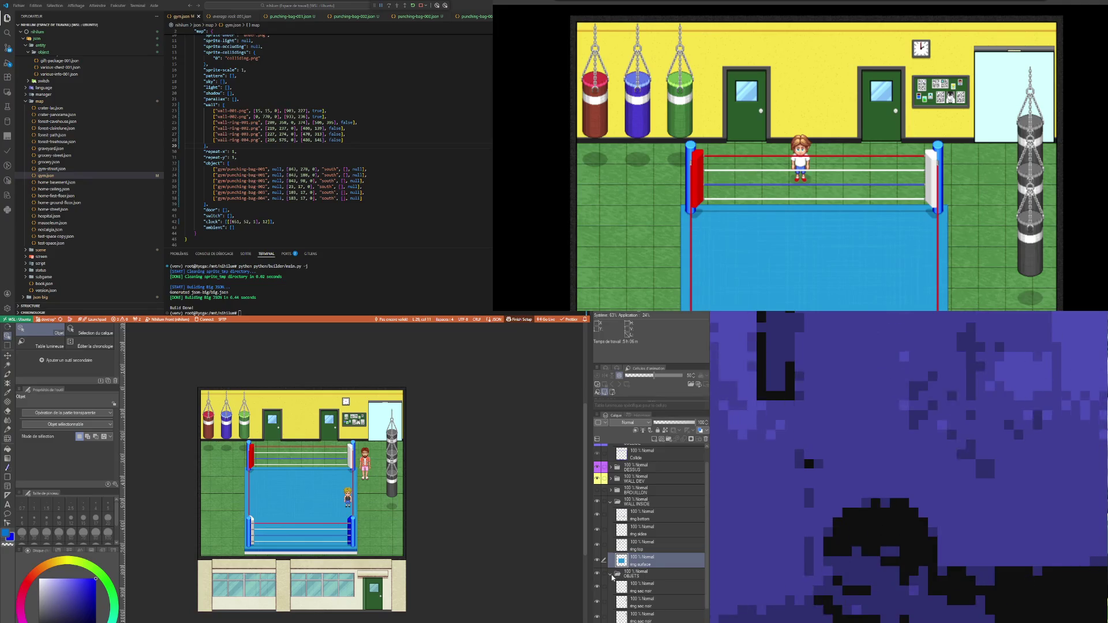
Step: Expand the OBJETS folder and move the red table layer onto the floor left of the ring
{"action": "left_click", "coordinate": [611, 576]}
{"action": "left_click", "coordinate": [611, 588]}
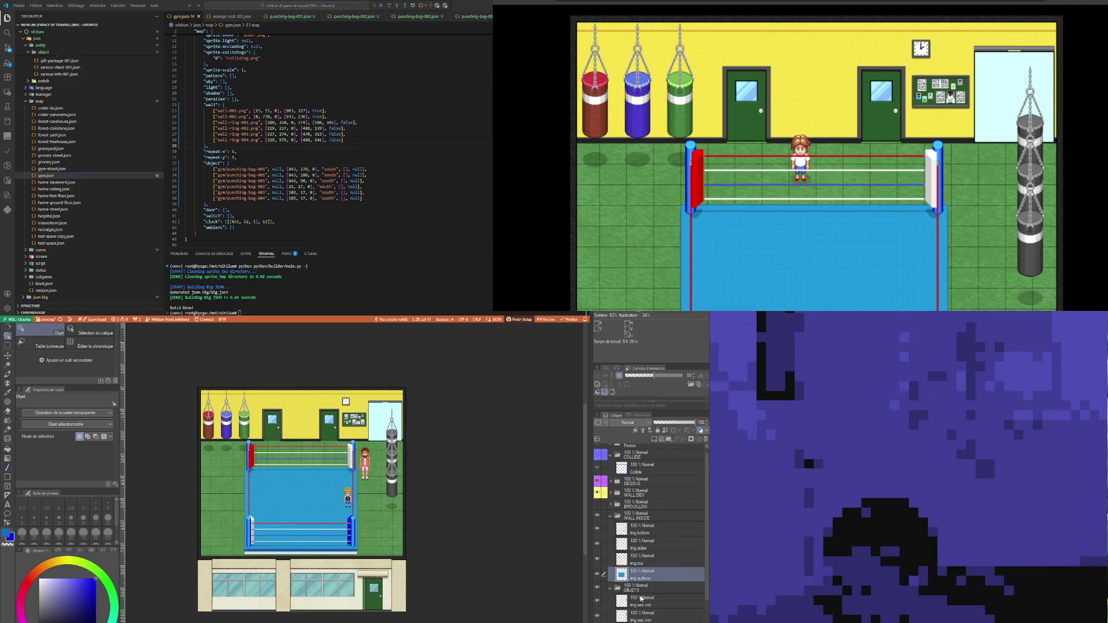
{"action": "left_click", "coordinate": [647, 601]}
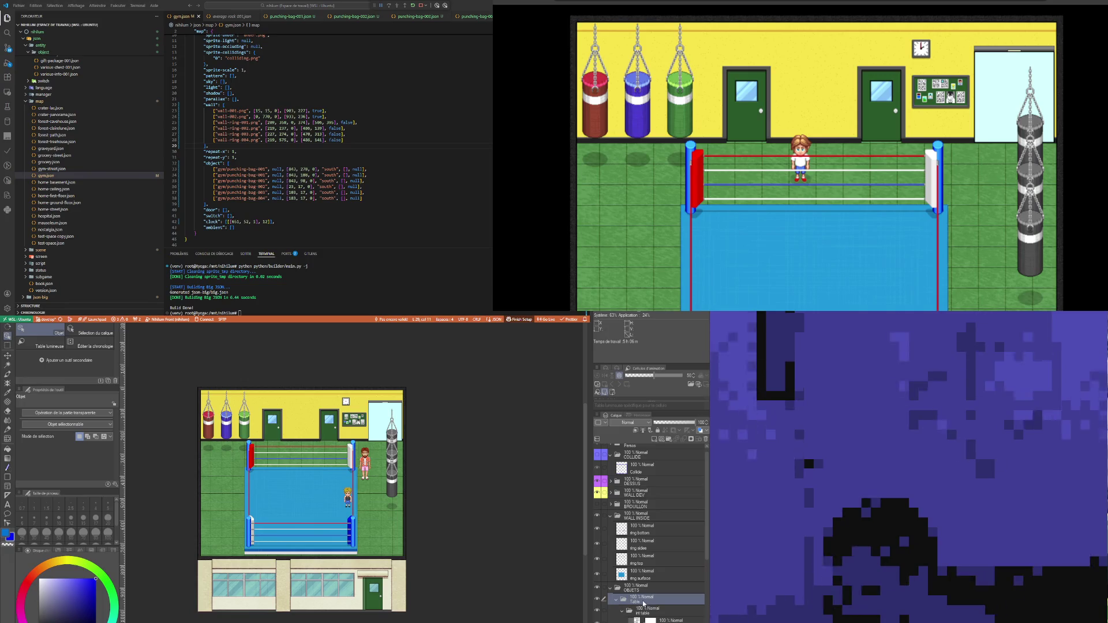
{"action": "left_click", "coordinate": [8, 355]}
{"action": "scroll", "coordinate": [242, 510], "scroll_direction": "down", "scroll_amount": 1}
{"action": "mouse_move", "coordinate": [258, 530]}
{"action": "left_mouse_down"}
{"action": "mouse_move", "coordinate": [248, 520]}
{"action": "mouse_move", "coordinate": [209, 560]}
{"action": "left_mouse_up"}
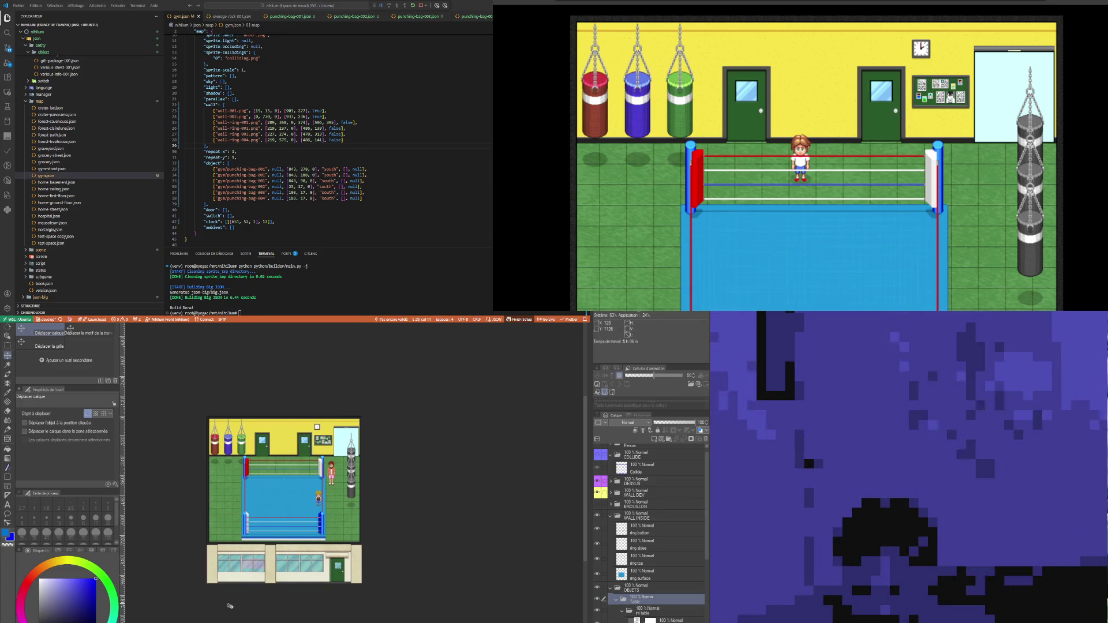
{"action": "scroll", "coordinate": [225, 518], "scroll_direction": "up", "scroll_amount": 5}
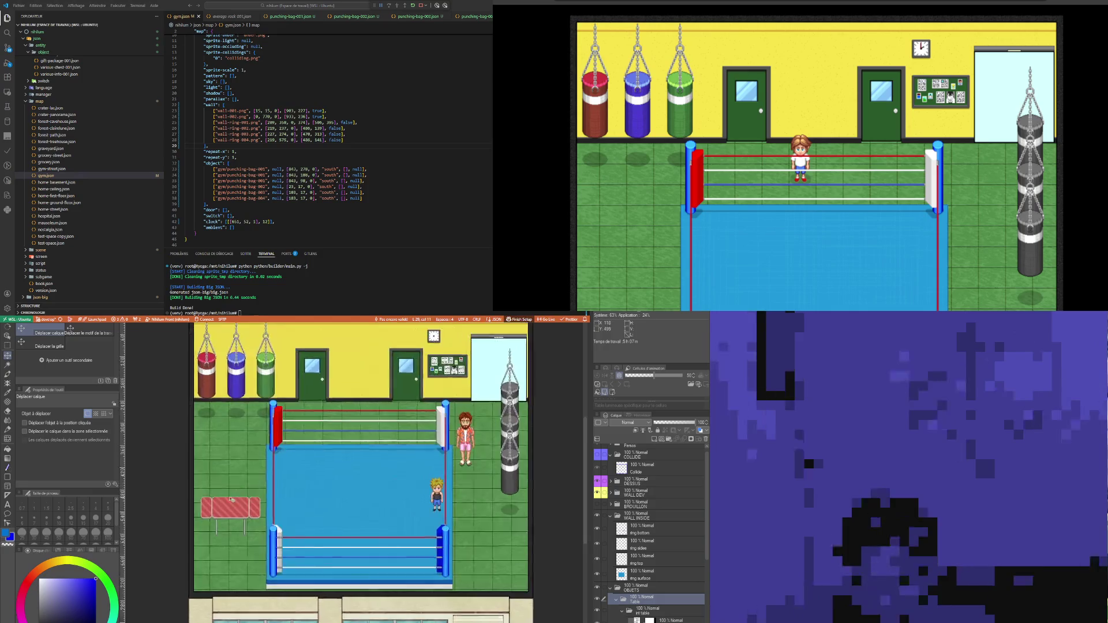
{"action": "scroll", "coordinate": [676, 614], "scroll_direction": "down", "scroll_amount": 1}
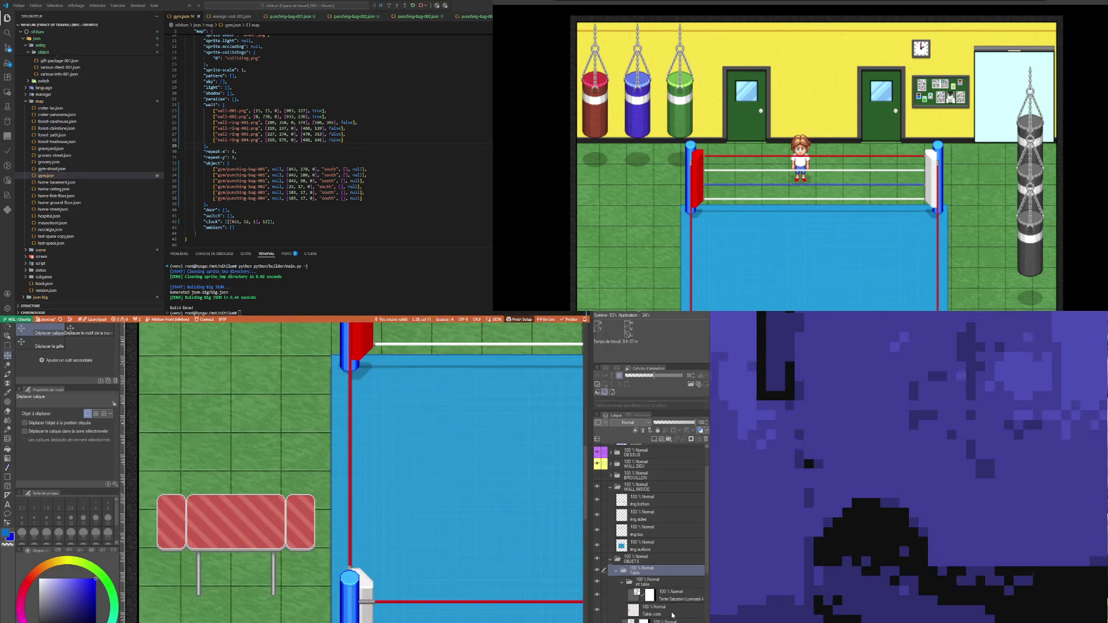
Step: Shift the table's Hue/Saturation adjustment so its top turns purple
{"action": "left_click", "coordinate": [597, 595]}
{"action": "left_click", "coordinate": [597, 595]}
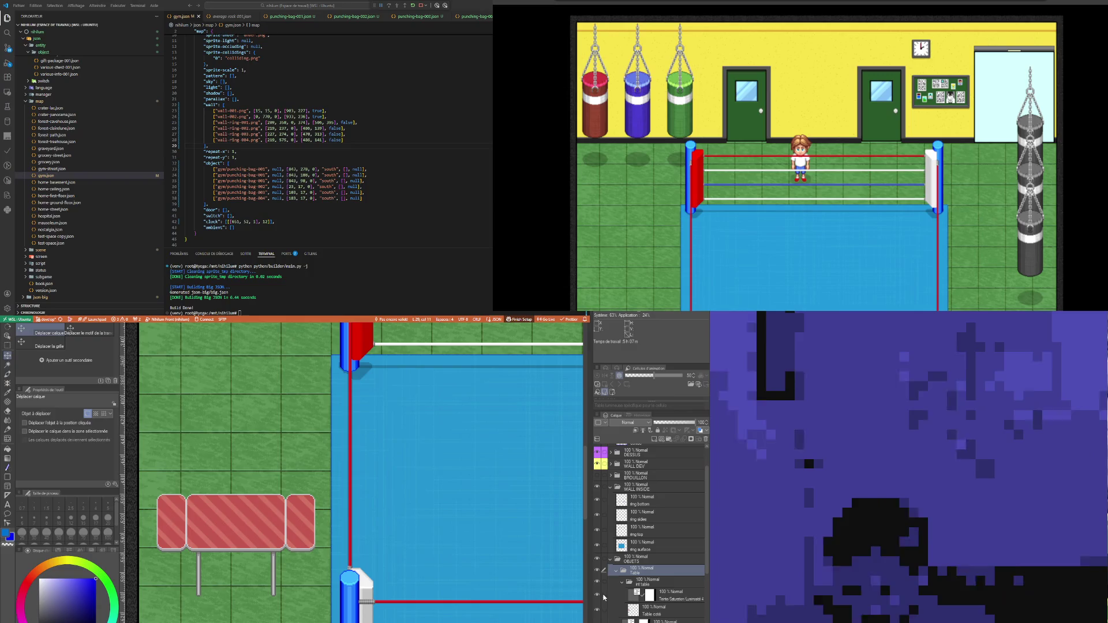
{"action": "double_click", "coordinate": [632, 595]}
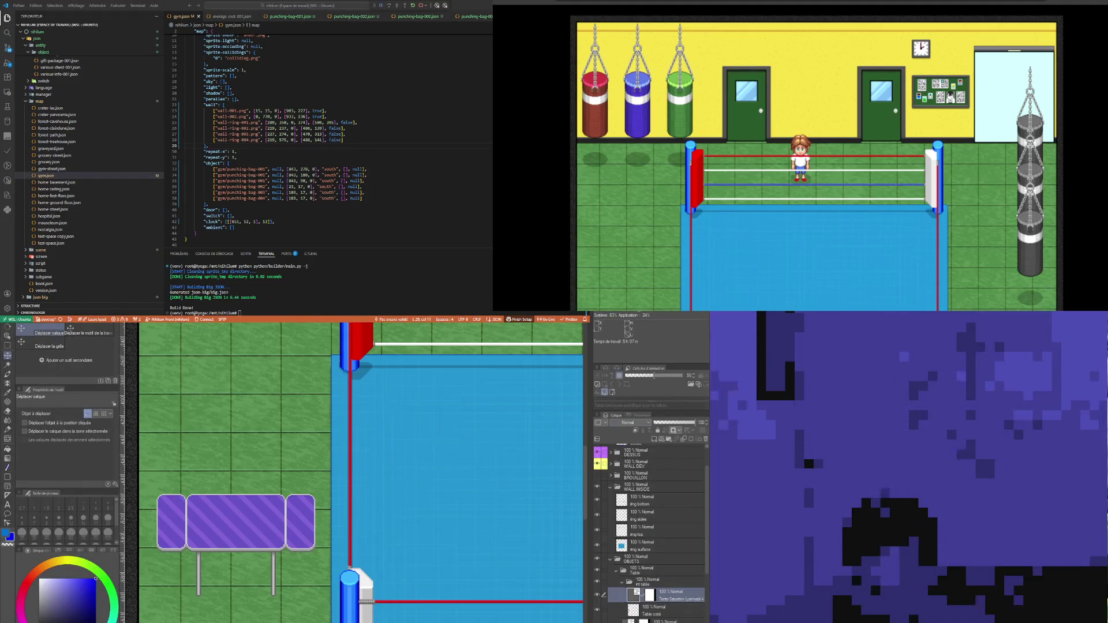
Step: Compare the table with and without its purple tint and check the Table coté layer
{"action": "scroll", "coordinate": [188, 549], "scroll_direction": "up", "scroll_amount": 4}
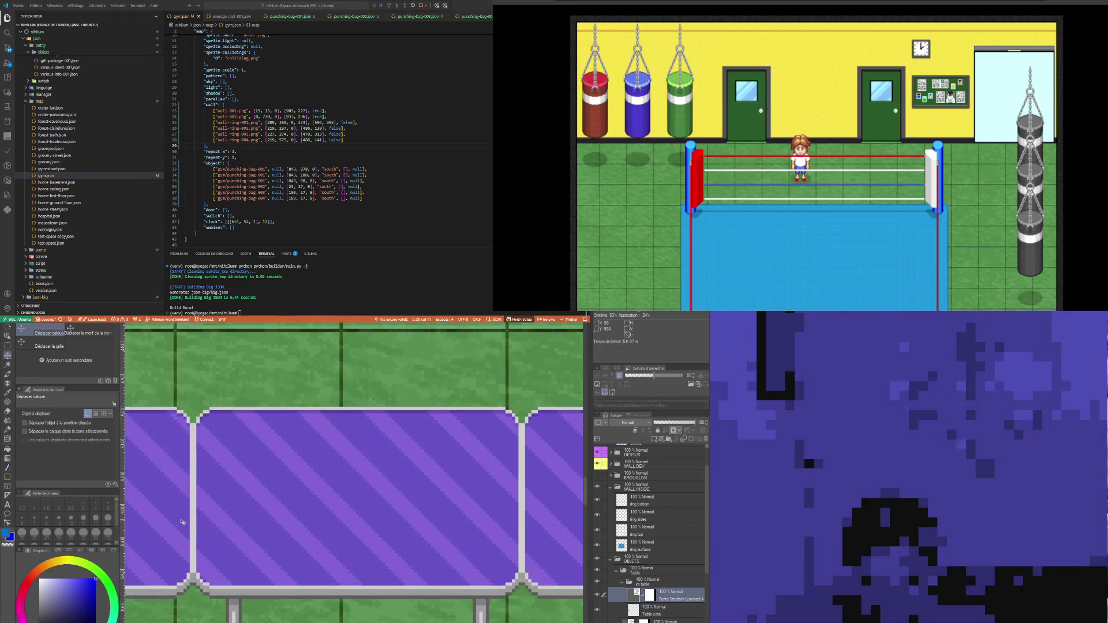
{"action": "left_click", "coordinate": [601, 595]}
{"action": "left_click", "coordinate": [601, 595]}
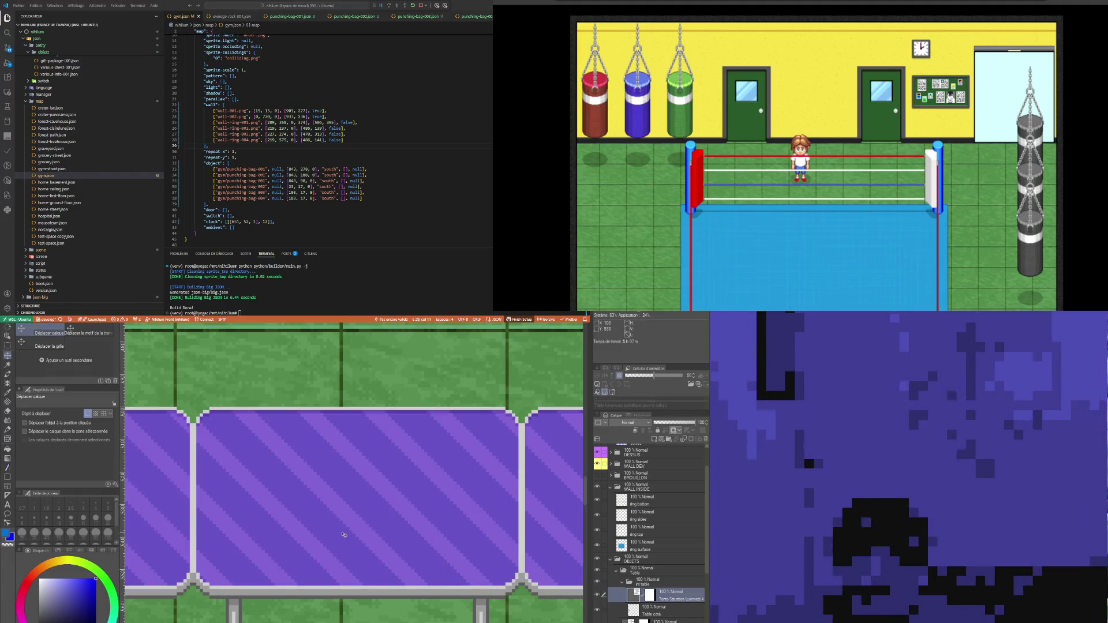
{"action": "scroll", "coordinate": [334, 535], "scroll_direction": "down", "scroll_amount": 2}
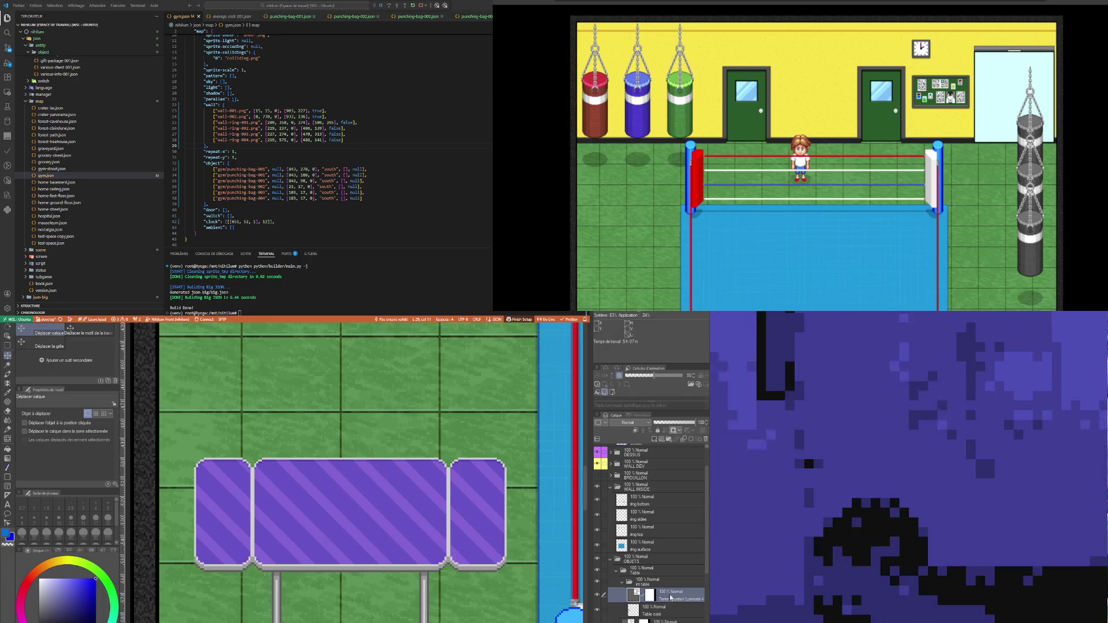
{"action": "scroll", "coordinate": [672, 594], "scroll_direction": "down", "scroll_amount": 2}
{"action": "left_click", "coordinate": [635, 563]}
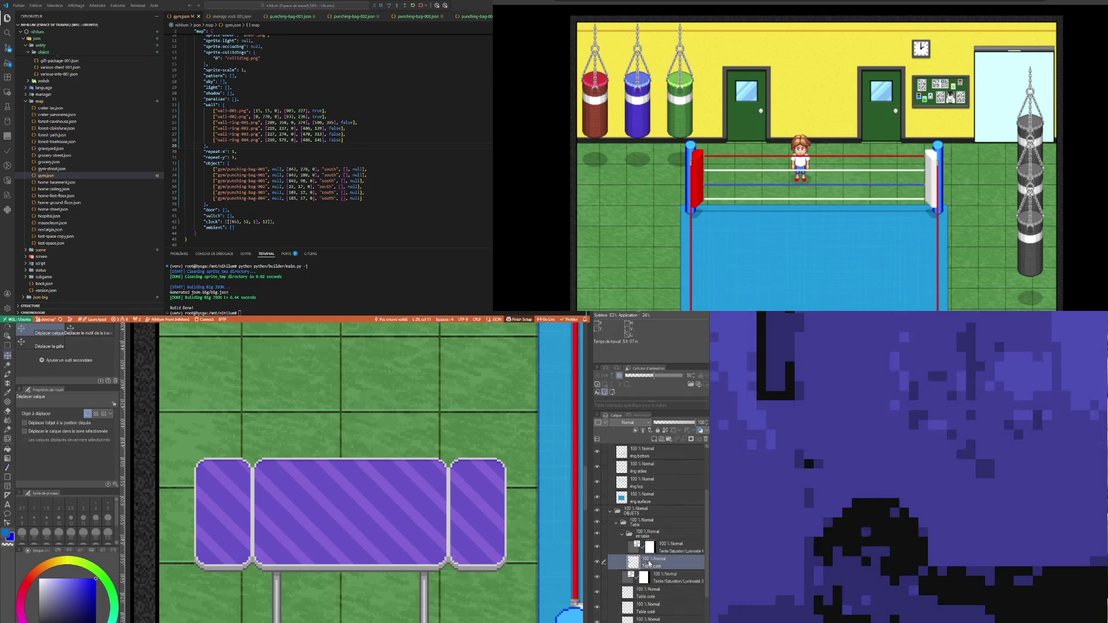
{"action": "left_click", "coordinate": [597, 562]}
{"action": "left_click", "coordinate": [598, 562]}
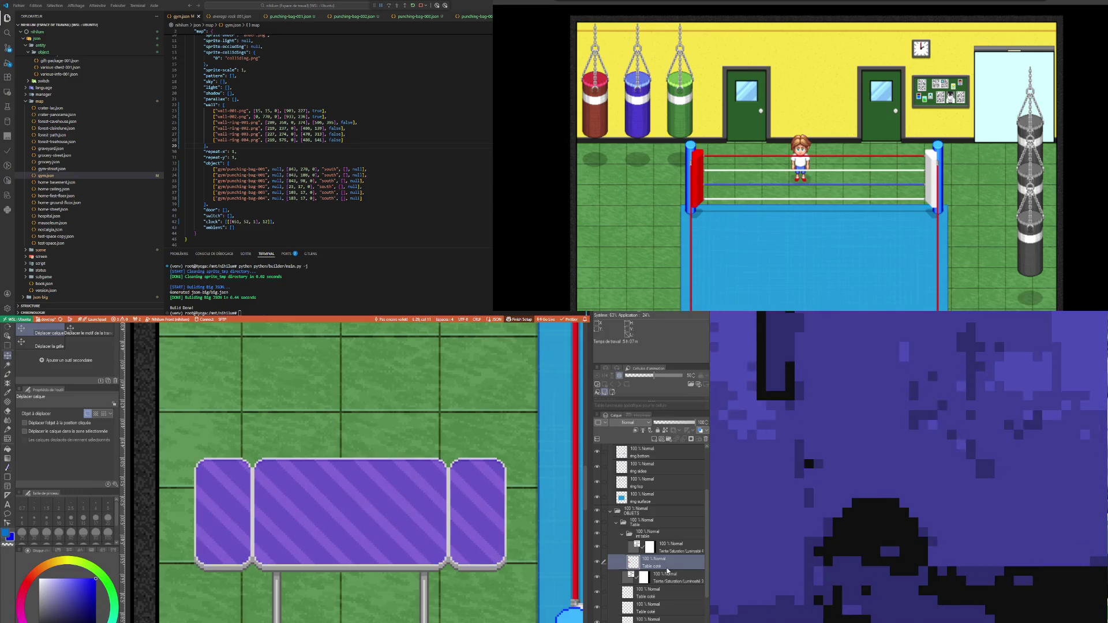
Step: Undo the table's recolour and placement, then place the striped table back left of the ring
{"action": "left_click", "coordinate": [648, 512]}
{"action": "scroll", "coordinate": [398, 481], "scroll_direction": "down", "scroll_amount": 2}
{"action": "scroll", "coordinate": [398, 481], "scroll_direction": "down", "scroll_amount": 2}
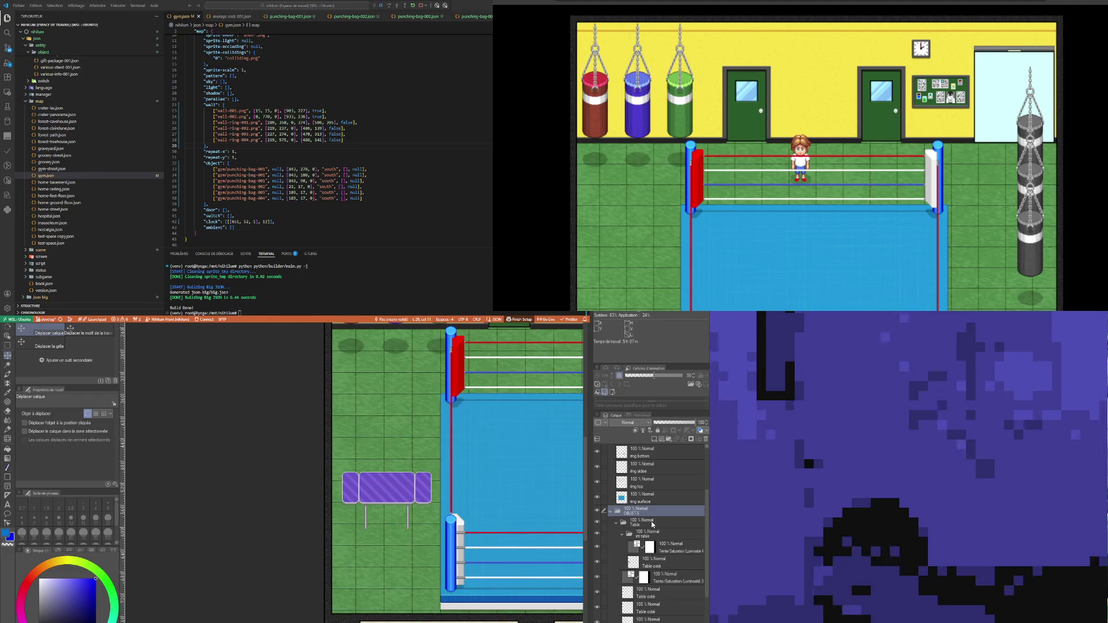
{"action": "left_click", "coordinate": [615, 525]}
{"action": "left_click", "coordinate": [616, 523]}
{"action": "scroll", "coordinate": [465, 495], "scroll_direction": "down", "scroll_amount": 3}
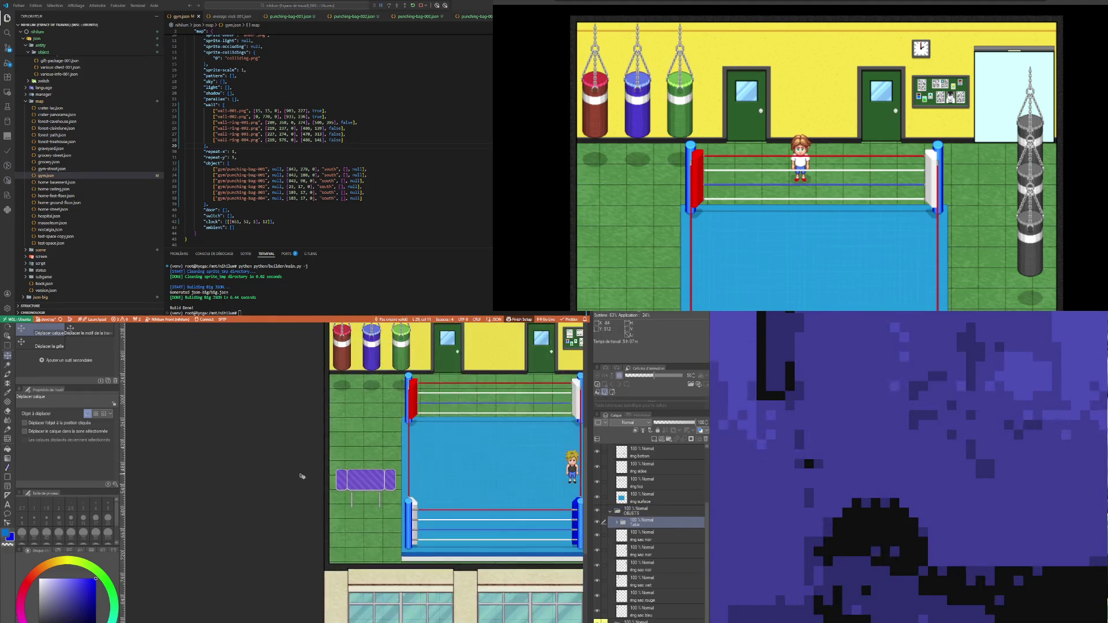
{"action": "scroll", "coordinate": [464, 495], "scroll_direction": "up", "scroll_amount": 2}
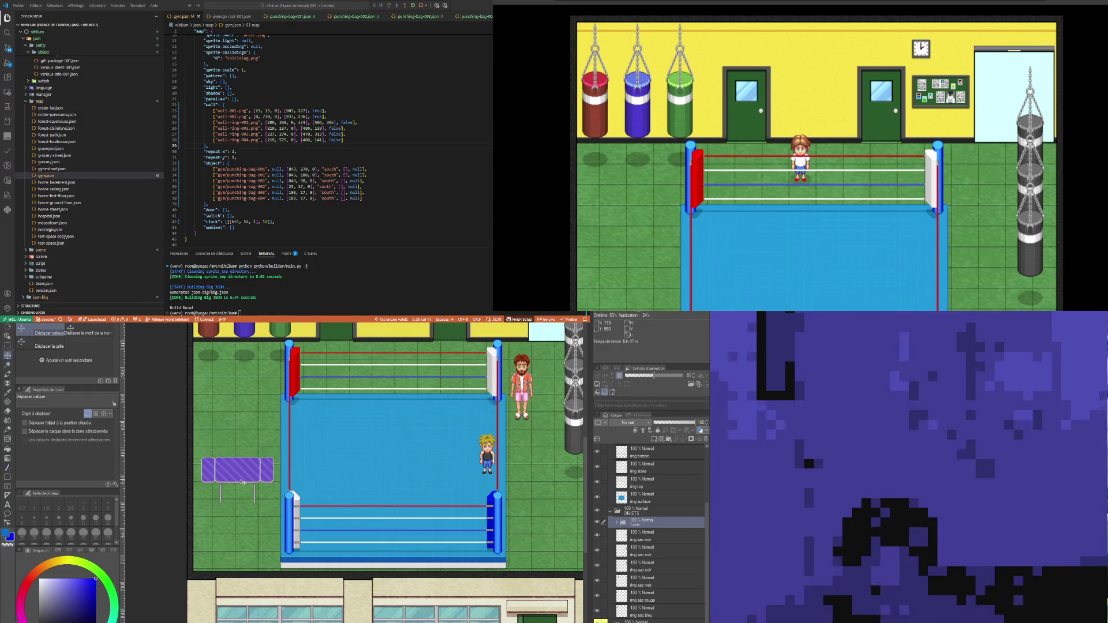
{"action": "key", "text": "ctrl+z"}
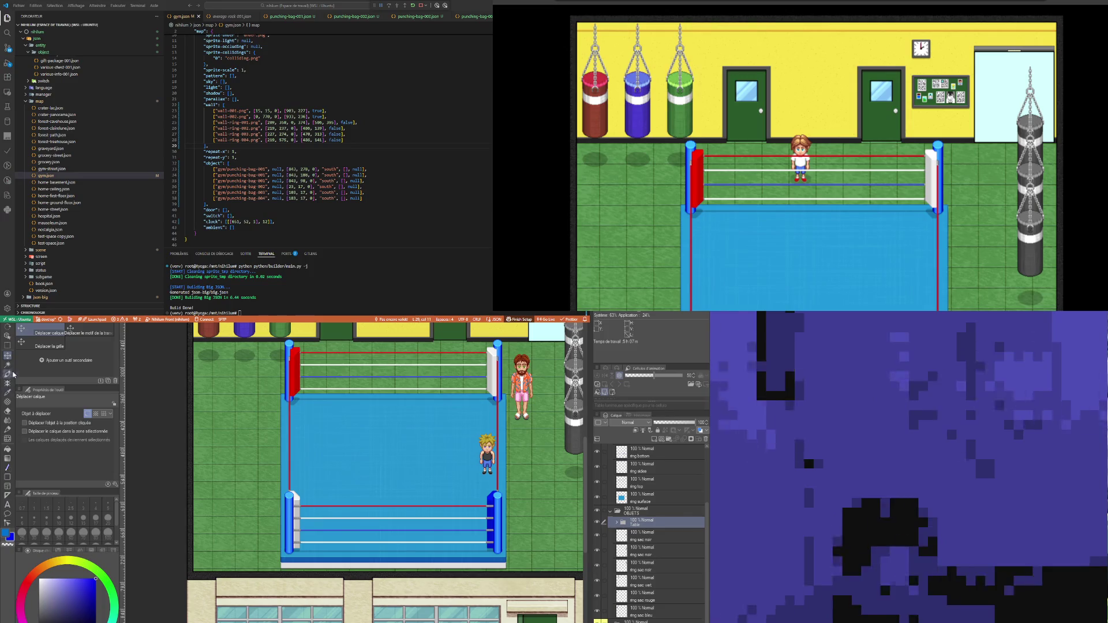
{"action": "mouse_move", "coordinate": [246, 531]}
{"action": "left_mouse_down"}
{"action": "mouse_move", "coordinate": [219, 519]}
{"action": "mouse_move", "coordinate": [144, 521]}
{"action": "left_mouse_up"}
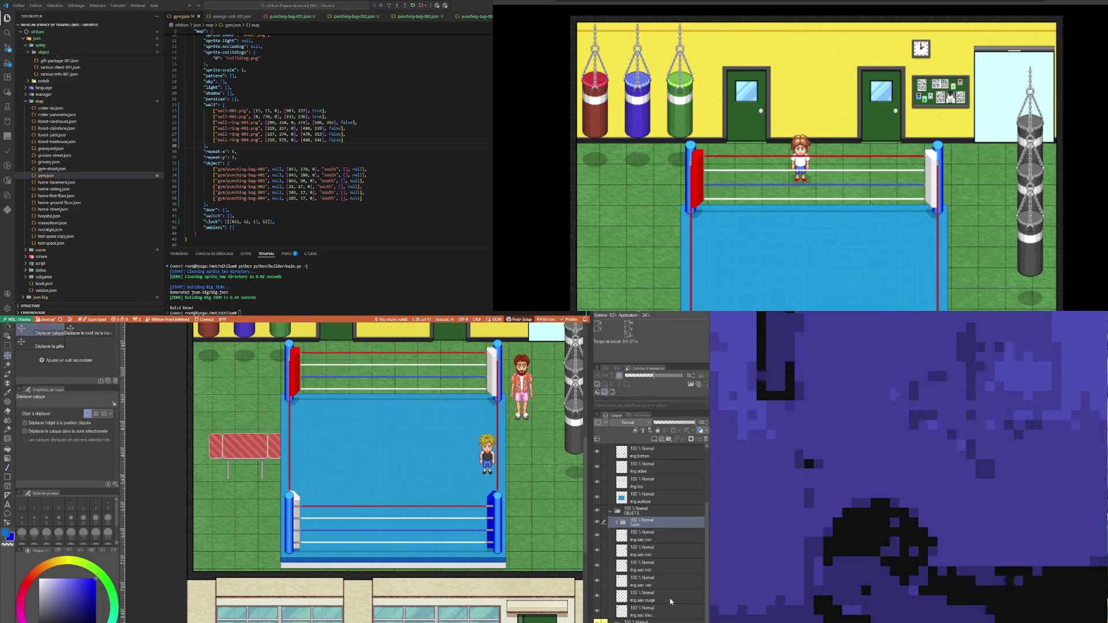
Step: Expand the Table group to reveal its int table layer group, keeping the Table group selected
{"action": "scroll", "coordinate": [186, 422], "scroll_direction": "up", "scroll_amount": 6}
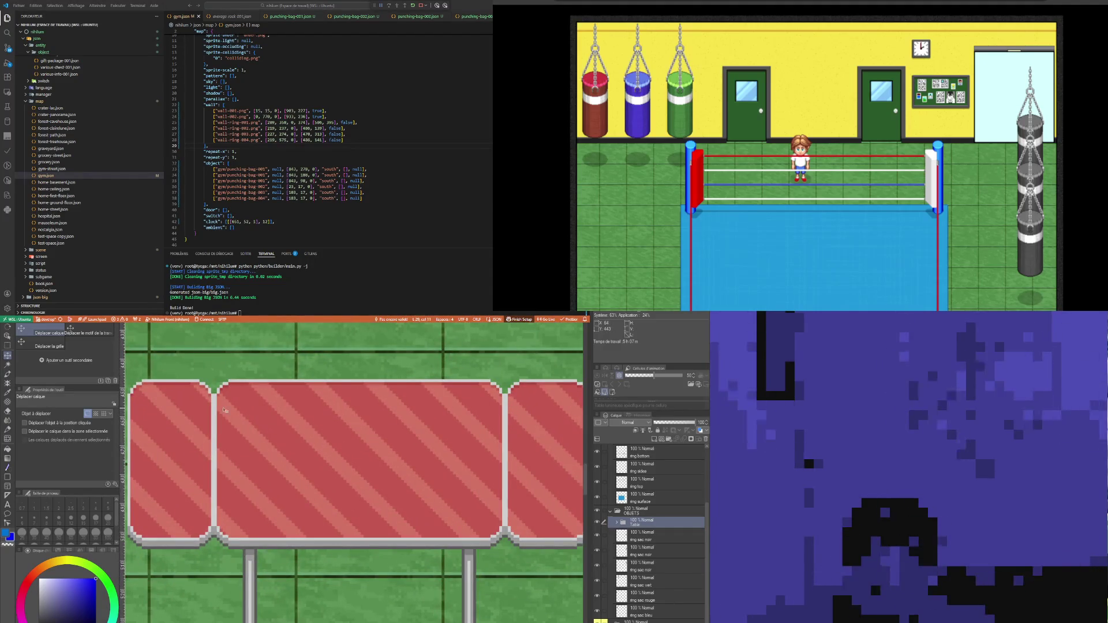
{"action": "left_click", "coordinate": [617, 524]}
{"action": "left_click", "coordinate": [634, 536]}
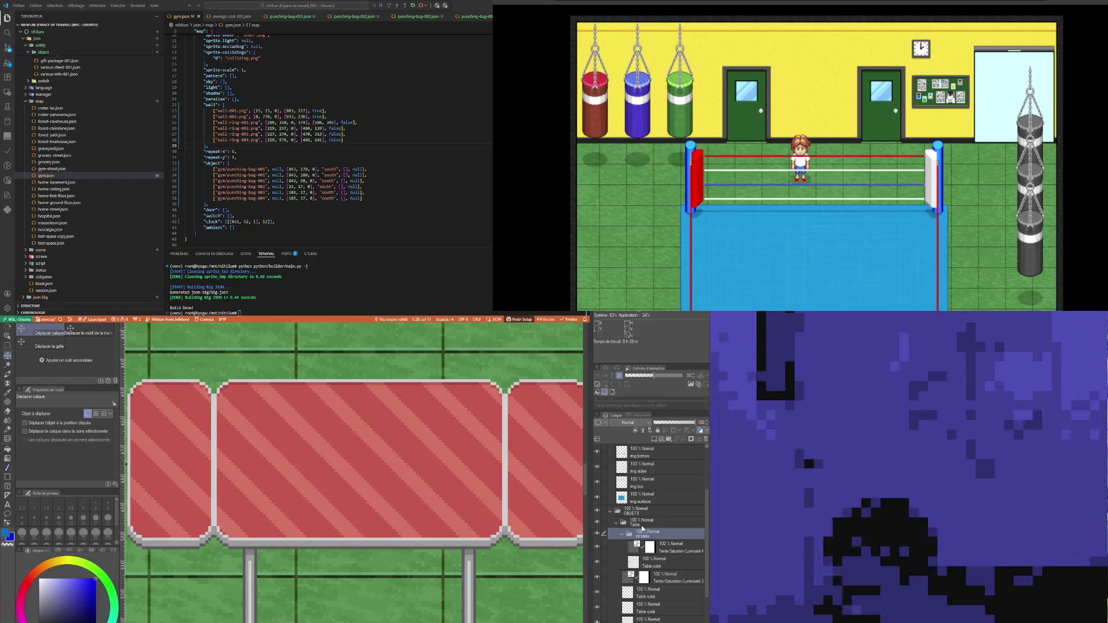
{"action": "left_click", "coordinate": [639, 525]}
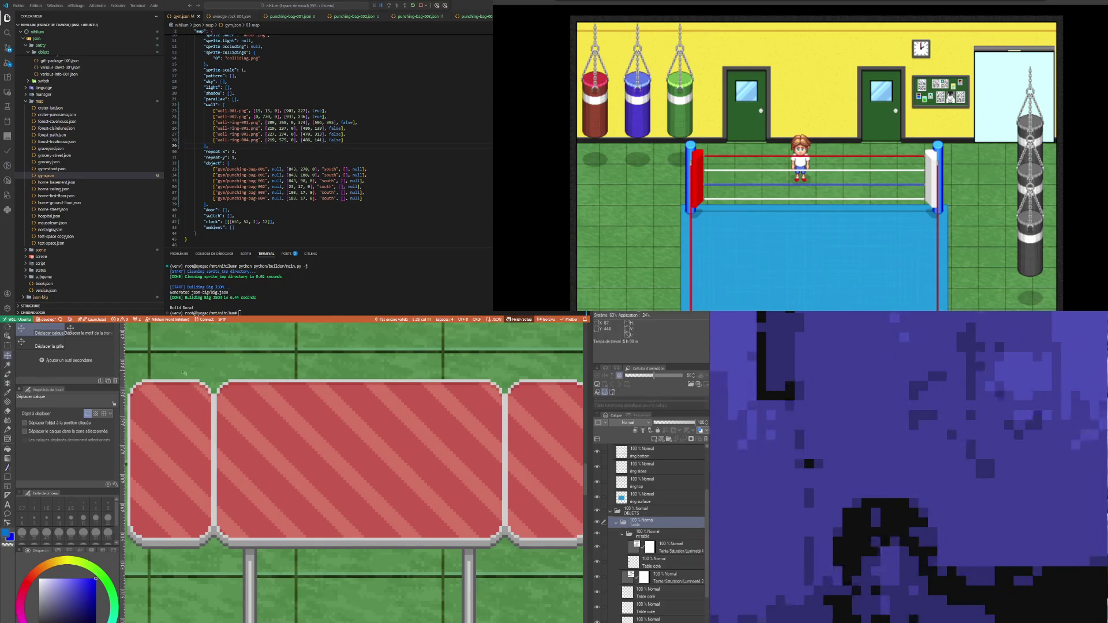
{"action": "key", "text": "m"}
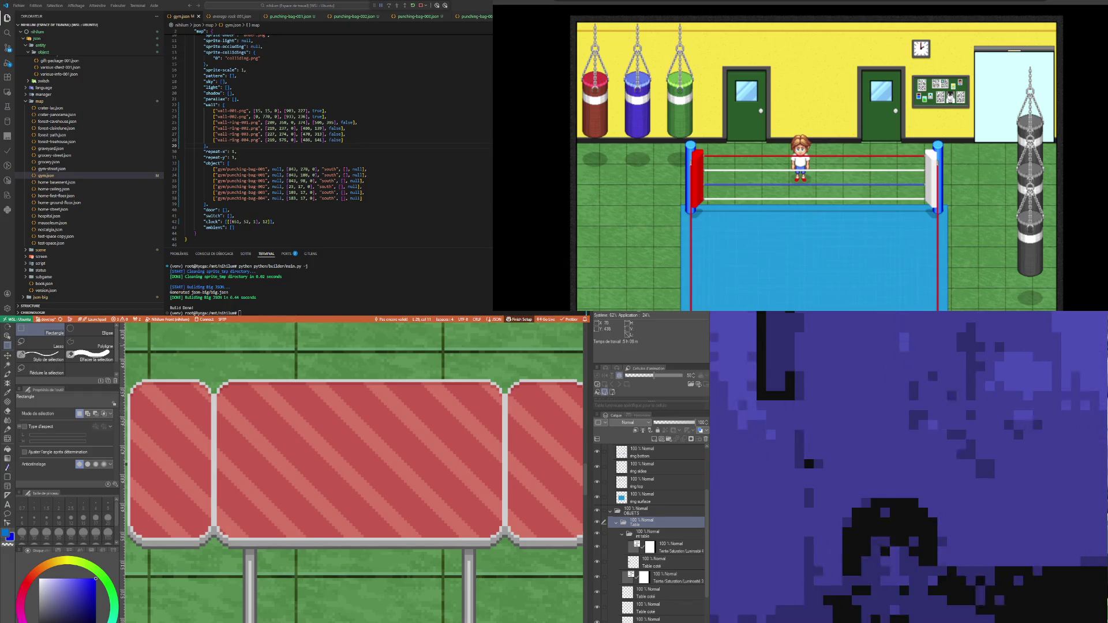
Step: Stretch a slice of the left table panel rightward into one long board
{"action": "left_click_drag", "start_coordinate": [158, 365], "coordinate": [188, 593]}
{"action": "scroll", "coordinate": [270, 585], "scroll_direction": "down", "scroll_amount": 3}
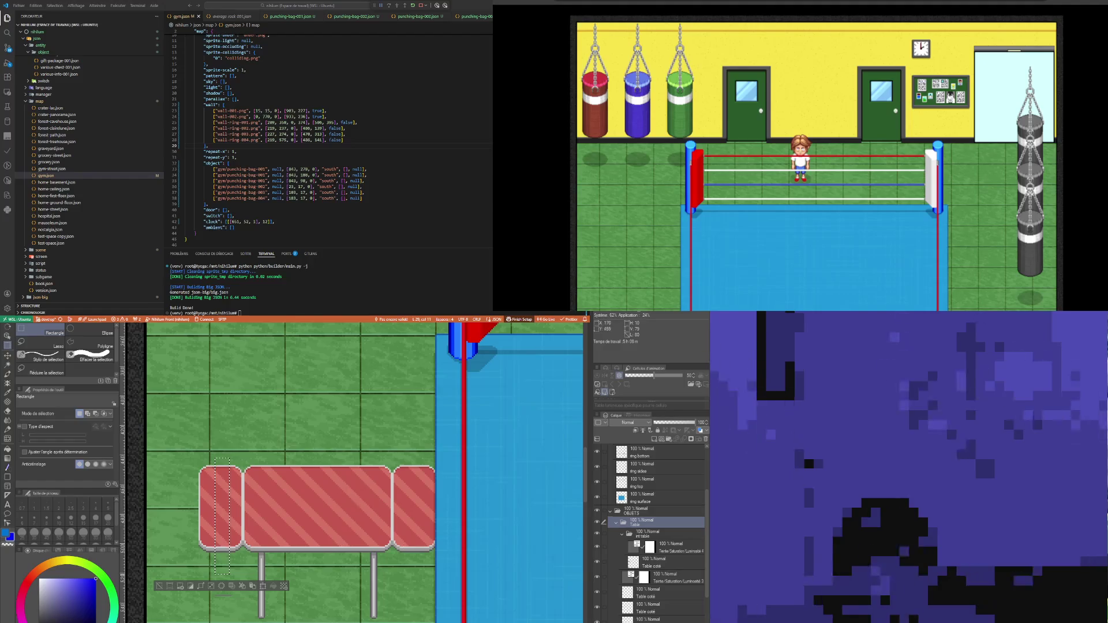
{"action": "key", "text": "ctrl+t"}
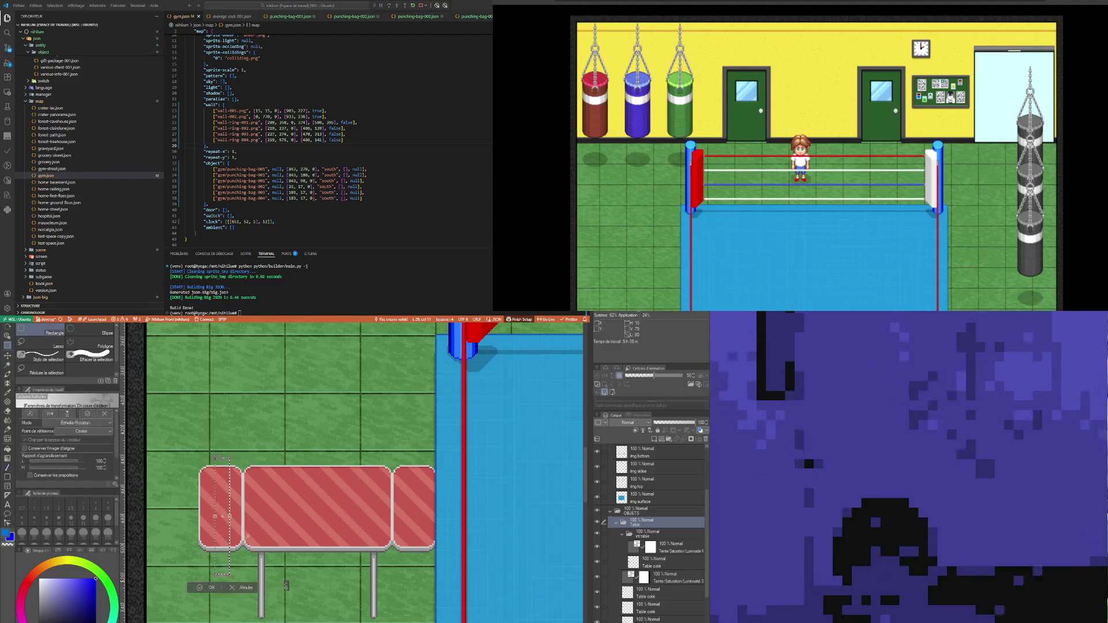
{"action": "left_click_drag", "start_coordinate": [229, 517], "coordinate": [413, 525]}
{"action": "left_click", "coordinate": [304, 587]}
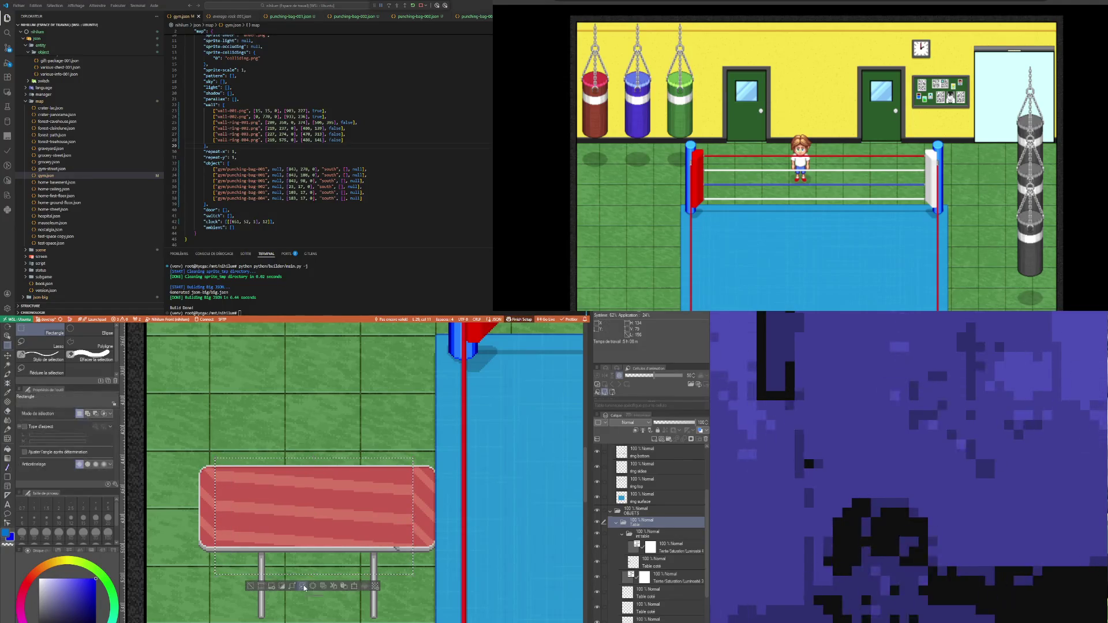
{"action": "scroll", "coordinate": [247, 515], "scroll_direction": "up", "scroll_amount": 1}
{"action": "scroll", "coordinate": [247, 516], "scroll_direction": "up", "scroll_amount": 1}
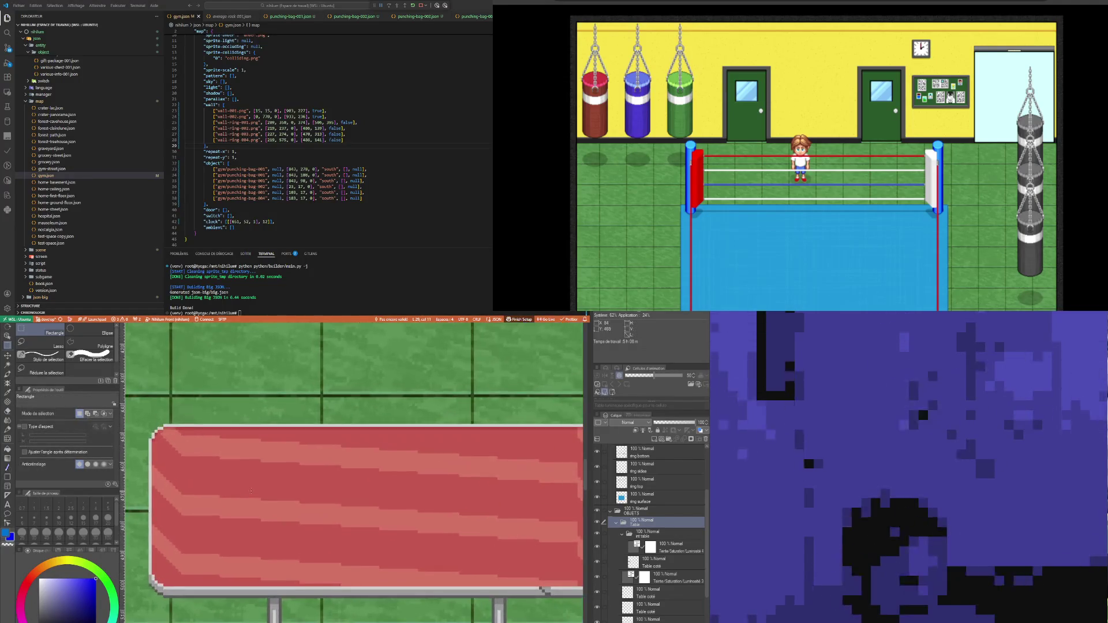
Step: Sample the table's red and turn the int table top orange
{"action": "key", "text": "i"}
{"action": "left_click", "coordinate": [245, 476]}
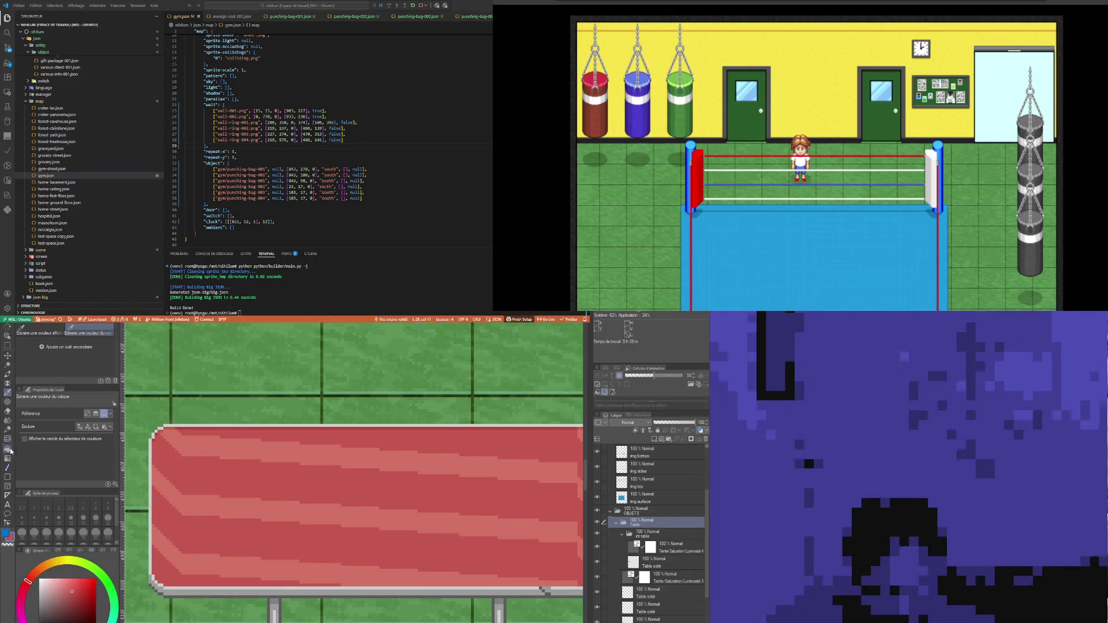
{"action": "left_click", "coordinate": [7, 449]}
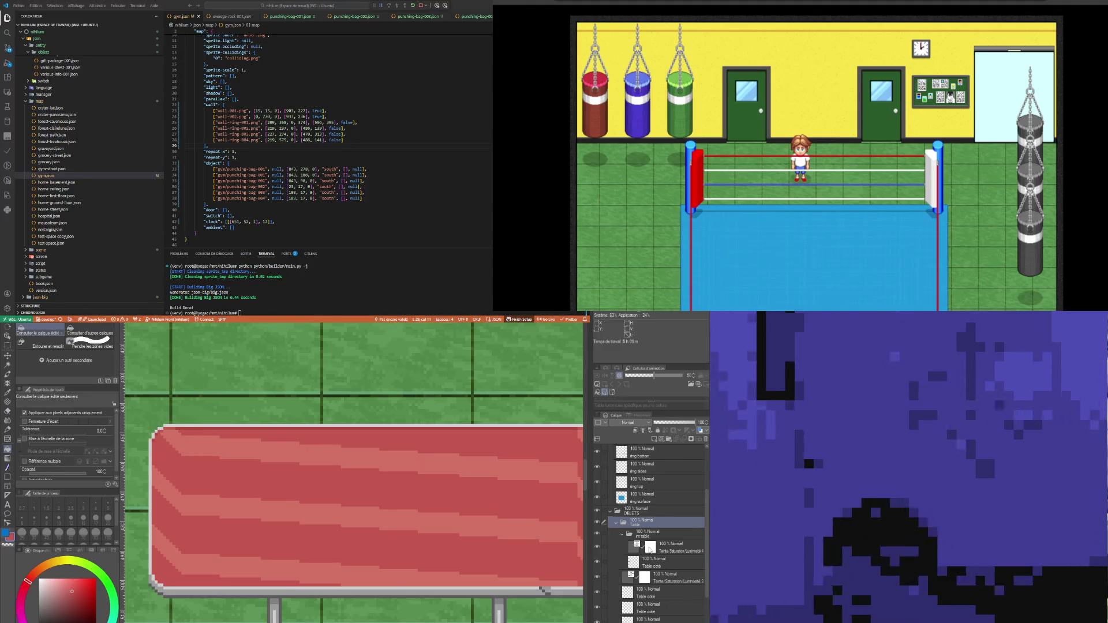
{"action": "left_click", "coordinate": [652, 535]}
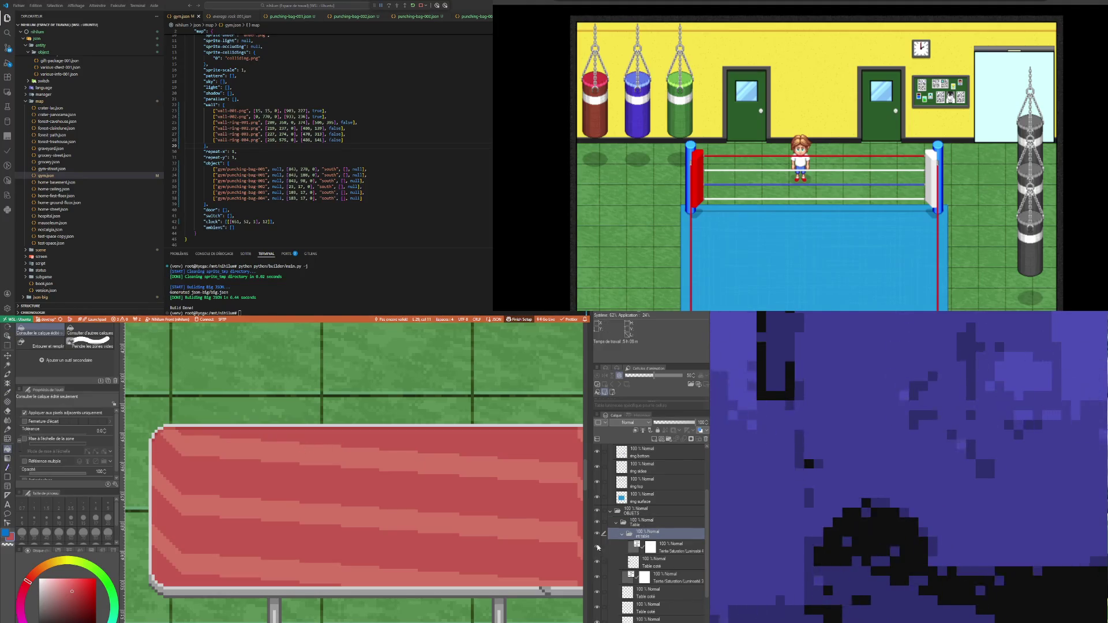
{"action": "left_click", "coordinate": [598, 547]}
{"action": "left_click", "coordinate": [658, 568]}
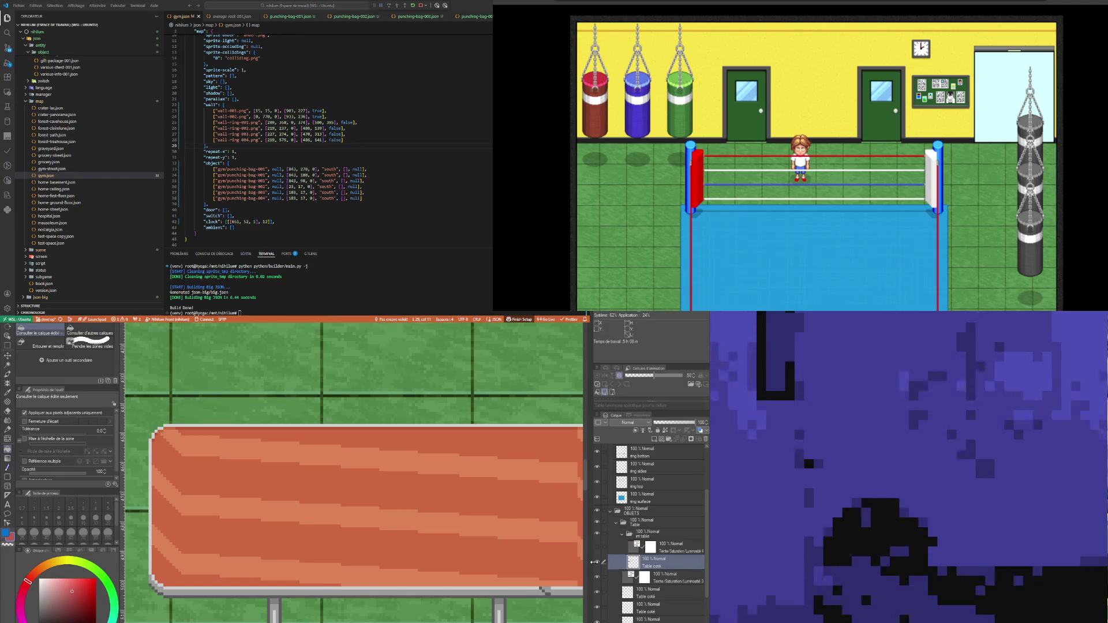
Step: Marquee a narrow vertical slice of the table
{"action": "scroll", "coordinate": [508, 541], "scroll_direction": "down", "scroll_amount": 3}
{"action": "scroll", "coordinate": [509, 541], "scroll_direction": "up", "scroll_amount": 1}
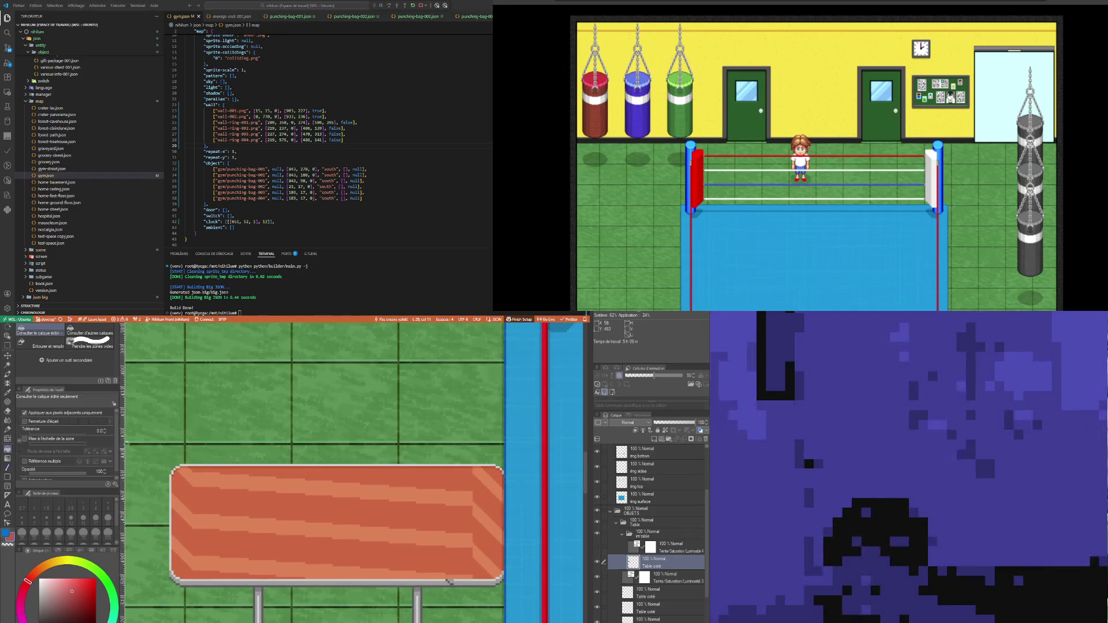
{"action": "left_click", "coordinate": [7, 346]}
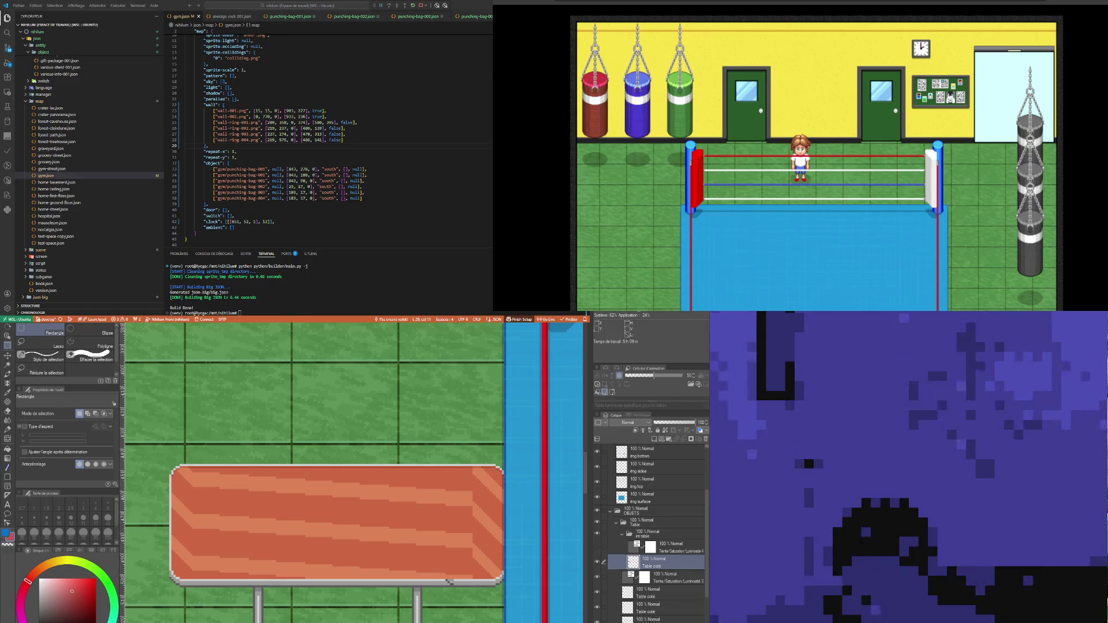
{"action": "mouse_move", "coordinate": [333, 443]}
{"action": "left_mouse_down"}
{"action": "mouse_move", "coordinate": [346, 548]}
{"action": "mouse_move", "coordinate": [374, 620]}
{"action": "left_mouse_up"}
{"action": "key", "text": "ctrl+t"}
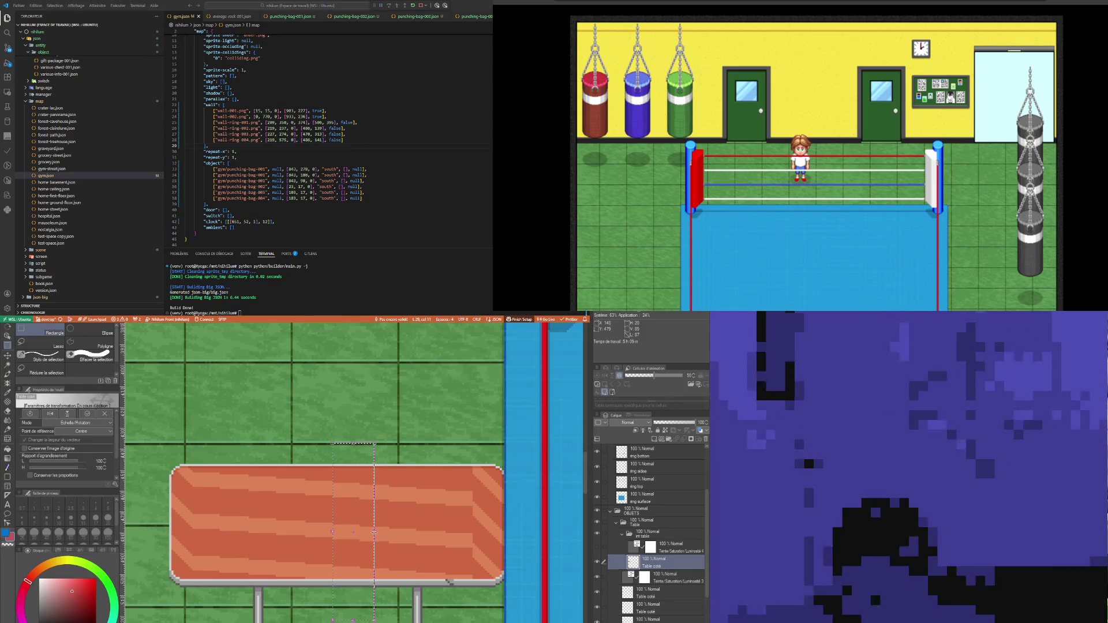
{"action": "left_click_drag", "start_coordinate": [373, 531], "coordinate": [348, 543]}
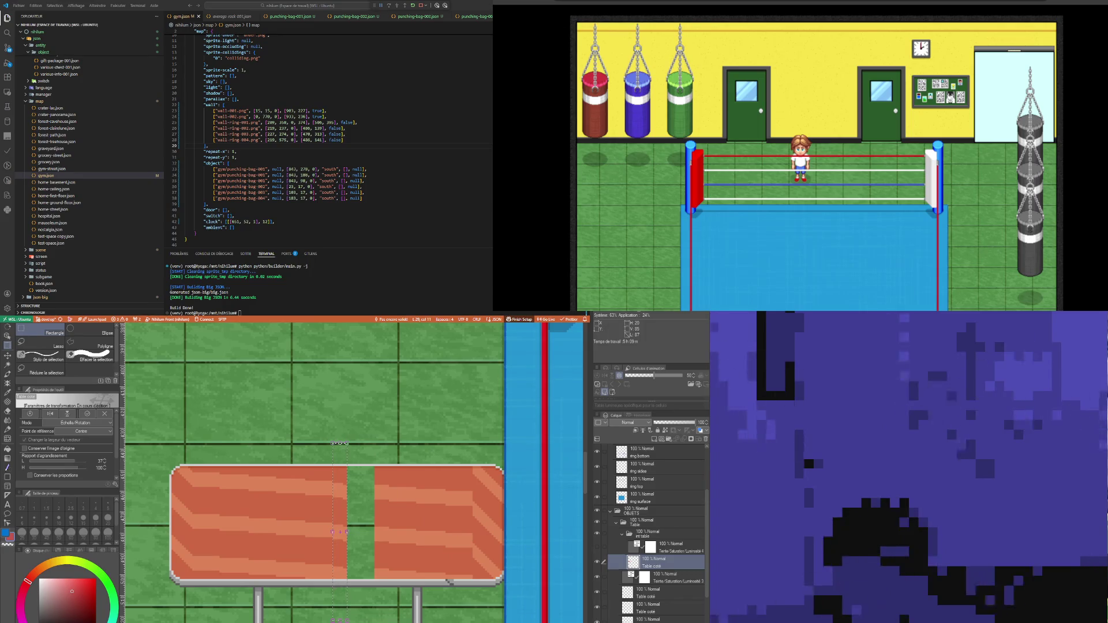
{"action": "key", "text": "Escape"}
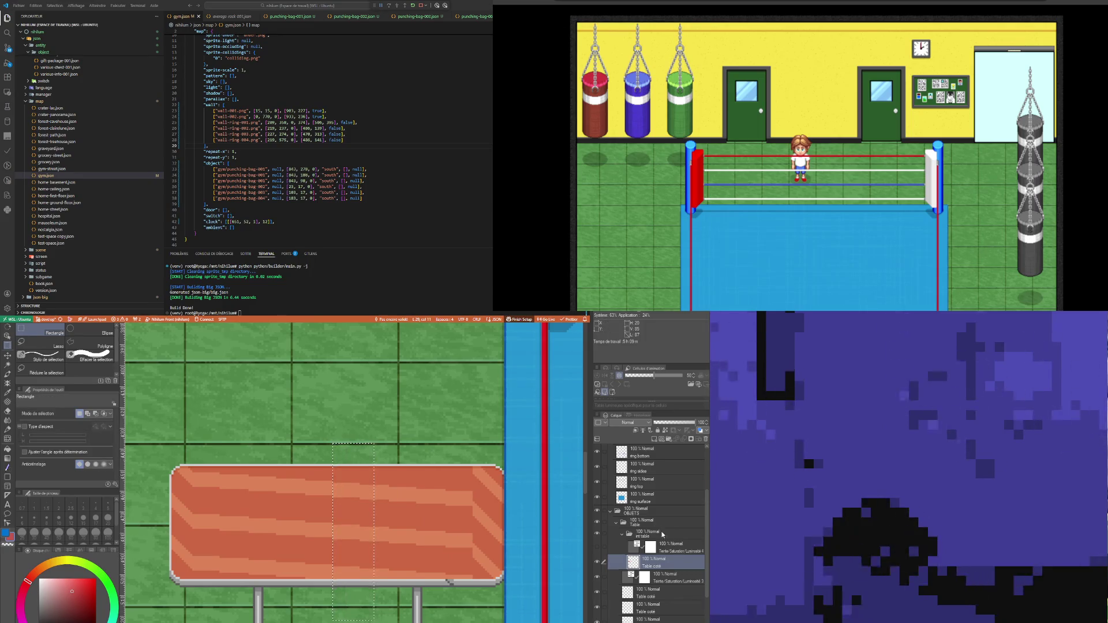
{"action": "left_click", "coordinate": [652, 524]}
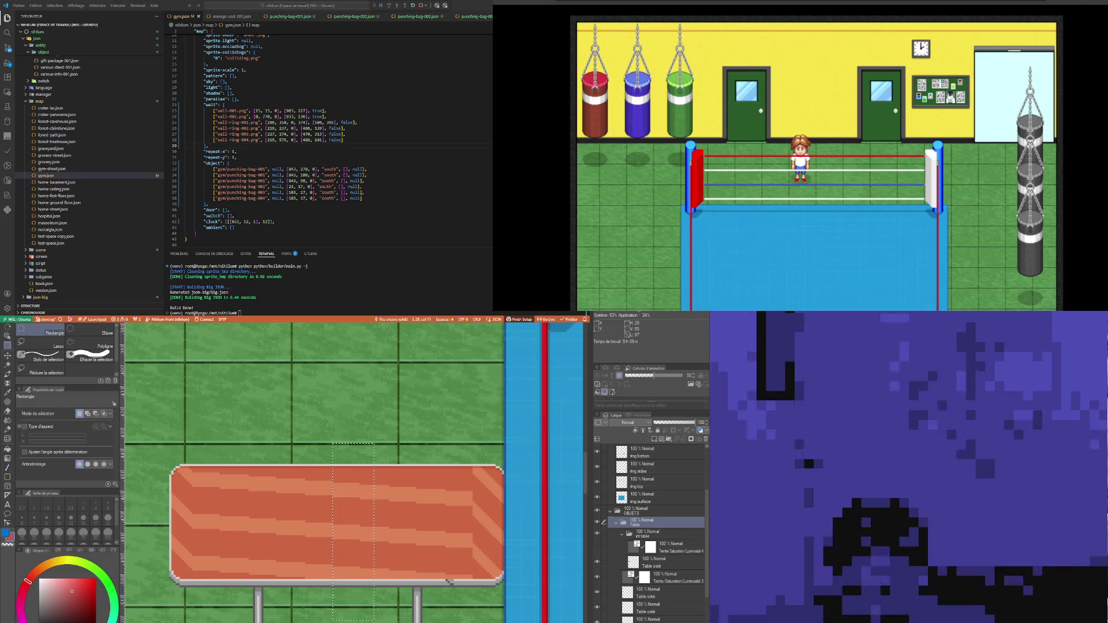
{"action": "key", "text": "ctrl+t"}
{"action": "mouse_move", "coordinate": [374, 532]}
{"action": "left_mouse_down"}
{"action": "mouse_move", "coordinate": [487, 539]}
{"action": "mouse_move", "coordinate": [320, 559]}
{"action": "left_mouse_up"}
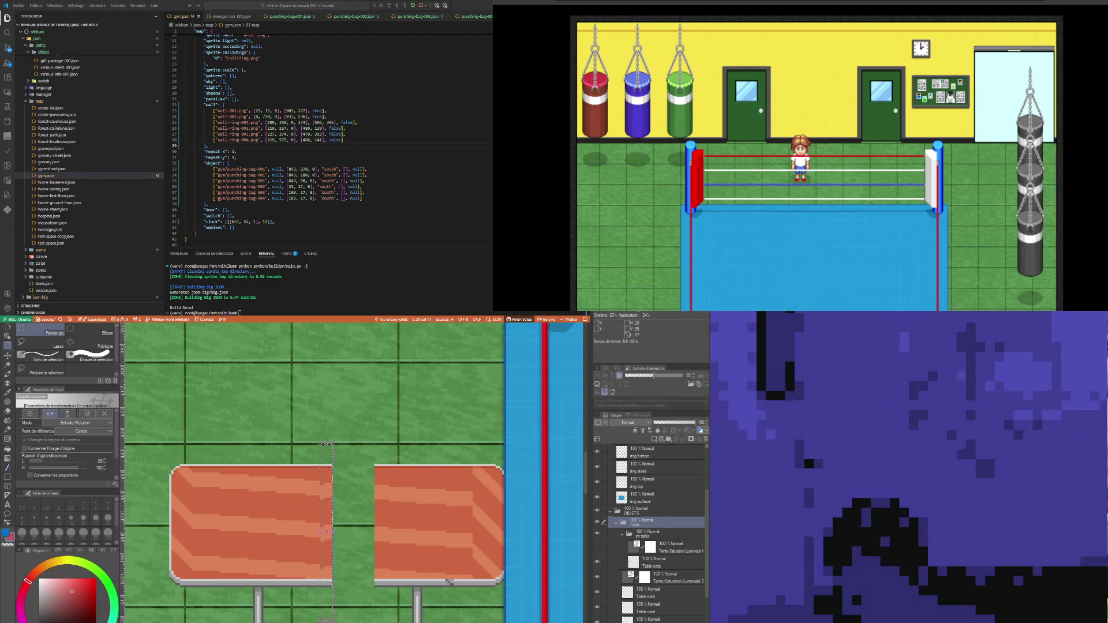
{"action": "key", "text": "Escape"}
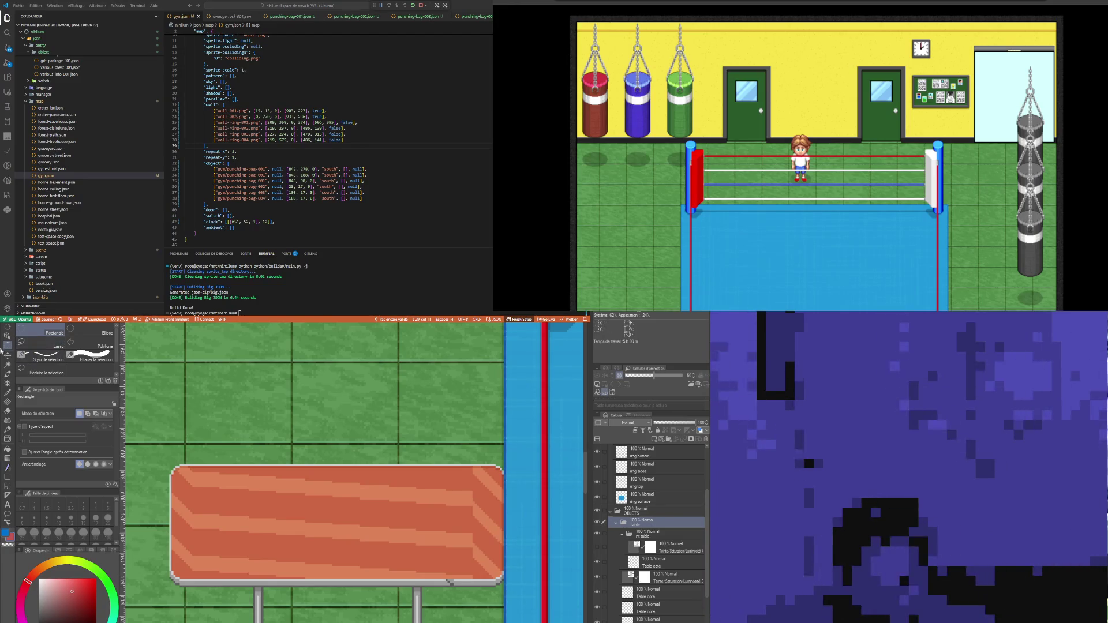
{"action": "left_click", "coordinate": [7, 355]}
Step: Move the table up and left, then hide the int table group's orange top
{"action": "left_click_drag", "start_coordinate": [299, 520], "coordinate": [267, 468]}
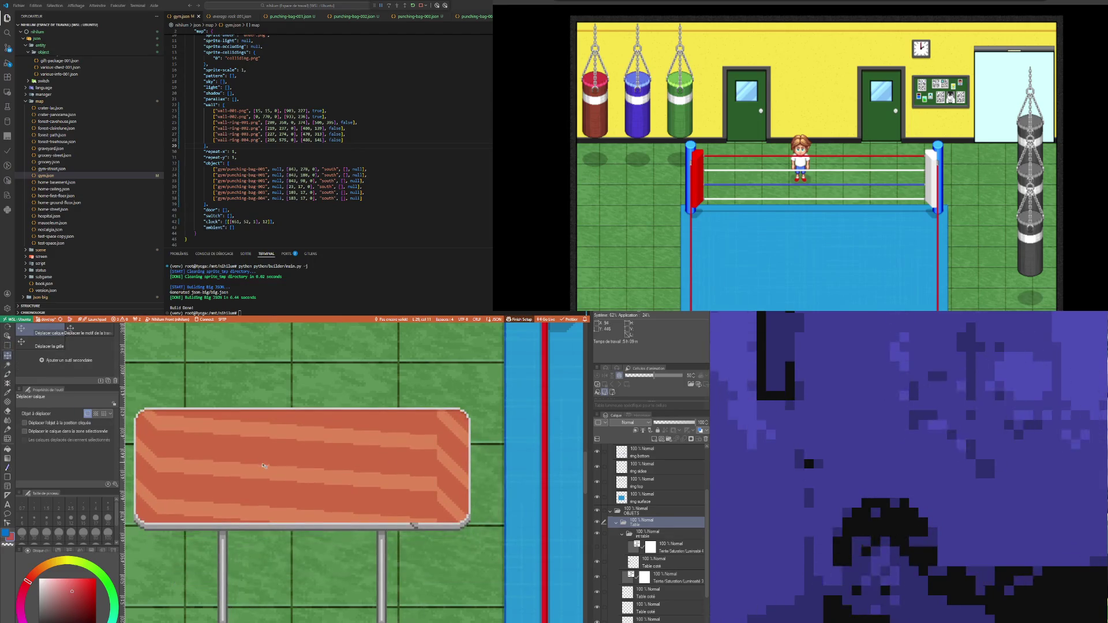
{"action": "scroll", "coordinate": [386, 556], "scroll_direction": "down", "scroll_amount": 2}
{"action": "left_click", "coordinate": [652, 535]}
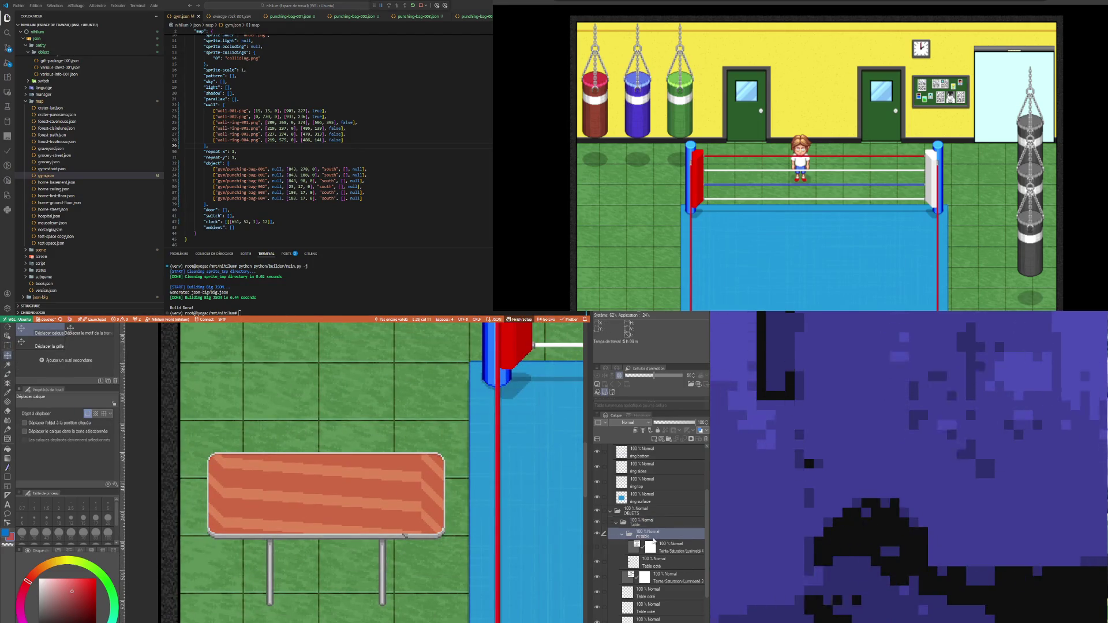
{"action": "scroll", "coordinate": [598, 545], "scroll_direction": "up", "scroll_amount": 1}
{"action": "left_click", "coordinate": [597, 544]}
{"action": "left_click", "coordinate": [597, 544]}
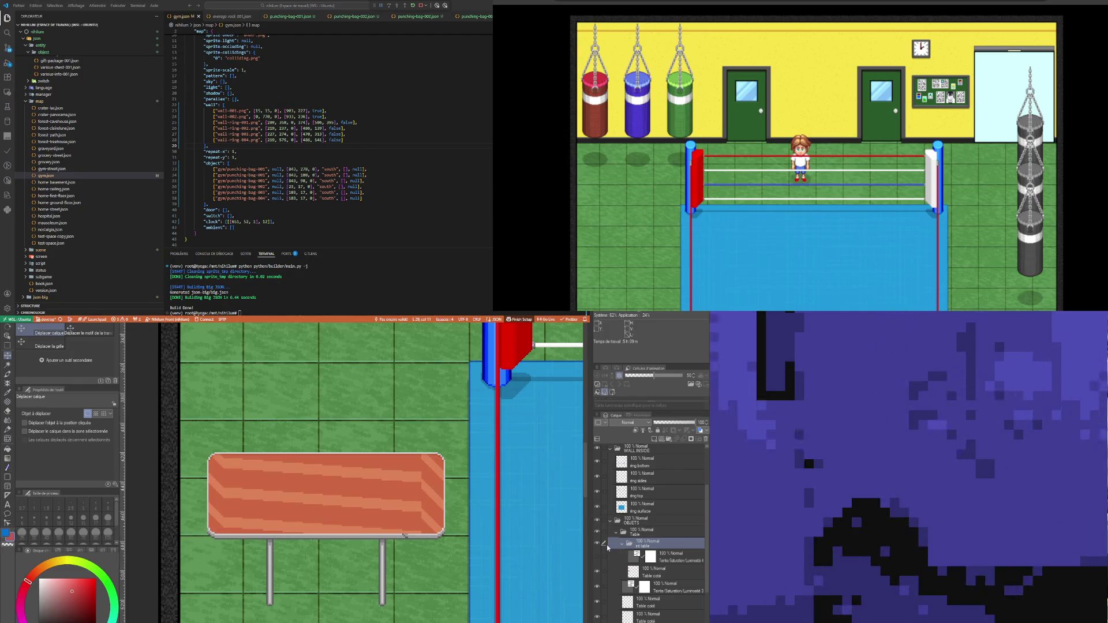
{"action": "left_click", "coordinate": [596, 544]}
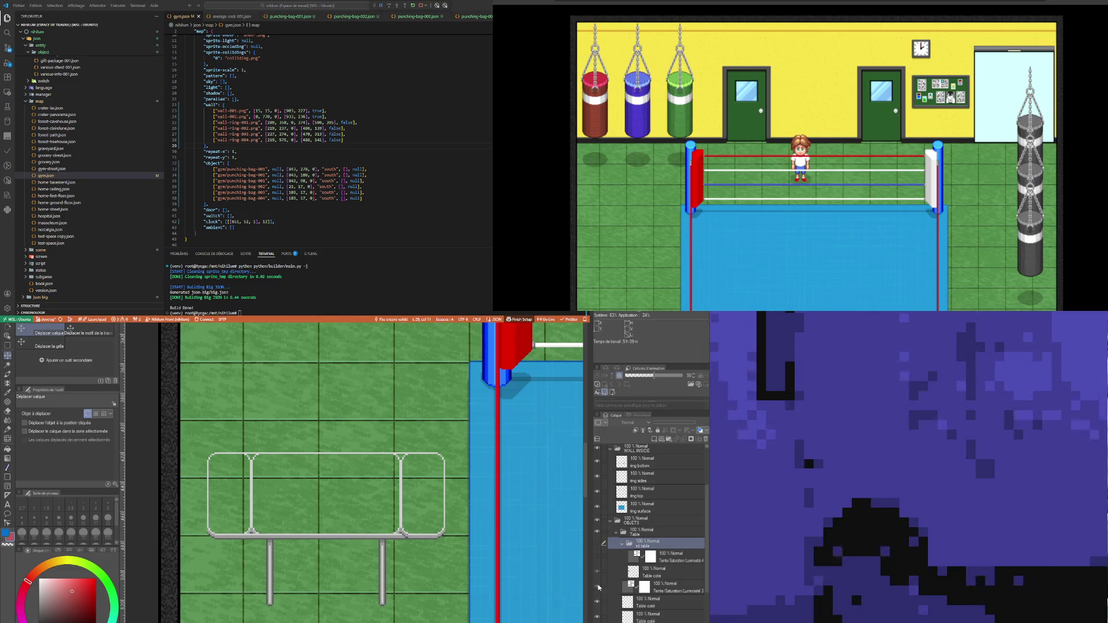
Step: Check the table's left side visibility and select the Table coté layer
{"action": "left_click", "coordinate": [597, 616]}
{"action": "left_click", "coordinate": [597, 616]}
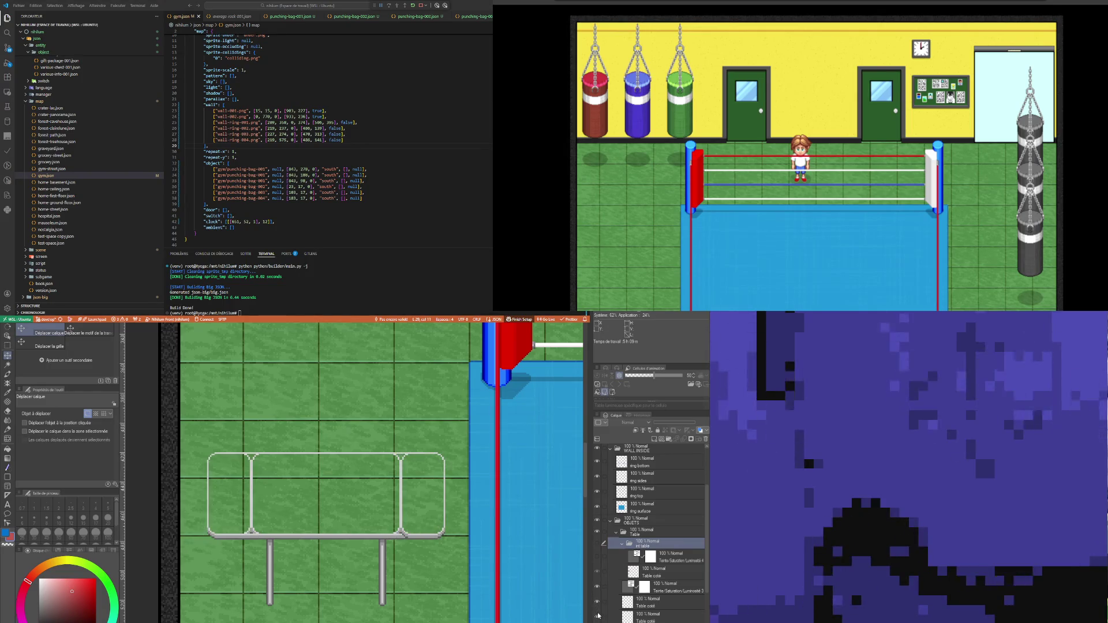
{"action": "left_click", "coordinate": [650, 608]}
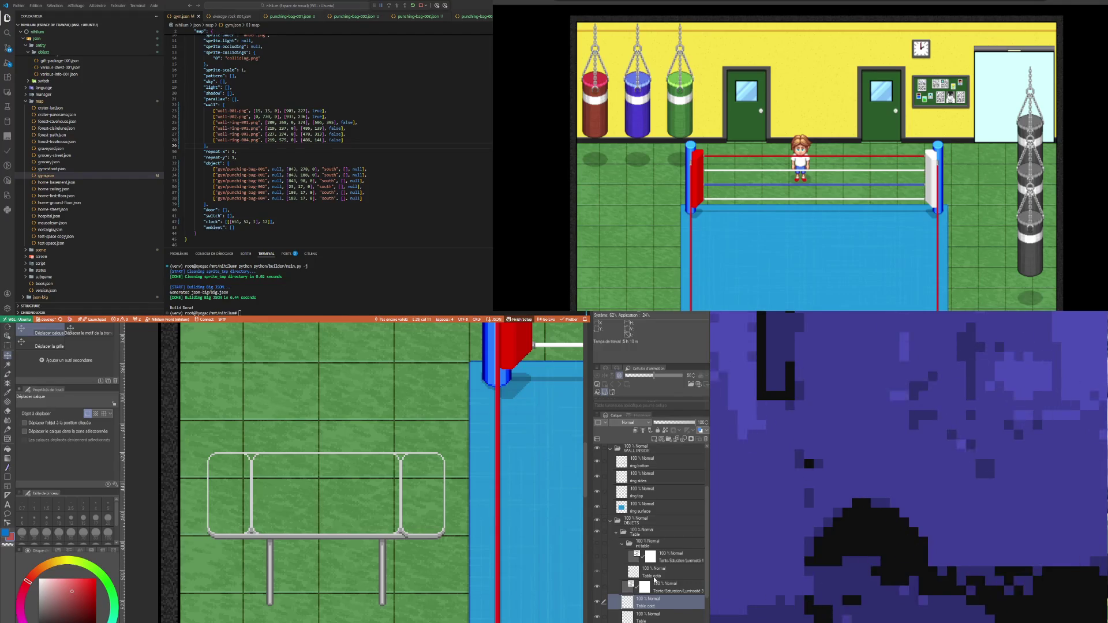
Step: Remove the Table coté layer and delete the table's inner dividers inside a rectangle selection
{"action": "key", "text": "ctrl+e"}
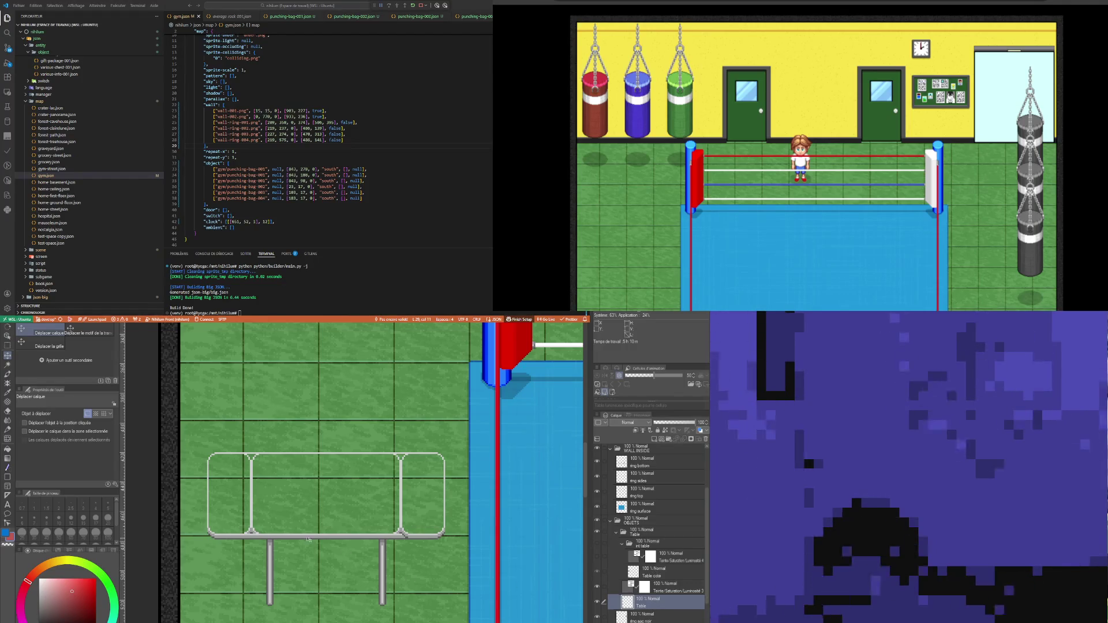
{"action": "scroll", "coordinate": [297, 484], "scroll_direction": "up", "scroll_amount": 2}
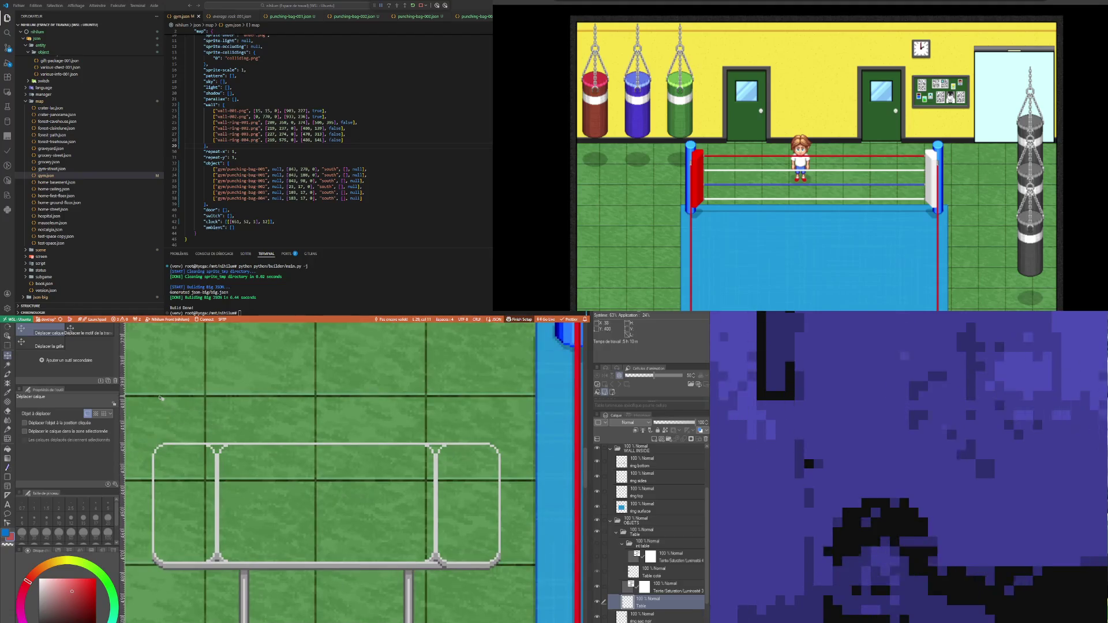
{"action": "left_click", "coordinate": [7, 345]}
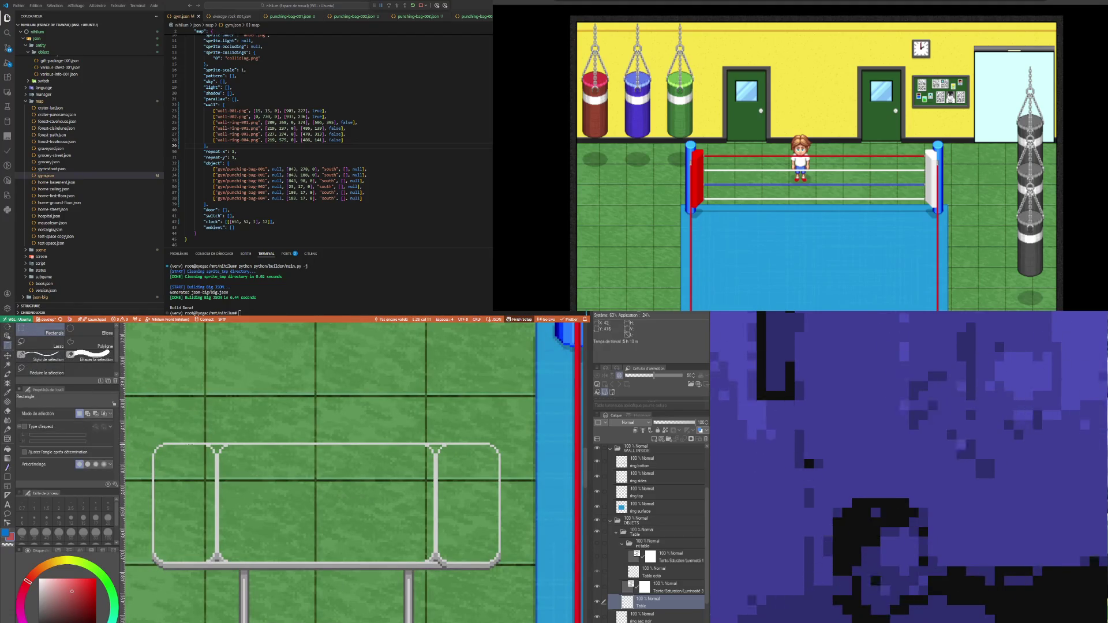
{"action": "scroll", "coordinate": [258, 459], "scroll_direction": "up", "scroll_amount": 1}
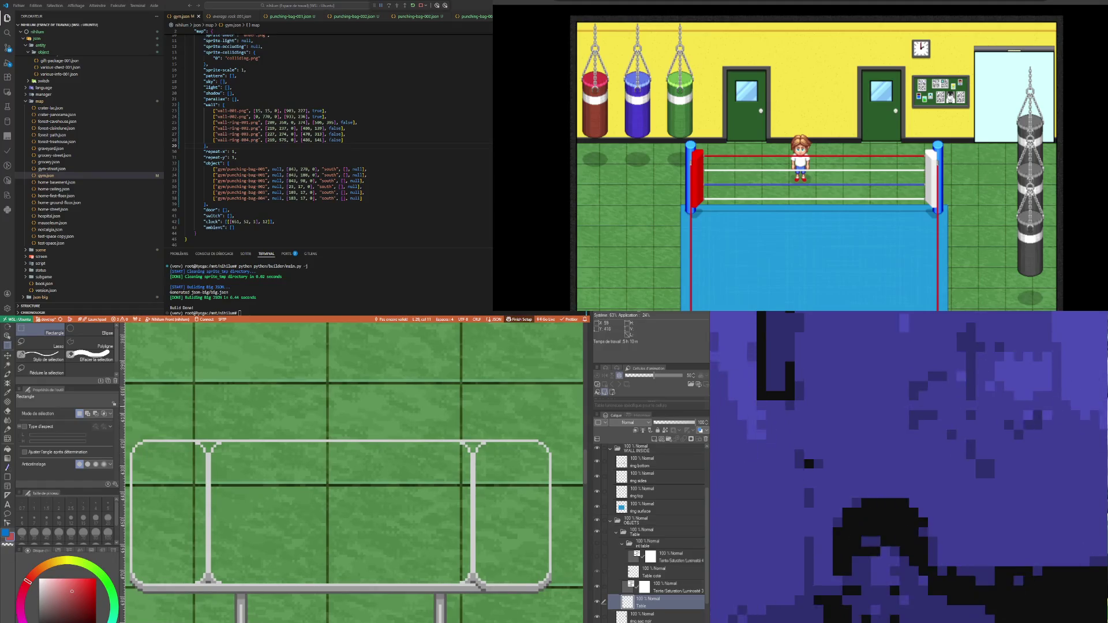
{"action": "mouse_move", "coordinate": [163, 442]}
{"action": "left_mouse_down"}
{"action": "mouse_move", "coordinate": [452, 577]}
{"action": "mouse_move", "coordinate": [525, 584]}
{"action": "left_mouse_up"}
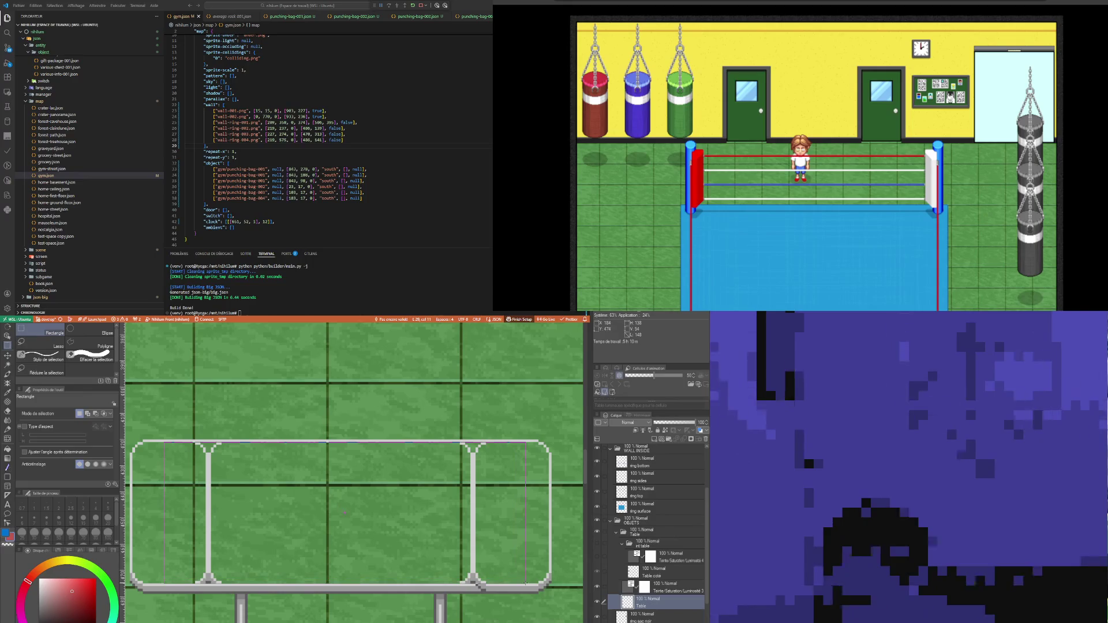
{"action": "key", "text": "Delete"}
{"action": "key", "text": "ctrl+d"}
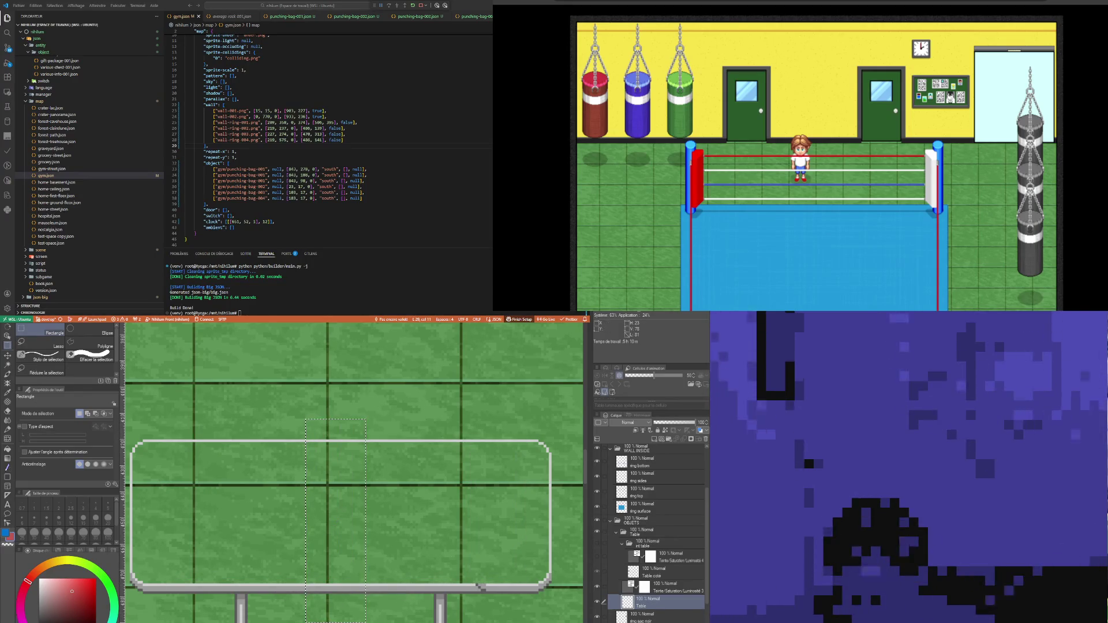
Step: Stretch a table strip across the gap and select the int table folder
{"action": "key", "text": "ctrl+t"}
{"action": "left_click_drag", "start_coordinate": [506, 531], "coordinate": [505, 532]}
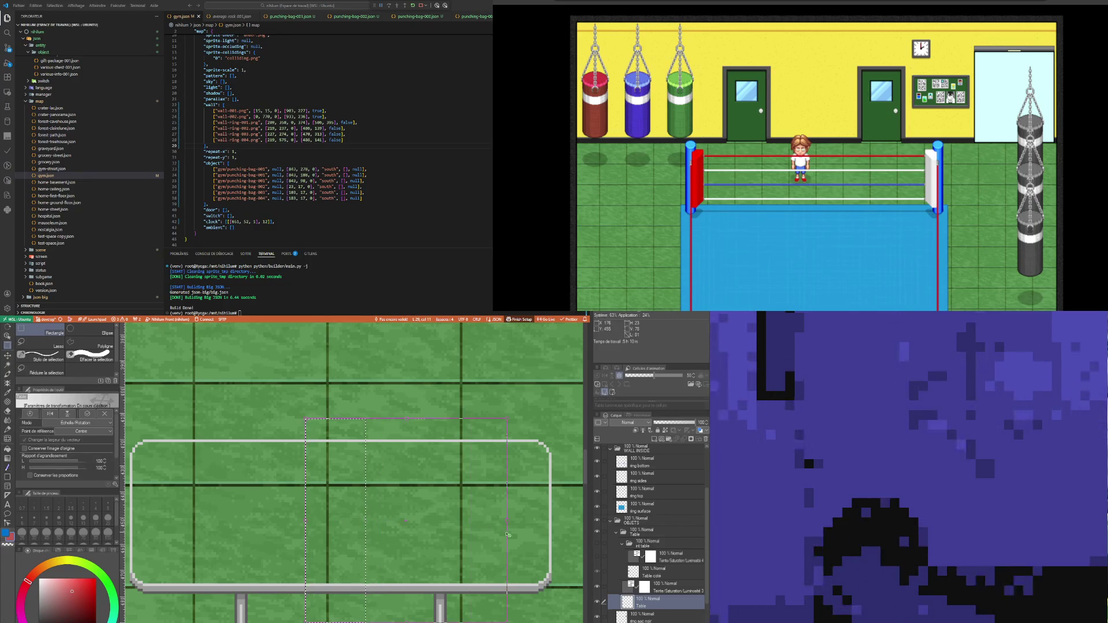
{"action": "key", "text": "Return"}
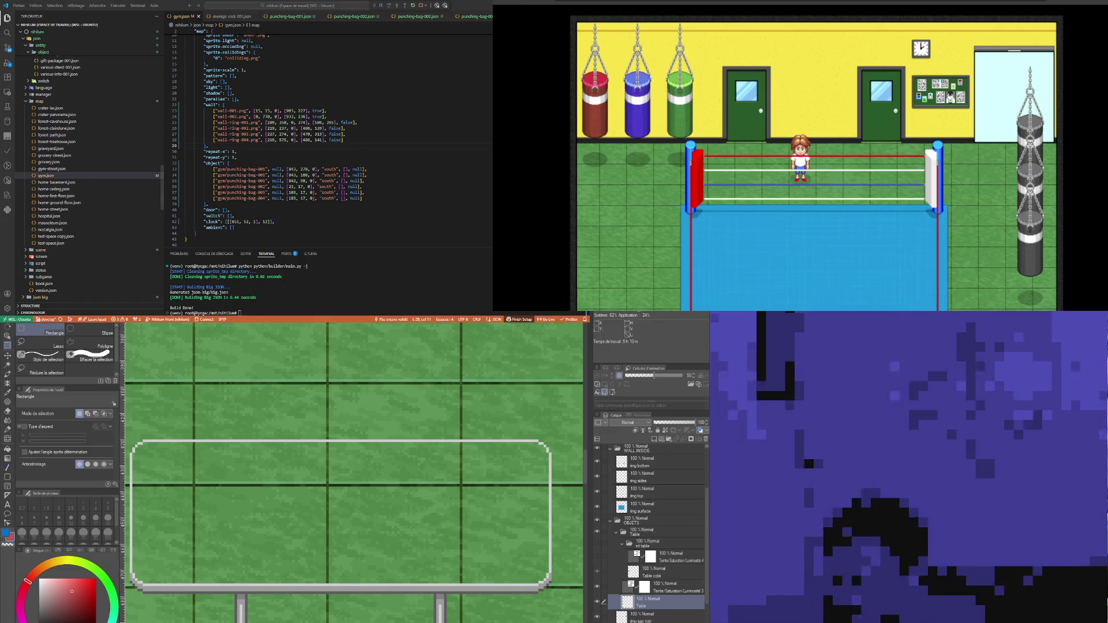
{"action": "left_click", "coordinate": [655, 553]}
{"action": "left_click", "coordinate": [653, 543]}
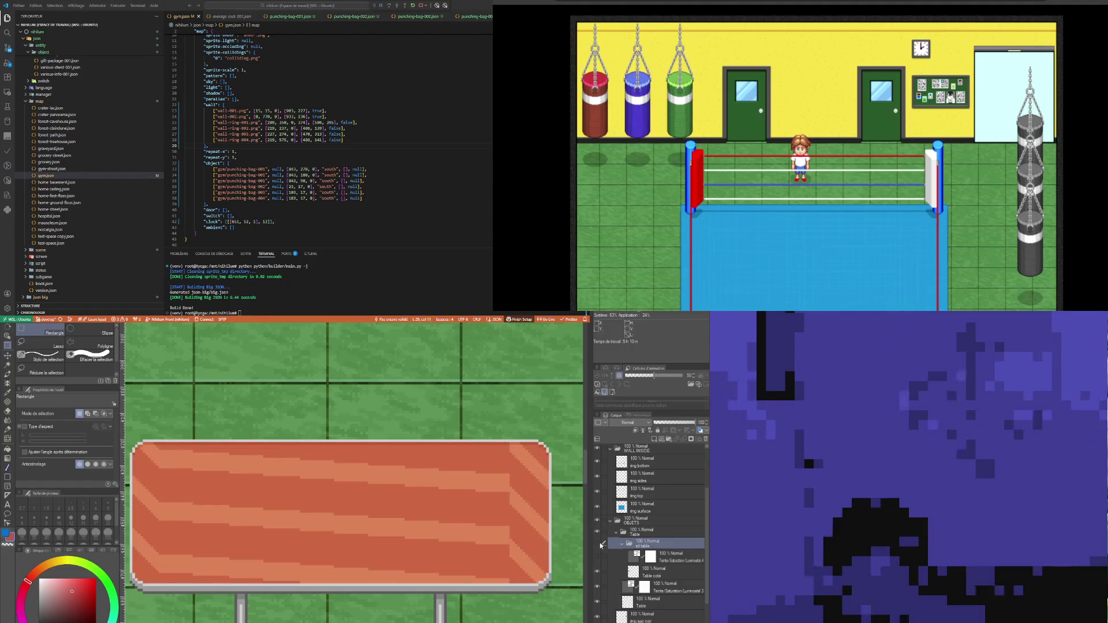
Step: Delete the int table folder and strip the mask from Teinte/Saturation/Luminosité 3
{"action": "left_click", "coordinate": [705, 440]}
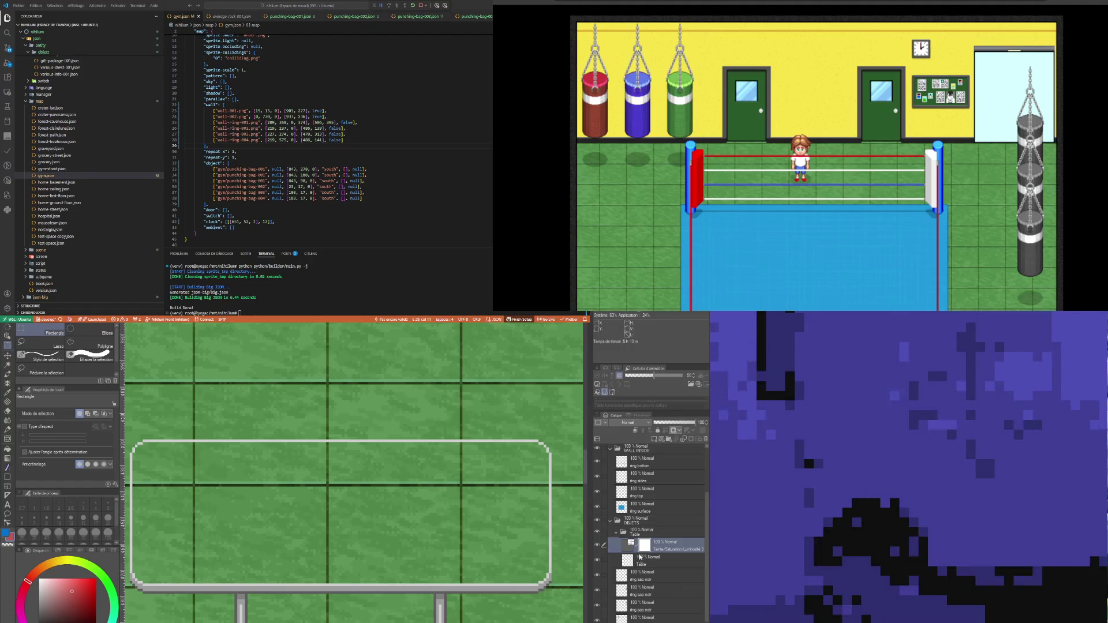
{"action": "scroll", "coordinate": [353, 503], "scroll_direction": "down", "scroll_amount": 3}
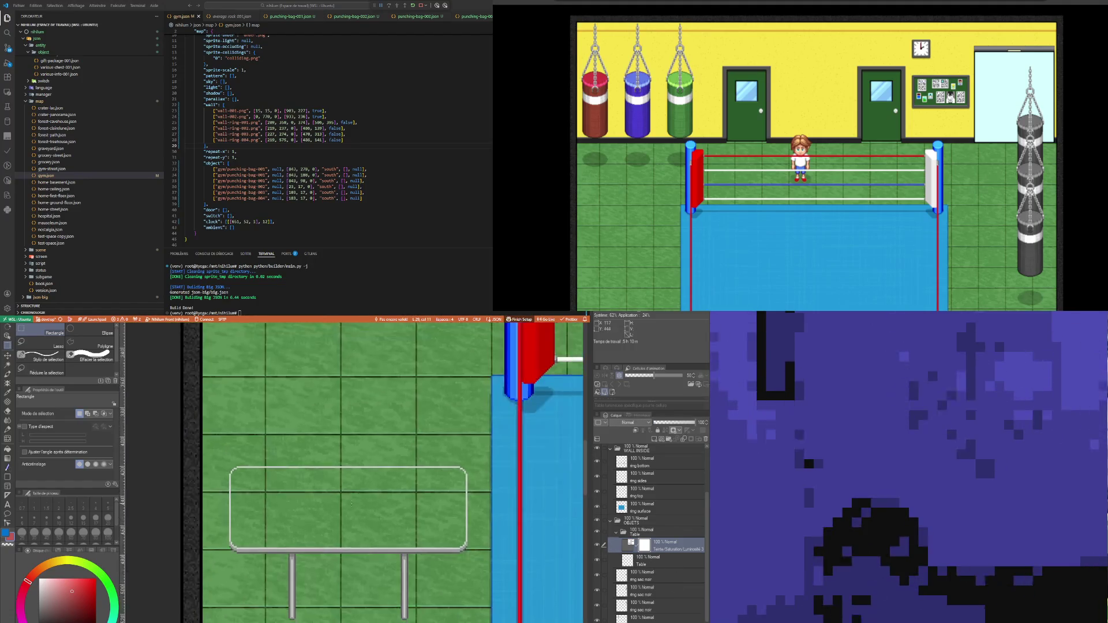
{"action": "scroll", "coordinate": [357, 522], "scroll_direction": "up", "scroll_amount": 1}
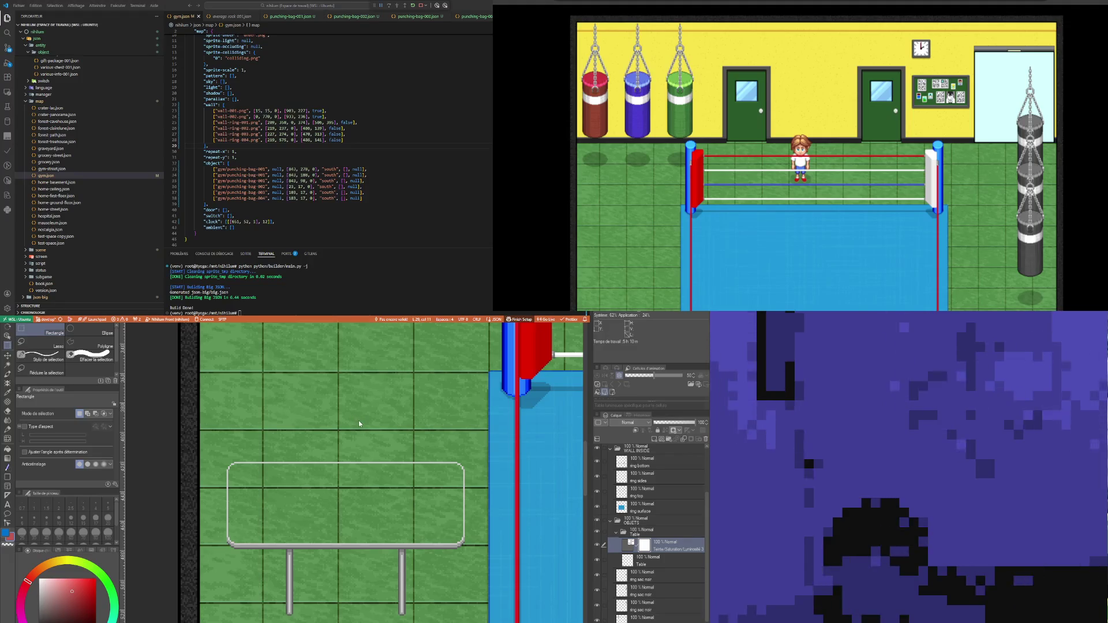
{"action": "key", "text": "ctrl+z"}
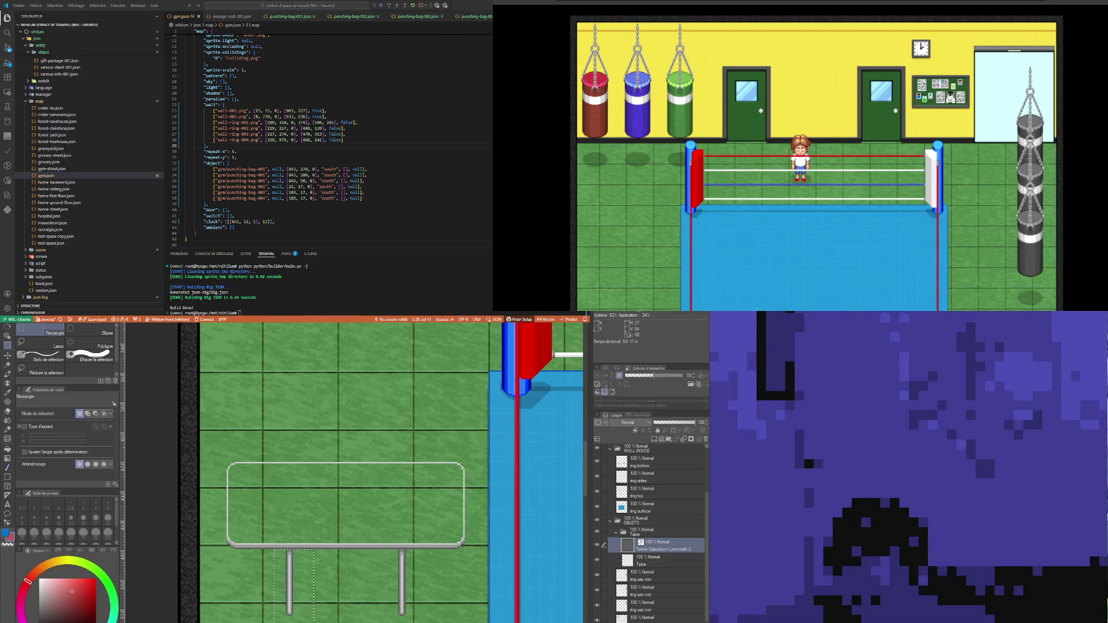
Step: On the Table layer, move one leg about 50 px left and the other about 48 px right
{"action": "left_click", "coordinate": [652, 561]}
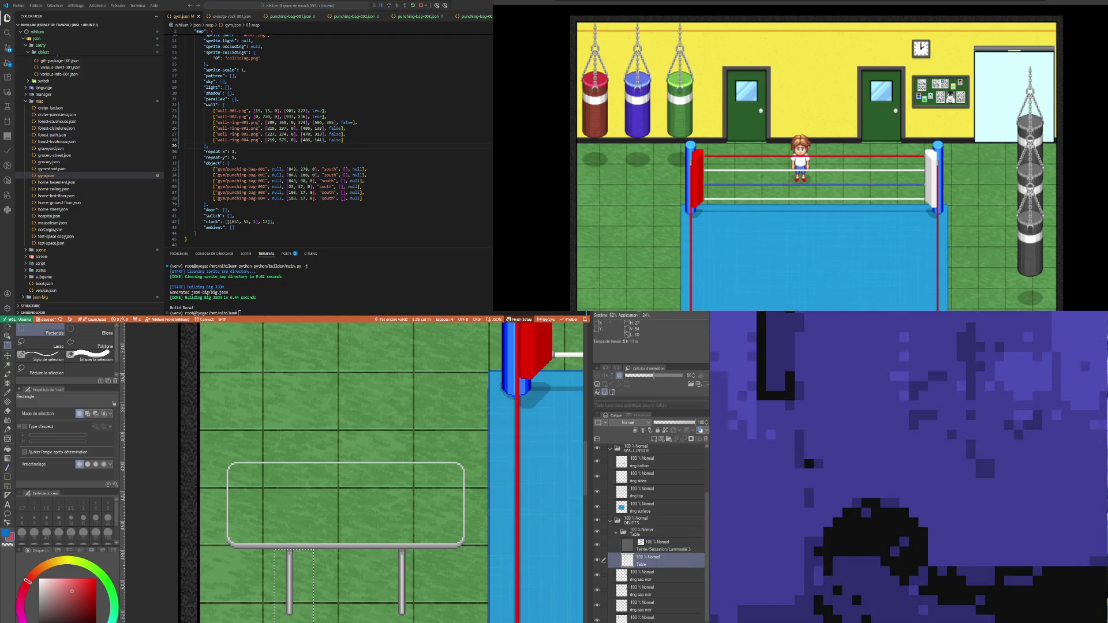
{"action": "left_click_drag", "start_coordinate": [293, 588], "coordinate": [264, 588]}
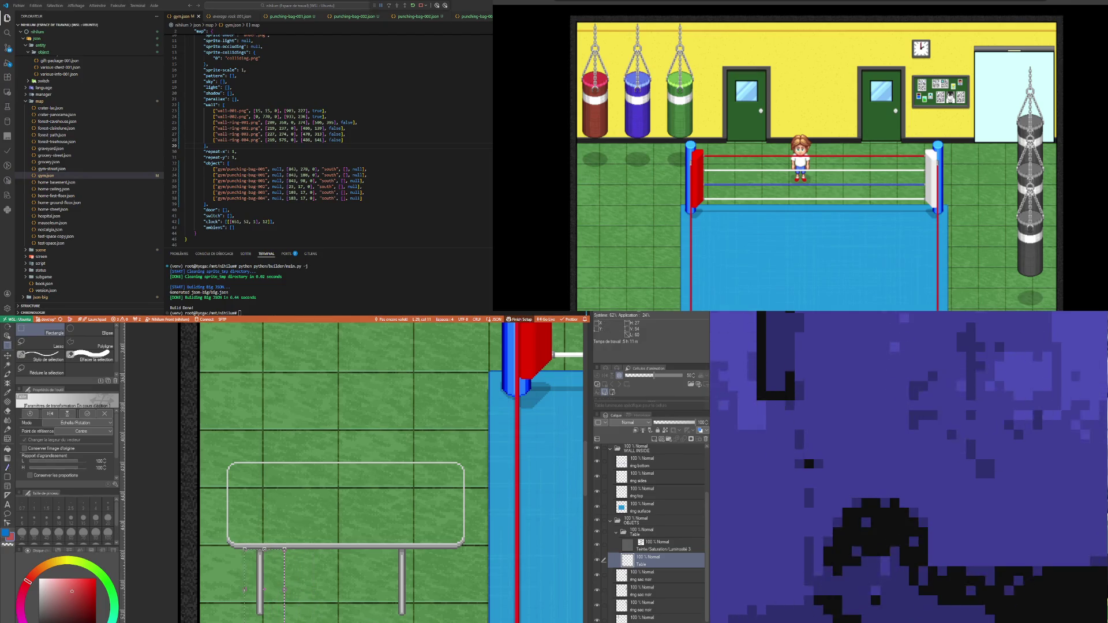
{"action": "key", "text": "Return"}
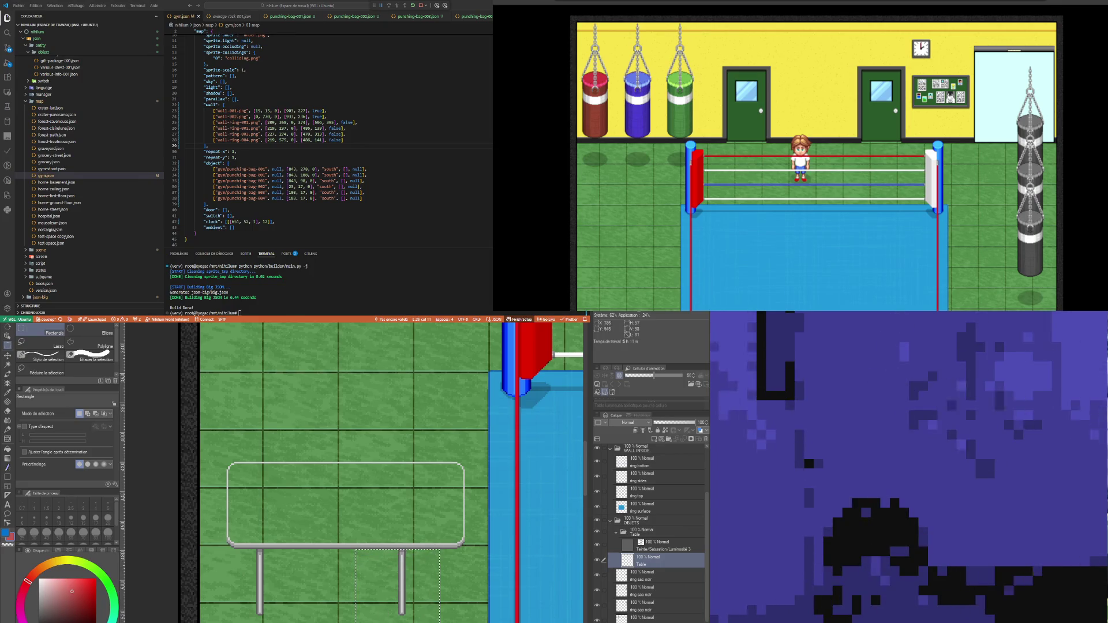
{"action": "key", "text": "ctrl+t"}
{"action": "left_click_drag", "start_coordinate": [382, 618], "coordinate": [410, 619]}
{"action": "key", "text": "Return"}
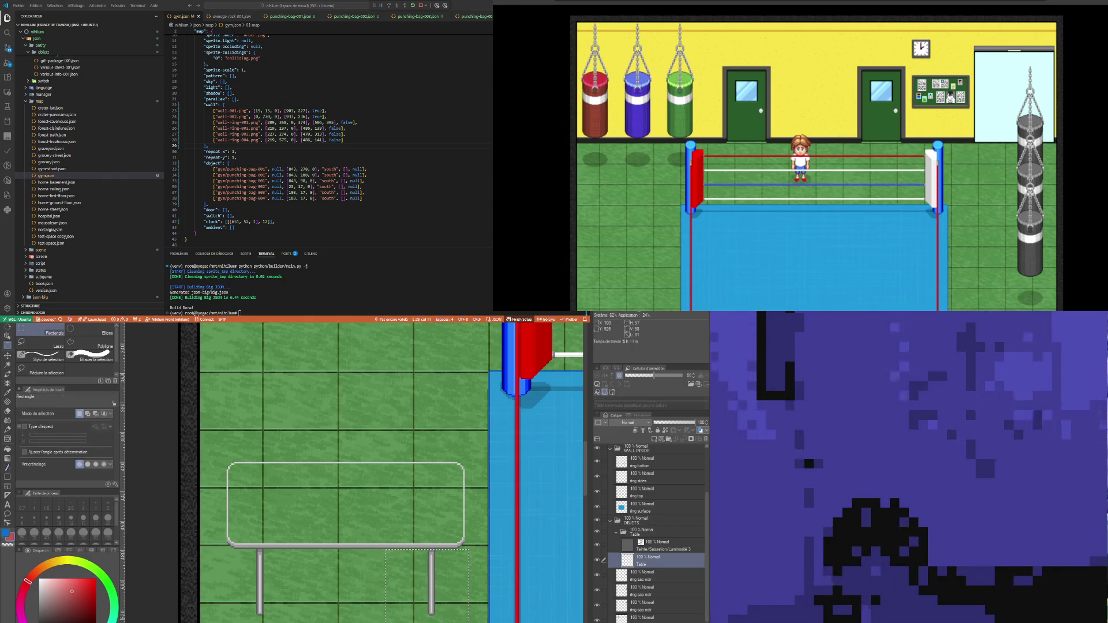
{"action": "scroll", "coordinate": [267, 620], "scroll_direction": "up", "scroll_amount": 1}
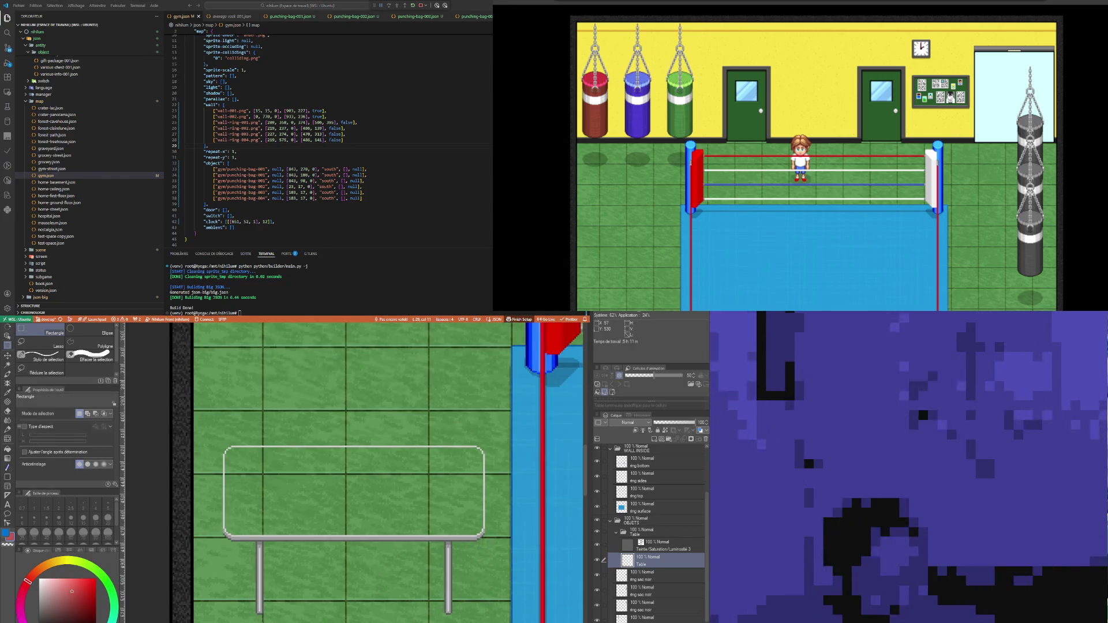
Step: Realign the left and right table legs with small transform nudges
{"action": "left_click_drag", "start_coordinate": [261, 622], "coordinate": [368, 586]}
{"action": "mouse_move", "coordinate": [461, 544]}
{"action": "left_mouse_down"}
{"action": "mouse_move", "coordinate": [378, 552]}
{"action": "mouse_move", "coordinate": [349, 541]}
{"action": "left_mouse_up"}
{"action": "key", "text": "ctrl+t"}
{"action": "left_click_drag", "start_coordinate": [259, 583], "coordinate": [262, 583]}
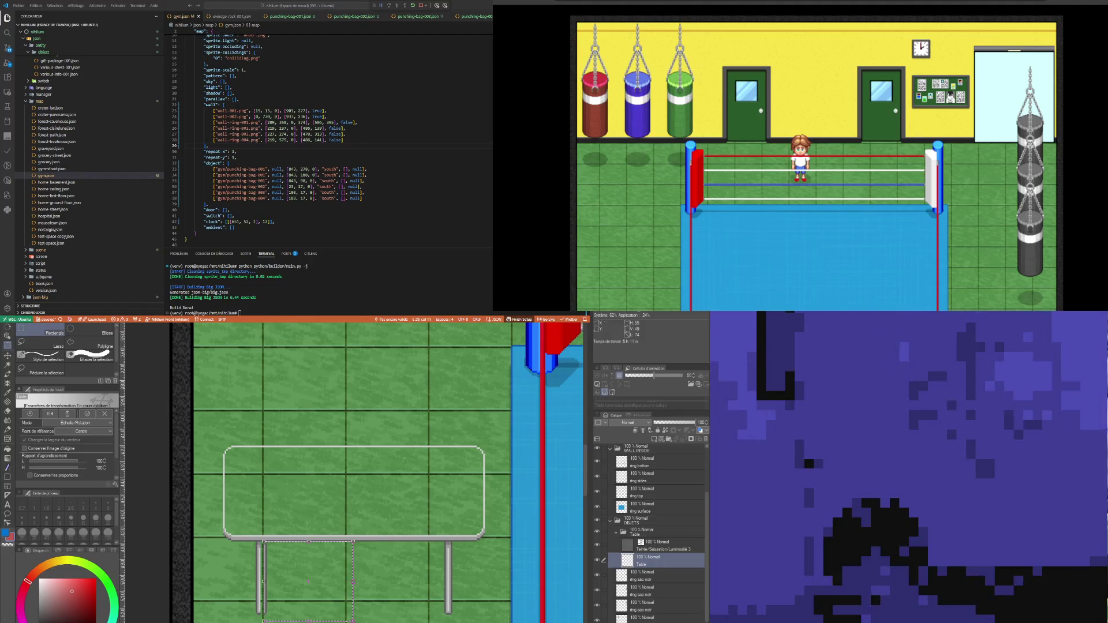
{"action": "key", "text": "Return"}
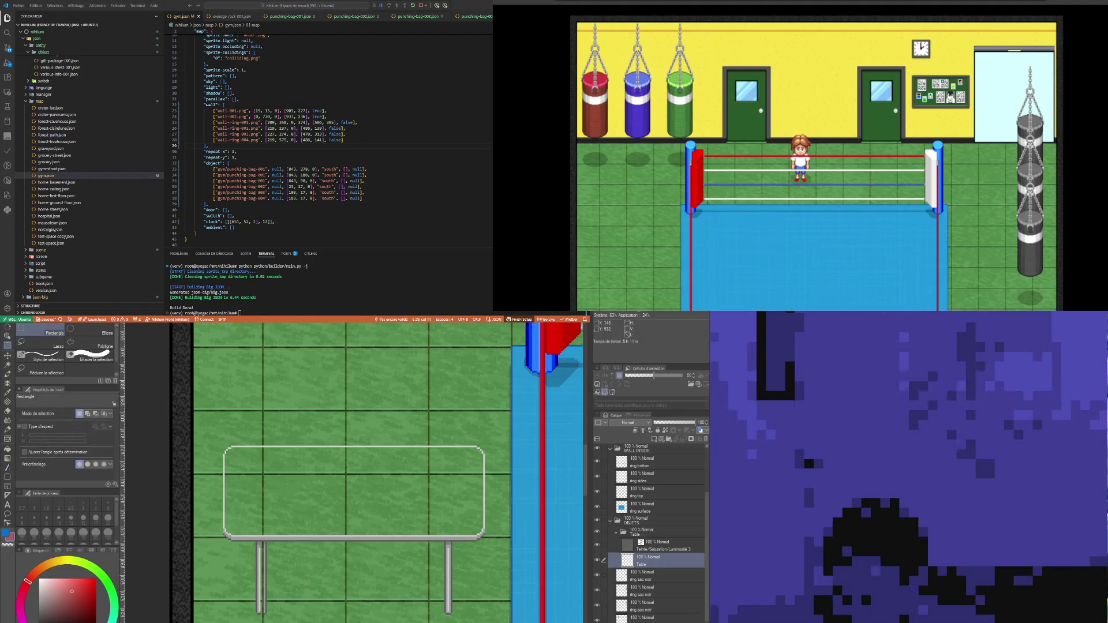
{"action": "left_click_drag", "start_coordinate": [406, 541], "coordinate": [450, 617]}
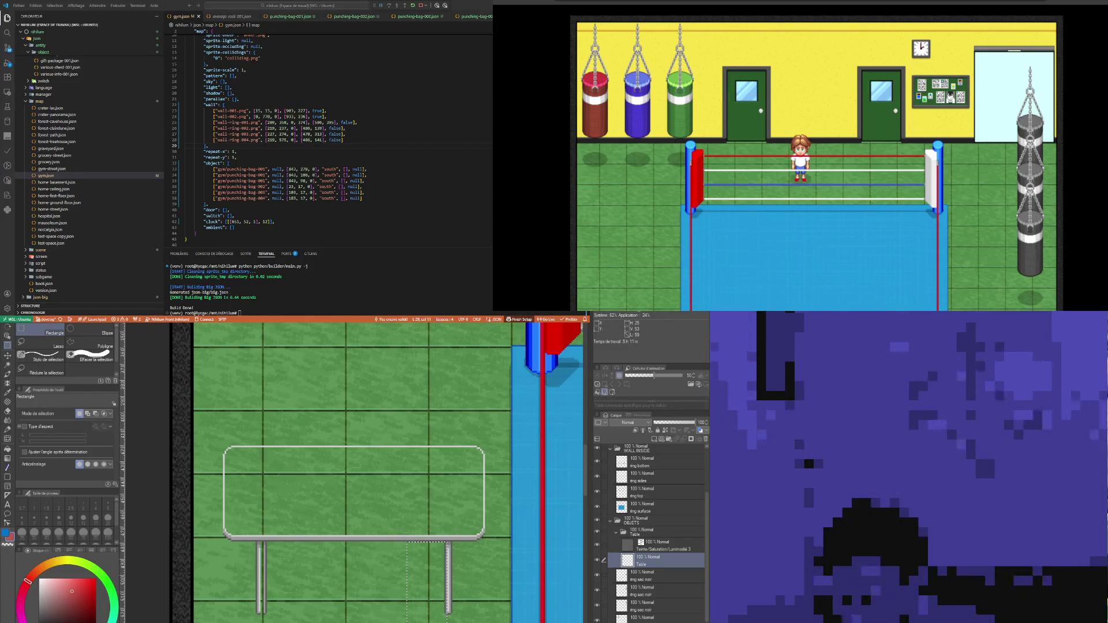
{"action": "key", "text": "ctrl+t"}
{"action": "key", "text": "Return"}
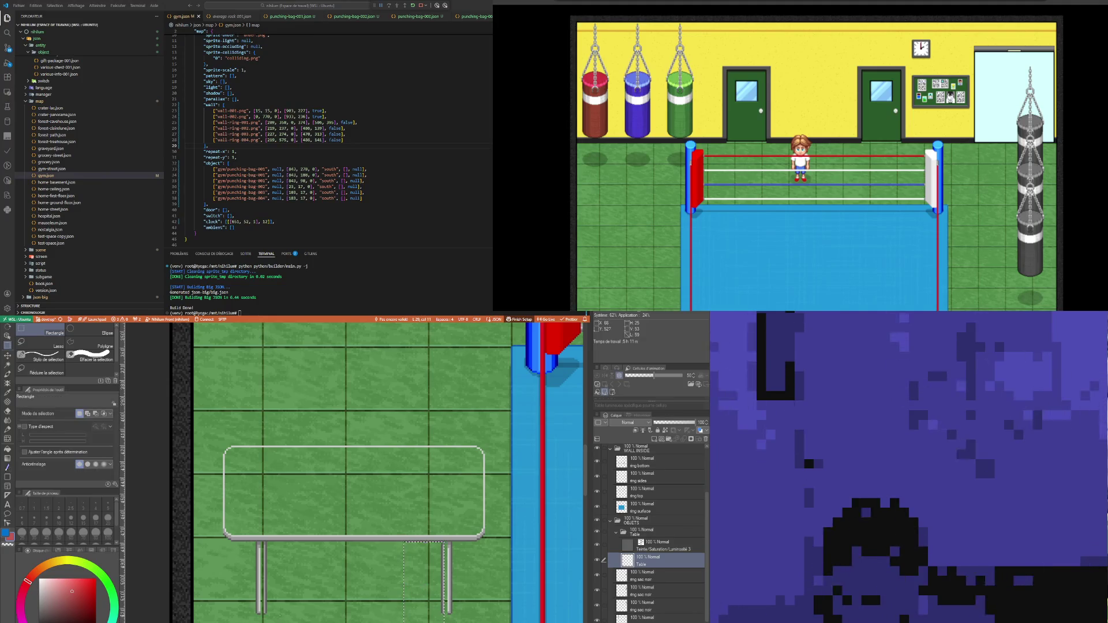
{"action": "scroll", "coordinate": [266, 603], "scroll_direction": "up", "scroll_amount": 3}
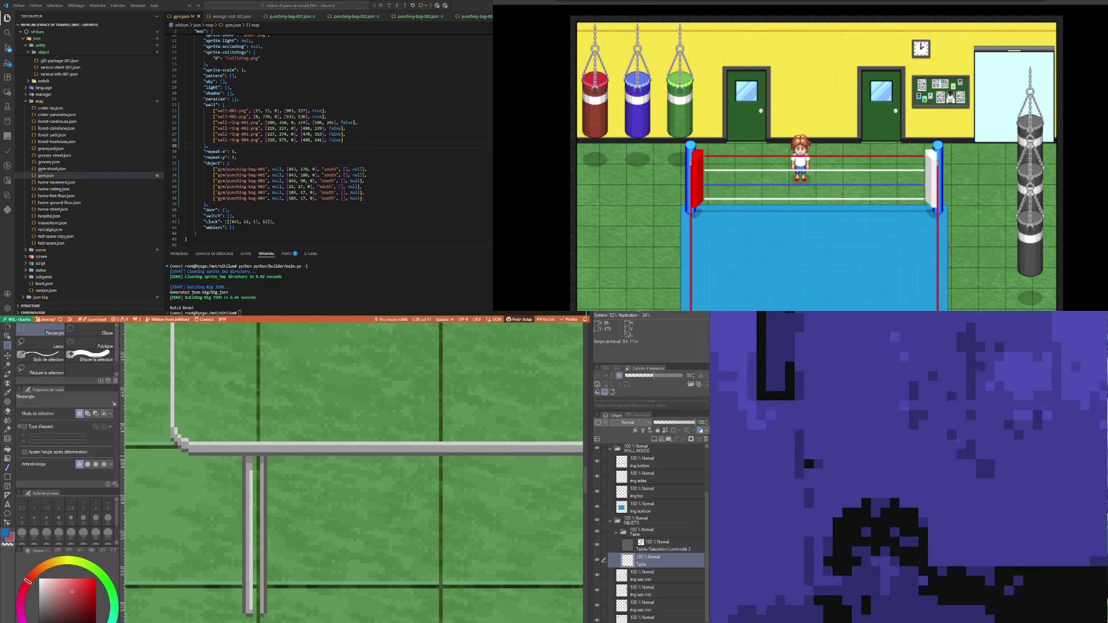
{"action": "key", "text": "Right"}
Step: Widen the left leg by stretching its light edge
{"action": "left_click_drag", "start_coordinate": [250, 455], "coordinate": [252, 615]}
{"action": "key", "text": "ctrl+t"}
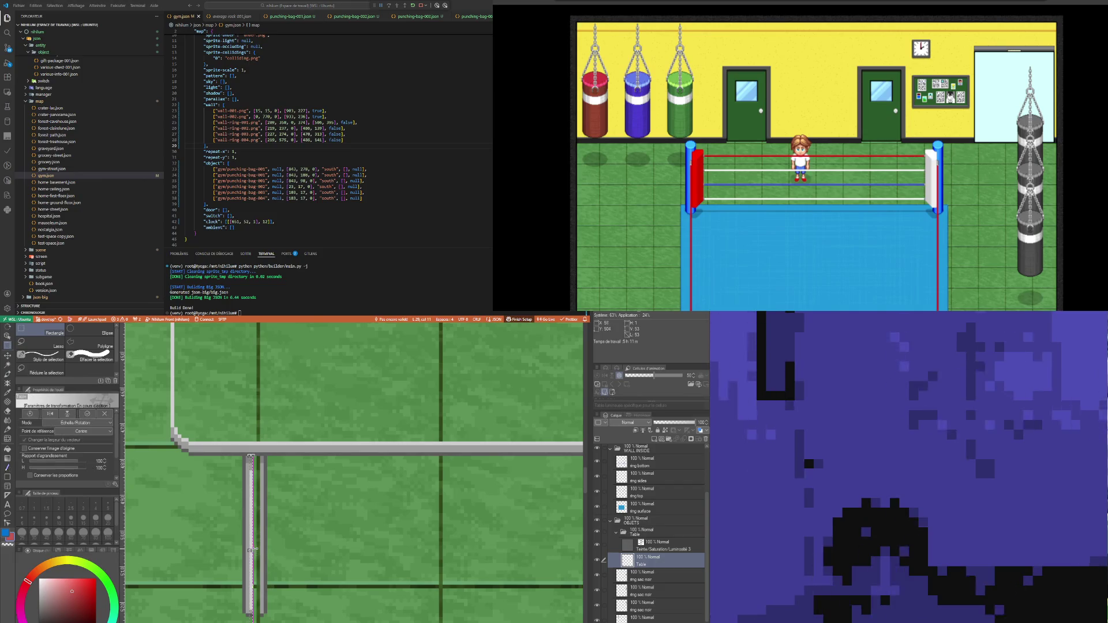
{"action": "left_click_drag", "start_coordinate": [252, 550], "coordinate": [260, 550]}
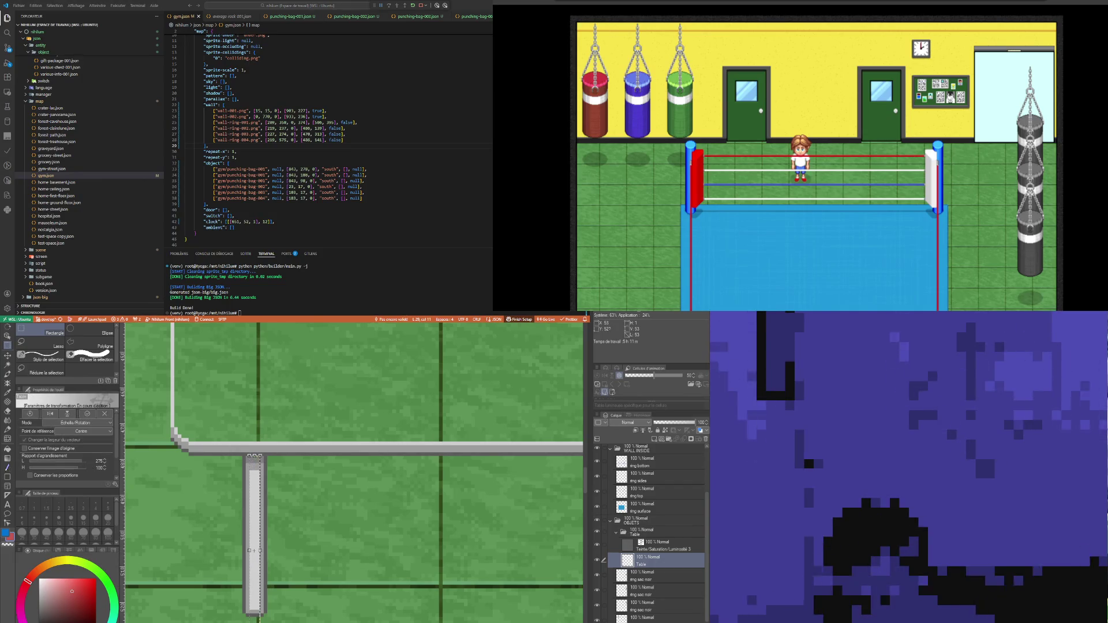
{"action": "key", "text": "Return"}
{"action": "scroll", "coordinate": [469, 538], "scroll_direction": "down", "scroll_amount": 5}
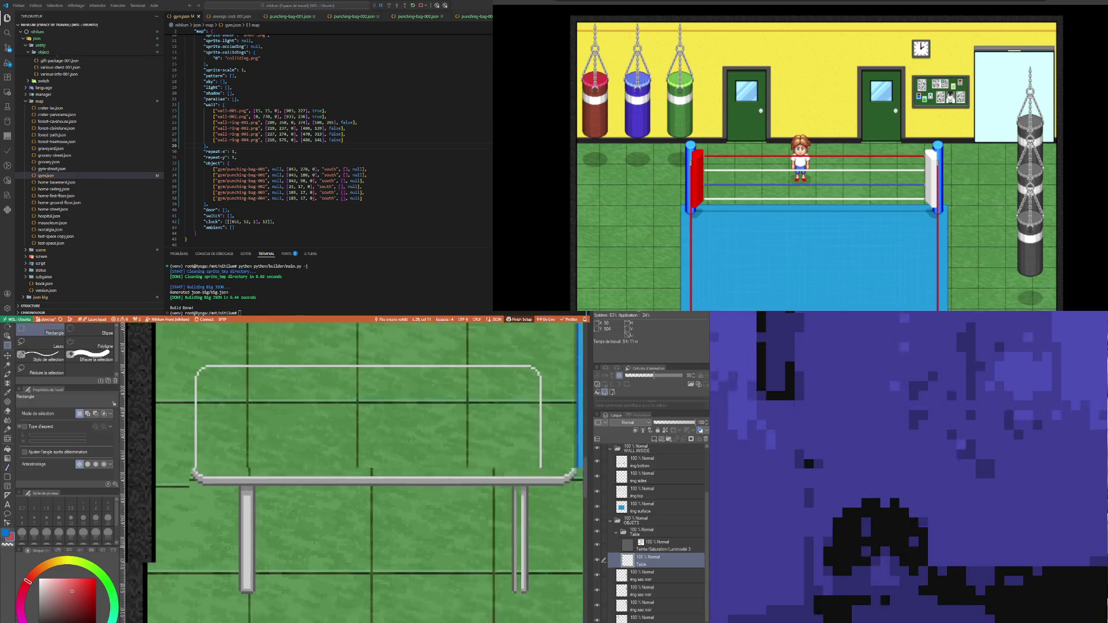
{"action": "scroll", "coordinate": [469, 538], "scroll_direction": "up", "scroll_amount": 4}
{"action": "scroll", "coordinate": [469, 538], "scroll_direction": "up", "scroll_amount": 1}
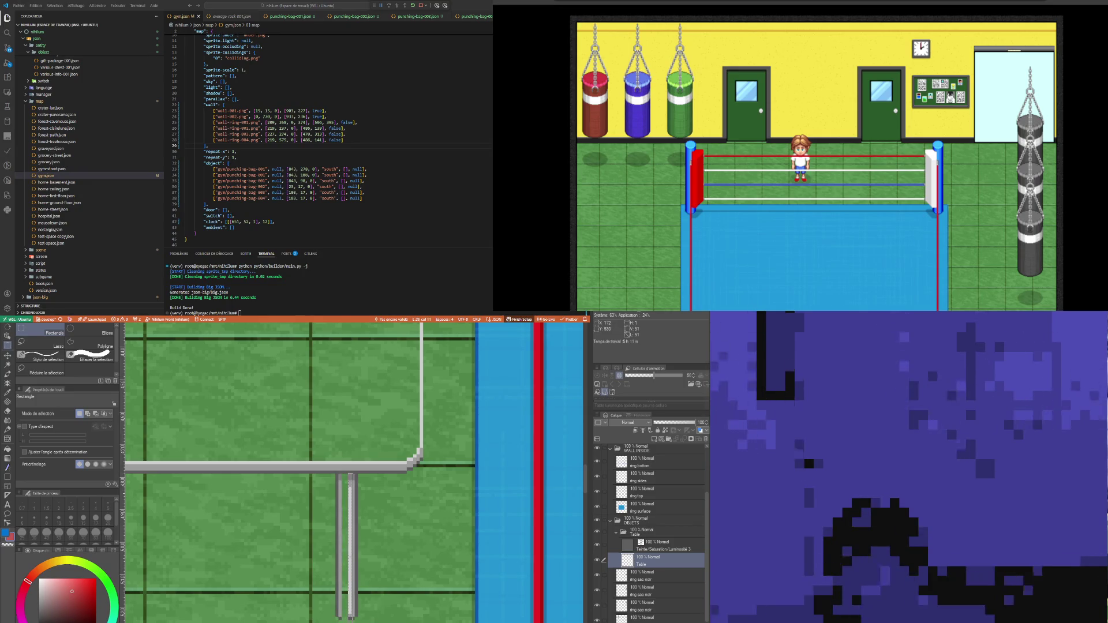
Step: Shift a leg piece left onto the other leg and delete the hue/saturation adjustment layer
{"action": "key", "text": "ctrl+t"}
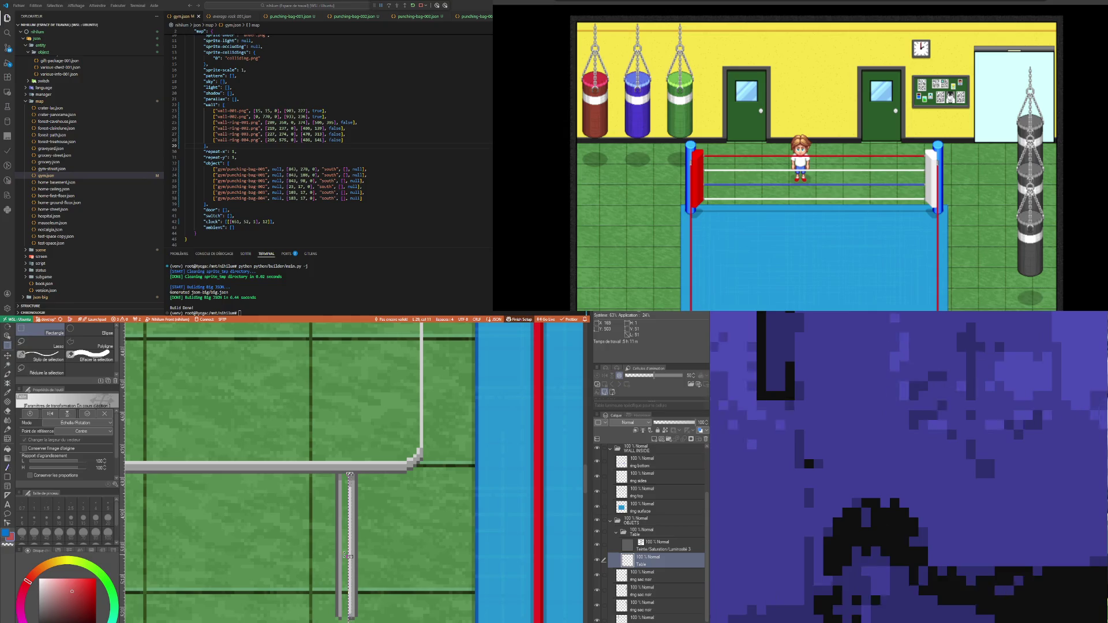
{"action": "left_click_drag", "start_coordinate": [346, 557], "coordinate": [341, 557]}
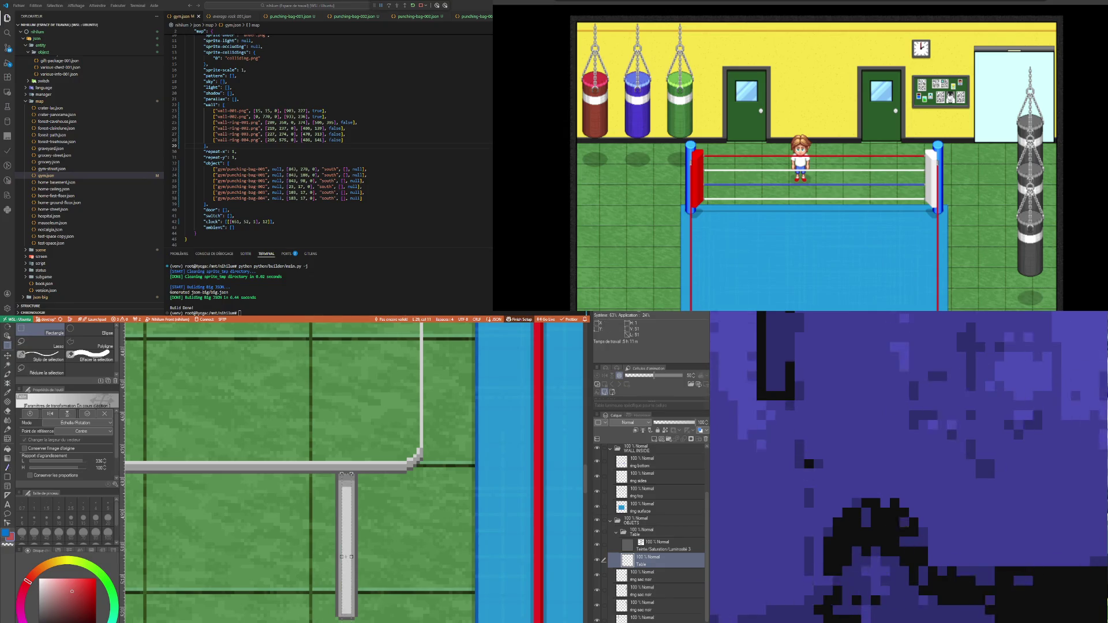
{"action": "key", "text": "Return"}
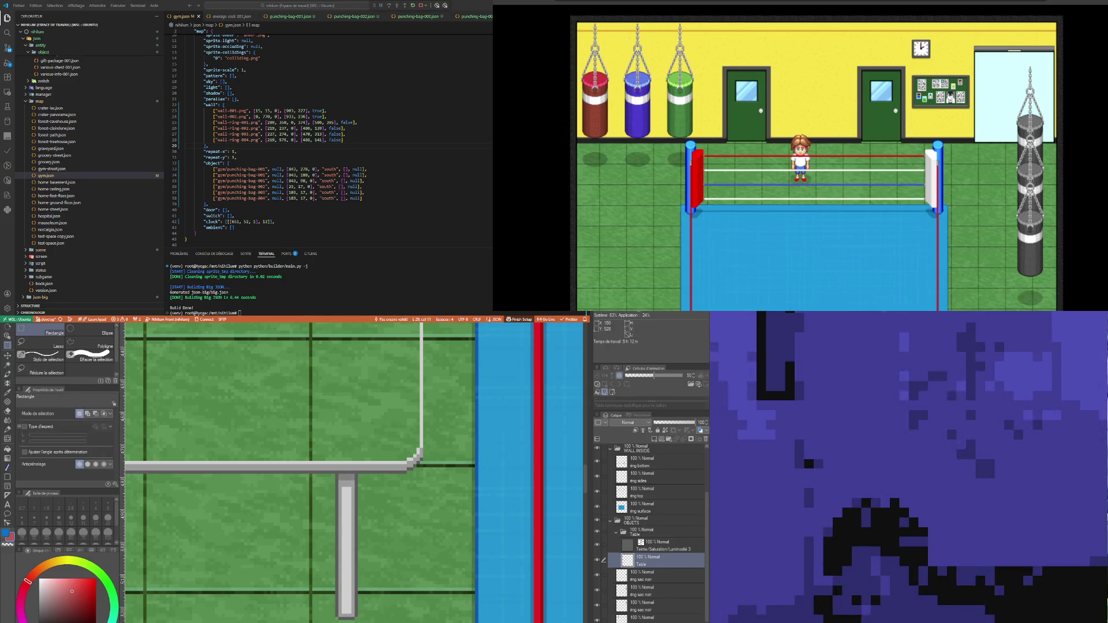
{"action": "scroll", "coordinate": [243, 523], "scroll_direction": "down", "scroll_amount": 5}
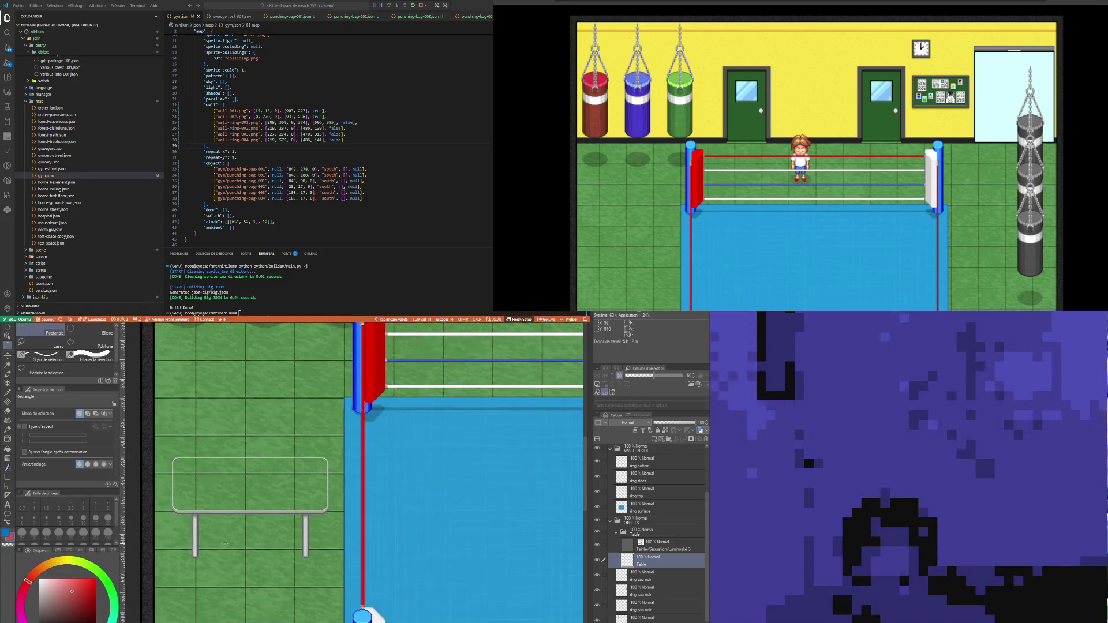
{"action": "scroll", "coordinate": [214, 494], "scroll_direction": "up", "scroll_amount": 1}
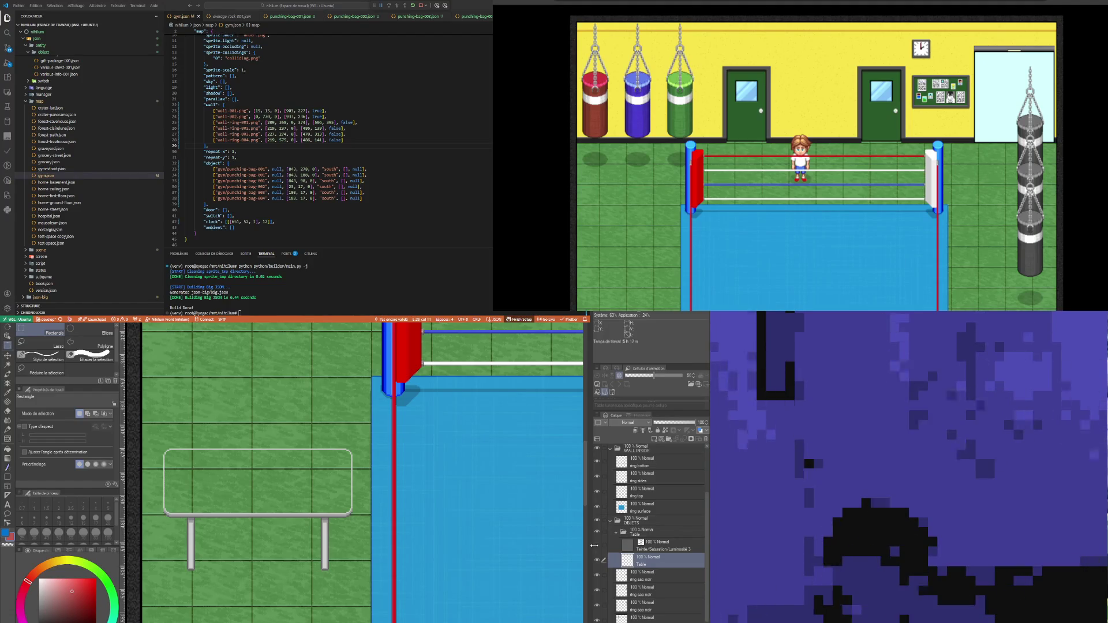
{"action": "left_click", "coordinate": [655, 544]}
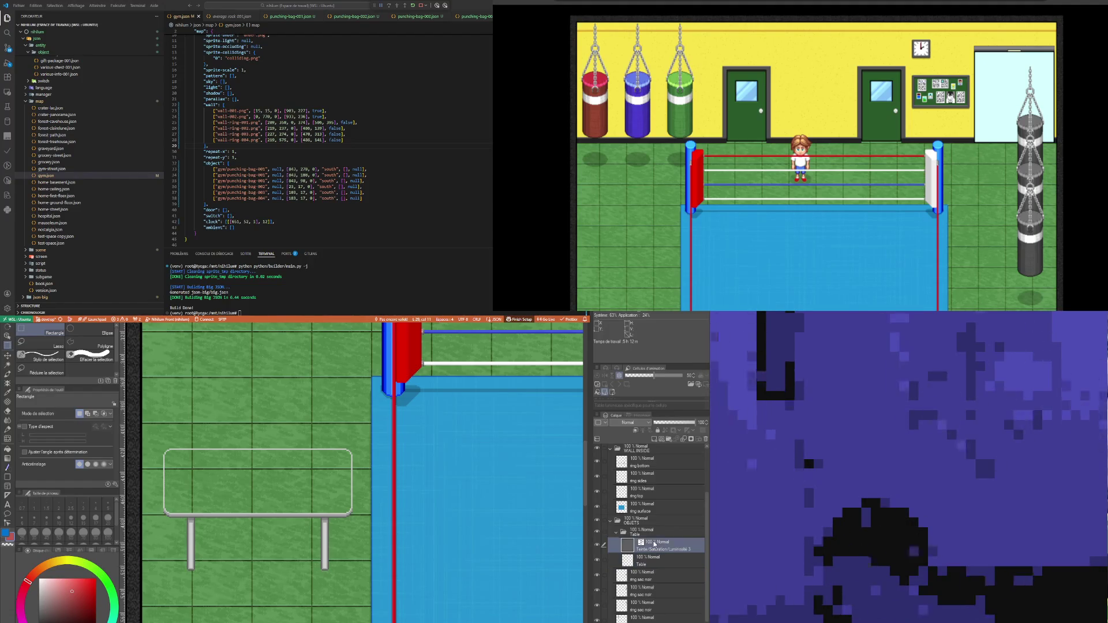
{"action": "left_click", "coordinate": [705, 439]}
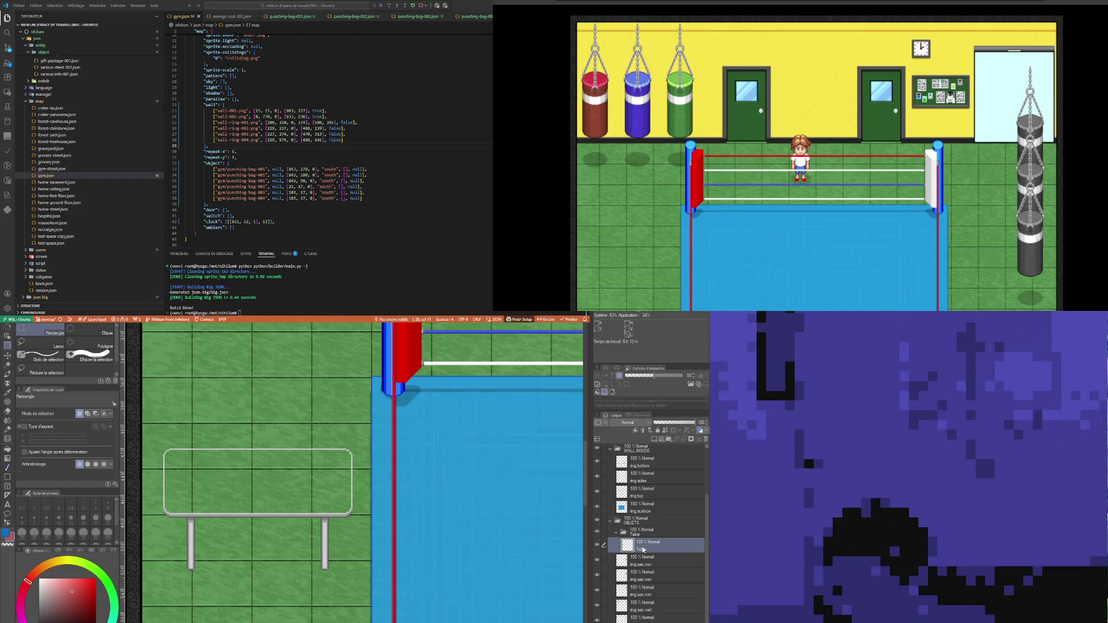
Step: Sample a blue from the artwork and flood-fill the table top inside its frame
{"action": "left_click", "coordinate": [8, 395]}
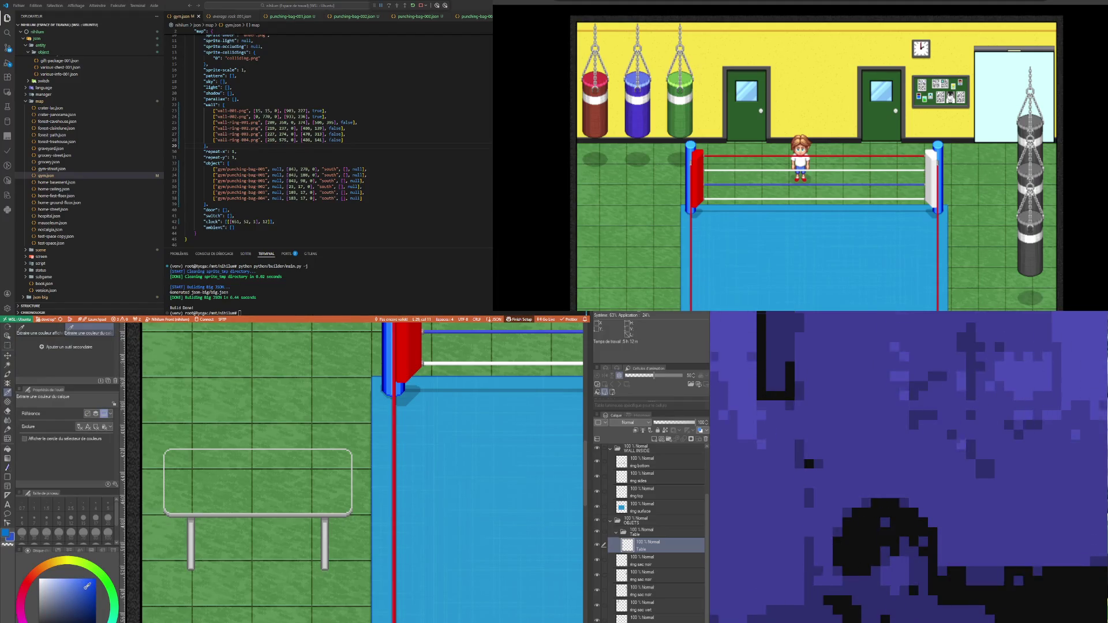
{"action": "scroll", "coordinate": [331, 592], "scroll_direction": "down", "scroll_amount": 10}
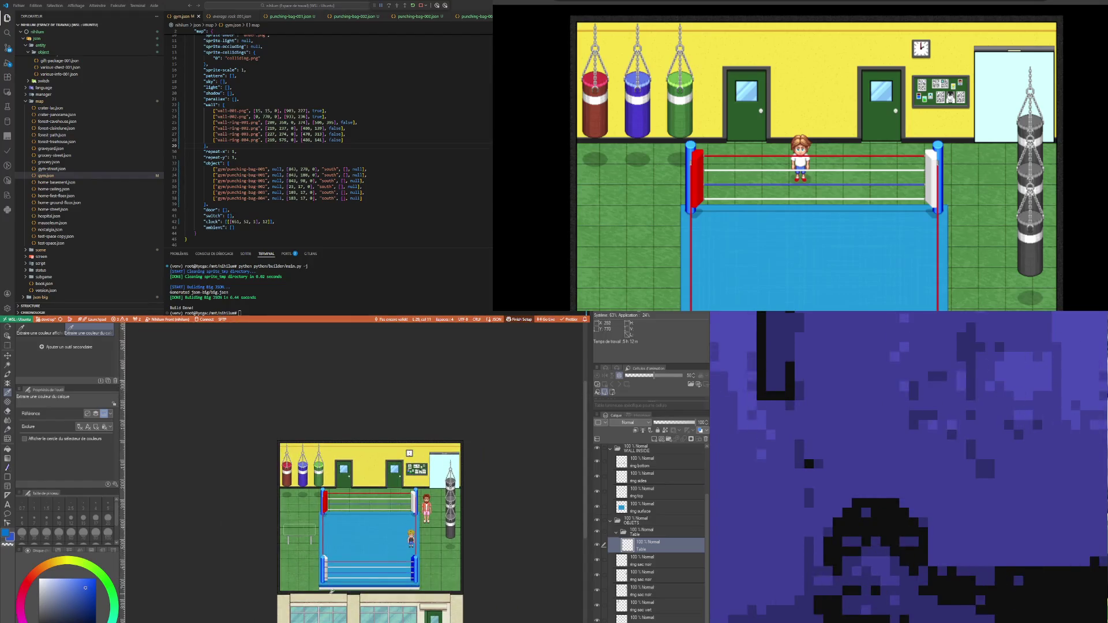
{"action": "scroll", "coordinate": [324, 554], "scroll_direction": "up", "scroll_amount": 8}
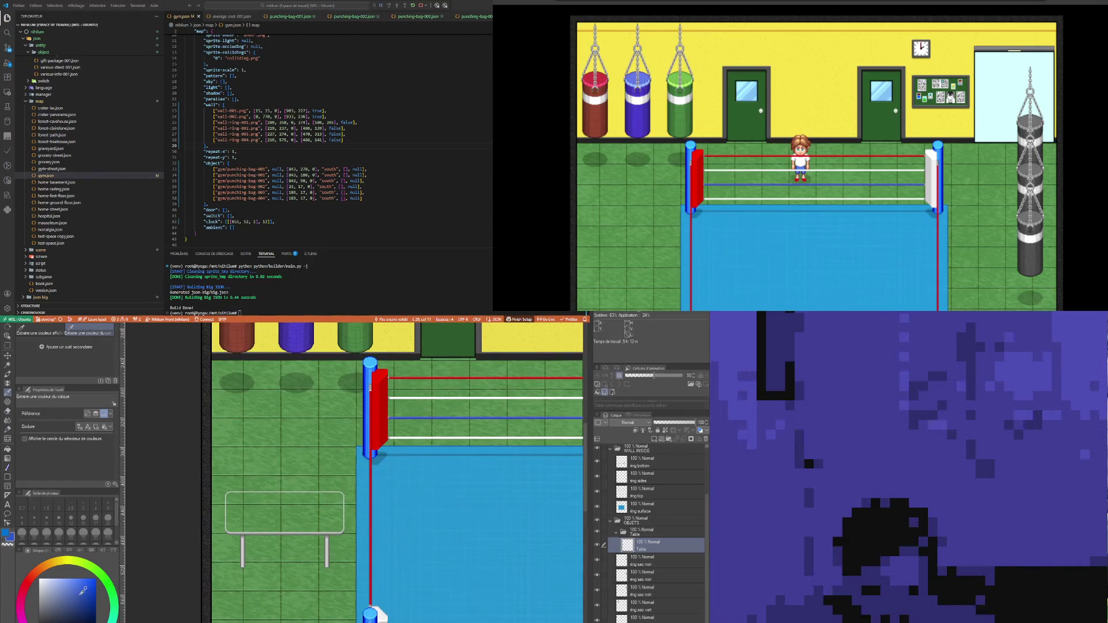
{"action": "key", "text": "g"}
{"action": "left_click", "coordinate": [323, 513]}
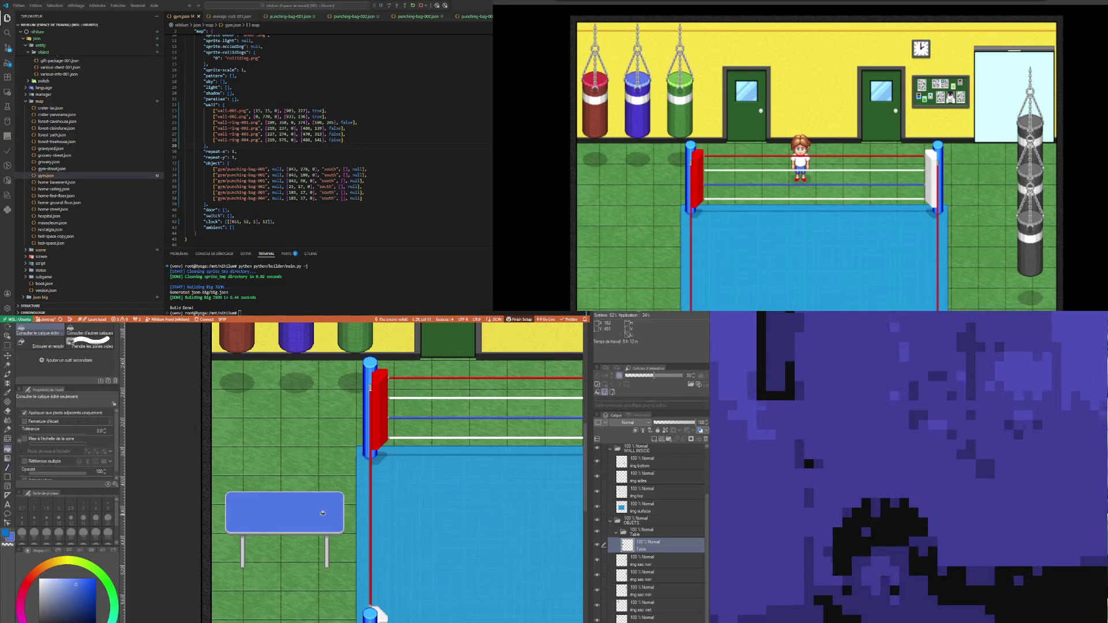
{"action": "scroll", "coordinate": [267, 495], "scroll_direction": "down", "scroll_amount": 7}
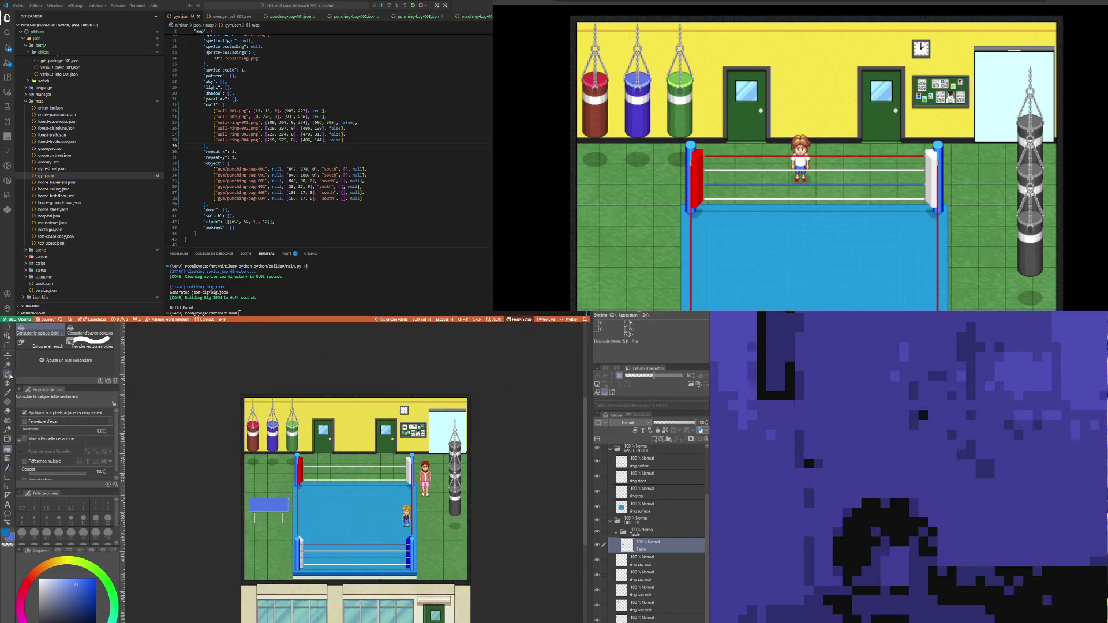
{"action": "left_click", "coordinate": [8, 356]}
{"action": "scroll", "coordinate": [281, 508], "scroll_direction": "up", "scroll_amount": 2}
Step: Move the blue table lower on the gym floor
{"action": "mouse_move", "coordinate": [280, 508]}
{"action": "left_mouse_down"}
{"action": "mouse_move", "coordinate": [349, 607]}
{"action": "mouse_move", "coordinate": [251, 564]}
{"action": "mouse_move", "coordinate": [270, 517]}
{"action": "mouse_move", "coordinate": [262, 512]}
{"action": "mouse_move", "coordinate": [271, 533]}
{"action": "left_mouse_up"}
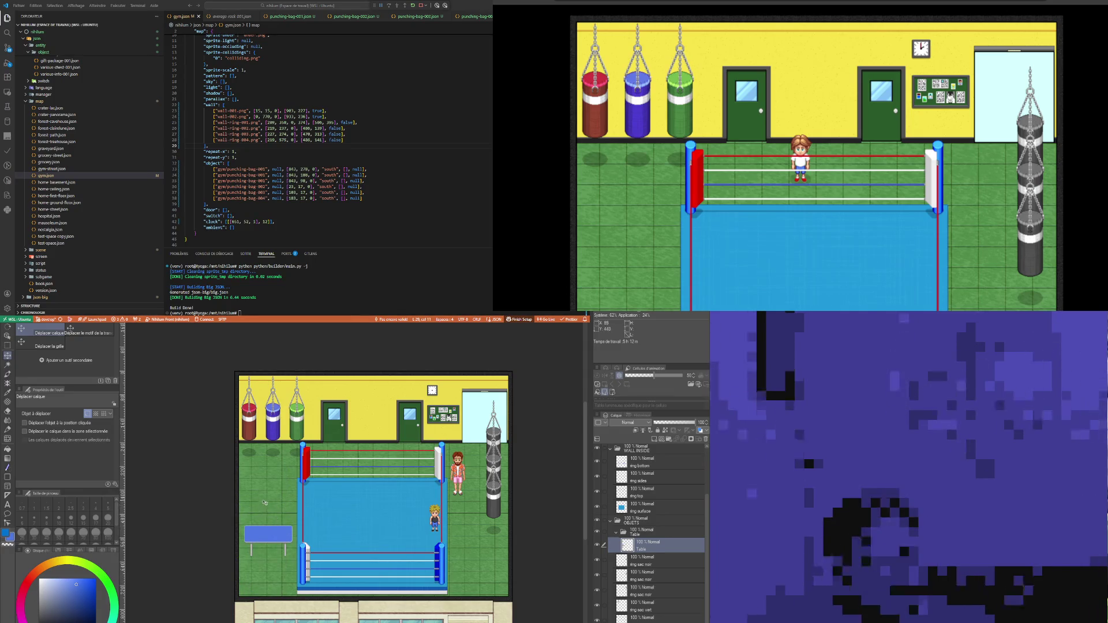
{"action": "scroll", "coordinate": [278, 483], "scroll_direction": "up", "scroll_amount": 1}
{"action": "scroll", "coordinate": [276, 493], "scroll_direction": "down", "scroll_amount": 2}
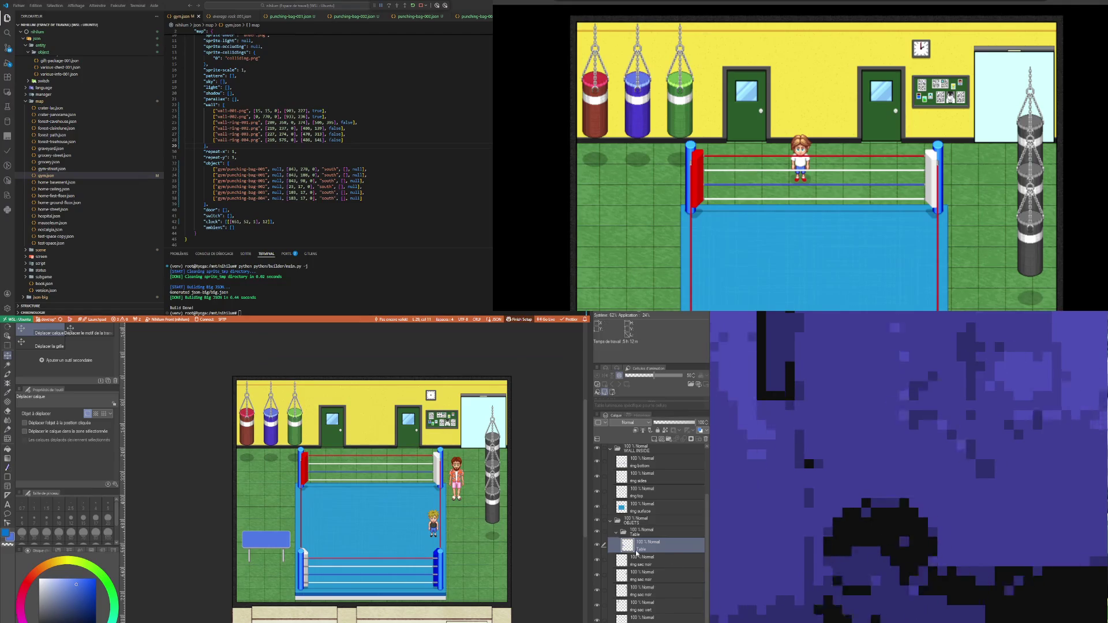
Step: Place the table's layer above the Table folder in the Layer panel
{"action": "scroll", "coordinate": [445, 450], "scroll_direction": "up", "scroll_amount": 1}
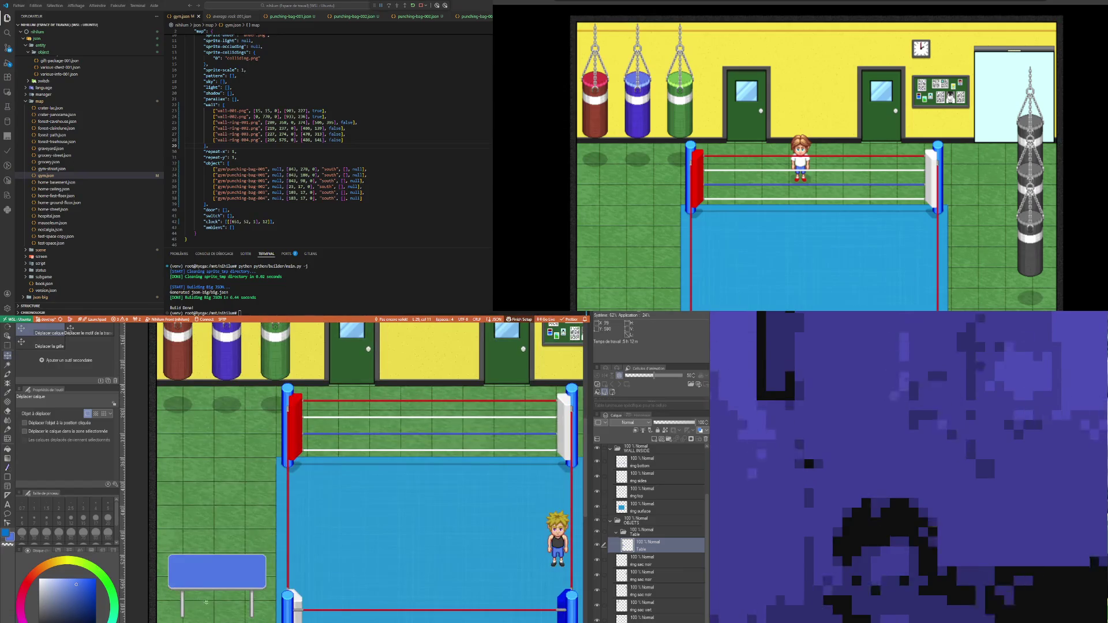
{"action": "scroll", "coordinate": [233, 588], "scroll_direction": "down", "scroll_amount": 3}
{"action": "scroll", "coordinate": [368, 498], "scroll_direction": "up", "scroll_amount": 1}
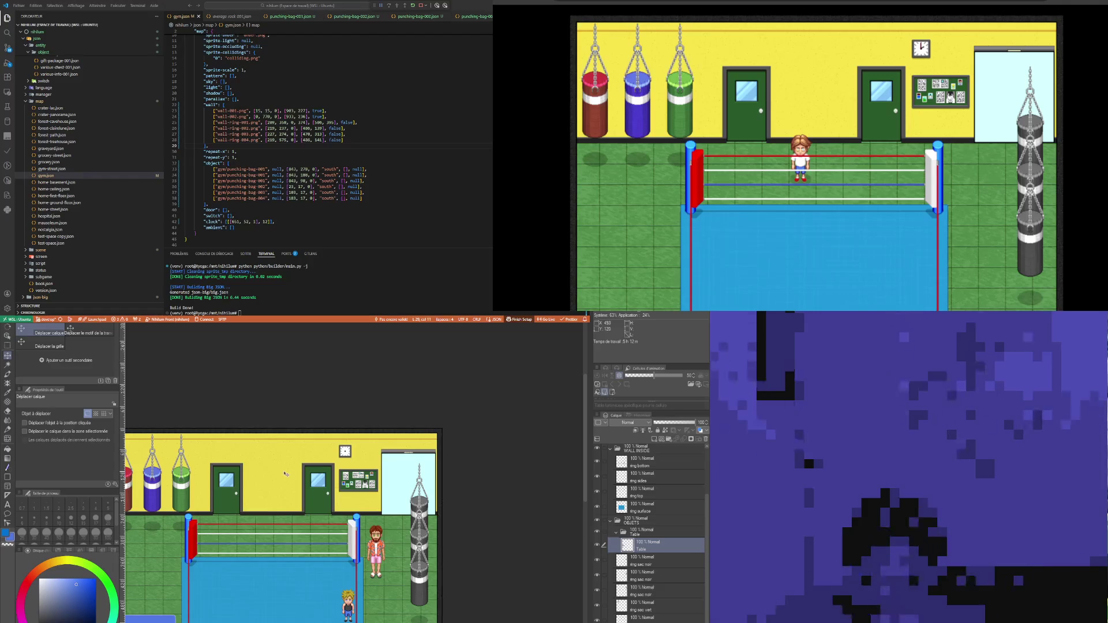
{"action": "scroll", "coordinate": [312, 560], "scroll_direction": "up", "scroll_amount": 1}
{"action": "left_click_drag", "start_coordinate": [647, 535], "coordinate": [655, 535]}
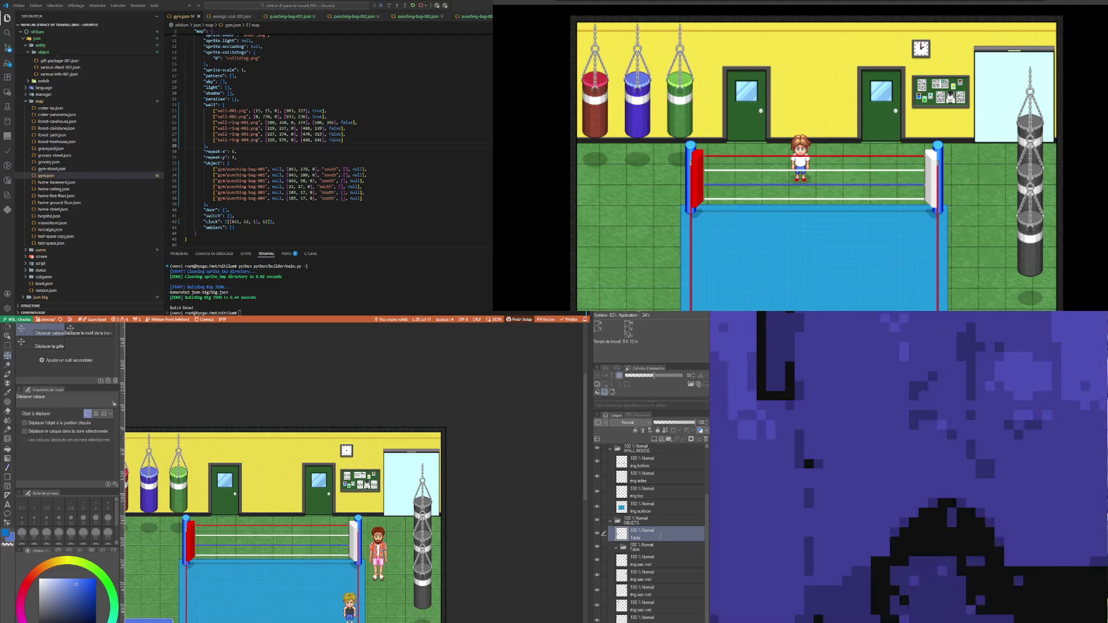
Step: Rename the layer 'Table bleue' and delete the Table folder
{"action": "type", "text": " bleue"}
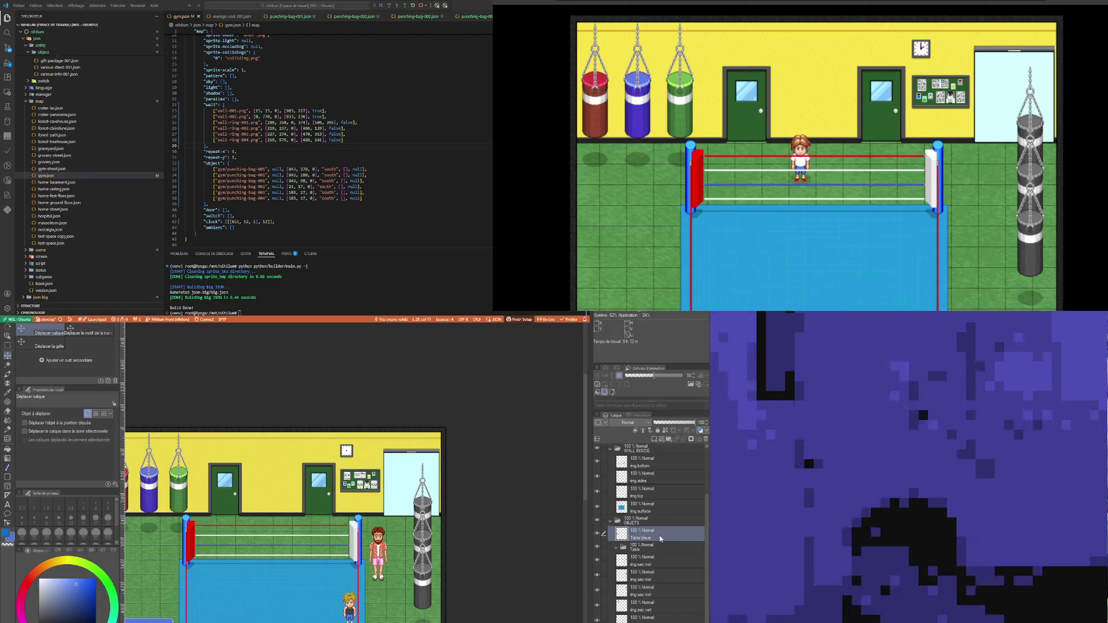
{"action": "left_click", "coordinate": [664, 547]}
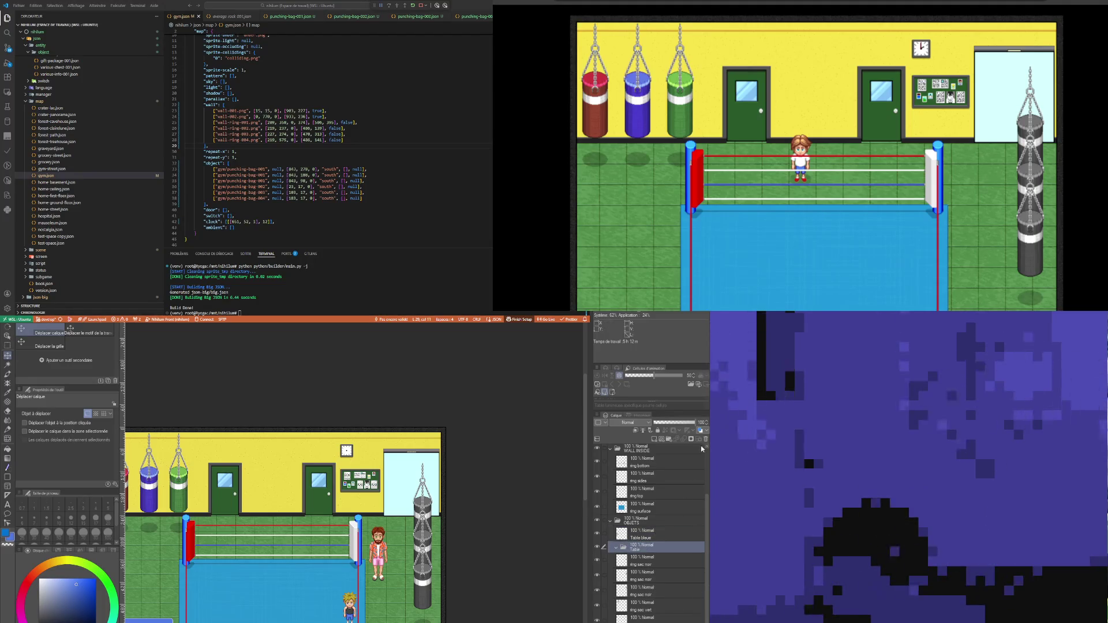
{"action": "left_click", "coordinate": [705, 439]}
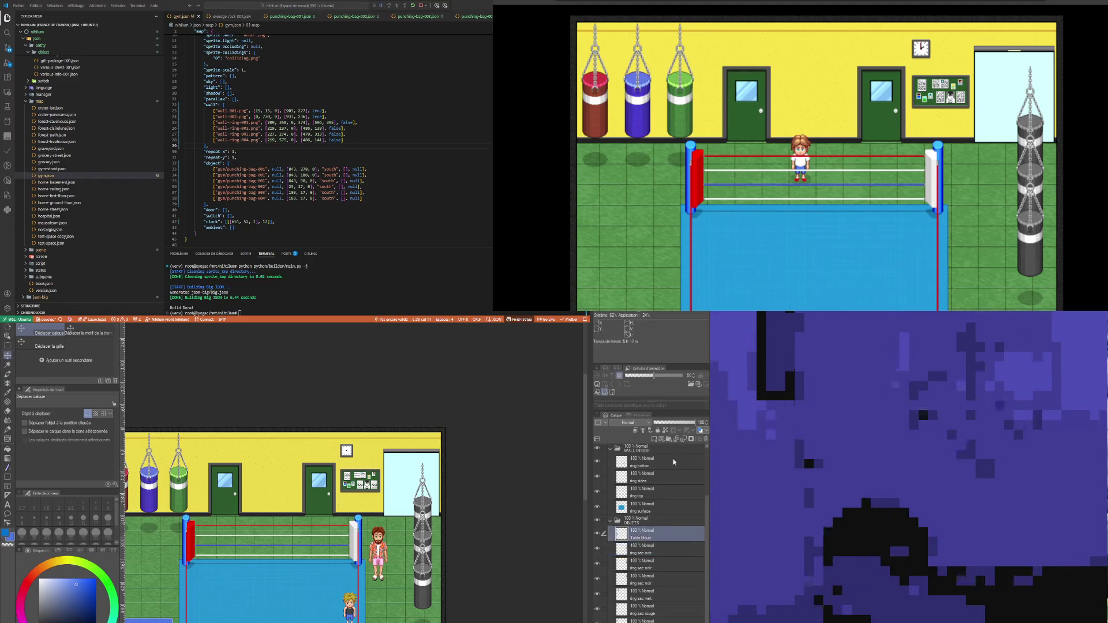
Step: Create a 'Casiers' folder under OBJETS and add a new layer inside it
{"action": "left_click", "coordinate": [670, 438]}
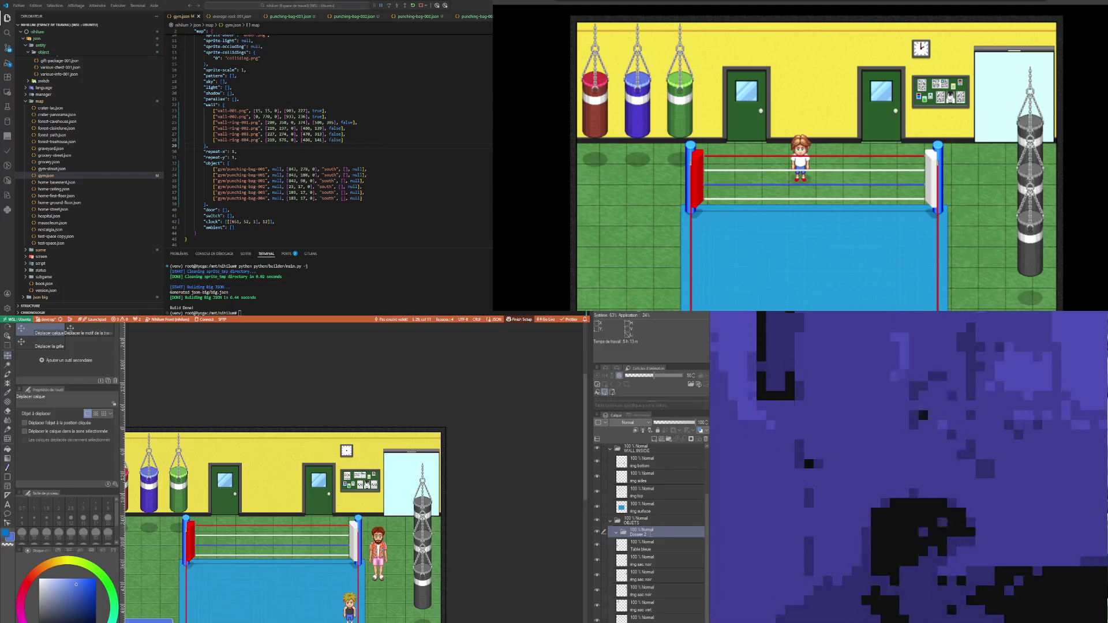
{"action": "type", "text": "Casiers"}
{"action": "key", "text": "Return"}
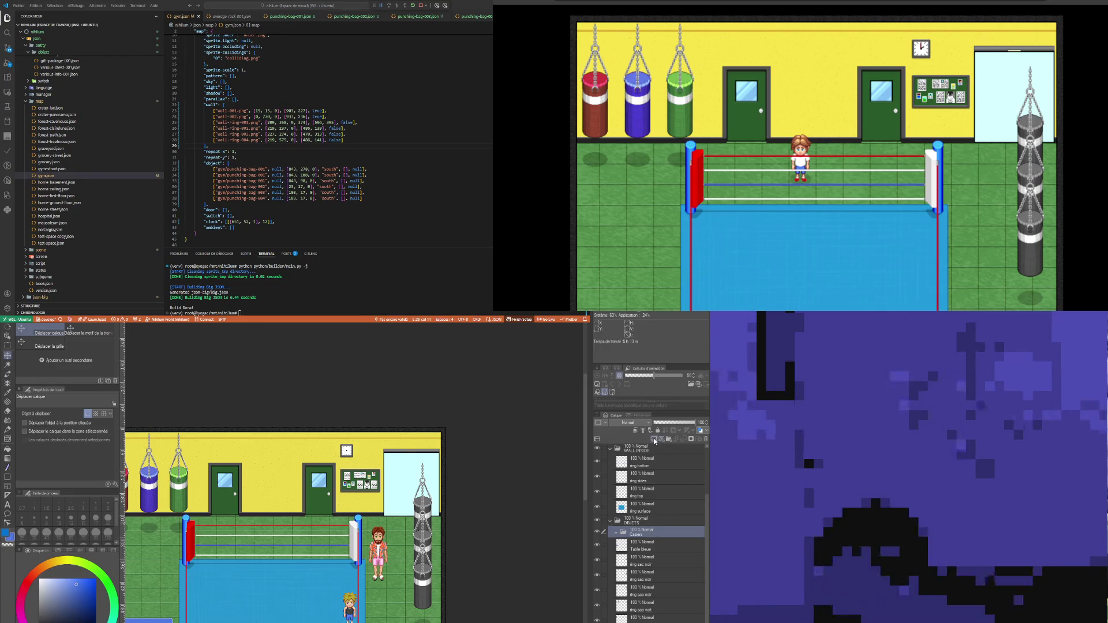
{"action": "key", "text": "ctrl+shift+n"}
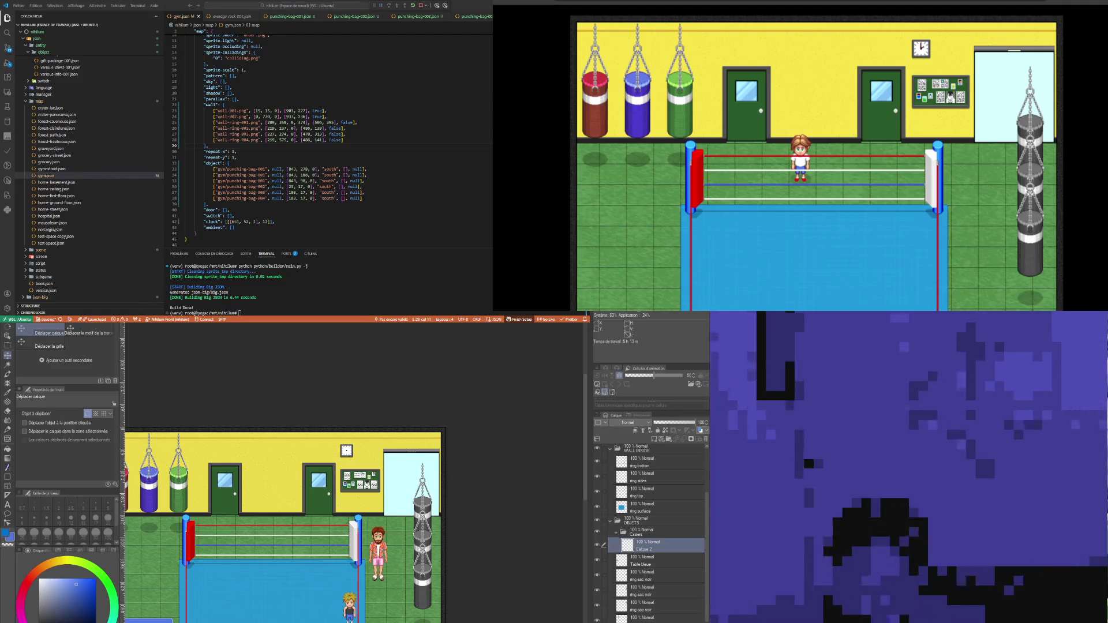
Step: Switch over to the gym interior sprite in Aseprite
{"action": "scroll", "coordinate": [288, 476], "scroll_direction": "up", "scroll_amount": 3}
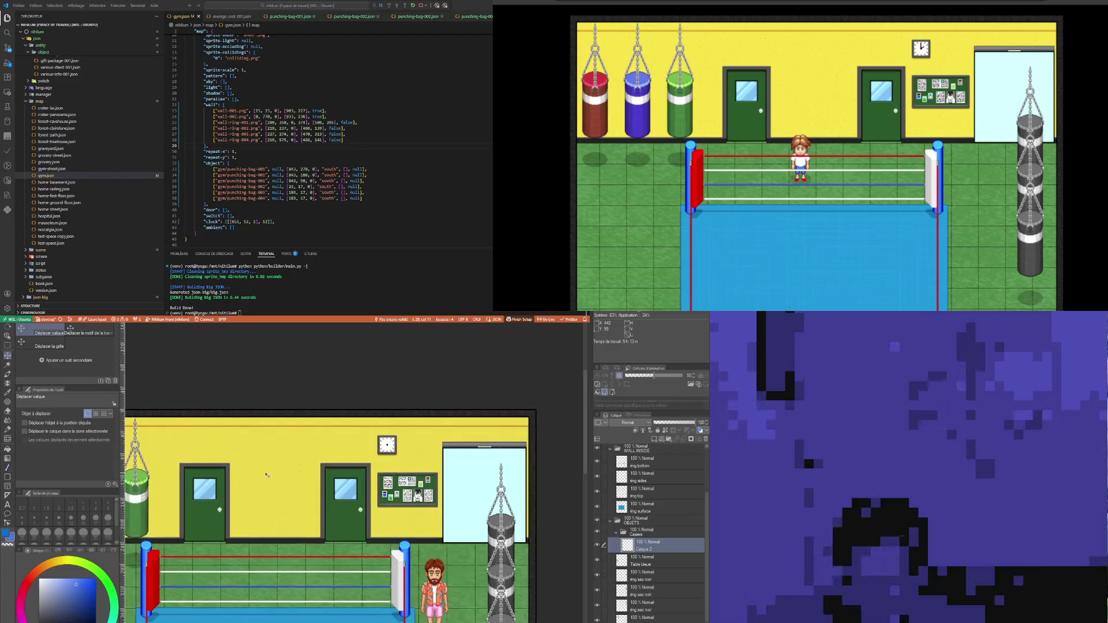
{"action": "scroll", "coordinate": [274, 498], "scroll_direction": "up", "scroll_amount": 2}
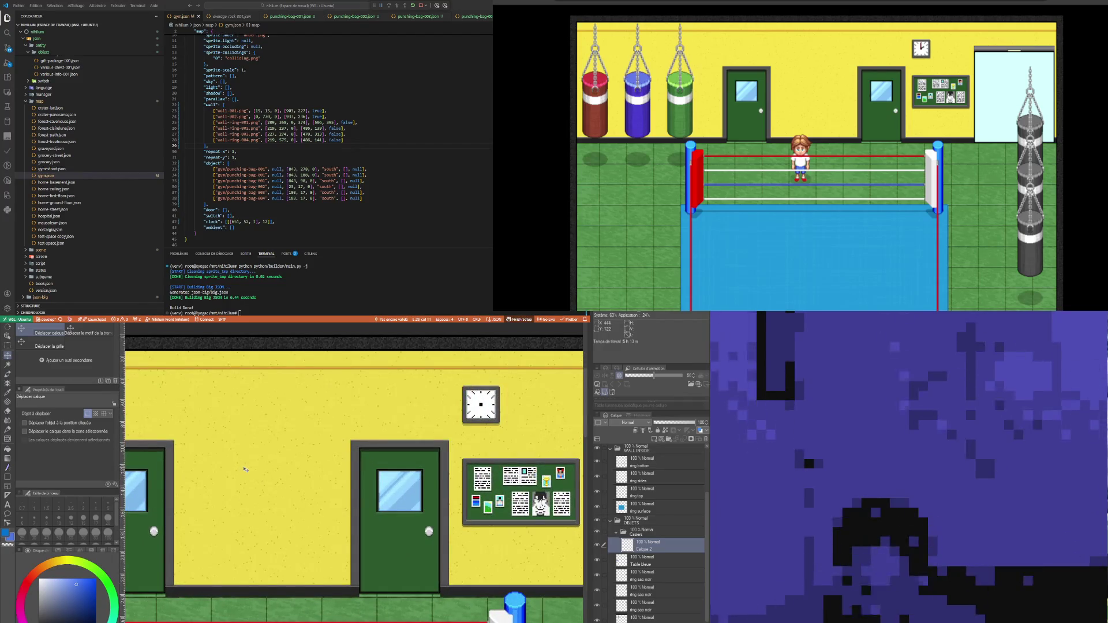
{"action": "scroll", "coordinate": [245, 469], "scroll_direction": "down", "scroll_amount": 5}
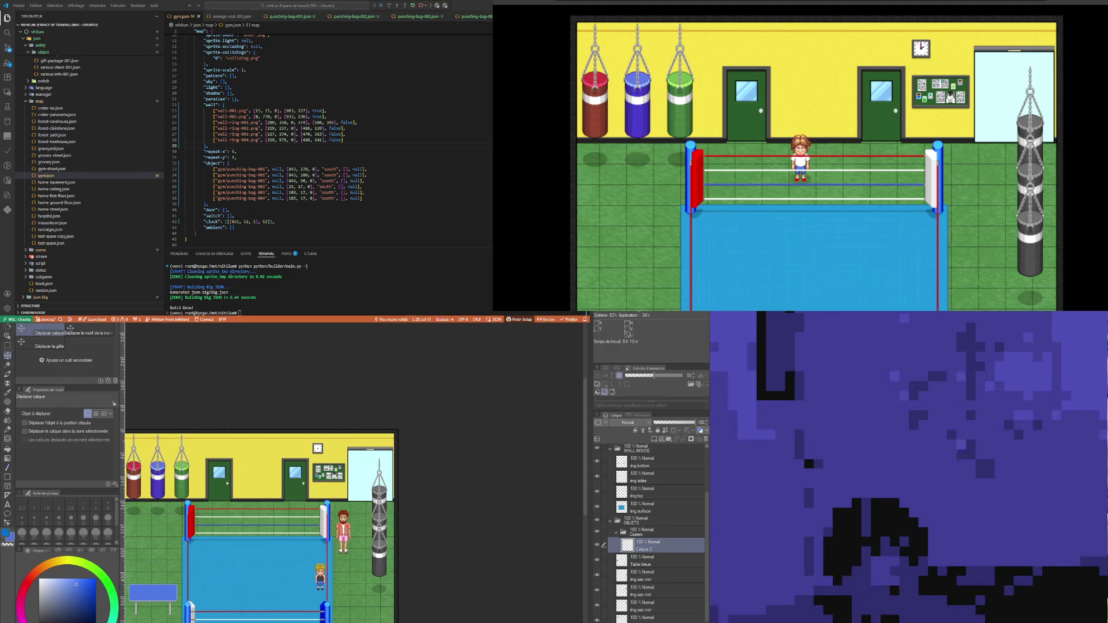
{"action": "key", "text": "alt+Tab"}
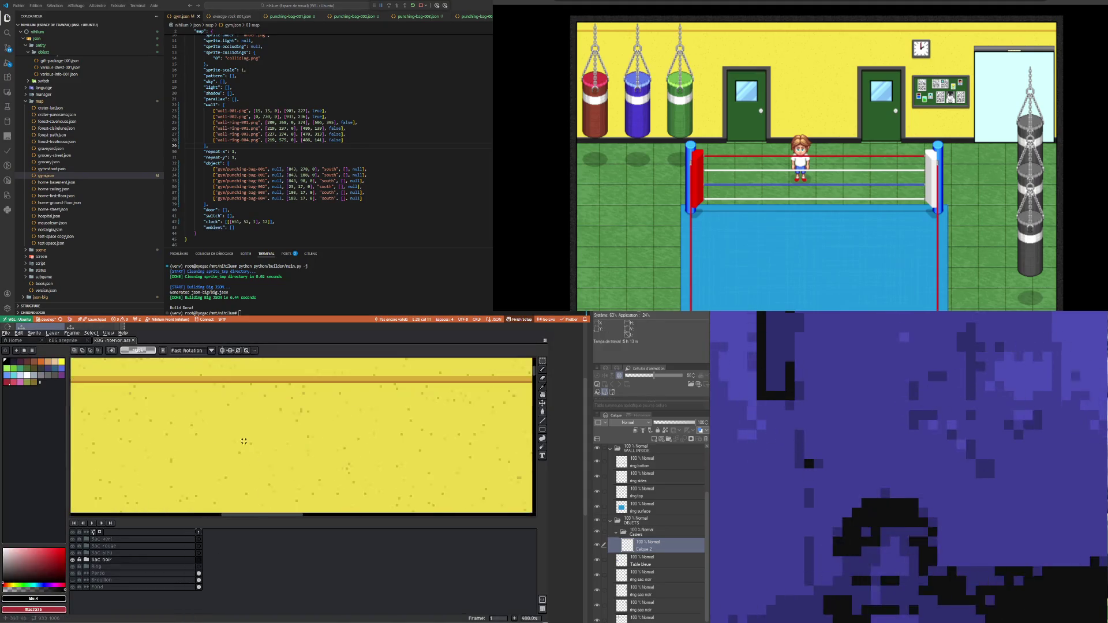
Step: Load the Google UI palette, pick grey #9e9e9e and select the Filled Rectangle tool
{"action": "scroll", "coordinate": [224, 442], "scroll_direction": "up", "scroll_amount": 3}
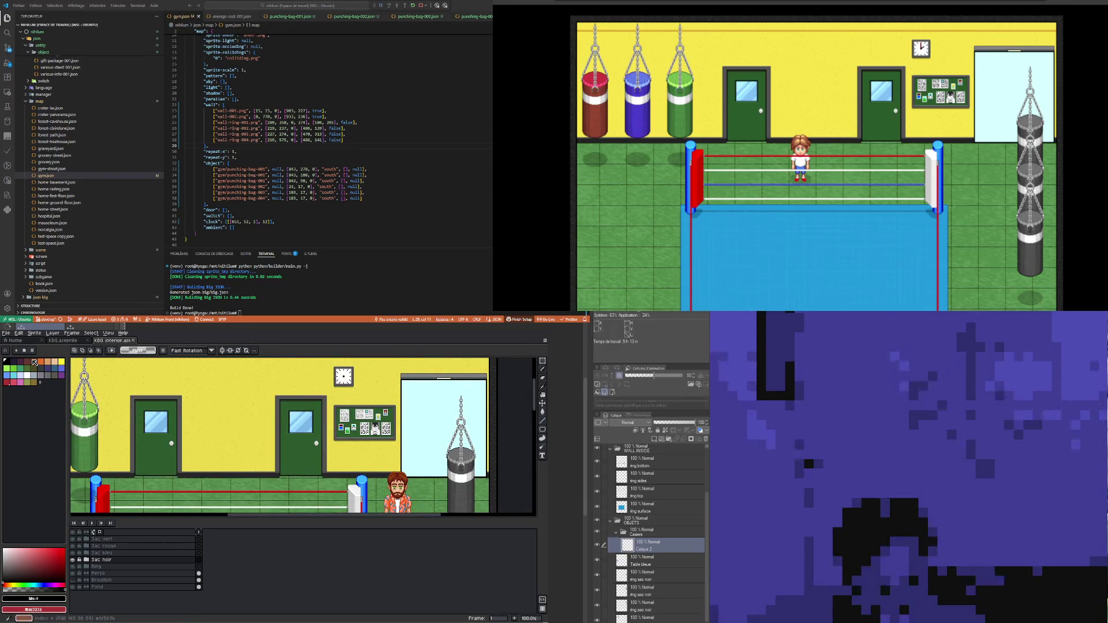
{"action": "left_click", "coordinate": [17, 351]}
{"action": "scroll", "coordinate": [127, 455], "scroll_direction": "down", "scroll_amount": 5}
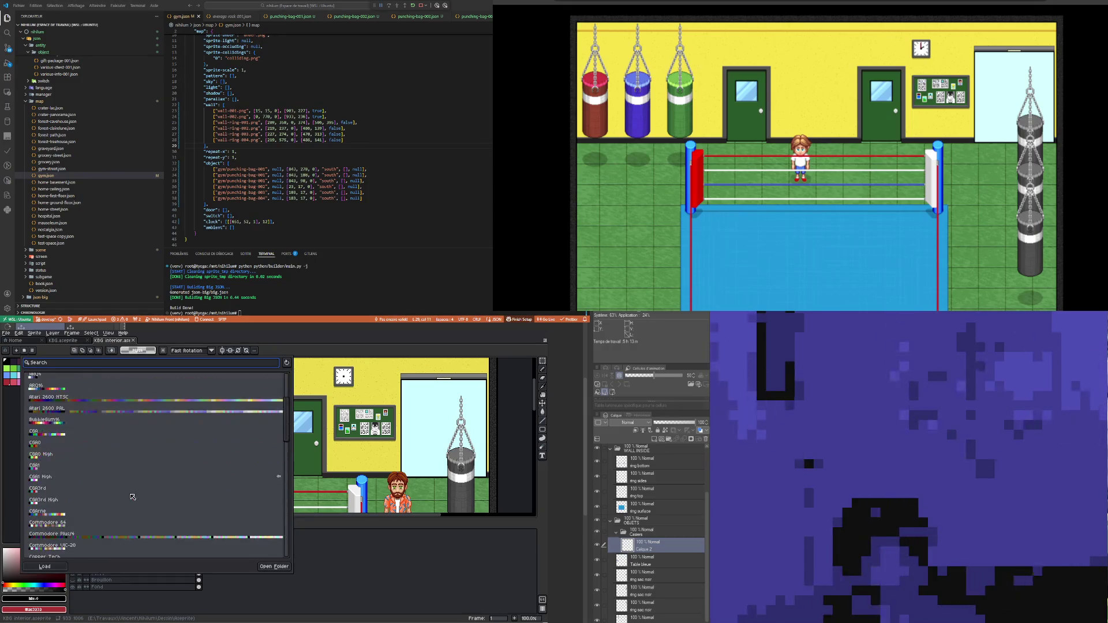
{"action": "left_click", "coordinate": [142, 525]}
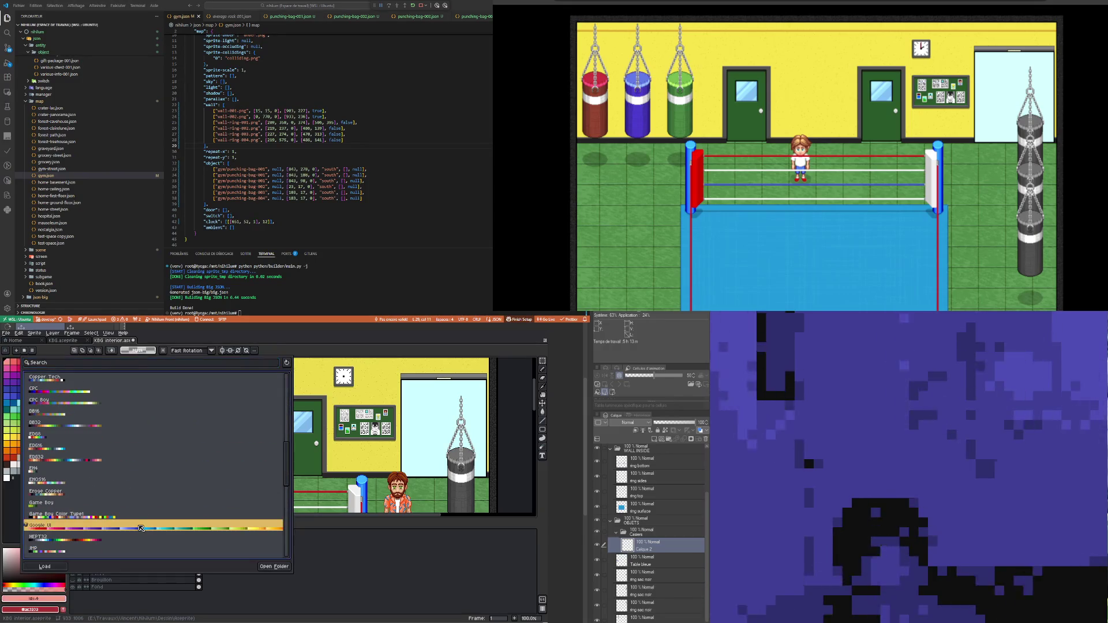
{"action": "left_click", "coordinate": [290, 367]}
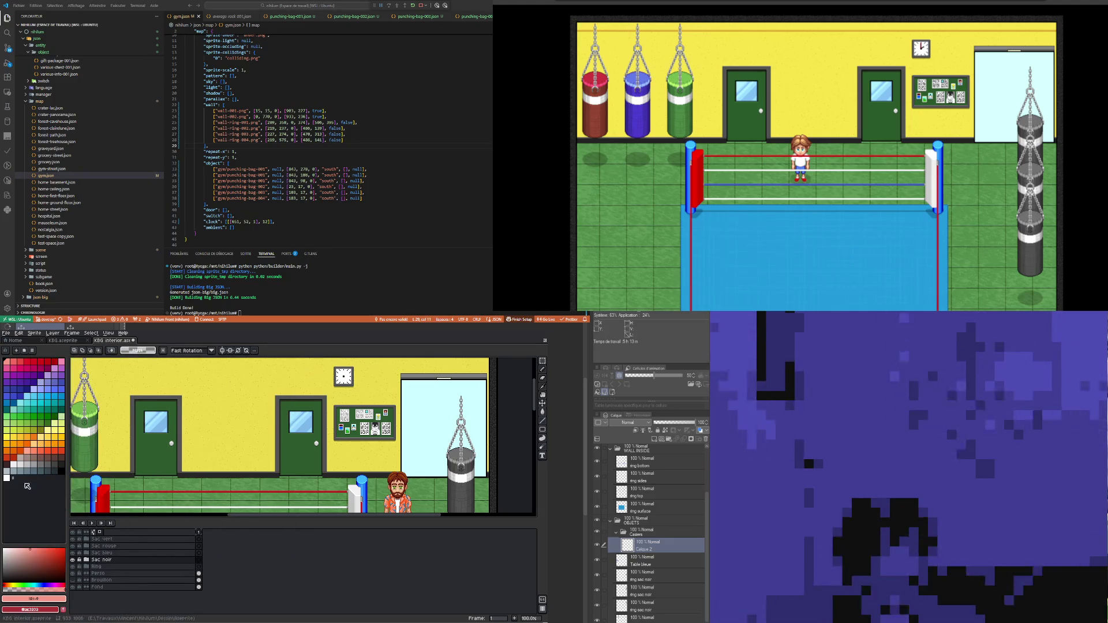
{"action": "left_click", "coordinate": [37, 467]}
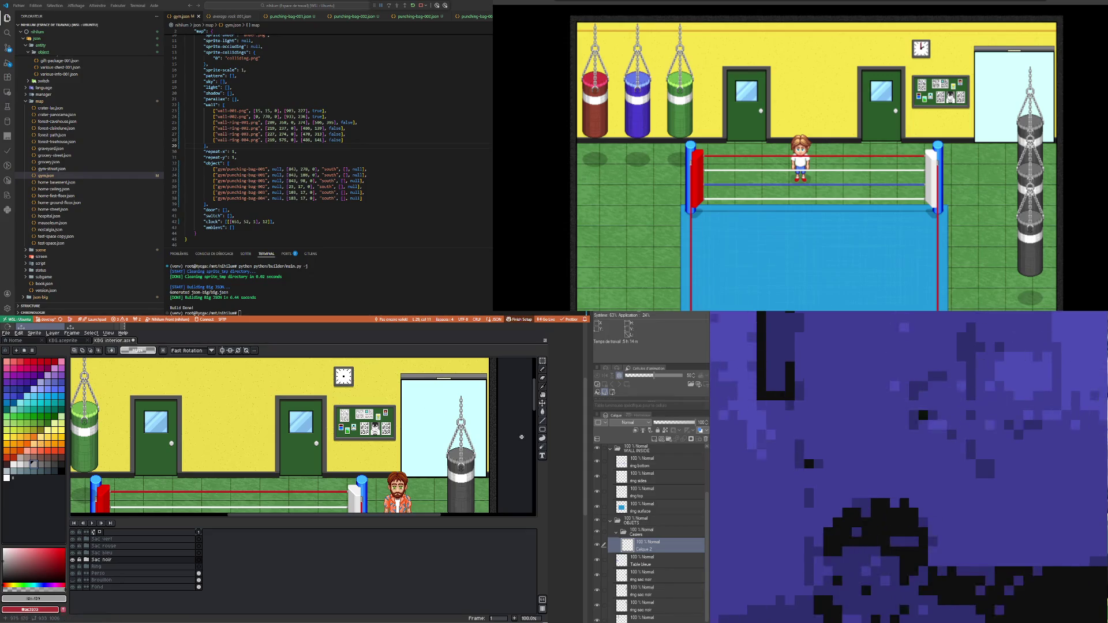
{"action": "left_click", "coordinate": [542, 429]}
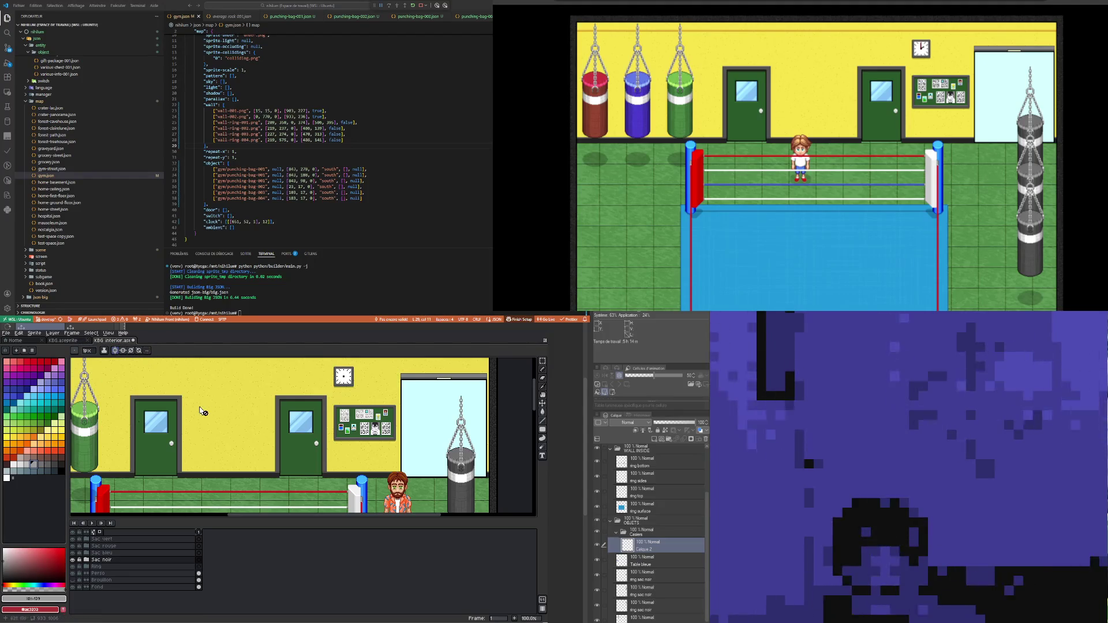
Step: Move the vertical guide further right across the wall
{"action": "scroll", "coordinate": [204, 411], "scroll_direction": "down", "scroll_amount": 2}
{"action": "scroll", "coordinate": [207, 412], "scroll_direction": "up", "scroll_amount": 1}
{"action": "left_click_drag", "start_coordinate": [128, 377], "coordinate": [225, 387]}
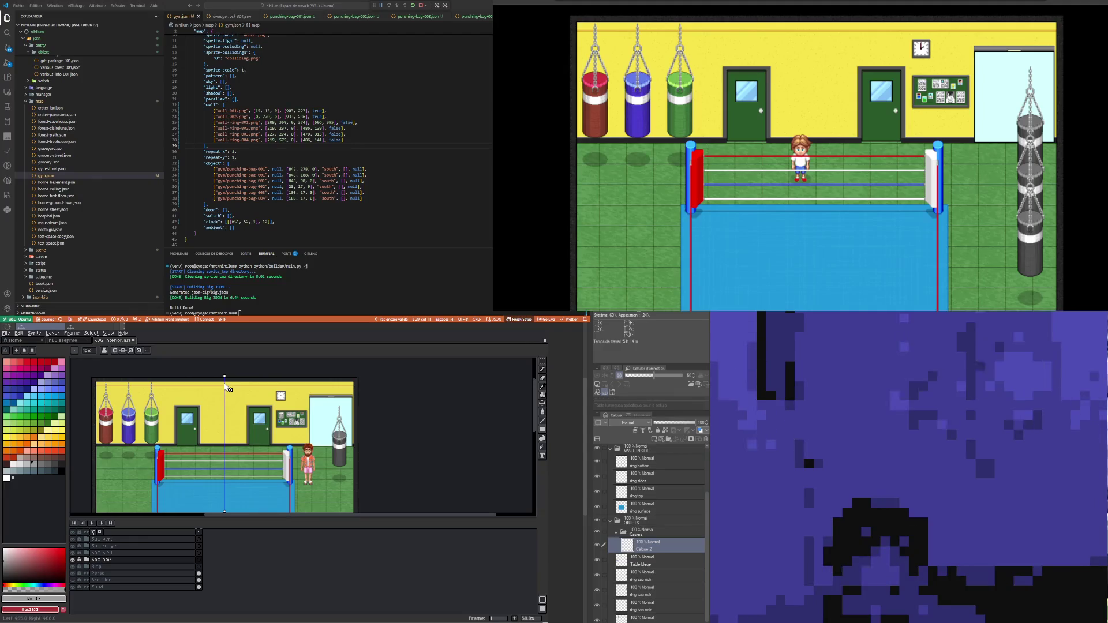
{"action": "scroll", "coordinate": [228, 388], "scroll_direction": "up", "scroll_amount": 2}
{"action": "scroll", "coordinate": [210, 438], "scroll_direction": "down", "scroll_amount": 2}
{"action": "scroll", "coordinate": [196, 444], "scroll_direction": "up", "scroll_amount": 1}
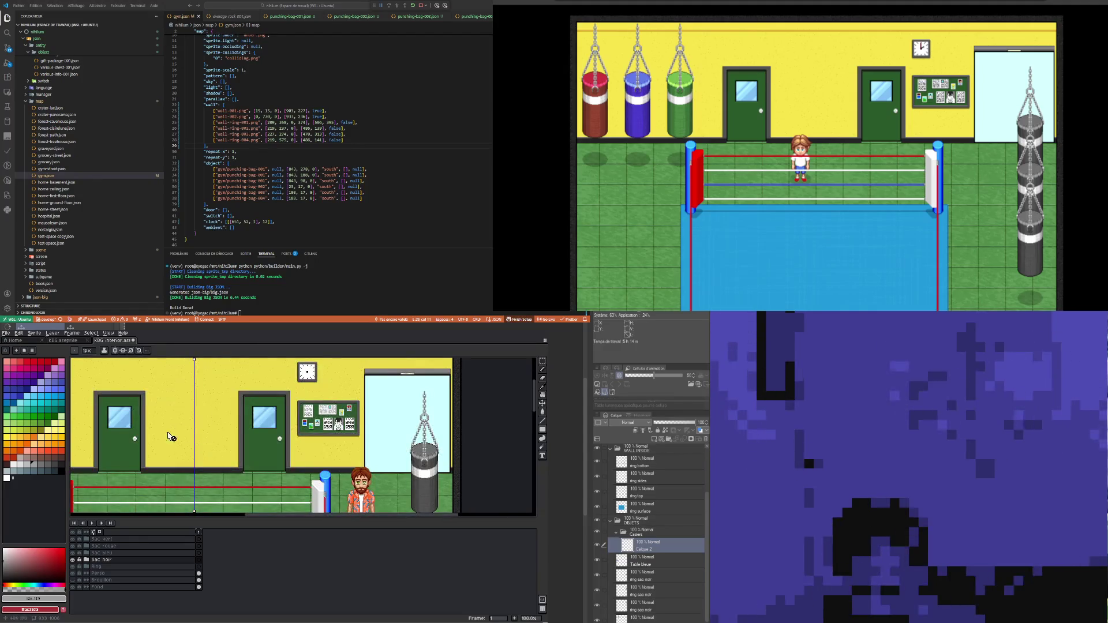
Step: Create Group 1 from the Perso layer's menu and drag it to the top of the layers
{"action": "mouse_move", "coordinate": [543, 430]}
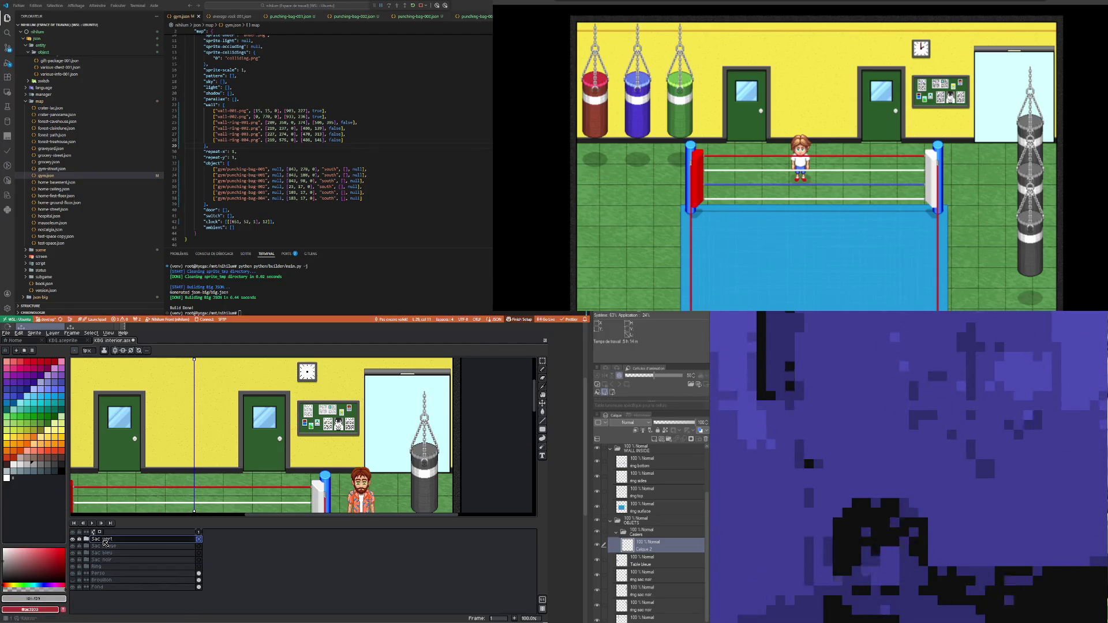
{"action": "right_click", "coordinate": [101, 573]}
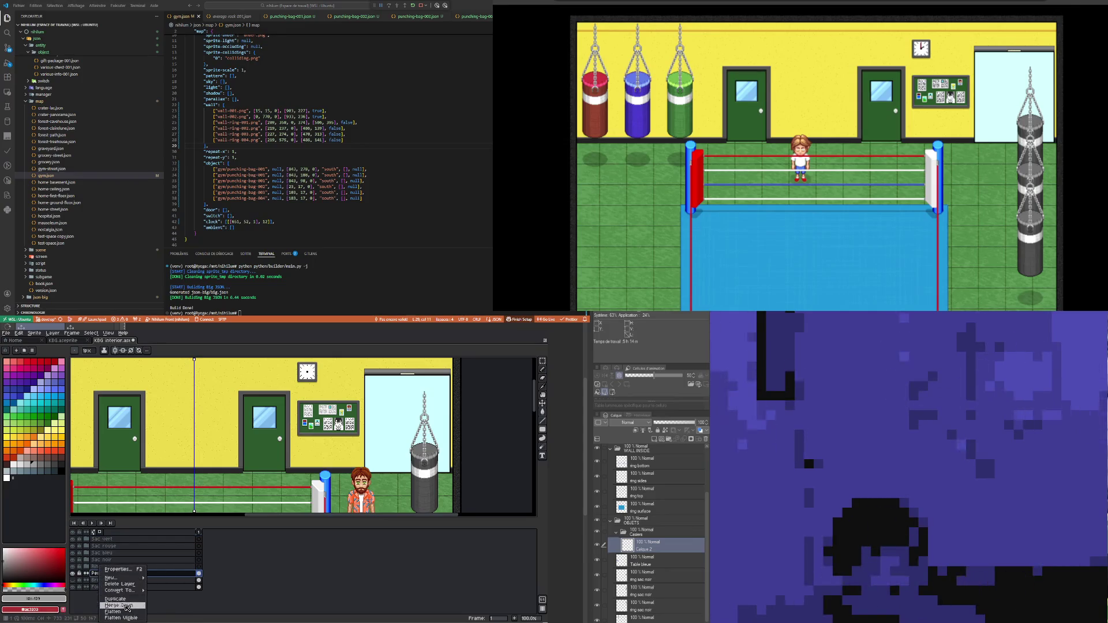
{"action": "mouse_move", "coordinate": [119, 577]}
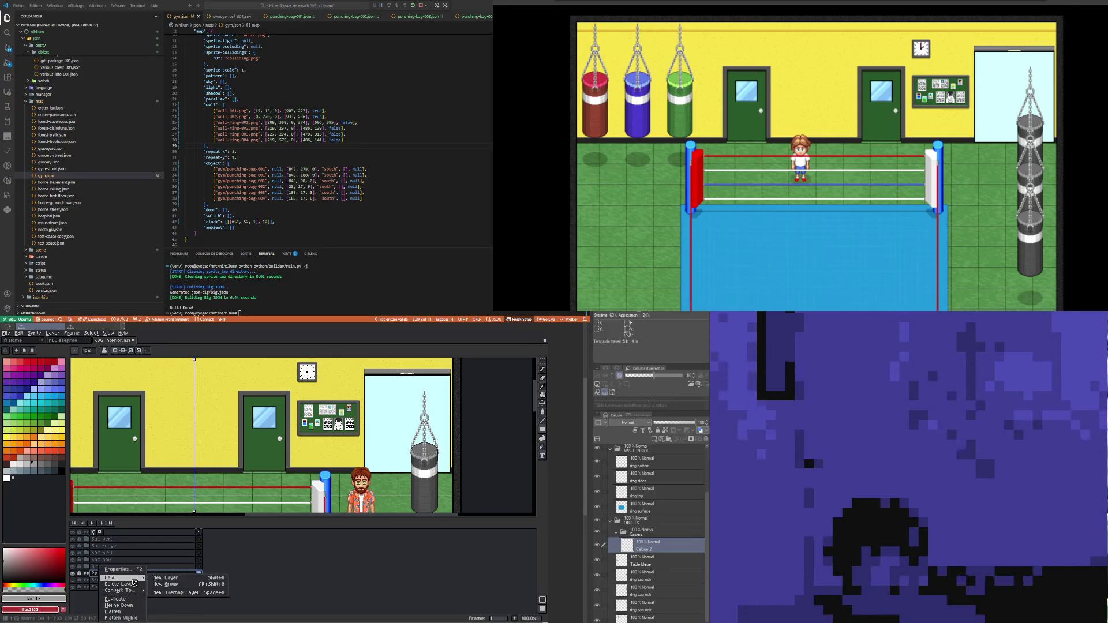
{"action": "left_click", "coordinate": [173, 584]}
{"action": "key", "text": "Return"}
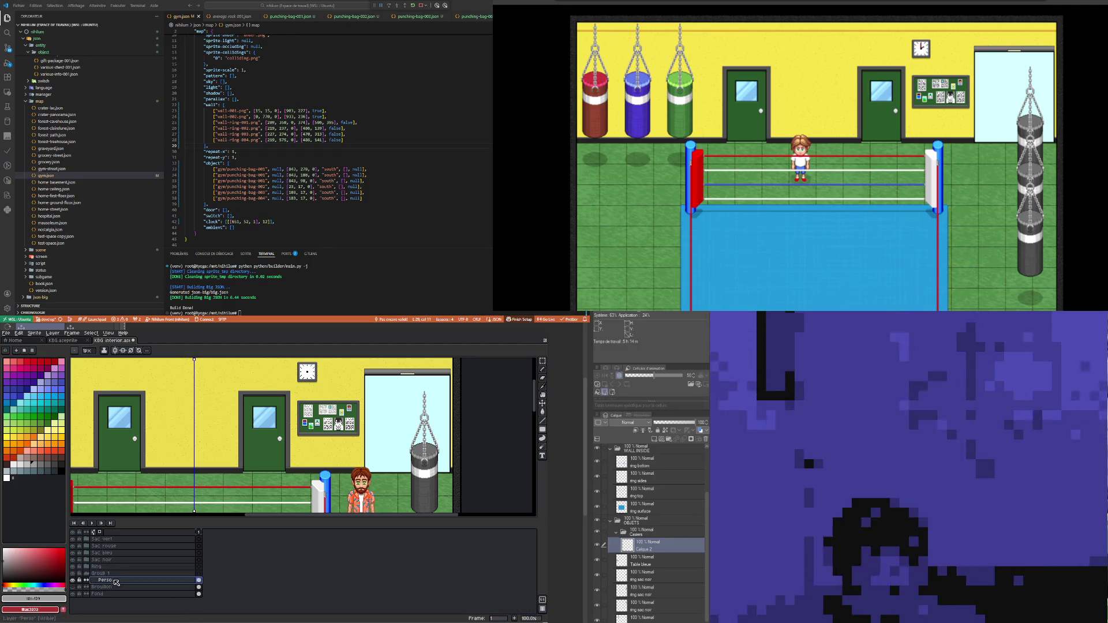
{"action": "left_click", "coordinate": [113, 573]}
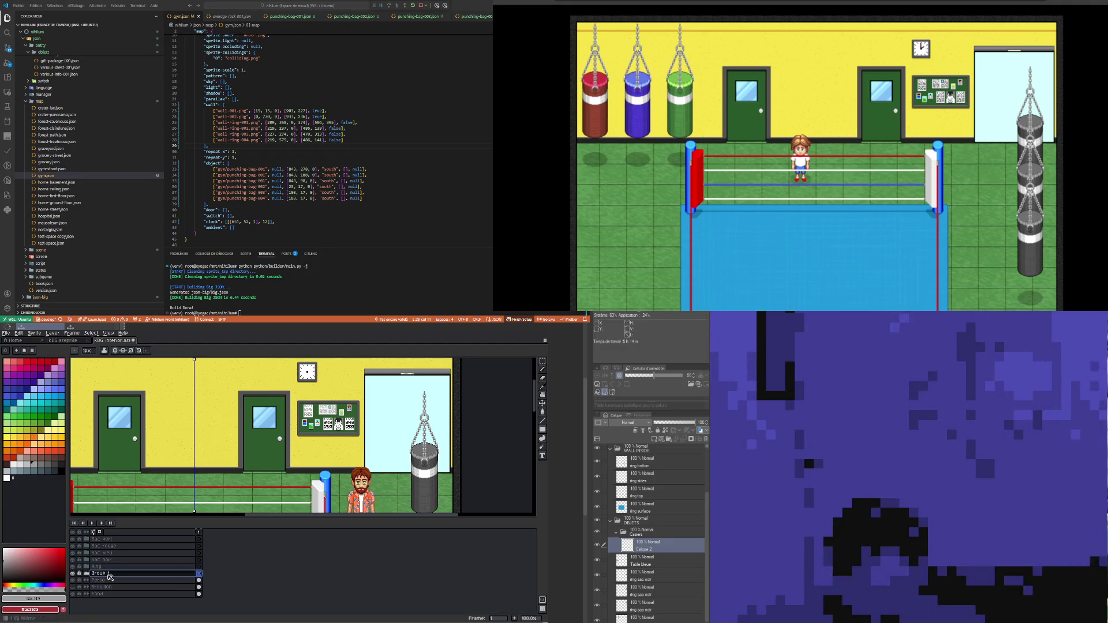
{"action": "left_click_drag", "start_coordinate": [114, 574], "coordinate": [118, 542]}
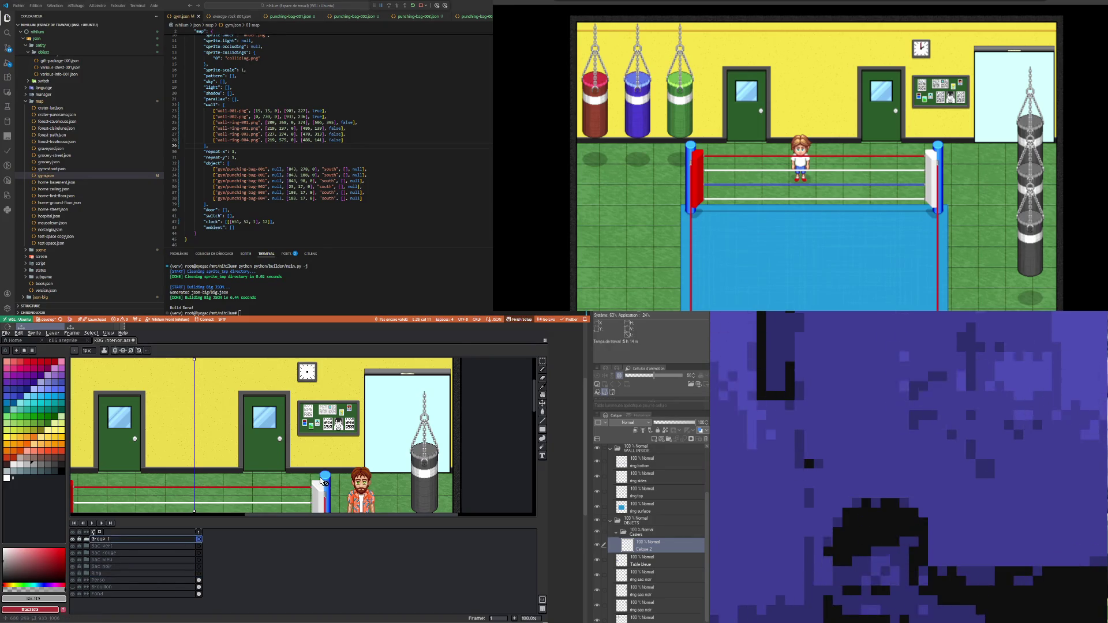
{"action": "scroll", "coordinate": [259, 439], "scroll_direction": "down", "scroll_amount": 2}
{"action": "scroll", "coordinate": [306, 456], "scroll_direction": "up", "scroll_amount": 2}
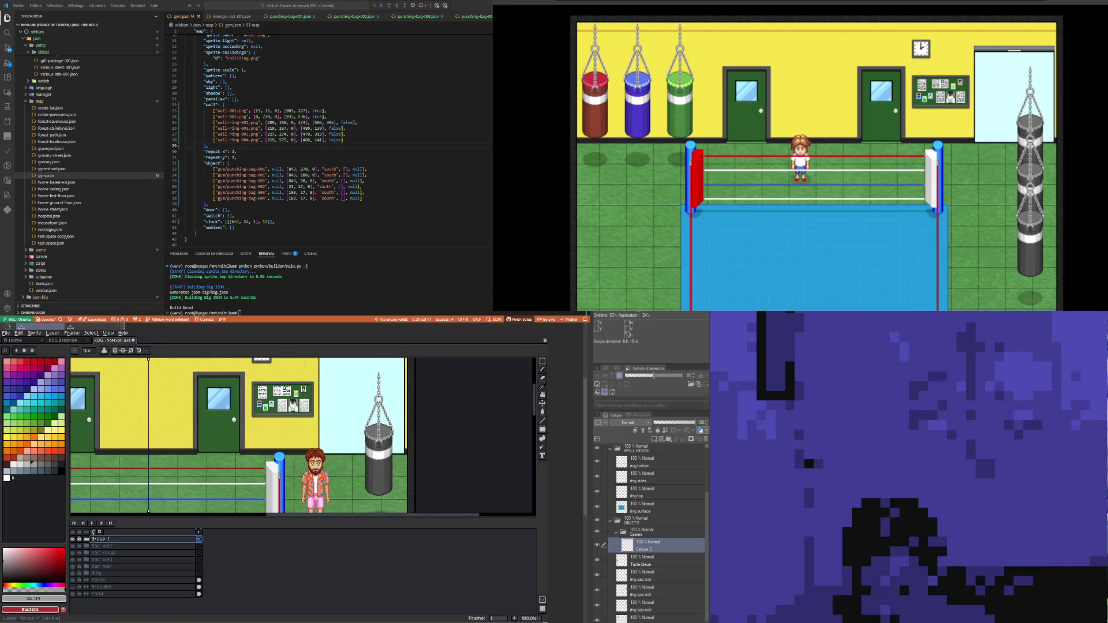
Step: Add a new empty layer and place it just below Group 1
{"action": "right_click", "coordinate": [86, 540]}
{"action": "left_click", "coordinate": [179, 554]}
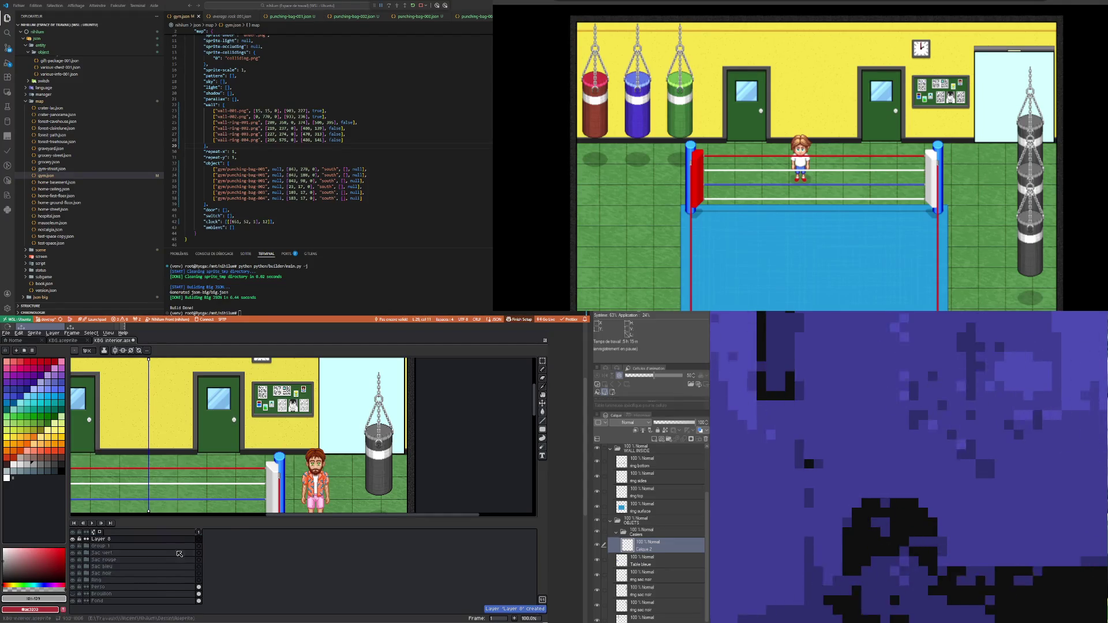
{"action": "double_click", "coordinate": [113, 541]}
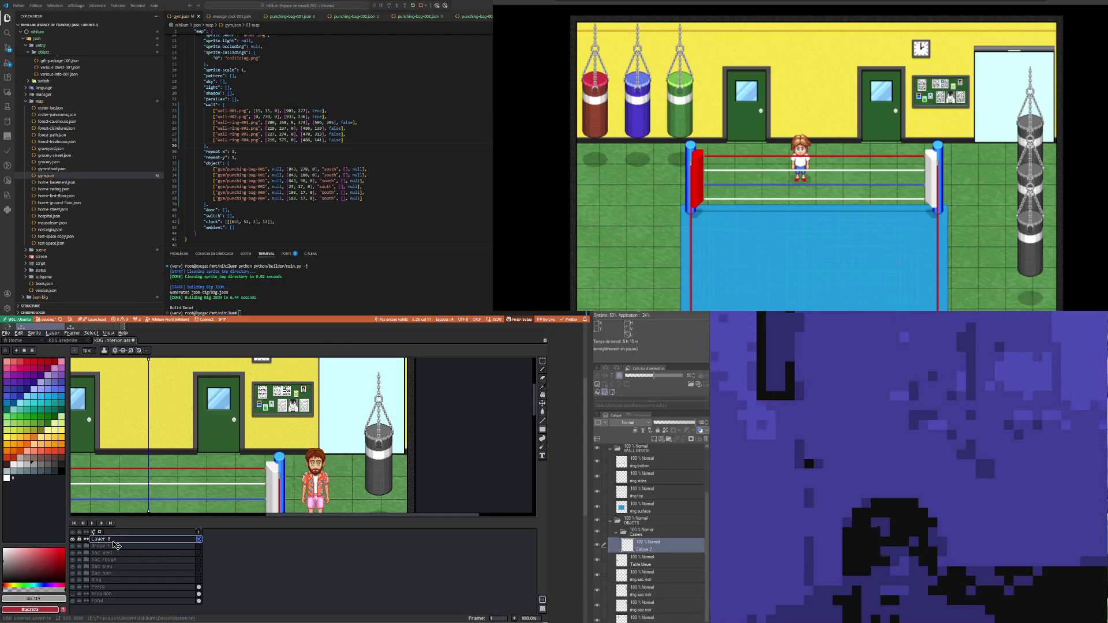
{"action": "left_click_drag", "start_coordinate": [113, 539], "coordinate": [110, 548]}
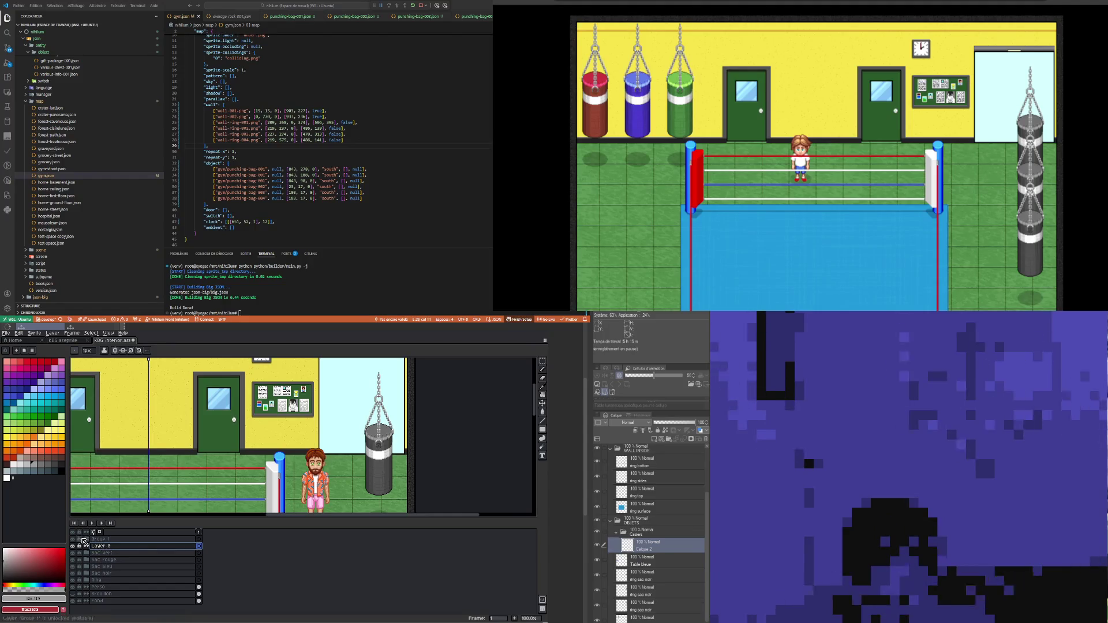
Step: Rename the new layer 'Casier' and Group 1 'Casiers'
{"action": "double_click", "coordinate": [113, 546]}
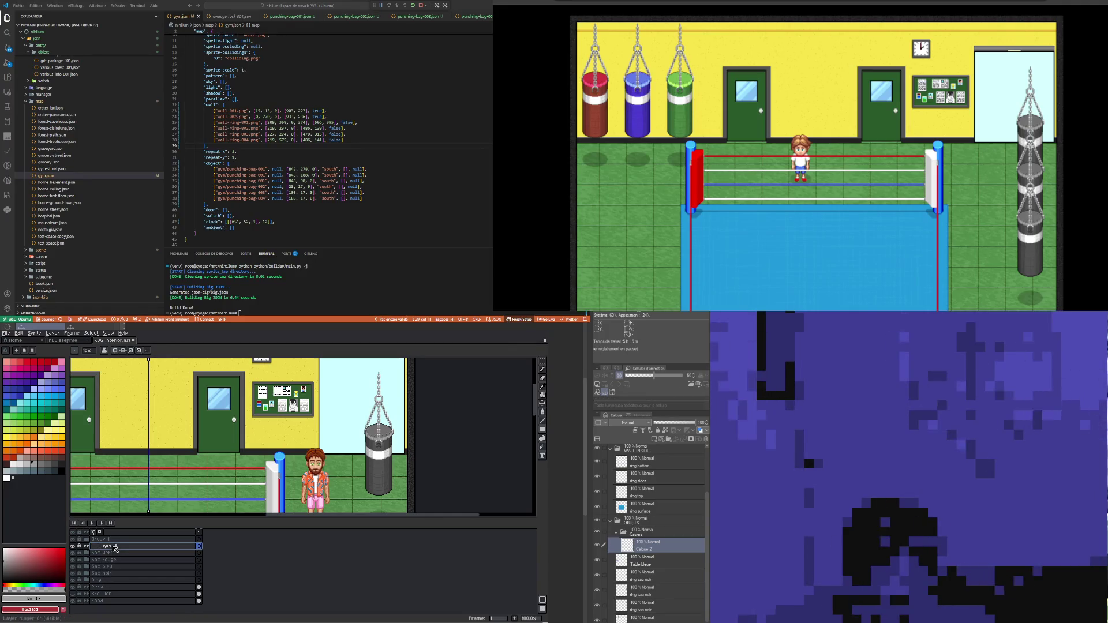
{"action": "double_click", "coordinate": [115, 547]}
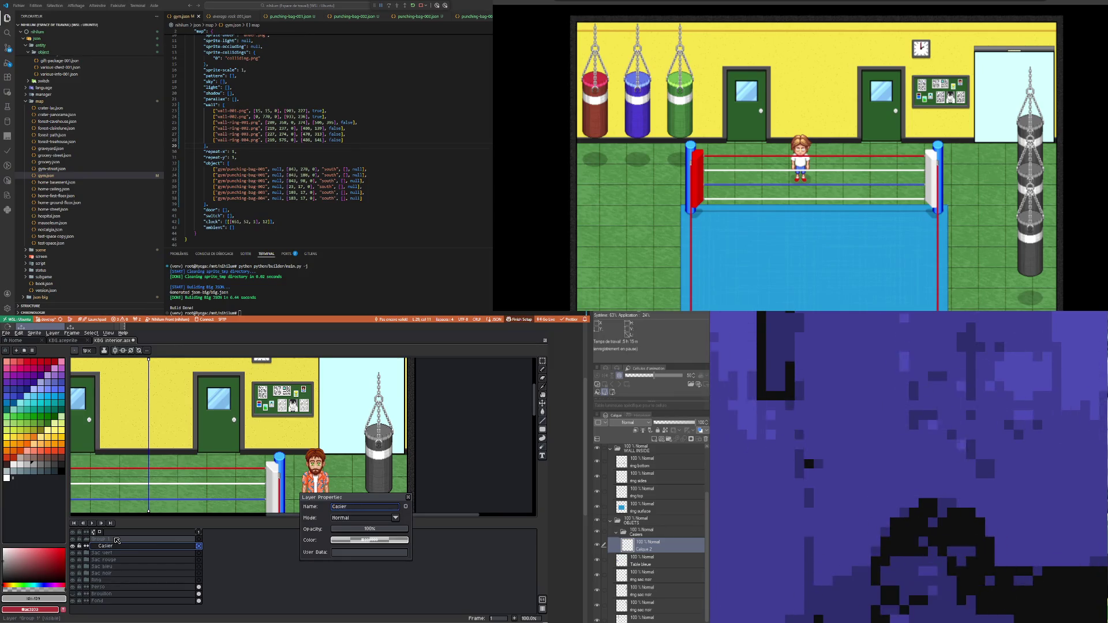
{"action": "key", "text": "Return"}
{"action": "double_click", "coordinate": [116, 539]}
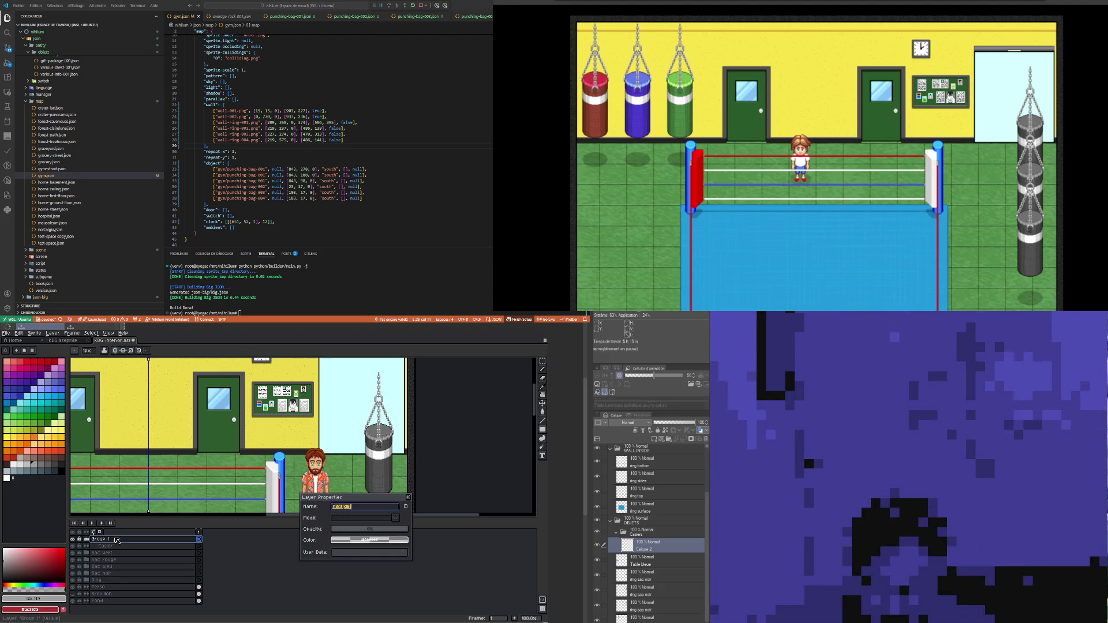
{"action": "type", "text": "asier"}
{"action": "key", "text": "Return"}
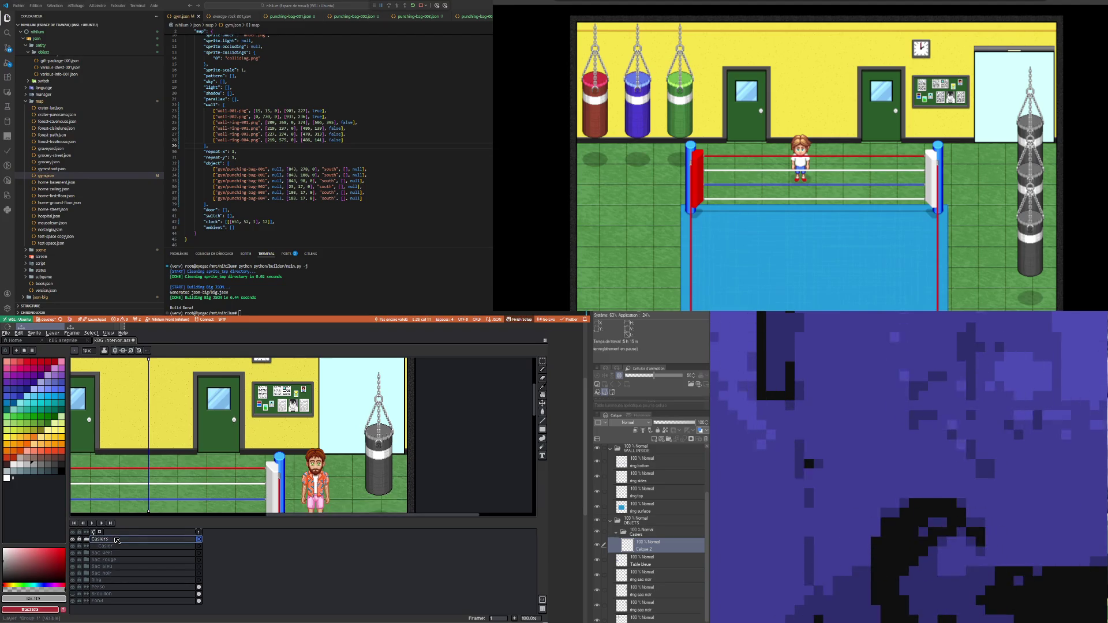
Step: Make the Casier layer the active layer for painting
{"action": "scroll", "coordinate": [230, 430], "scroll_direction": "down", "scroll_amount": 2}
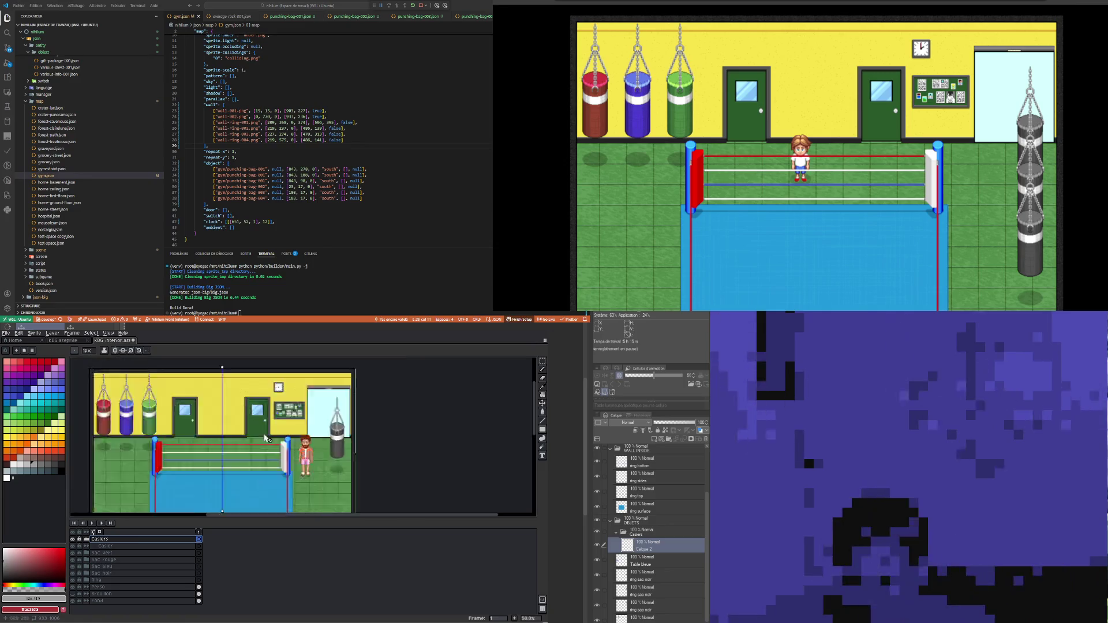
{"action": "scroll", "coordinate": [225, 398], "scroll_direction": "up", "scroll_amount": 2}
{"action": "scroll", "coordinate": [254, 403], "scroll_direction": "down", "scroll_amount": 1}
{"action": "scroll", "coordinate": [254, 407], "scroll_direction": "up", "scroll_amount": 3}
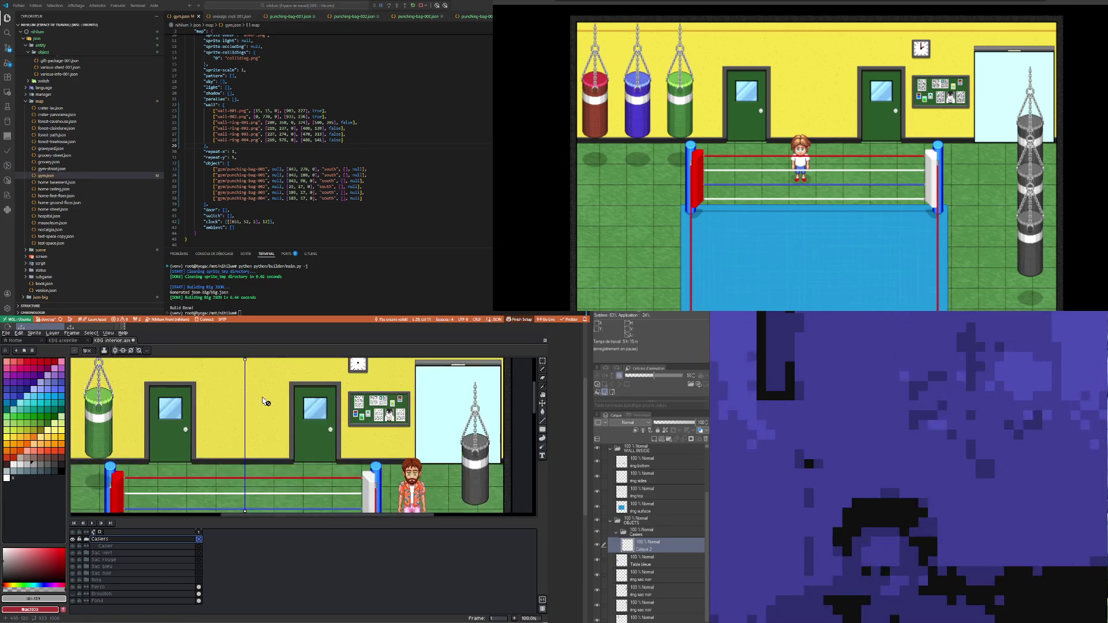
{"action": "scroll", "coordinate": [254, 407], "scroll_direction": "down", "scroll_amount": 2}
{"action": "scroll", "coordinate": [230, 425], "scroll_direction": "up", "scroll_amount": 2}
{"action": "scroll", "coordinate": [231, 427], "scroll_direction": "down", "scroll_amount": 1}
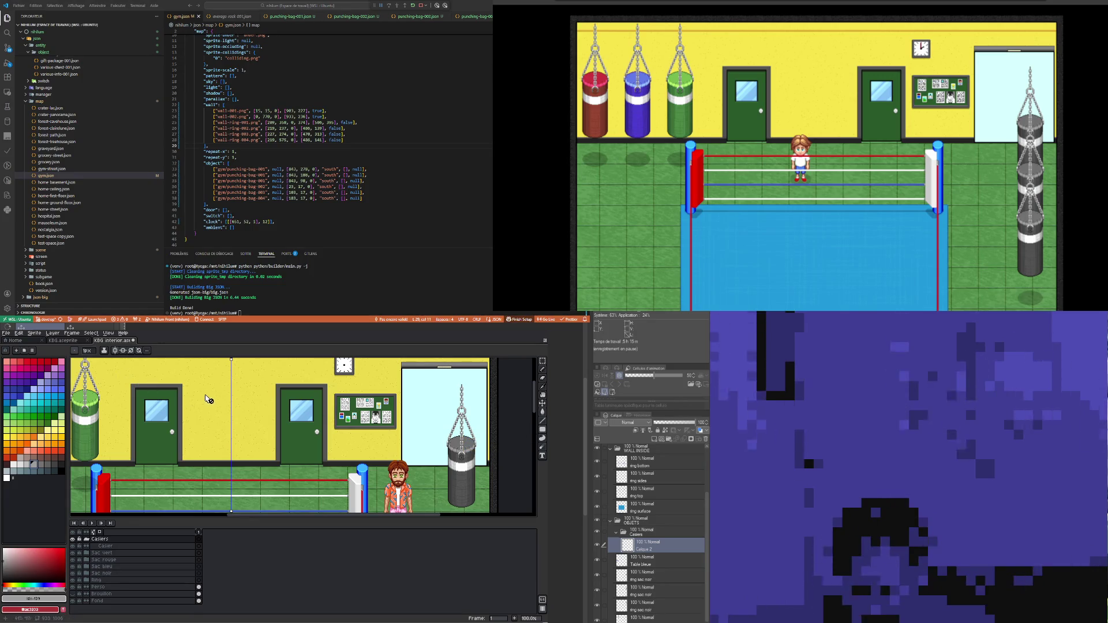
{"action": "left_click", "coordinate": [199, 546]}
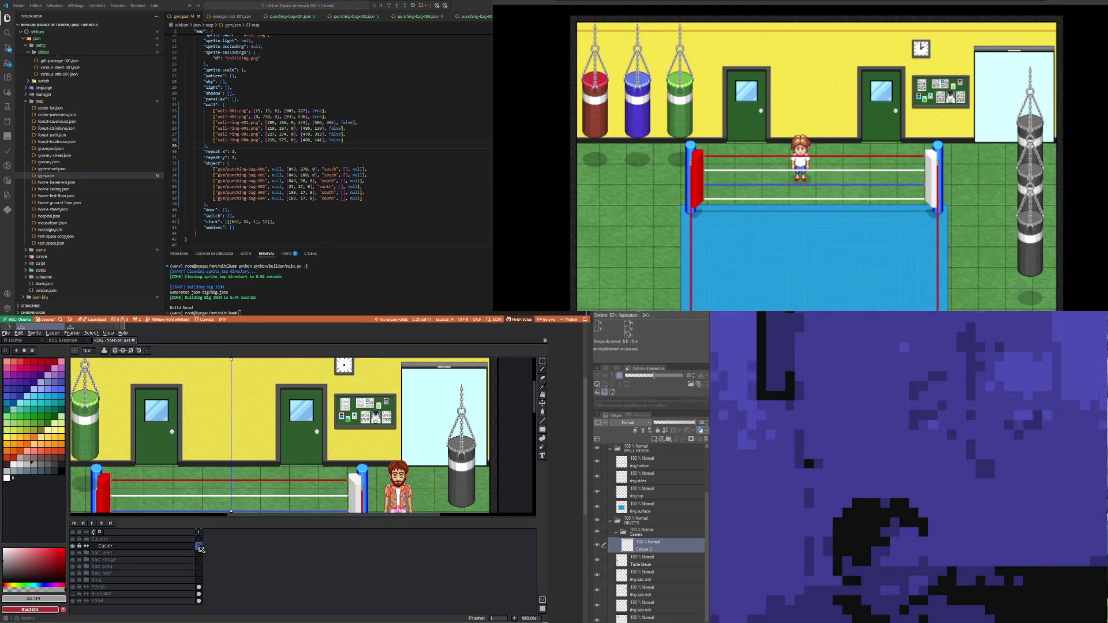
Step: Select a rectangle on the wall between the two doors
{"action": "left_click_drag", "start_coordinate": [329, 420], "coordinate": [300, 393]}
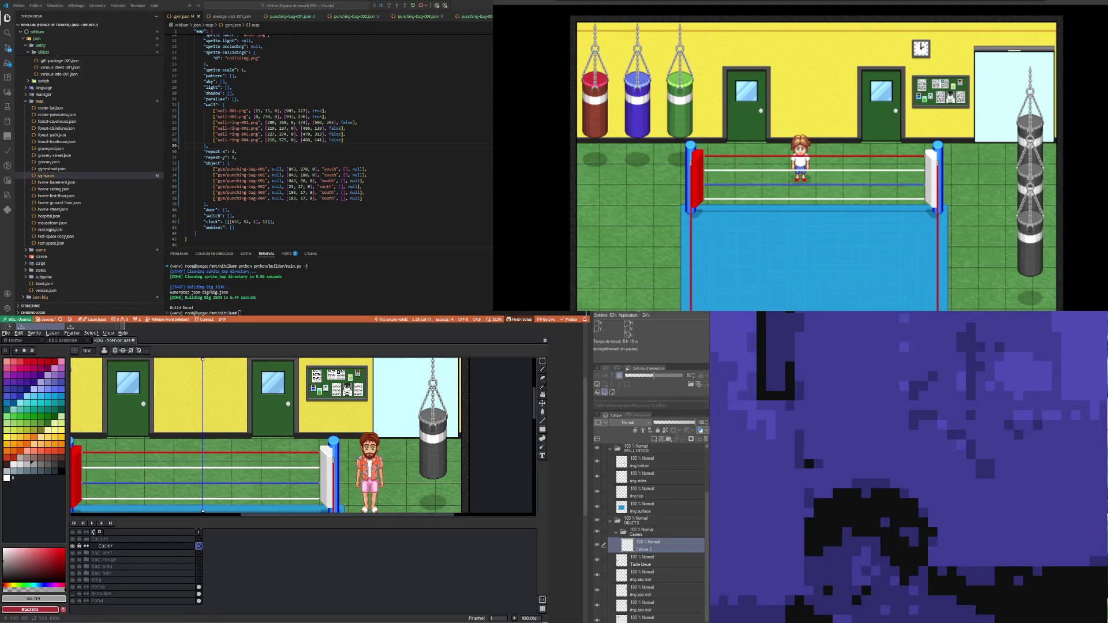
{"action": "scroll", "coordinate": [300, 439], "scroll_direction": "down", "scroll_amount": 2}
{"action": "scroll", "coordinate": [300, 438], "scroll_direction": "up", "scroll_amount": 3}
{"action": "scroll", "coordinate": [300, 439], "scroll_direction": "down", "scroll_amount": 1}
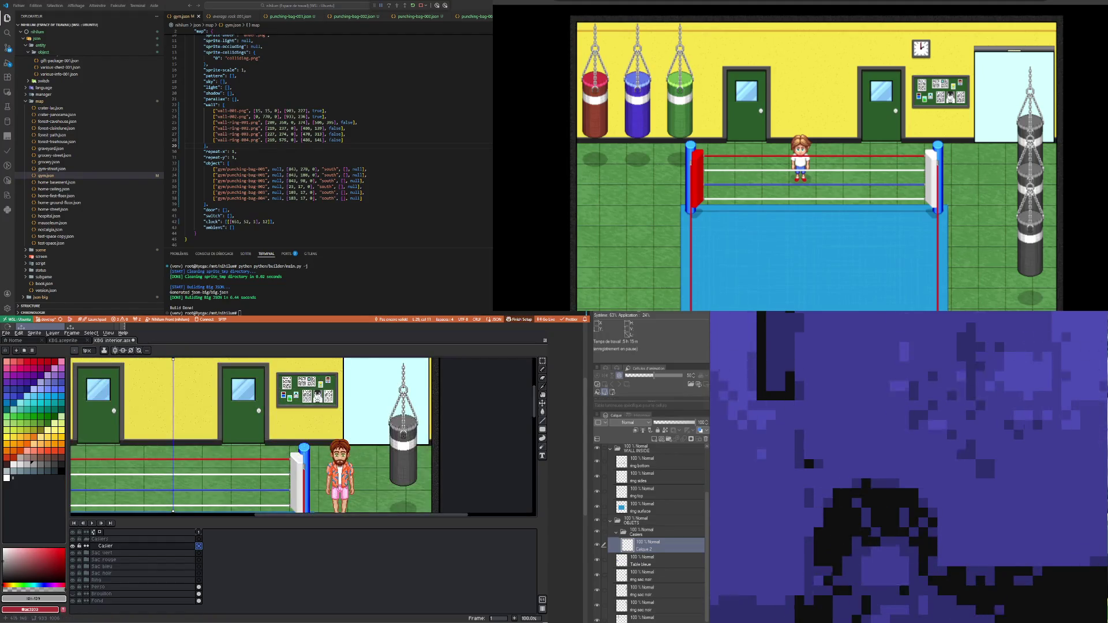
{"action": "left_click_drag", "start_coordinate": [145, 377], "coordinate": [201, 396]}
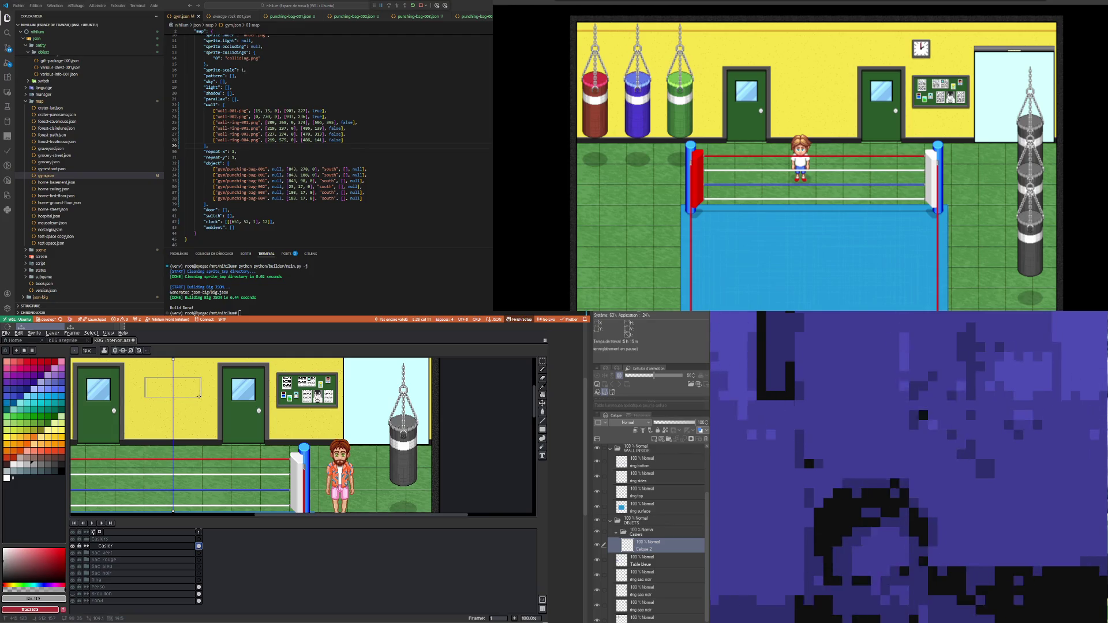
Step: Fill the wall selection between the doors solid grey, then pick a second grey
{"action": "left_click_drag", "start_coordinate": [198, 397], "coordinate": [201, 398]}
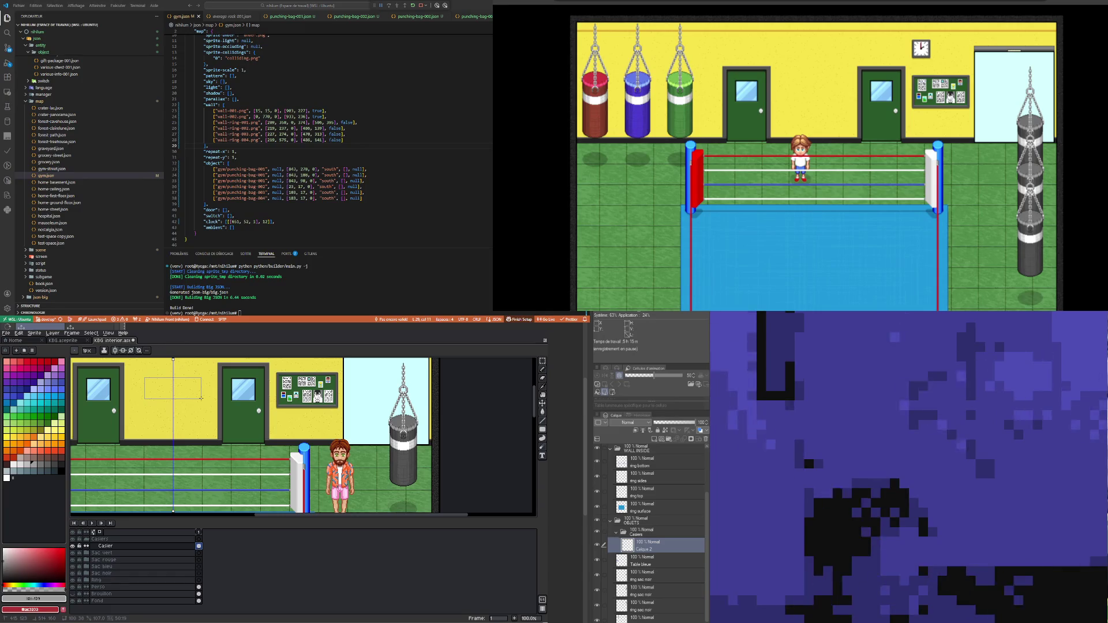
{"action": "left_click_drag", "start_coordinate": [201, 398], "coordinate": [201, 398]}
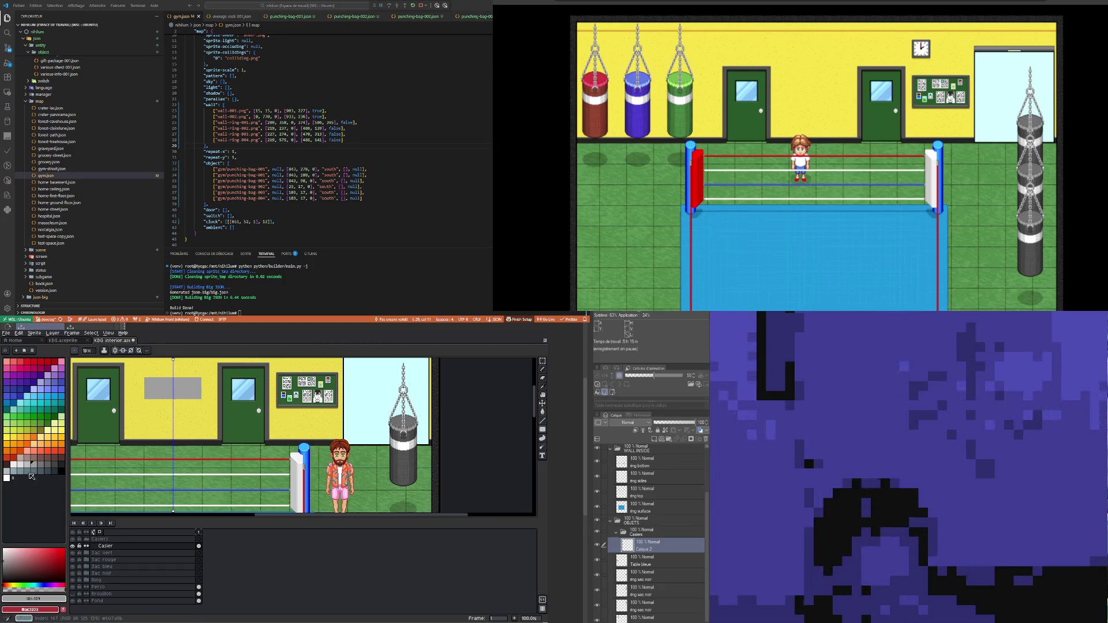
{"action": "left_click", "coordinate": [49, 468]}
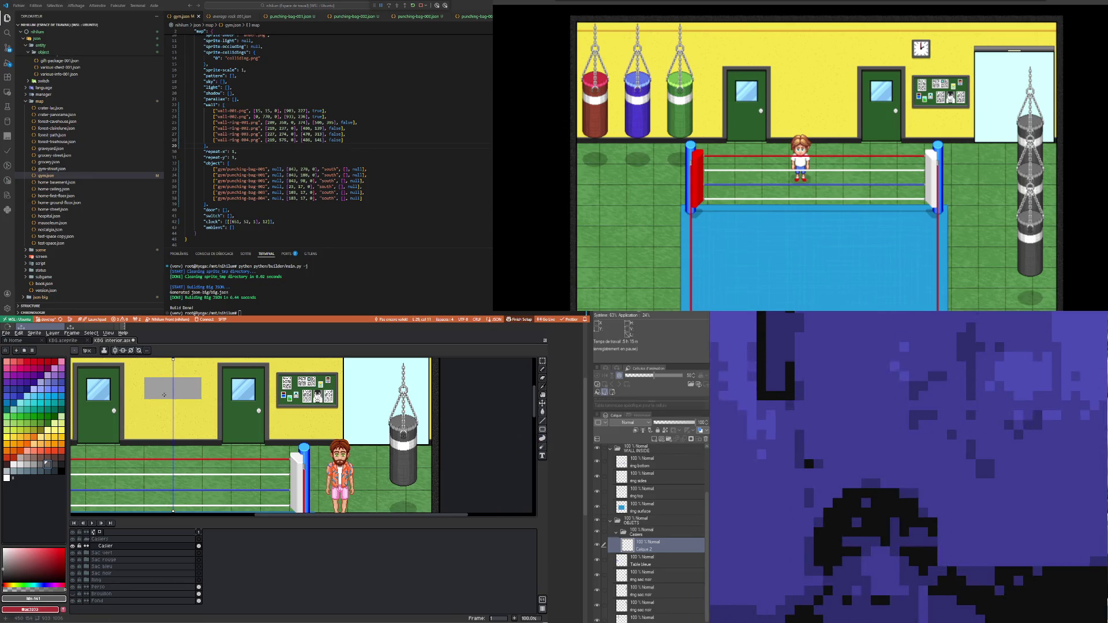
{"action": "scroll", "coordinate": [164, 395], "scroll_direction": "up", "scroll_amount": 1}
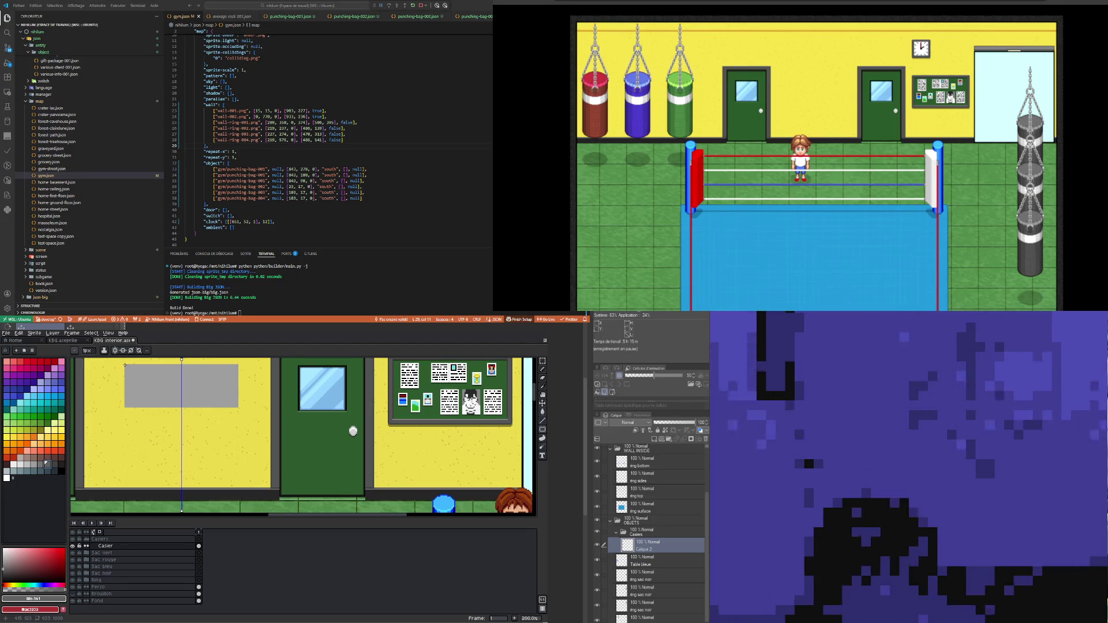
{"action": "mouse_move", "coordinate": [124, 364]}
{"action": "left_mouse_down"}
{"action": "mouse_move", "coordinate": [236, 478]}
{"action": "mouse_move", "coordinate": [233, 513]}
{"action": "mouse_move", "coordinate": [228, 486]}
{"action": "mouse_move", "coordinate": [238, 498]}
{"action": "left_mouse_up"}
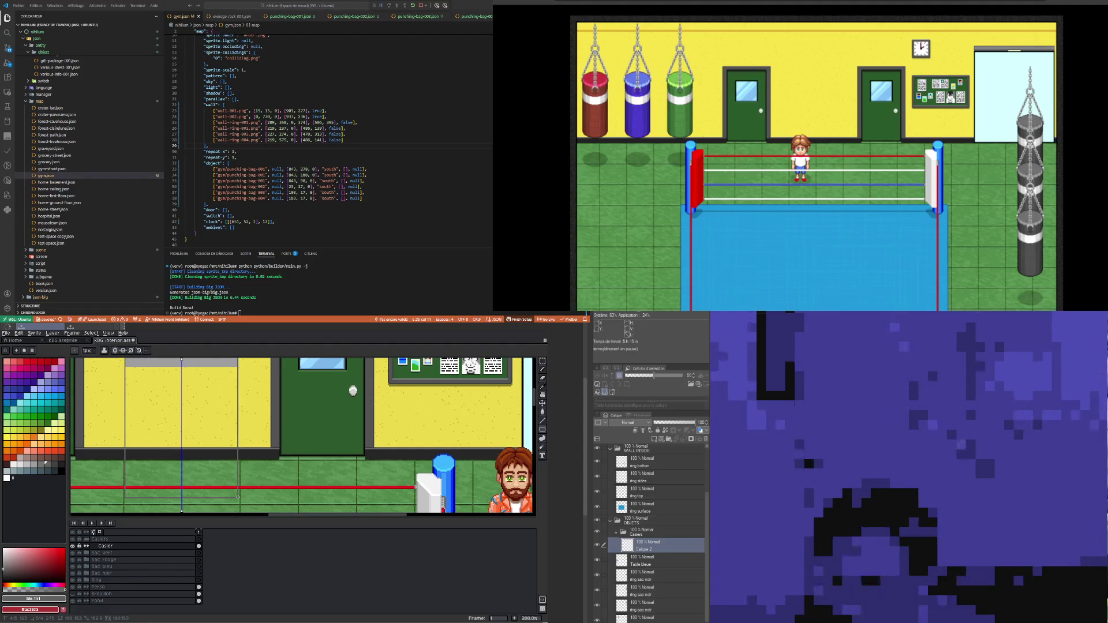
Step: Extend the locker selection from the grey block to the floor, undoing a stray pencil stroke
{"action": "left_click_drag", "start_coordinate": [238, 497], "coordinate": [237, 490]}
{"action": "scroll", "coordinate": [223, 476], "scroll_direction": "down", "scroll_amount": 2}
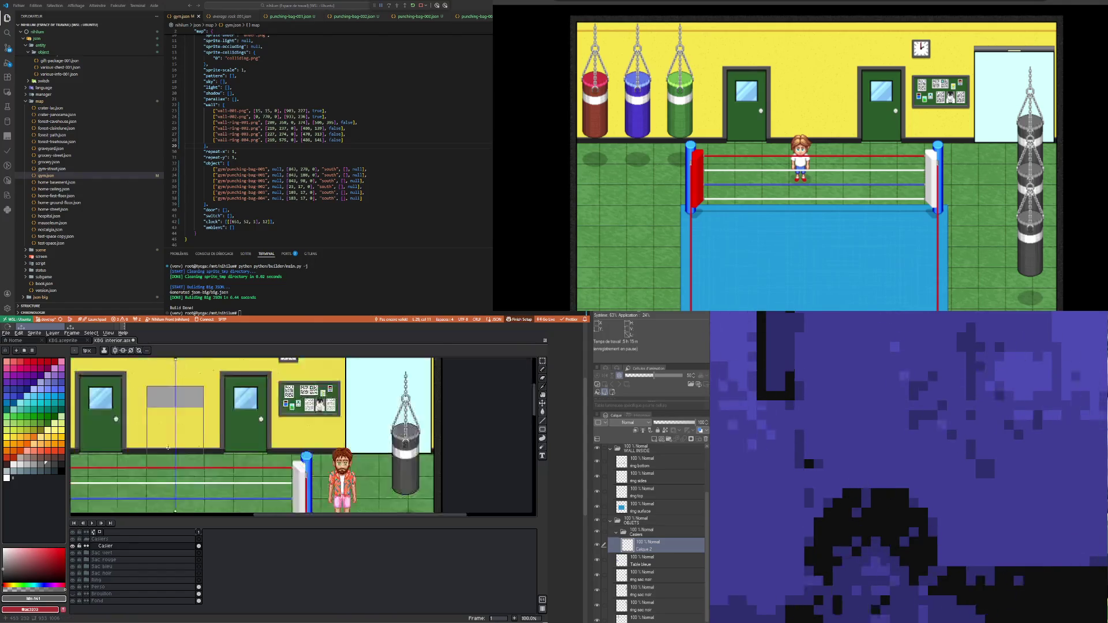
{"action": "scroll", "coordinate": [174, 451], "scroll_direction": "up", "scroll_amount": 1}
{"action": "scroll", "coordinate": [173, 449], "scroll_direction": "up", "scroll_amount": 1}
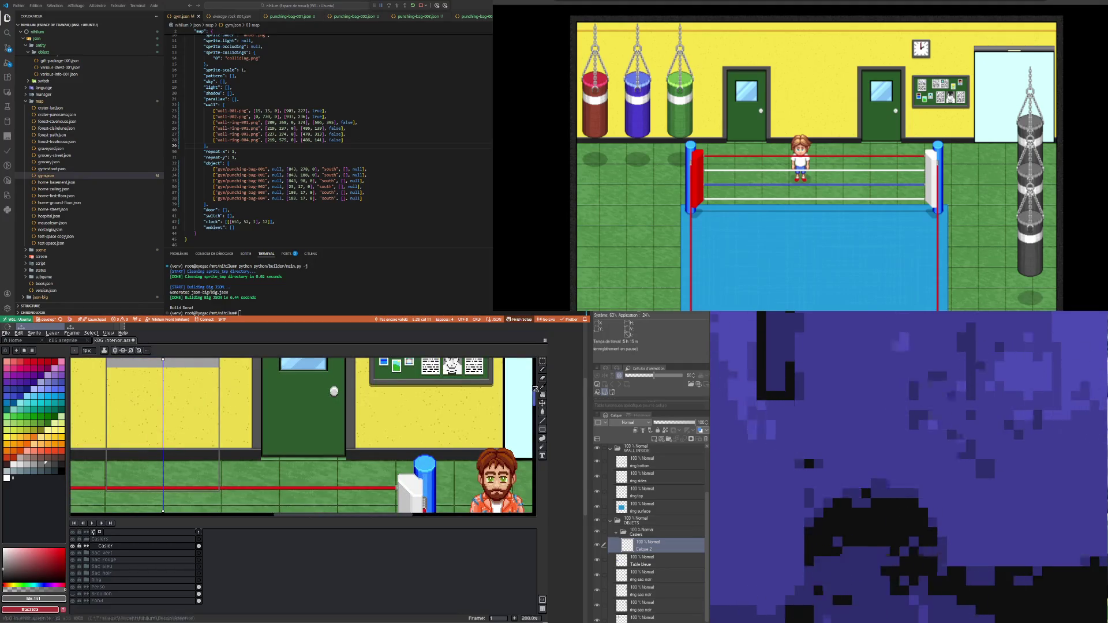
{"action": "left_click", "coordinate": [543, 369]}
{"action": "scroll", "coordinate": [115, 463], "scroll_direction": "up", "scroll_amount": 1}
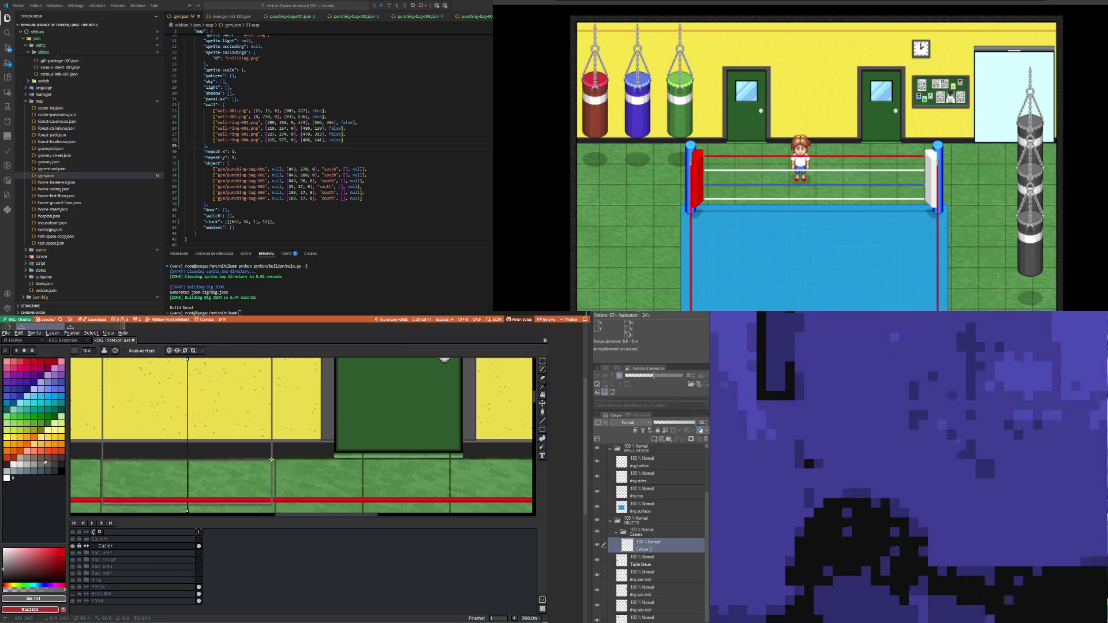
{"action": "key", "text": "ctrl+z"}
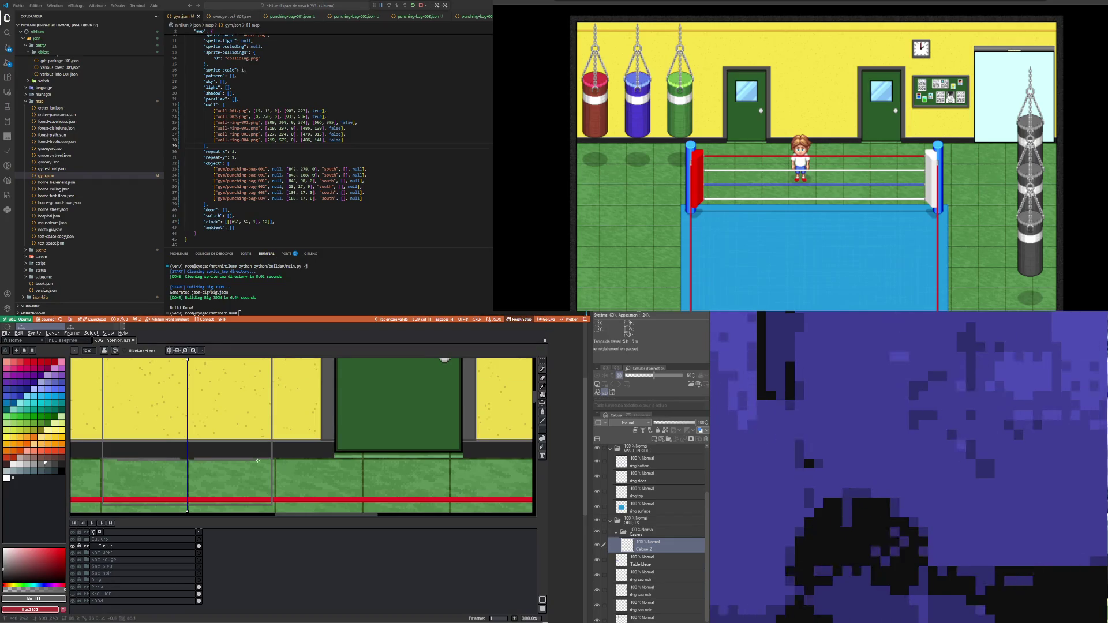
{"action": "scroll", "coordinate": [200, 457], "scroll_direction": "down", "scroll_amount": 1}
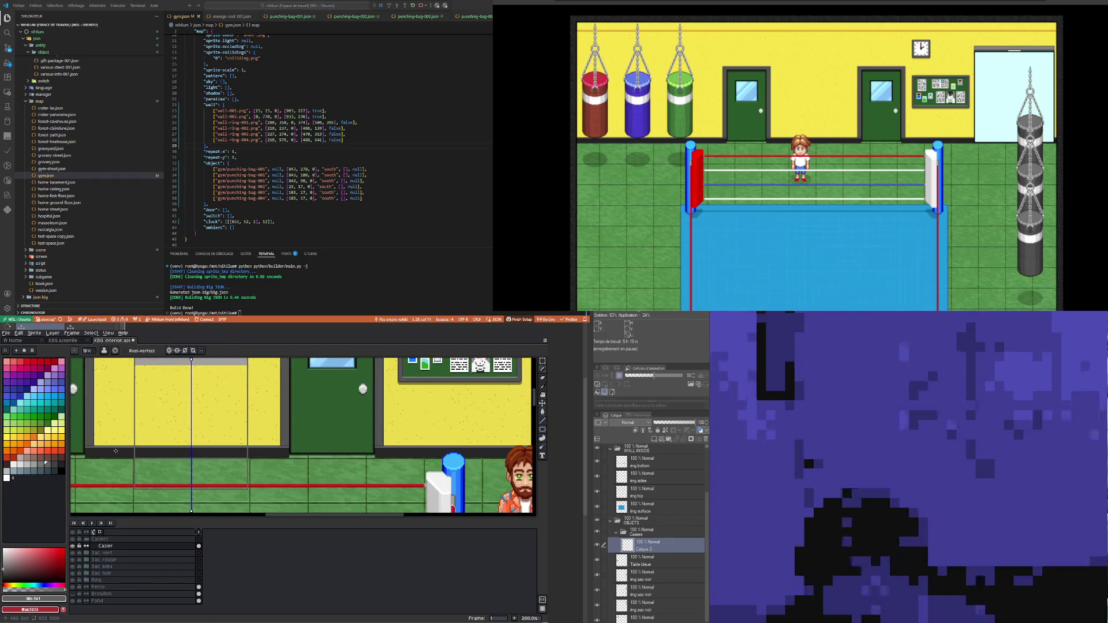
{"action": "left_click", "coordinate": [542, 361]}
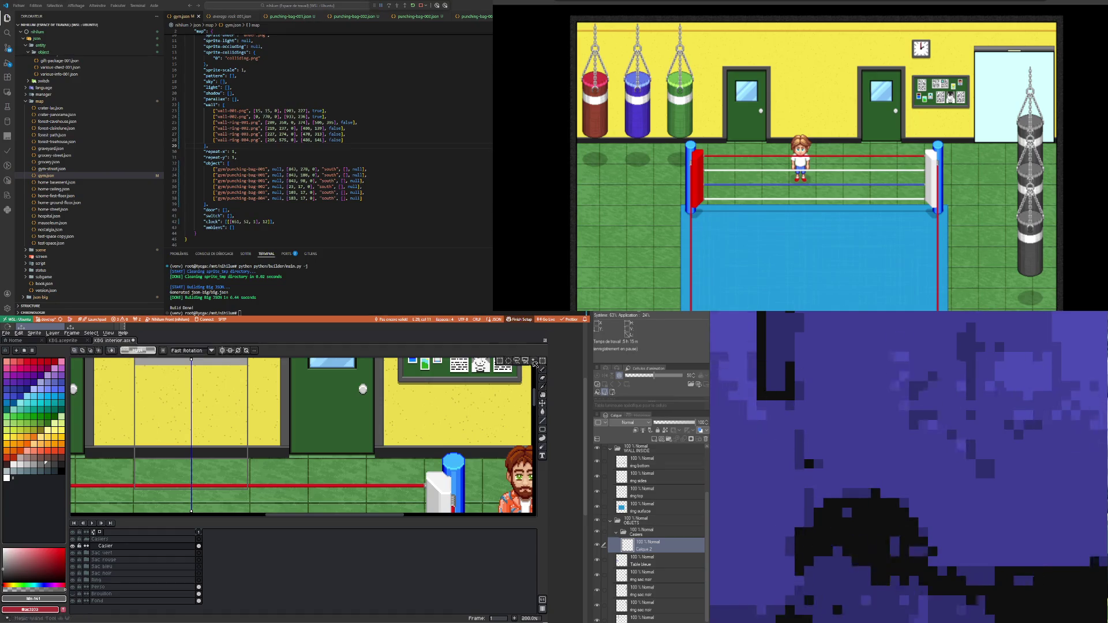
Step: Select the grey wall strip at the top of the panel
{"action": "mouse_move", "coordinate": [118, 495]}
{"action": "left_mouse_down"}
{"action": "mouse_move", "coordinate": [263, 479]}
{"action": "mouse_move", "coordinate": [291, 459]}
{"action": "mouse_move", "coordinate": [282, 458]}
{"action": "left_mouse_up"}
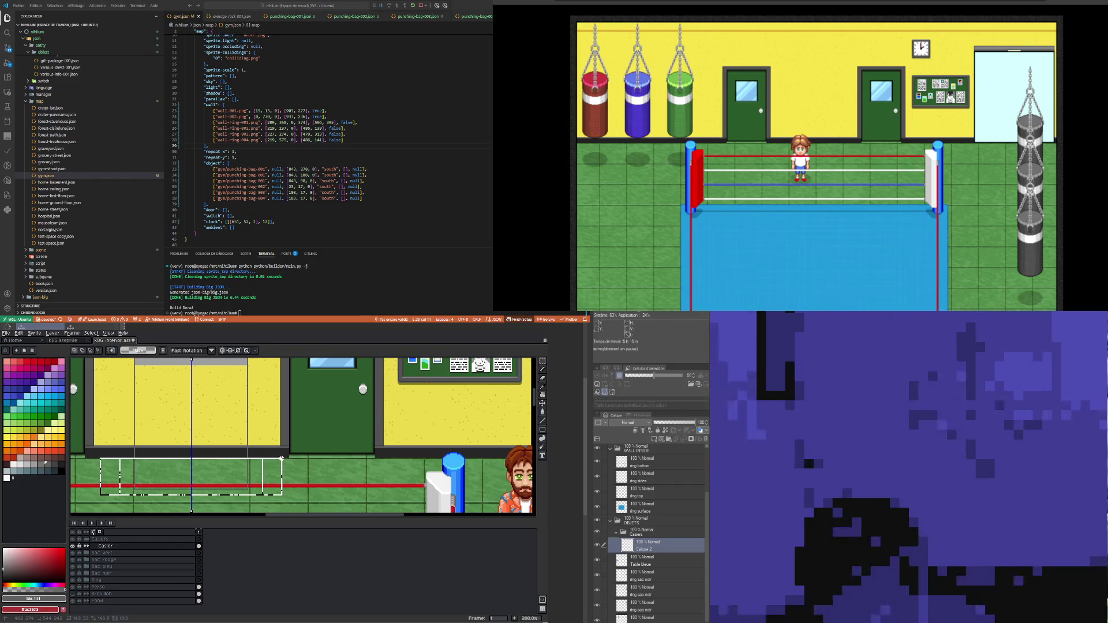
{"action": "scroll", "coordinate": [276, 453], "scroll_direction": "up", "scroll_amount": 2}
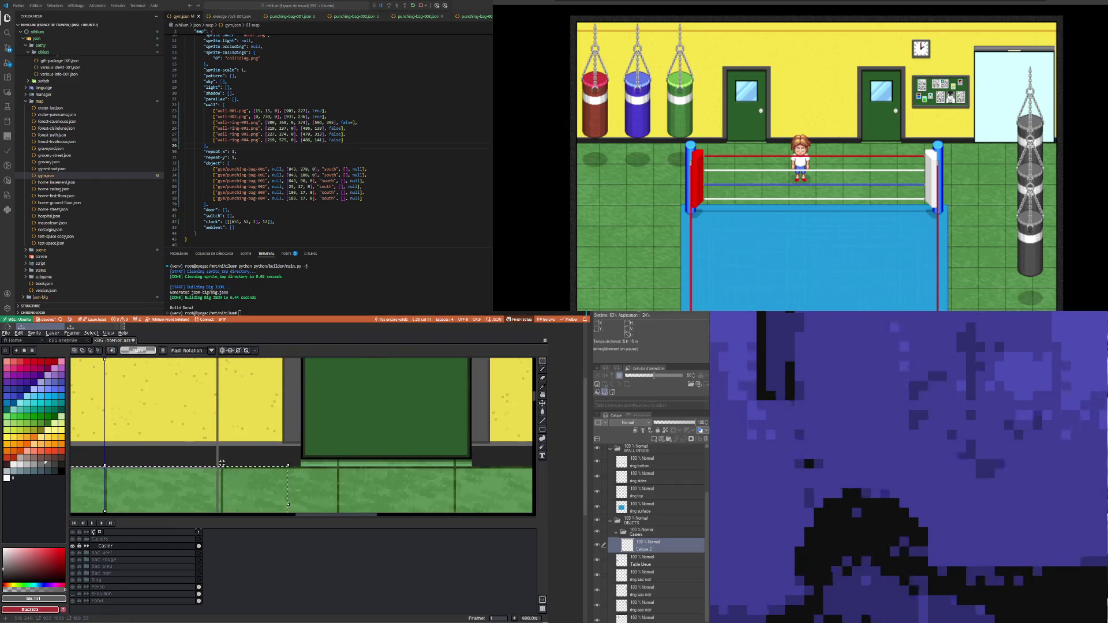
{"action": "scroll", "coordinate": [221, 462], "scroll_direction": "down", "scroll_amount": 1}
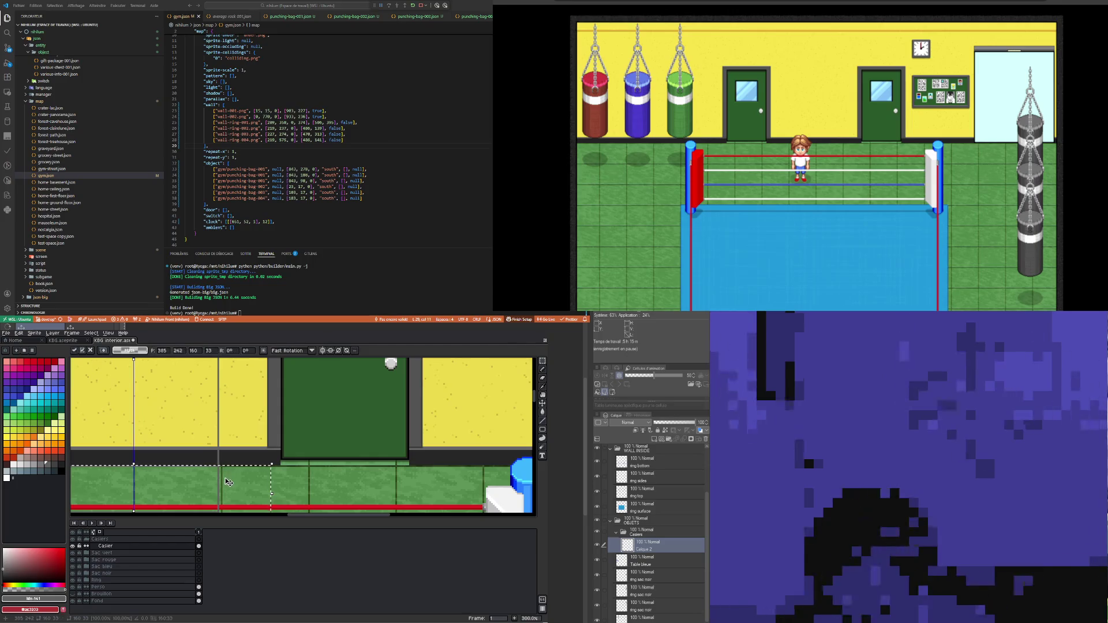
{"action": "scroll", "coordinate": [225, 461], "scroll_direction": "down", "scroll_amount": 3}
{"action": "scroll", "coordinate": [210, 380], "scroll_direction": "up", "scroll_amount": 3}
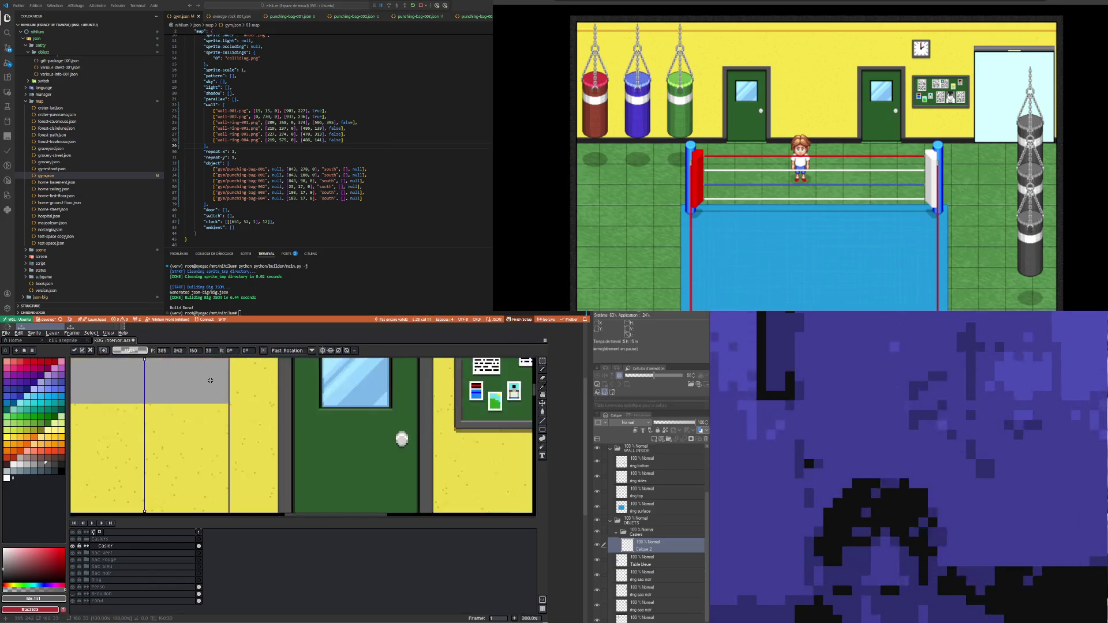
{"action": "scroll", "coordinate": [210, 381], "scroll_direction": "down", "scroll_amount": 2}
{"action": "scroll", "coordinate": [210, 383], "scroll_direction": "up", "scroll_amount": 1}
Step: Nudge the grey strip up 11 pixels (5 then 6) and deselect
{"action": "key", "text": "Up"}
{"action": "key", "text": "Up"}
{"action": "key", "text": "Up"}
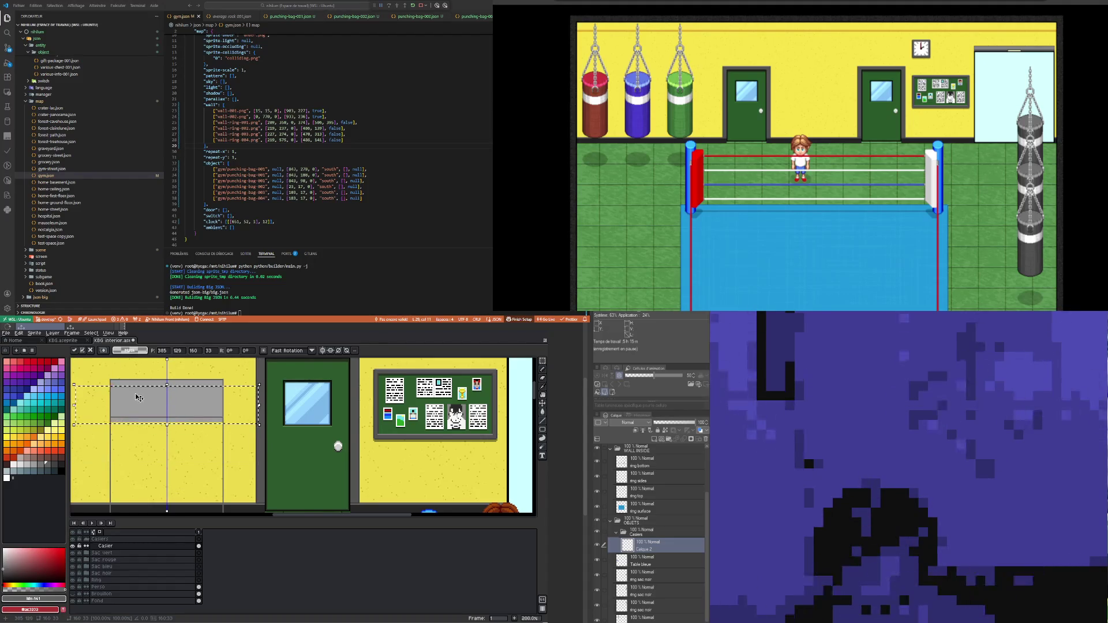
{"action": "key", "text": "Up"}
{"action": "key", "text": "Up"}
{"action": "key", "text": "Up"}
{"action": "scroll", "coordinate": [127, 384], "scroll_direction": "up", "scroll_amount": 1}
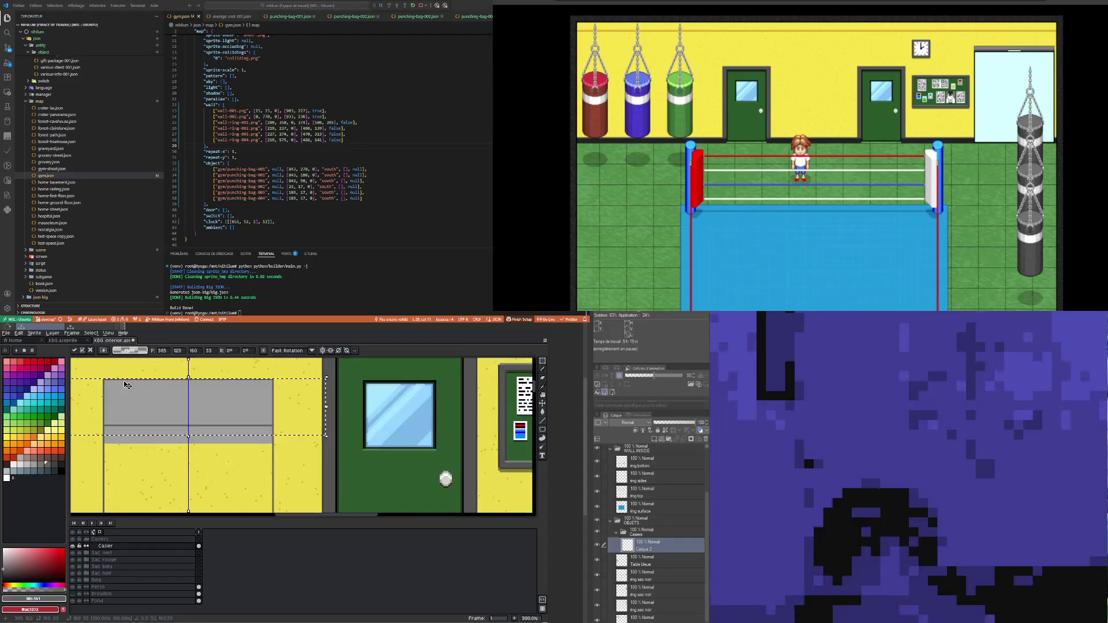
{"action": "key", "text": "ctrl+d"}
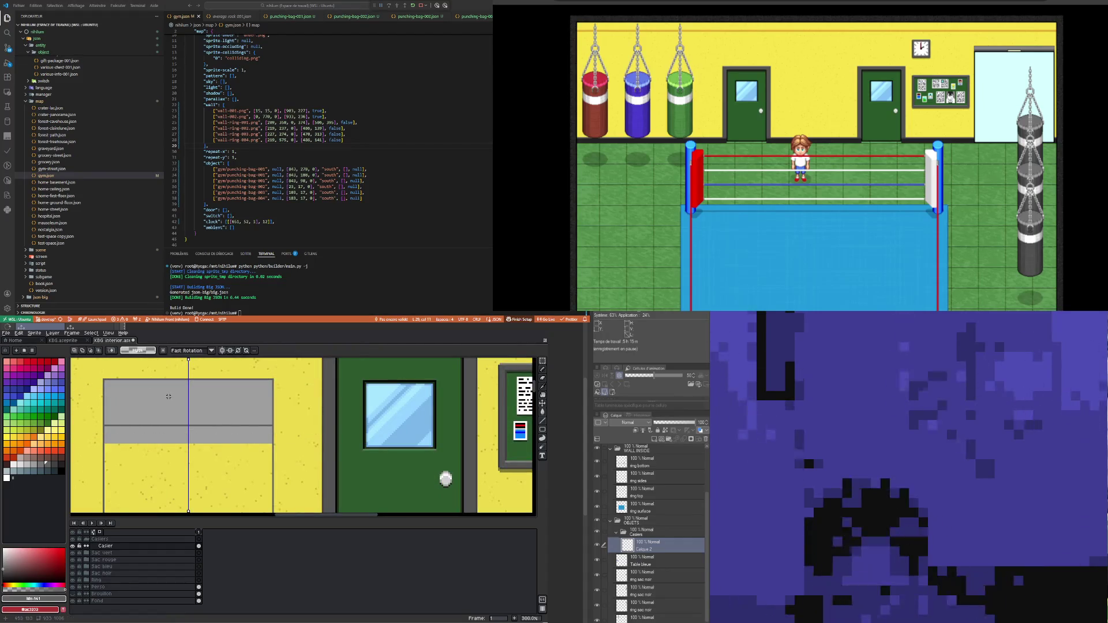
{"action": "key", "text": "i"}
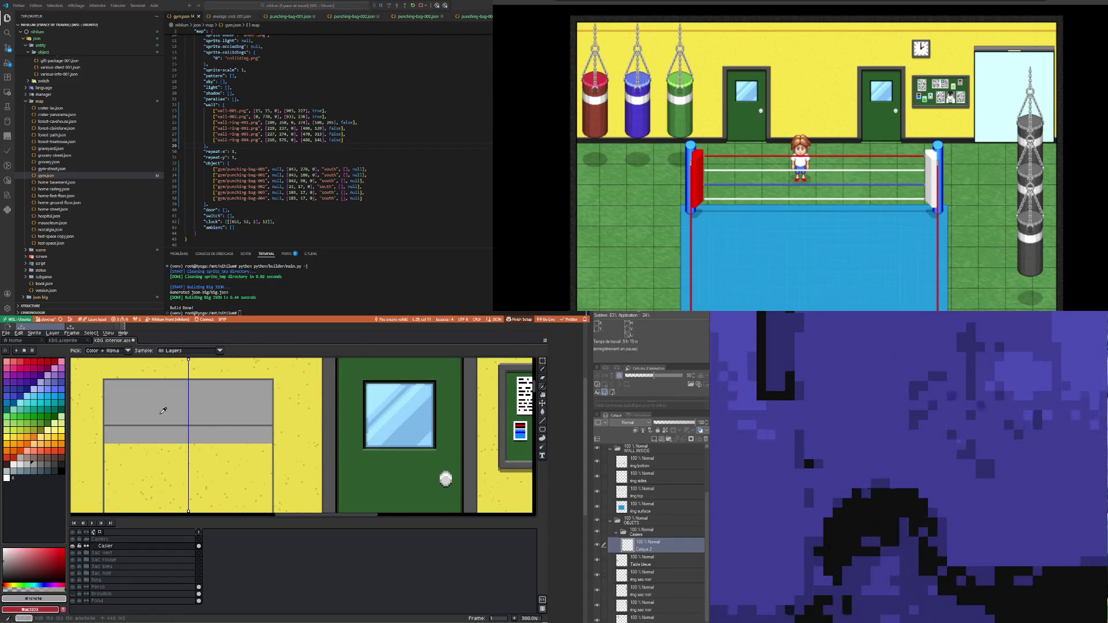
{"action": "scroll", "coordinate": [173, 415], "scroll_direction": "down", "scroll_amount": 2}
{"action": "scroll", "coordinate": [217, 452], "scroll_direction": "up", "scroll_amount": 1}
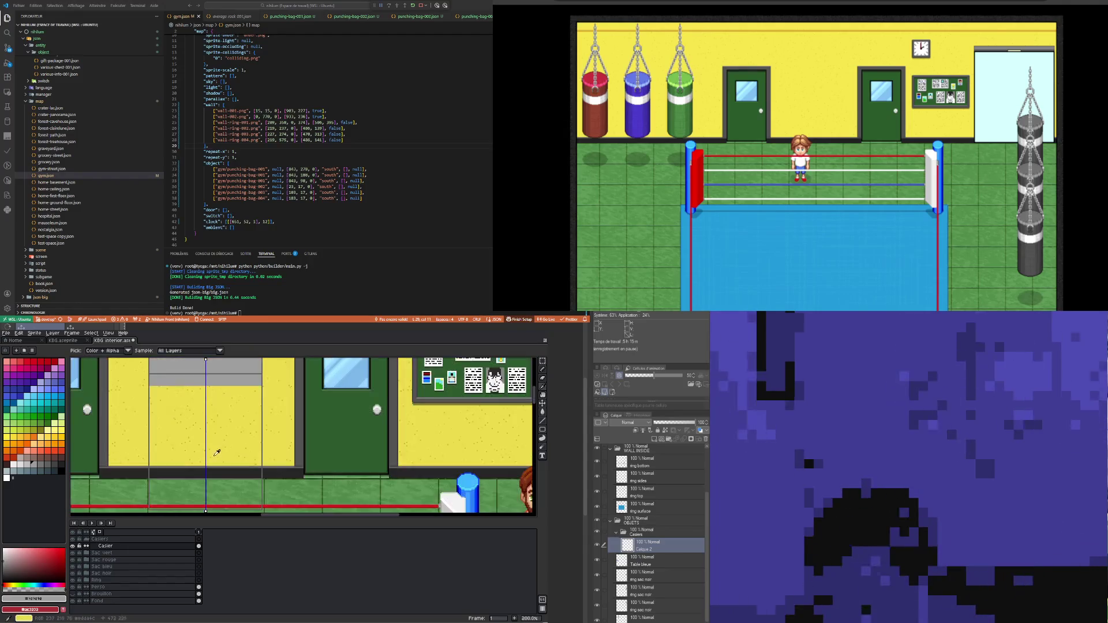
Step: Bucket-fill the yellow panel and floor strip grey, then pencil over the dark line crossing them
{"action": "left_click", "coordinate": [542, 412]}
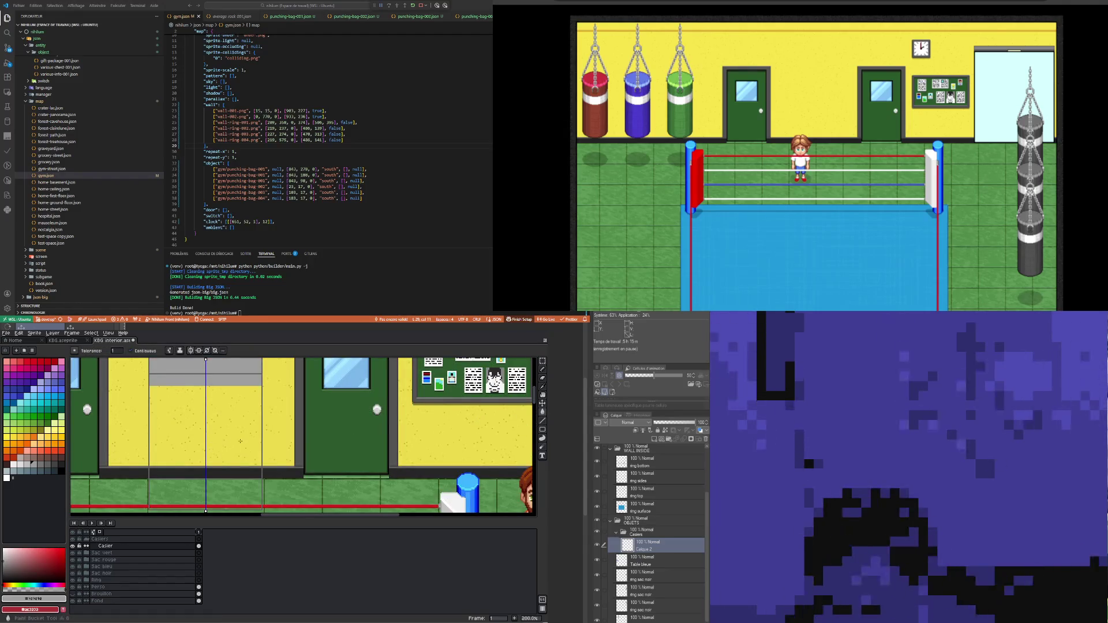
{"action": "left_click", "coordinate": [242, 440]}
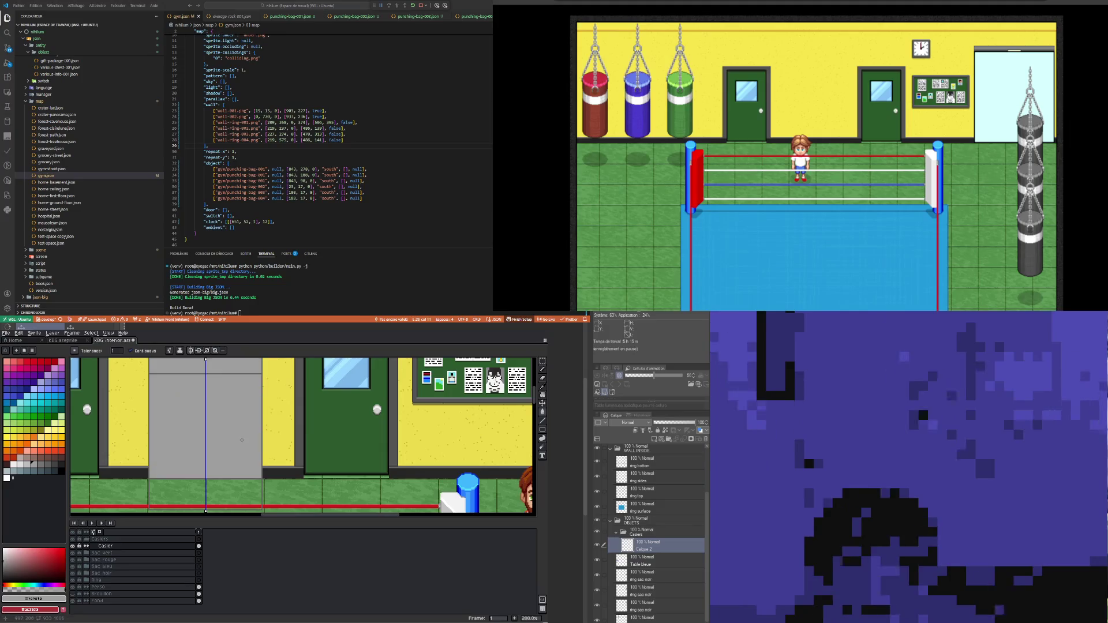
{"action": "left_click", "coordinate": [224, 488]}
{"action": "key", "text": "b"}
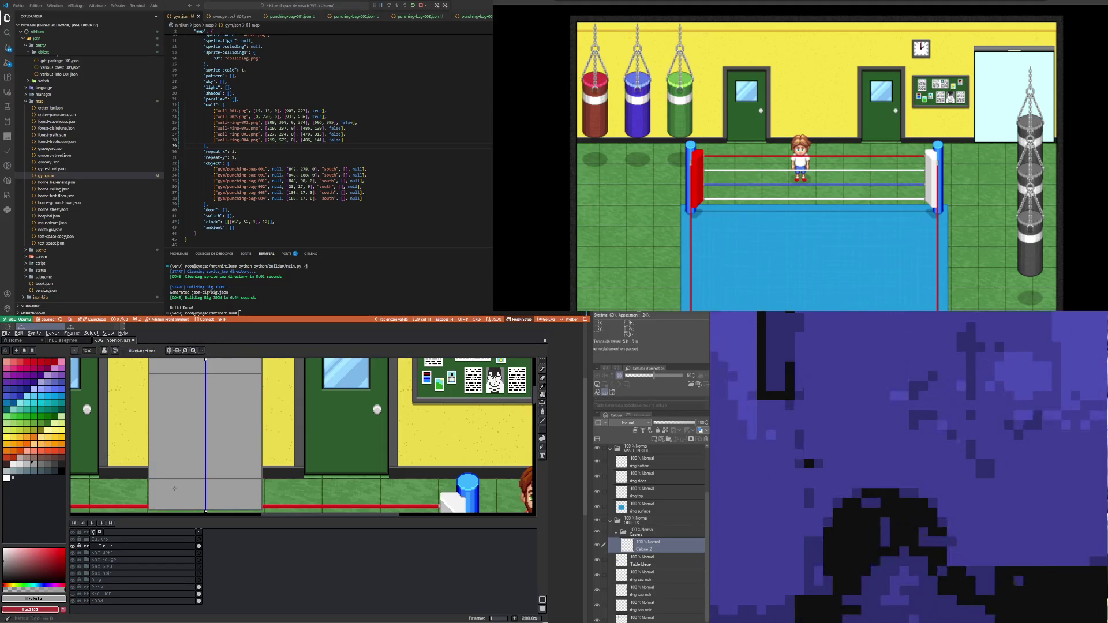
{"action": "scroll", "coordinate": [159, 479], "scroll_direction": "up", "scroll_amount": 2}
{"action": "left_click_drag", "start_coordinate": [142, 479], "coordinate": [362, 479]}
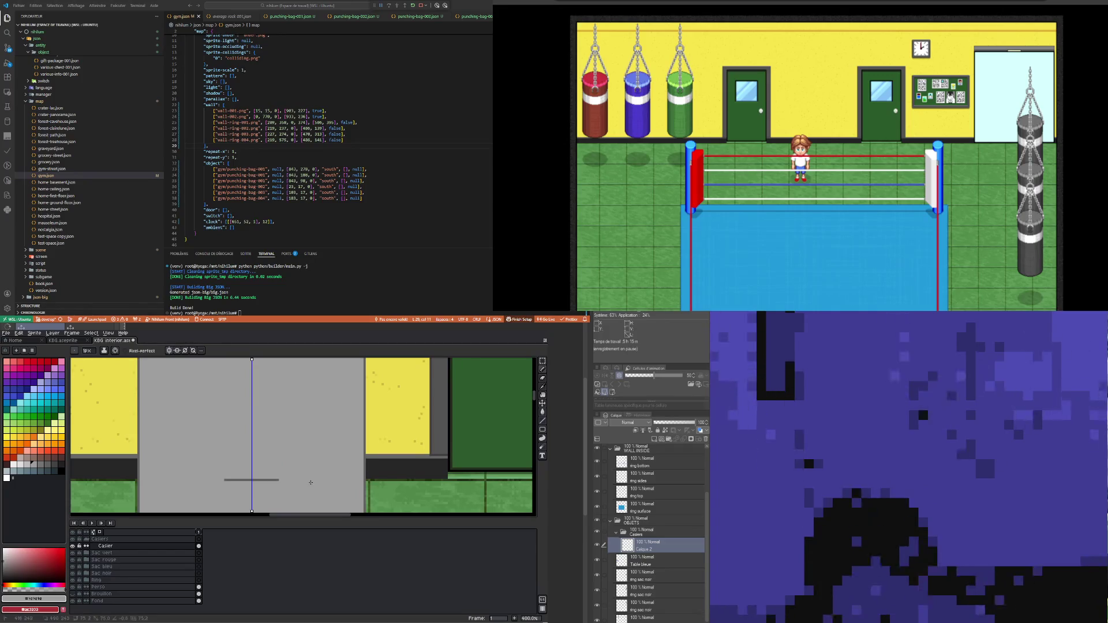
{"action": "left_click_drag", "start_coordinate": [228, 479], "coordinate": [275, 479]}
{"action": "scroll", "coordinate": [245, 461], "scroll_direction": "down", "scroll_amount": 2}
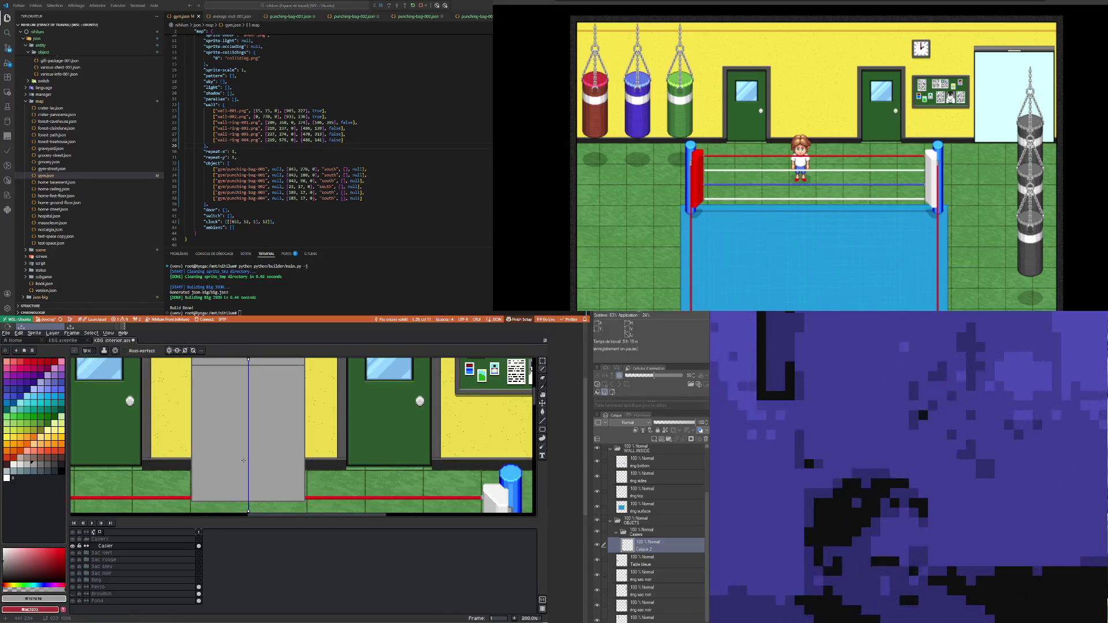
{"action": "scroll", "coordinate": [242, 460], "scroll_direction": "down", "scroll_amount": 2}
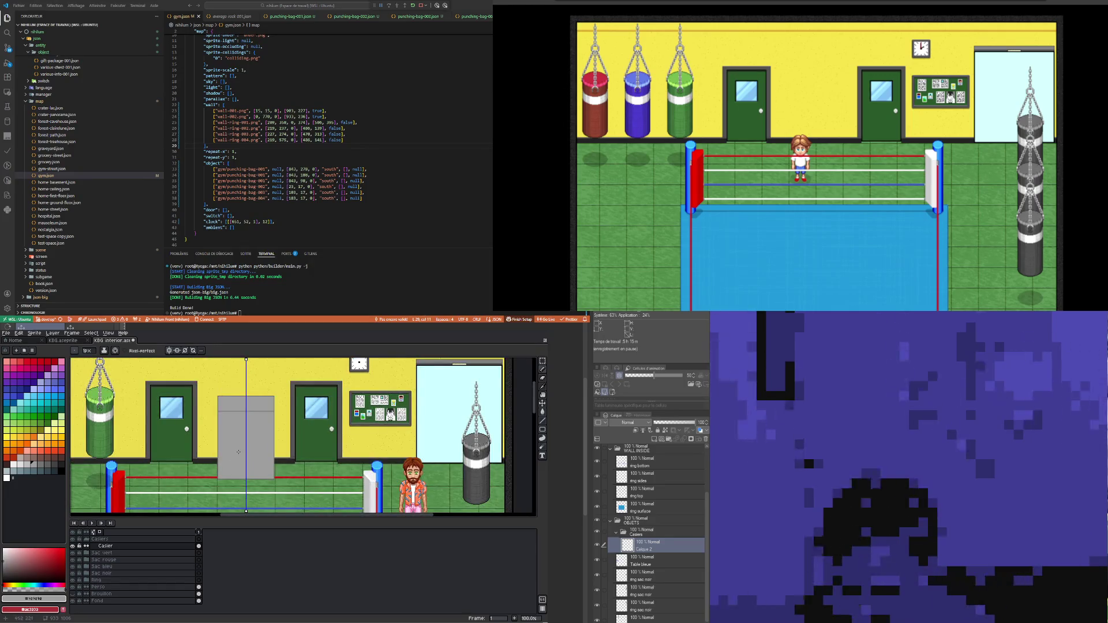
{"action": "scroll", "coordinate": [276, 437], "scroll_direction": "up", "scroll_amount": 2}
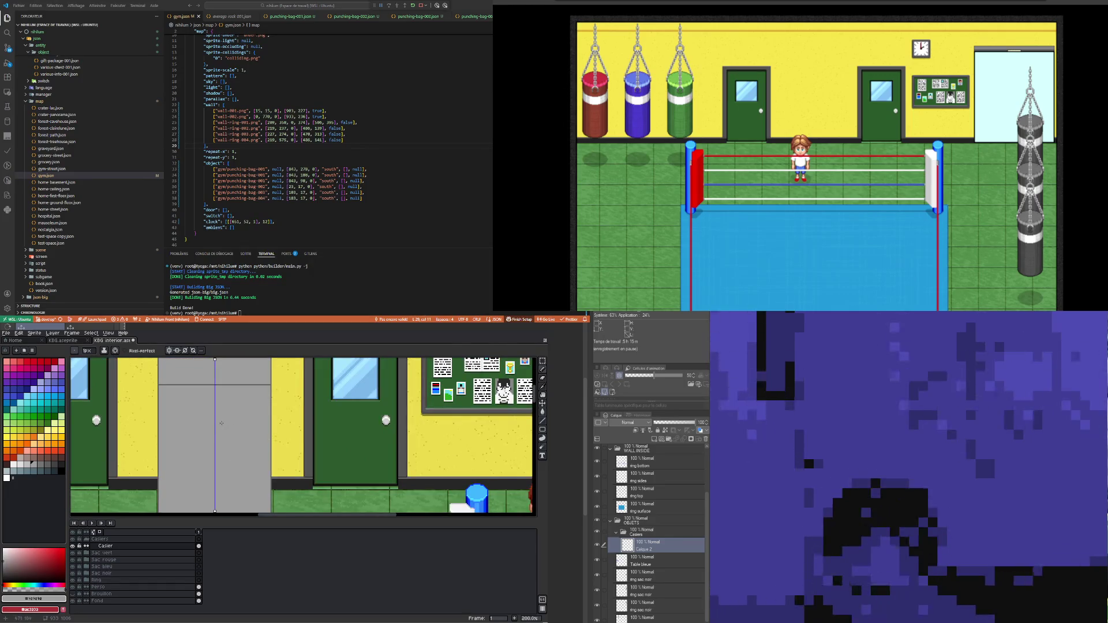
Step: Pick the darker grey #616161 from the locker
{"action": "scroll", "coordinate": [174, 405], "scroll_direction": "up", "scroll_amount": 1}
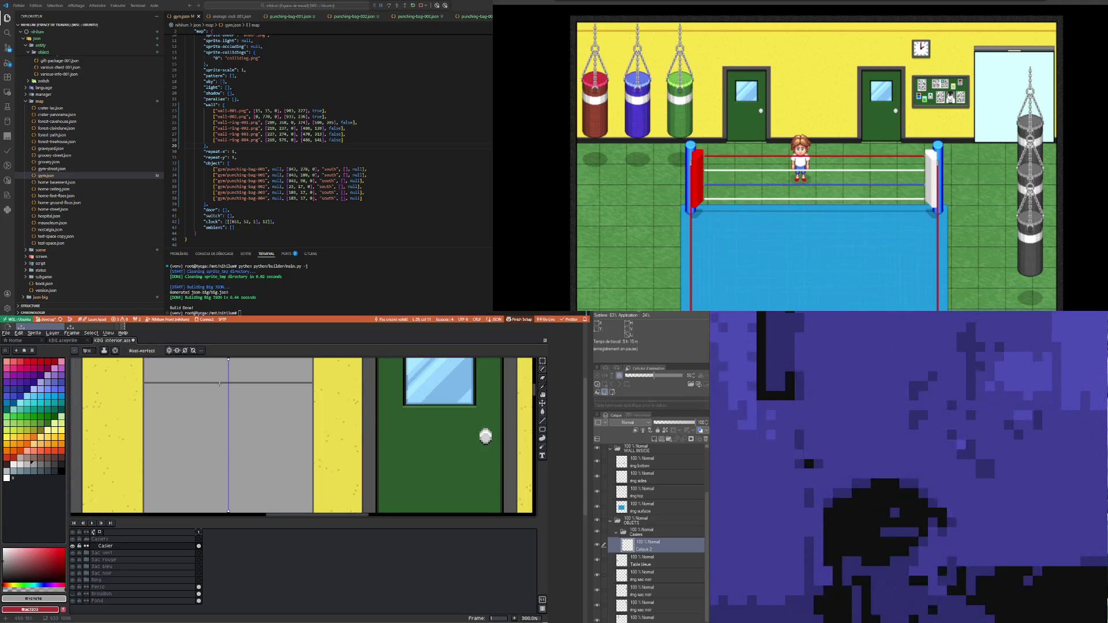
{"action": "scroll", "coordinate": [225, 382], "scroll_direction": "up", "scroll_amount": 1}
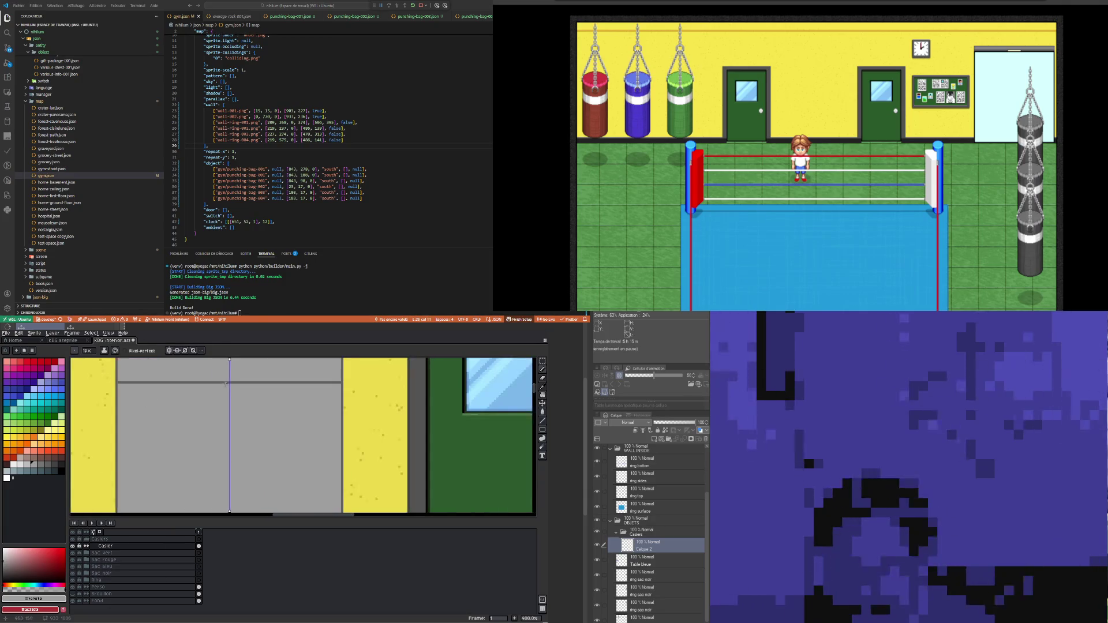
{"action": "left_click", "coordinate": [230, 381], "text": "alt"}
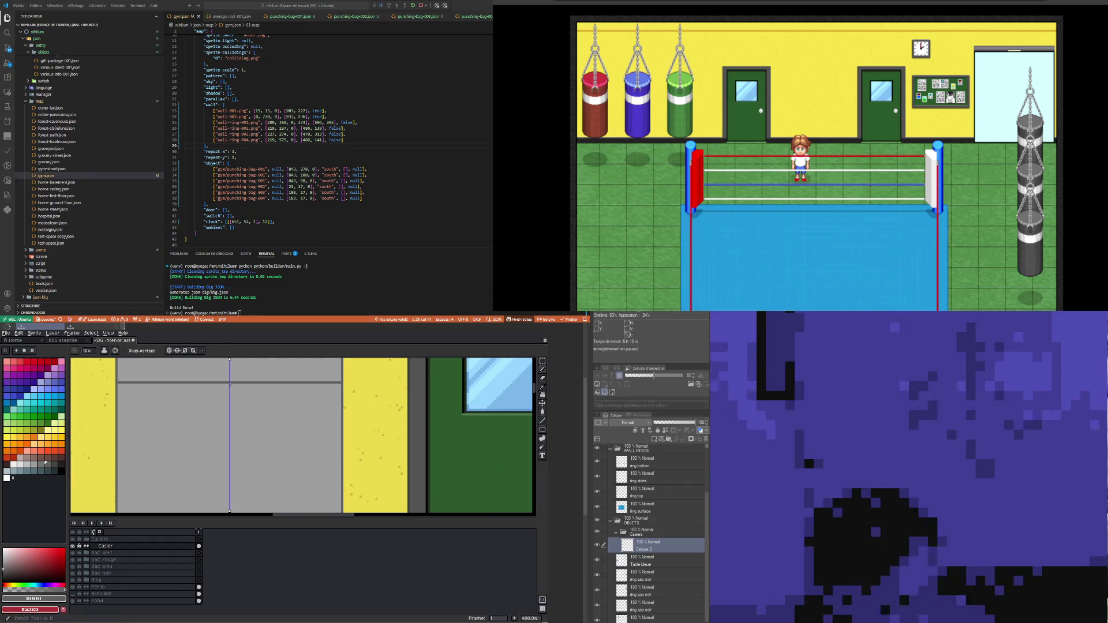
{"action": "scroll", "coordinate": [229, 384], "scroll_direction": "down", "scroll_amount": 4}
{"action": "scroll", "coordinate": [229, 440], "scroll_direction": "up", "scroll_amount": 4}
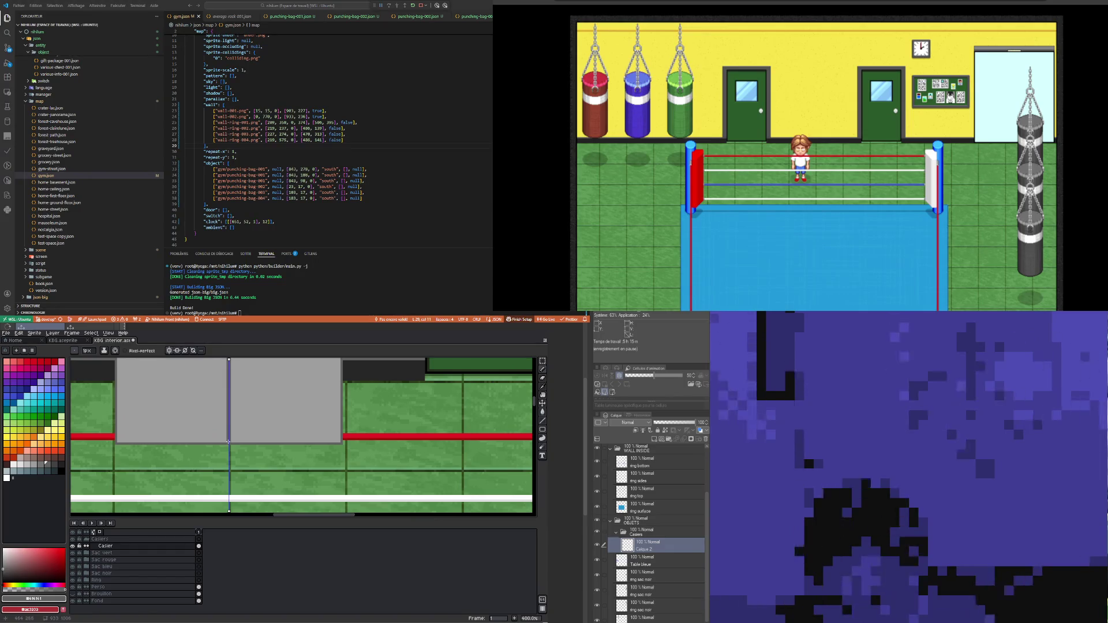
{"action": "scroll", "coordinate": [228, 442], "scroll_direction": "down", "scroll_amount": 4}
{"action": "scroll", "coordinate": [236, 404], "scroll_direction": "up", "scroll_amount": 1}
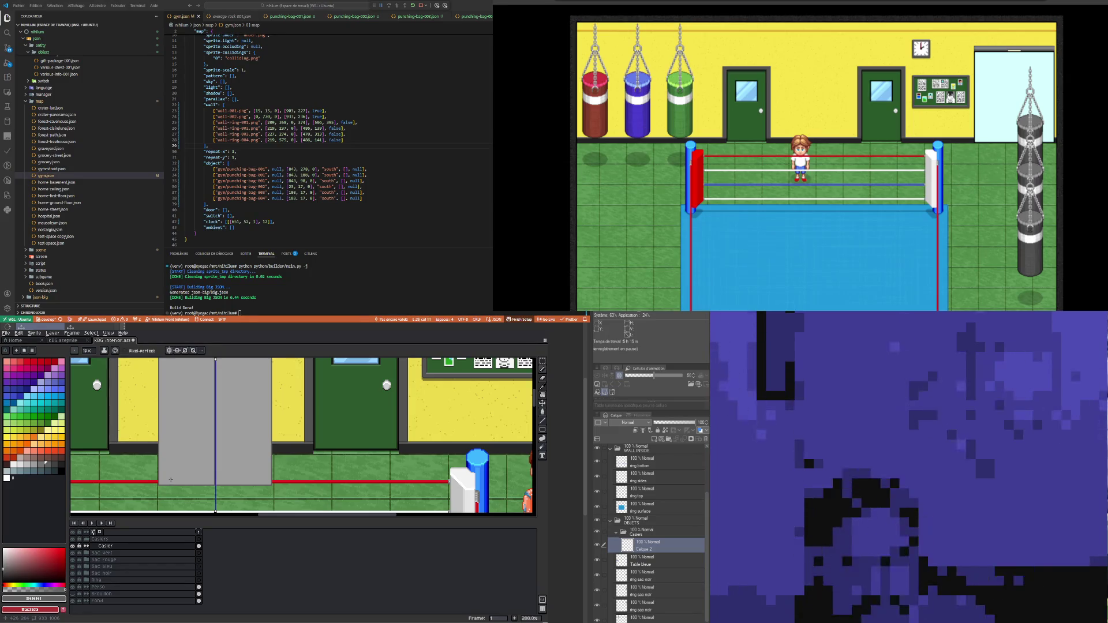
{"action": "scroll", "coordinate": [171, 479], "scroll_direction": "up", "scroll_amount": 2}
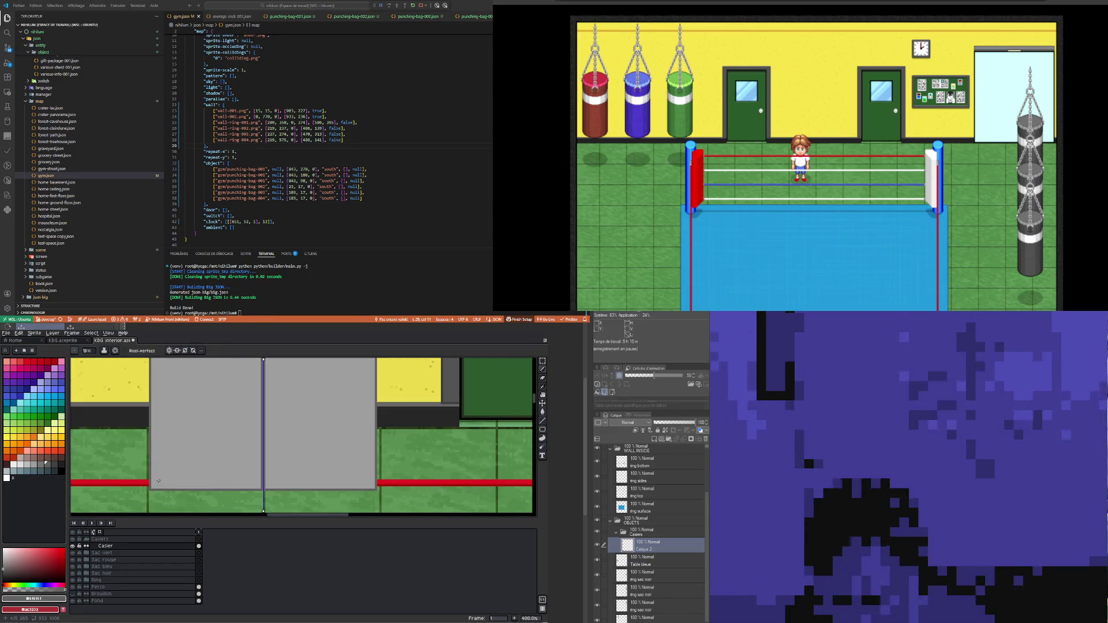
Step: Draw a mirrored dark grey line across the locker with the pencil
{"action": "mouse_move", "coordinate": [158, 480]}
{"action": "left_mouse_down"}
{"action": "mouse_move", "coordinate": [254, 480]}
{"action": "mouse_move", "coordinate": [239, 383]}
{"action": "mouse_move", "coordinate": [250, 369]}
{"action": "mouse_move", "coordinate": [155, 370]}
{"action": "left_mouse_up"}
{"action": "scroll", "coordinate": [253, 480], "scroll_direction": "down", "scroll_amount": 2}
{"action": "scroll", "coordinate": [248, 392], "scroll_direction": "up", "scroll_amount": 2}
{"action": "scroll", "coordinate": [173, 386], "scroll_direction": "down", "scroll_amount": 3}
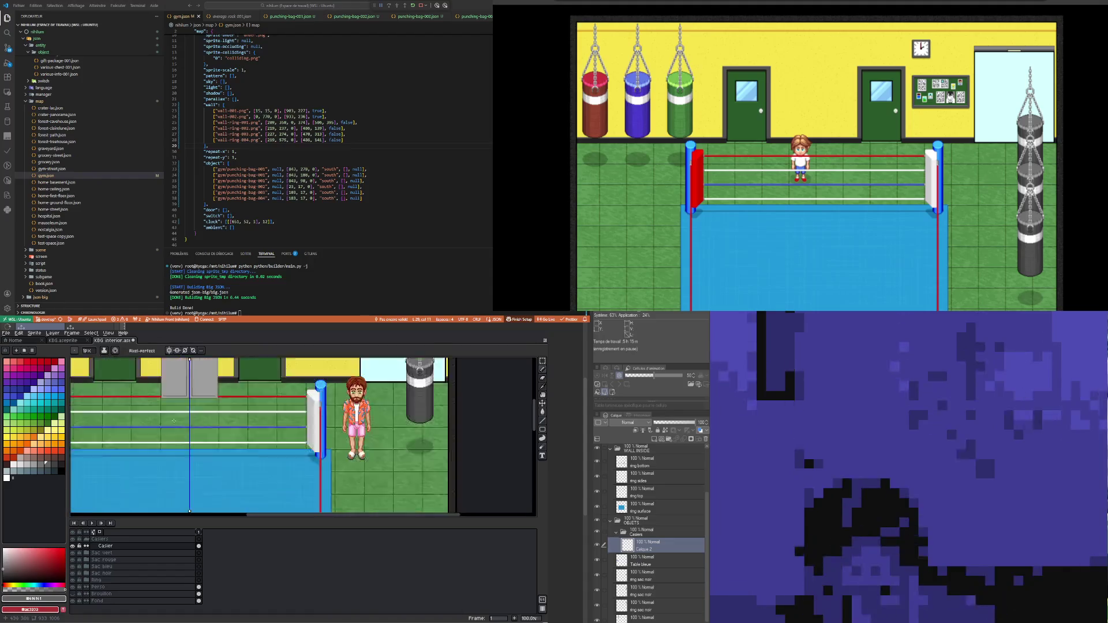
{"action": "scroll", "coordinate": [178, 396], "scroll_direction": "up", "scroll_amount": 4}
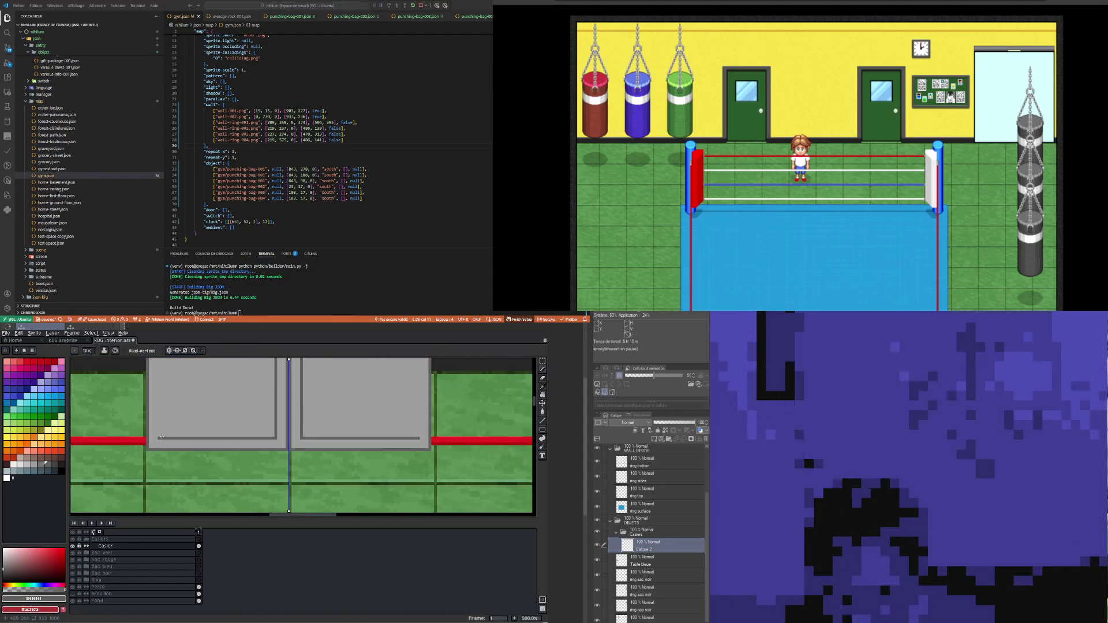
{"action": "scroll", "coordinate": [159, 438], "scroll_direction": "down", "scroll_amount": 4}
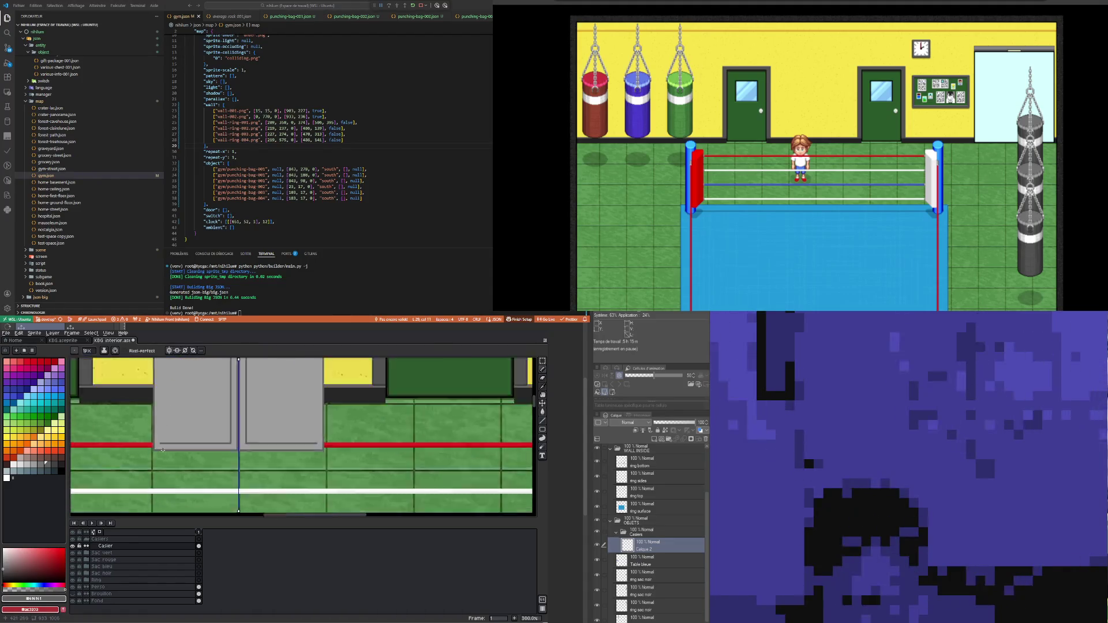
{"action": "scroll", "coordinate": [145, 421], "scroll_direction": "up", "scroll_amount": 6}
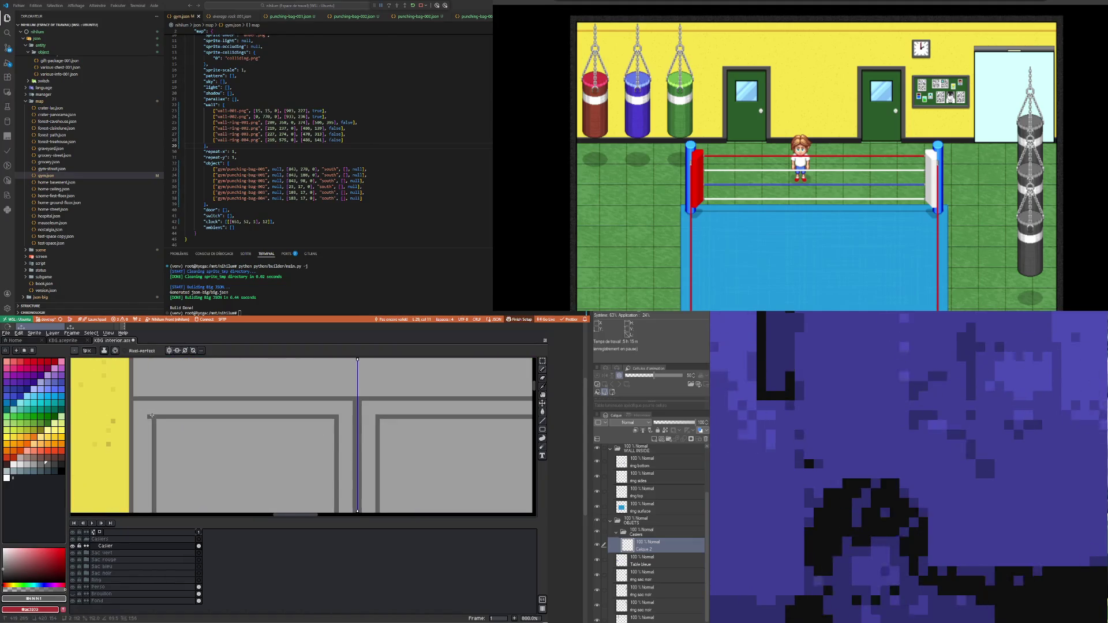
{"action": "scroll", "coordinate": [162, 399], "scroll_direction": "down", "scroll_amount": 2}
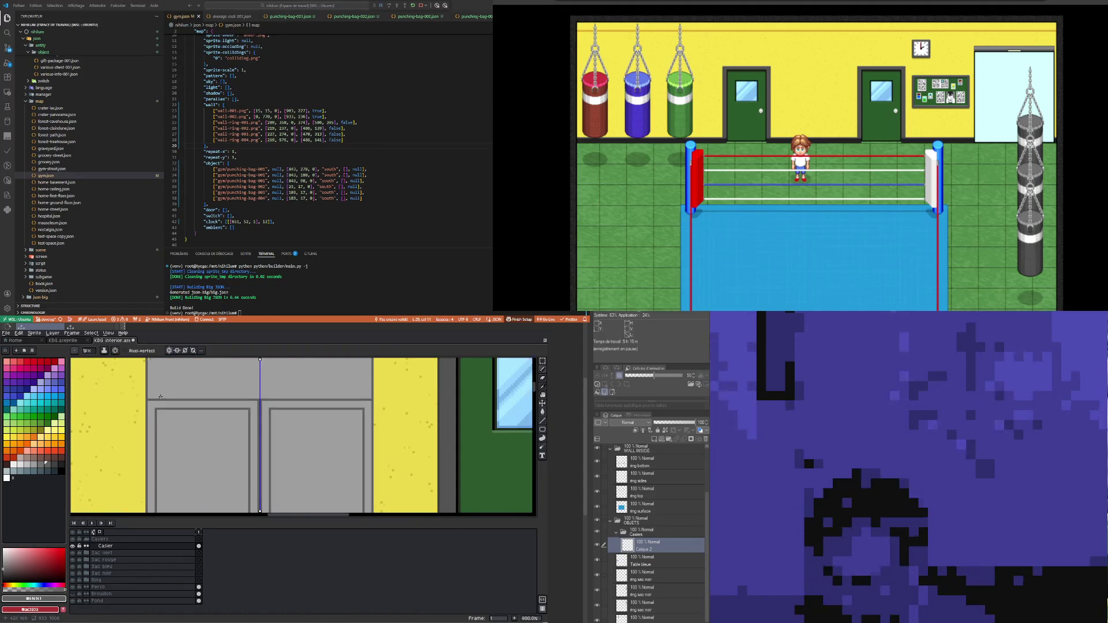
Step: Draw the handle line across both locker doors
{"action": "scroll", "coordinate": [161, 396], "scroll_direction": "down", "scroll_amount": 3}
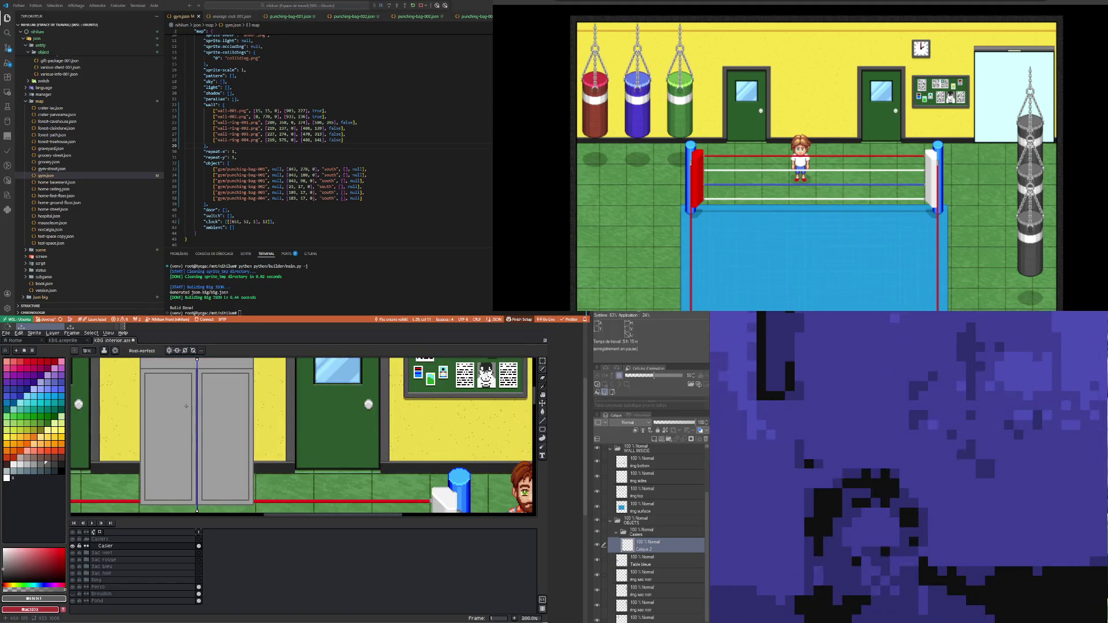
{"action": "scroll", "coordinate": [154, 384], "scroll_direction": "up", "scroll_amount": 1}
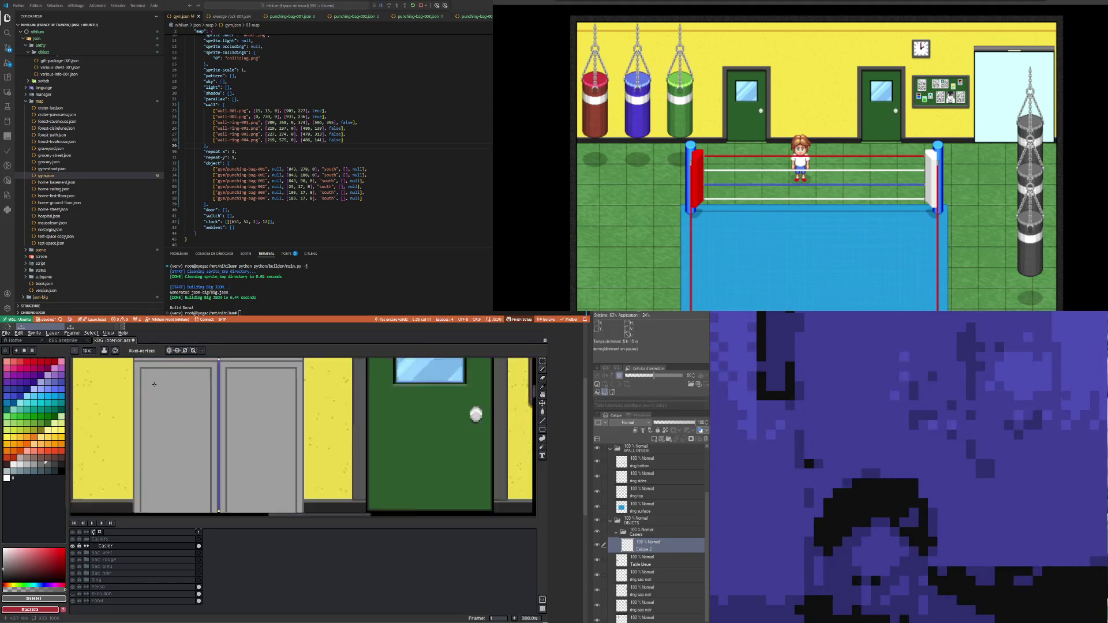
{"action": "scroll", "coordinate": [154, 384], "scroll_direction": "up", "scroll_amount": 1}
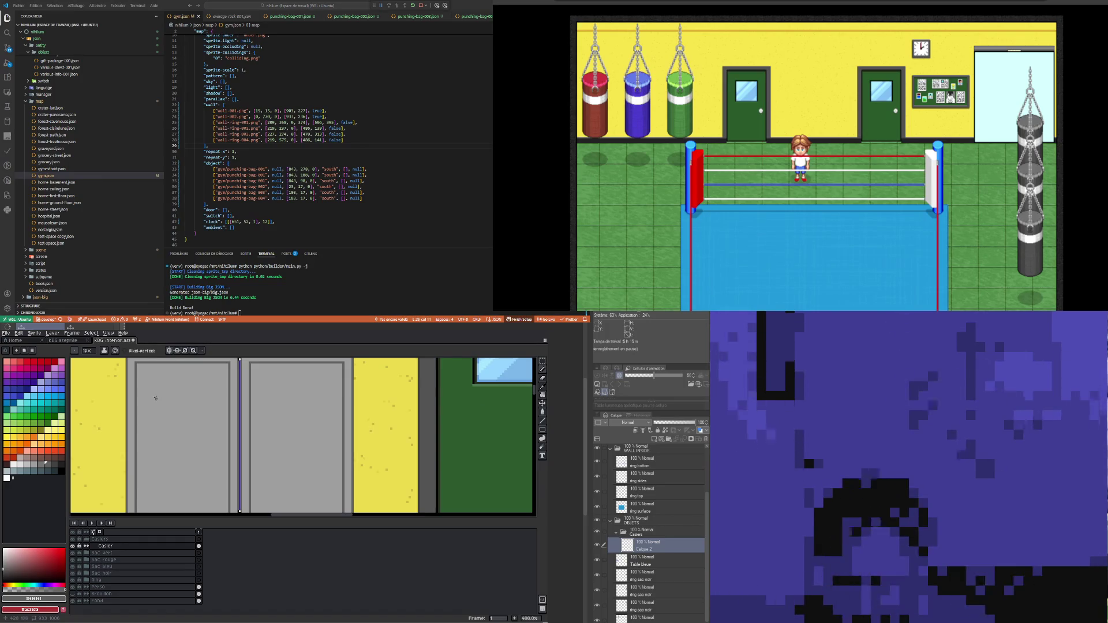
{"action": "scroll", "coordinate": [158, 399], "scroll_direction": "down", "scroll_amount": 3}
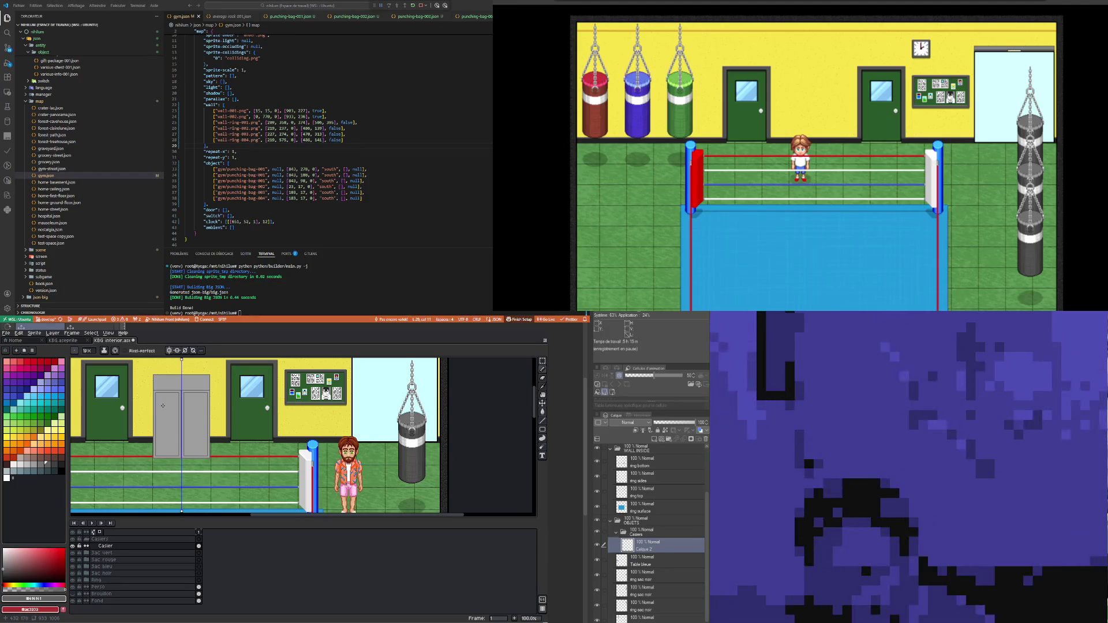
{"action": "scroll", "coordinate": [163, 401], "scroll_direction": "up", "scroll_amount": 2}
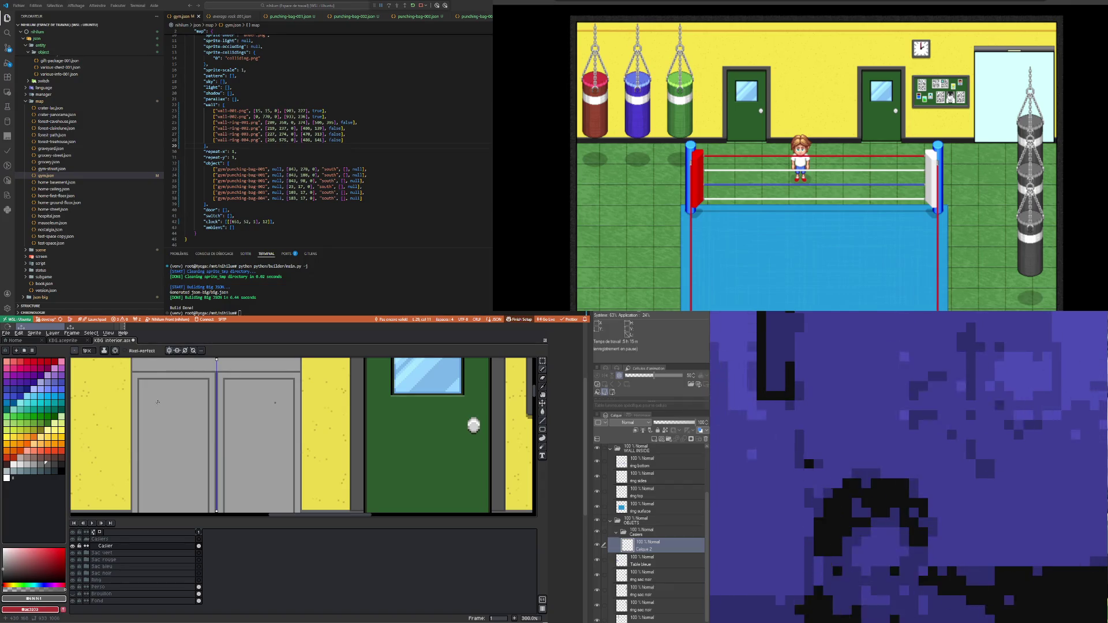
{"action": "left_click_drag", "start_coordinate": [157, 403], "coordinate": [188, 403]}
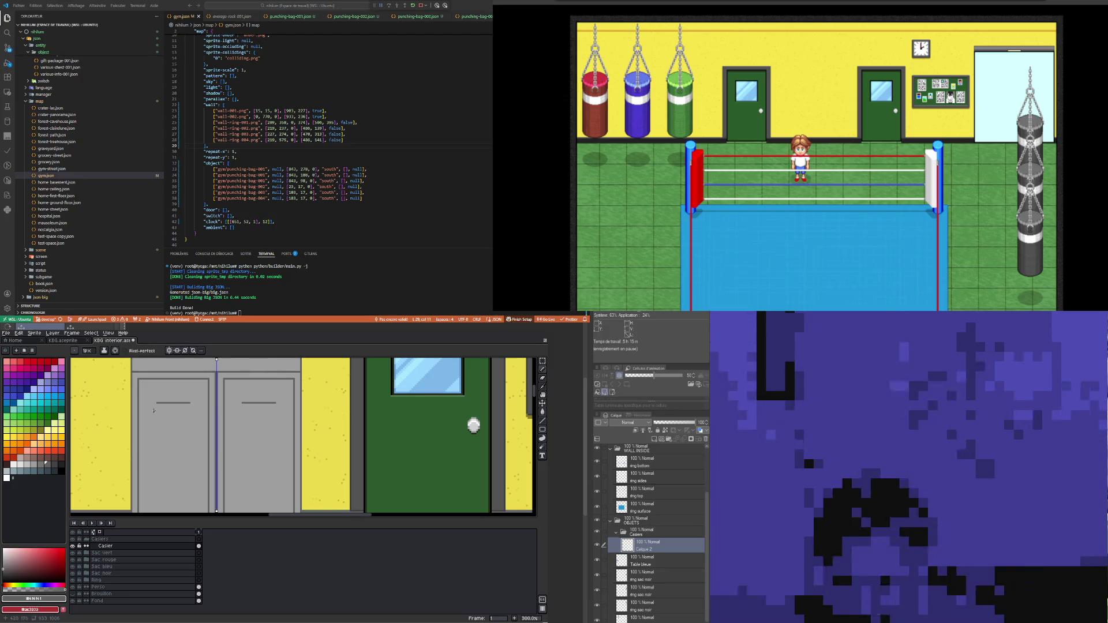
{"action": "scroll", "coordinate": [154, 411], "scroll_direction": "up", "scroll_amount": 2}
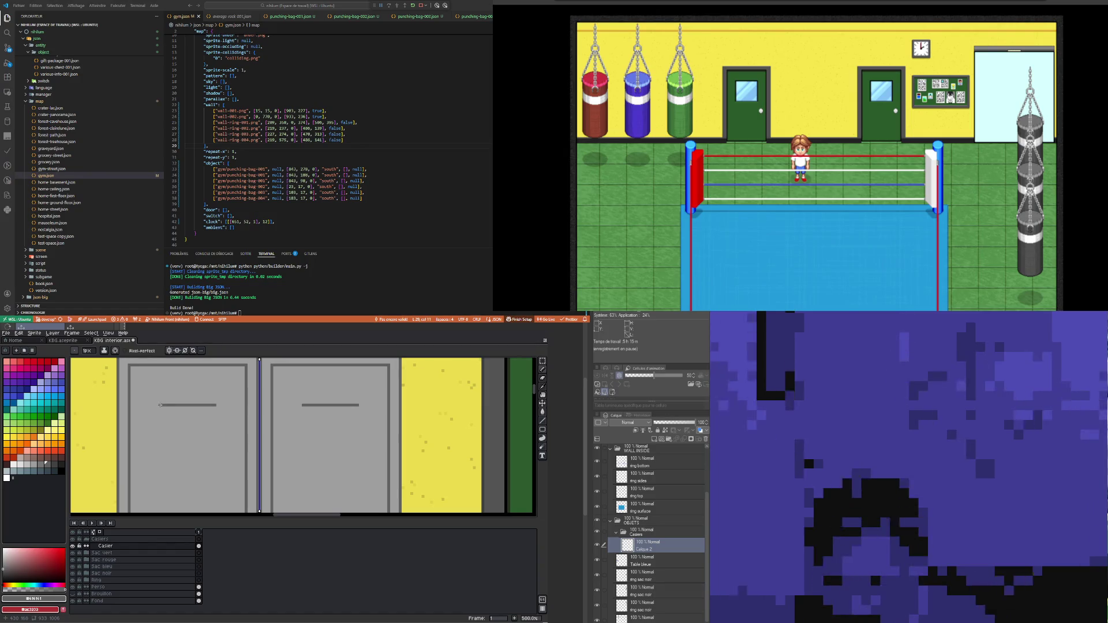
Step: Draw the vertical sides and top edge that close each mirrored locker handle into a rectangle
{"action": "mouse_move", "coordinate": [158, 408]}
{"action": "left_mouse_down"}
{"action": "mouse_move", "coordinate": [160, 428]}
{"action": "mouse_move", "coordinate": [216, 425]}
{"action": "mouse_move", "coordinate": [214, 408]}
{"action": "left_mouse_up"}
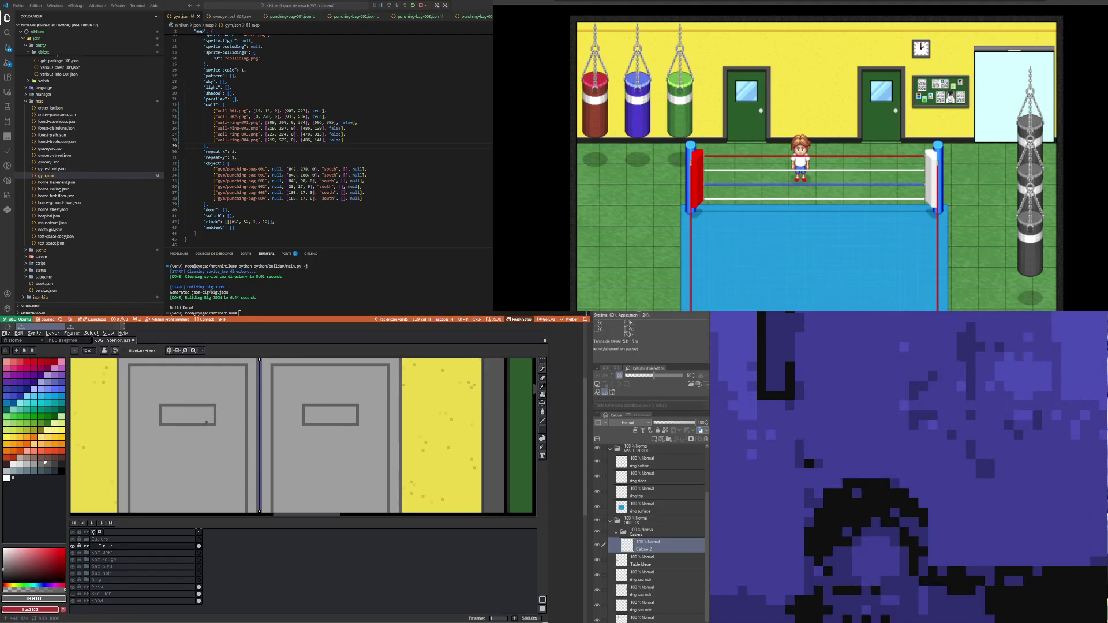
{"action": "scroll", "coordinate": [207, 423], "scroll_direction": "down", "scroll_amount": 5}
{"action": "scroll", "coordinate": [211, 430], "scroll_direction": "up", "scroll_amount": 1}
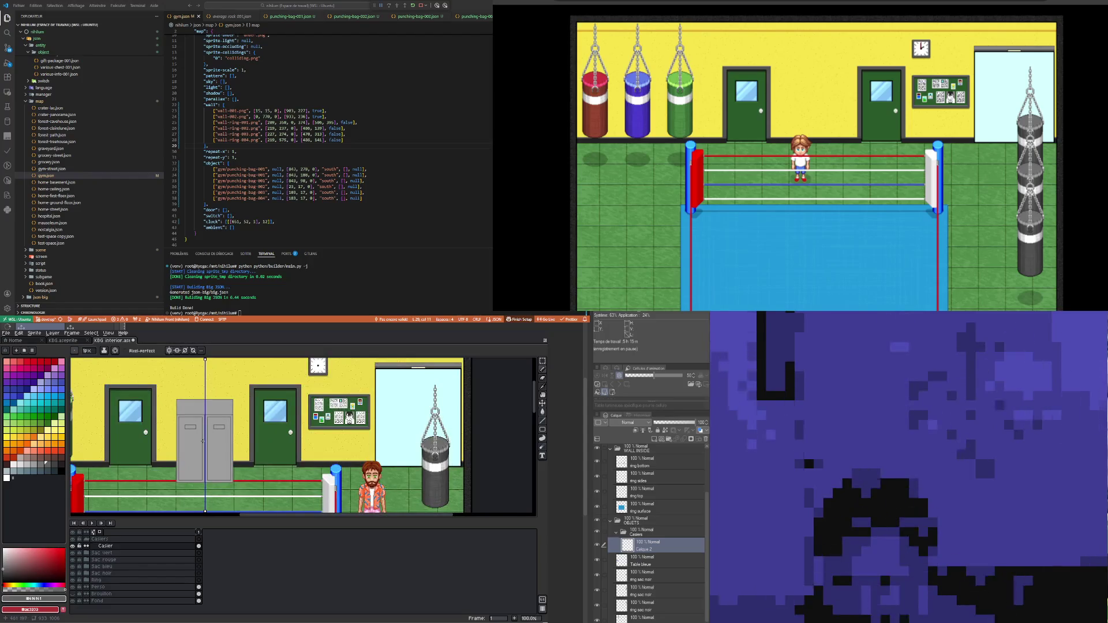
{"action": "scroll", "coordinate": [198, 447], "scroll_direction": "up", "scroll_amount": 4}
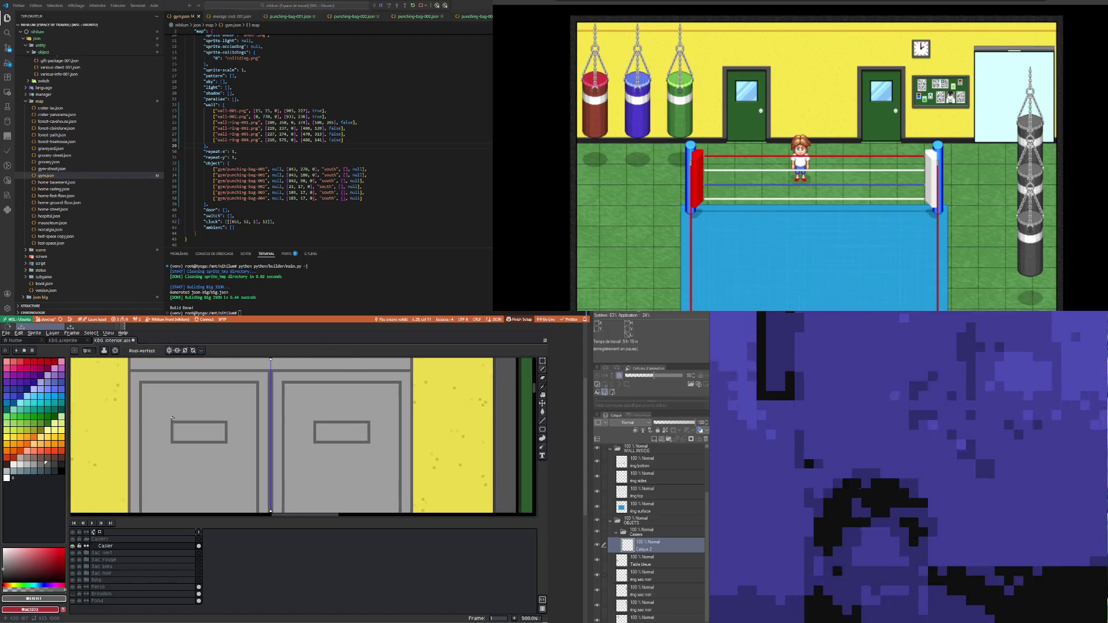
{"action": "mouse_move", "coordinate": [168, 419]}
{"action": "left_mouse_down"}
{"action": "mouse_move", "coordinate": [229, 418]}
{"action": "mouse_move", "coordinate": [228, 447]}
{"action": "mouse_move", "coordinate": [170, 446]}
{"action": "mouse_move", "coordinate": [170, 421]}
{"action": "left_mouse_up"}
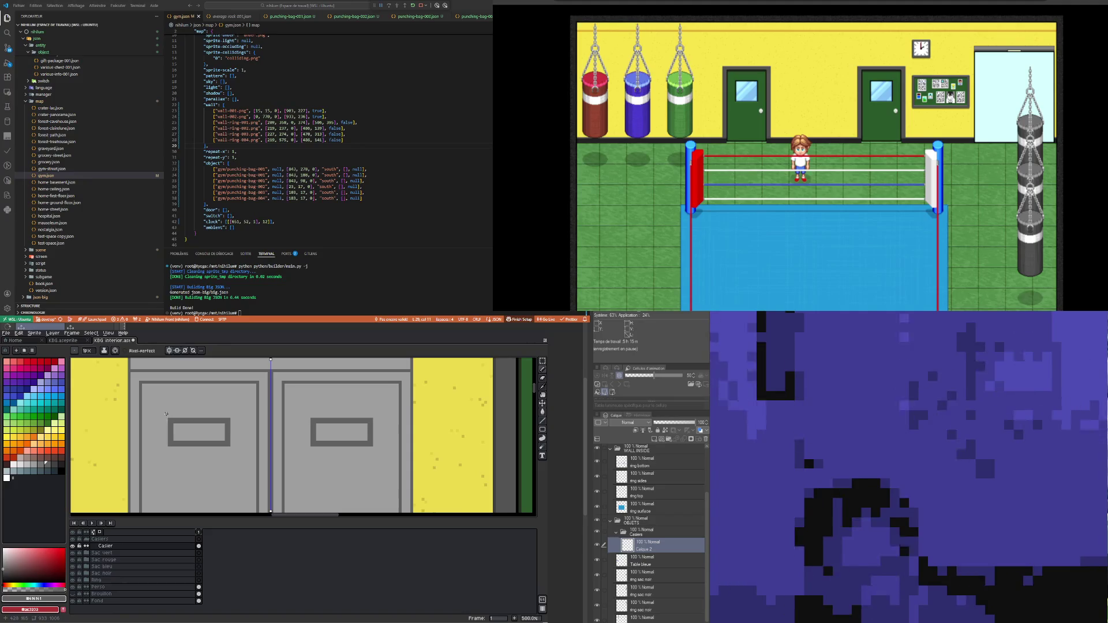
{"action": "scroll", "coordinate": [165, 413], "scroll_direction": "down", "scroll_amount": 5}
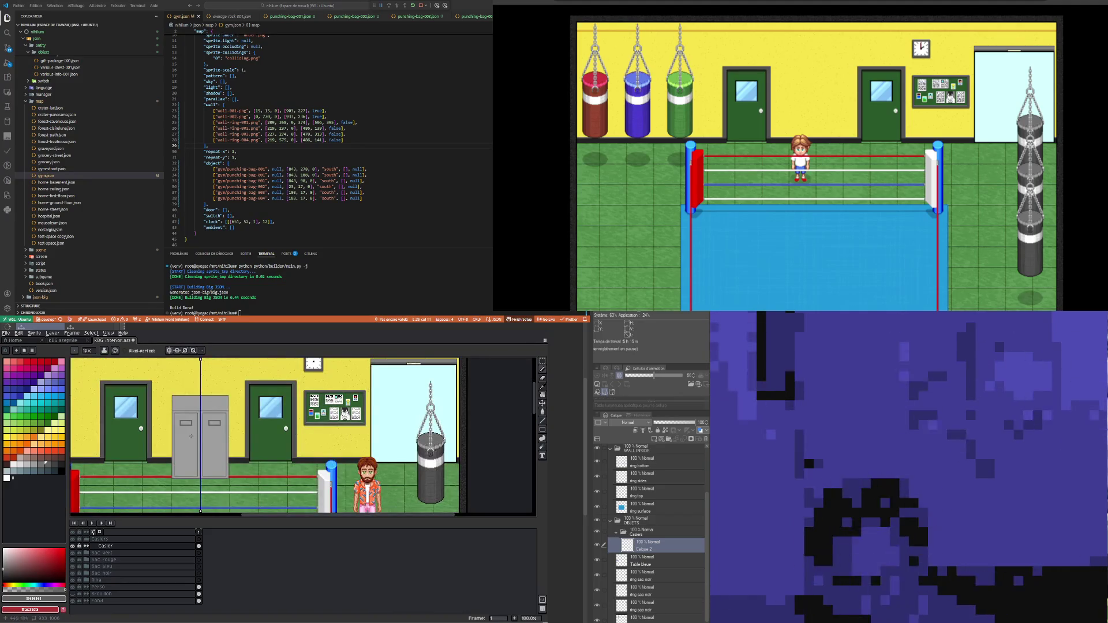
{"action": "scroll", "coordinate": [215, 472], "scroll_direction": "down", "scroll_amount": 1}
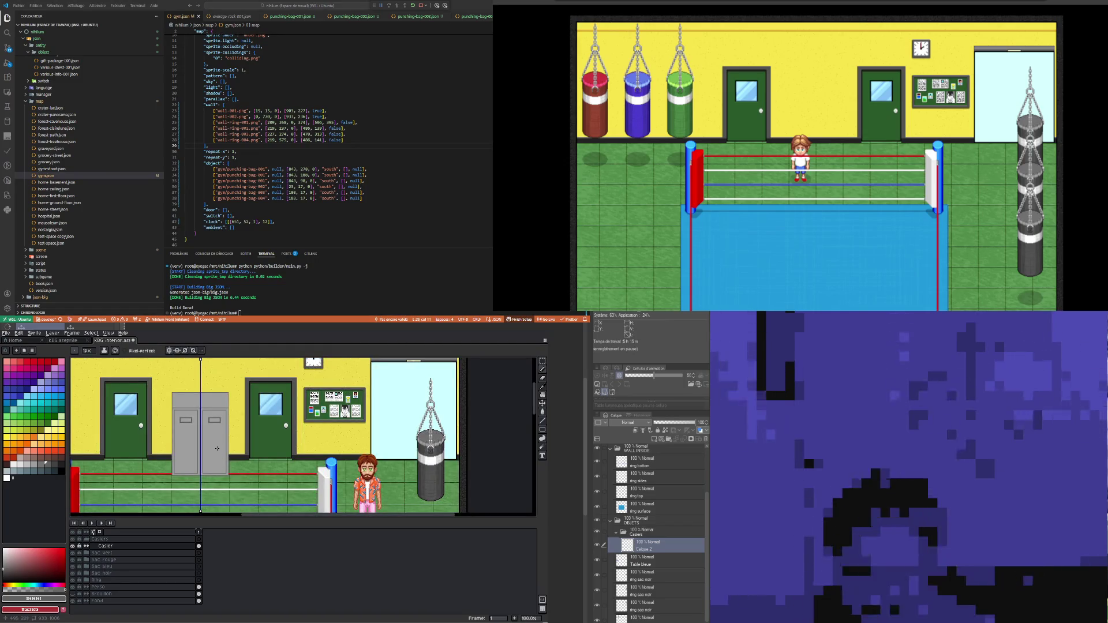
{"action": "scroll", "coordinate": [217, 449], "scroll_direction": "up", "scroll_amount": 1}
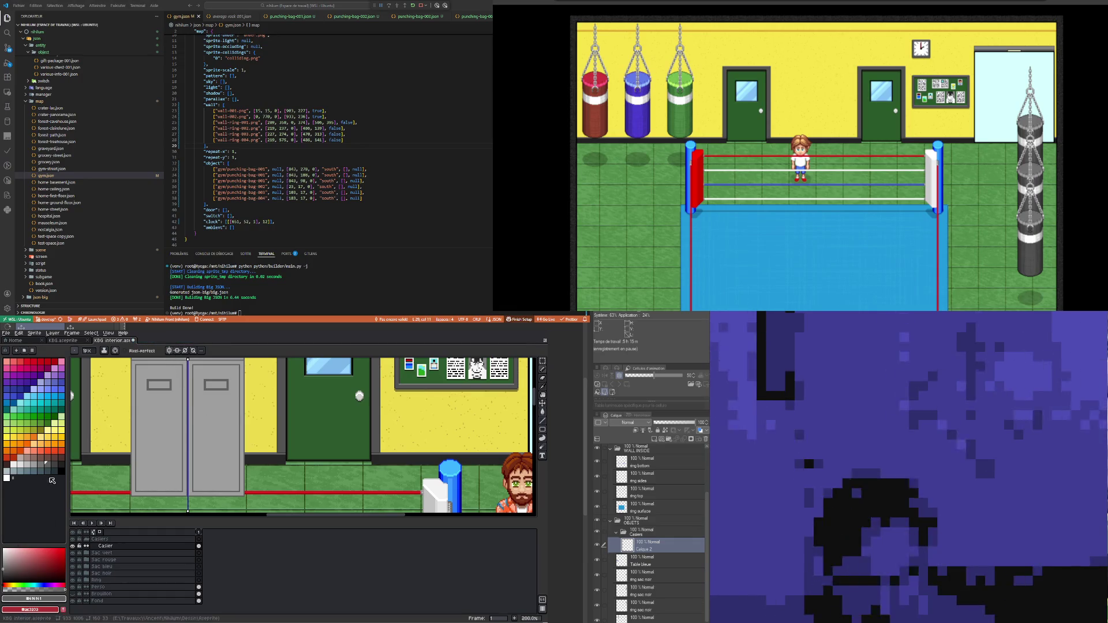
Step: Eyedrop the locker grey and pencil a highlight line along the lockers' bottom edge
{"action": "left_click", "coordinate": [543, 412]}
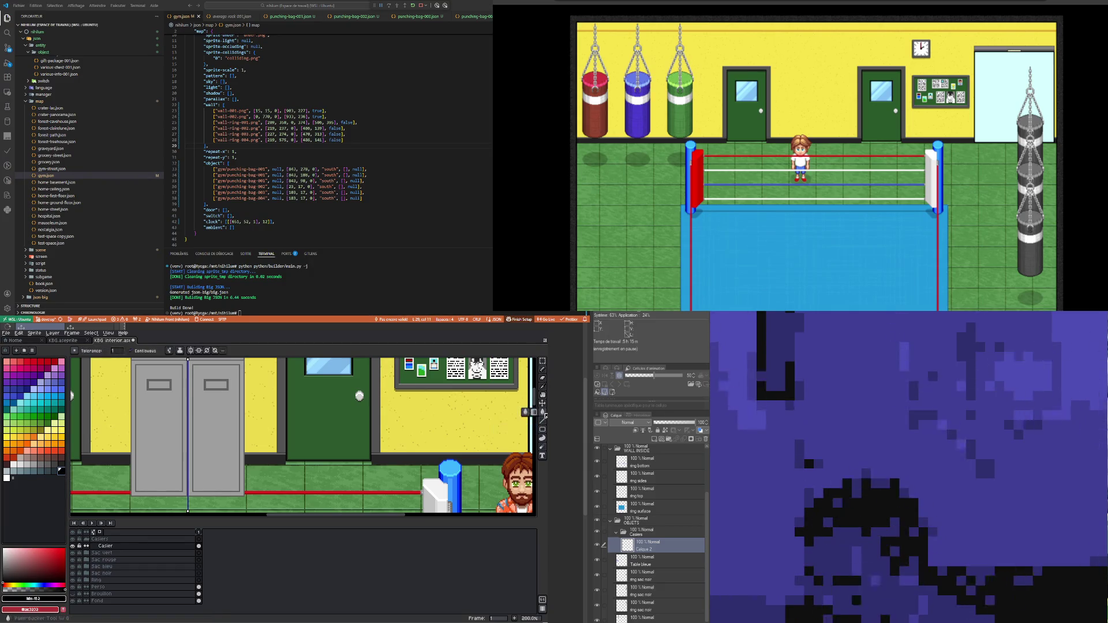
{"action": "scroll", "coordinate": [213, 432], "scroll_direction": "up", "scroll_amount": 4}
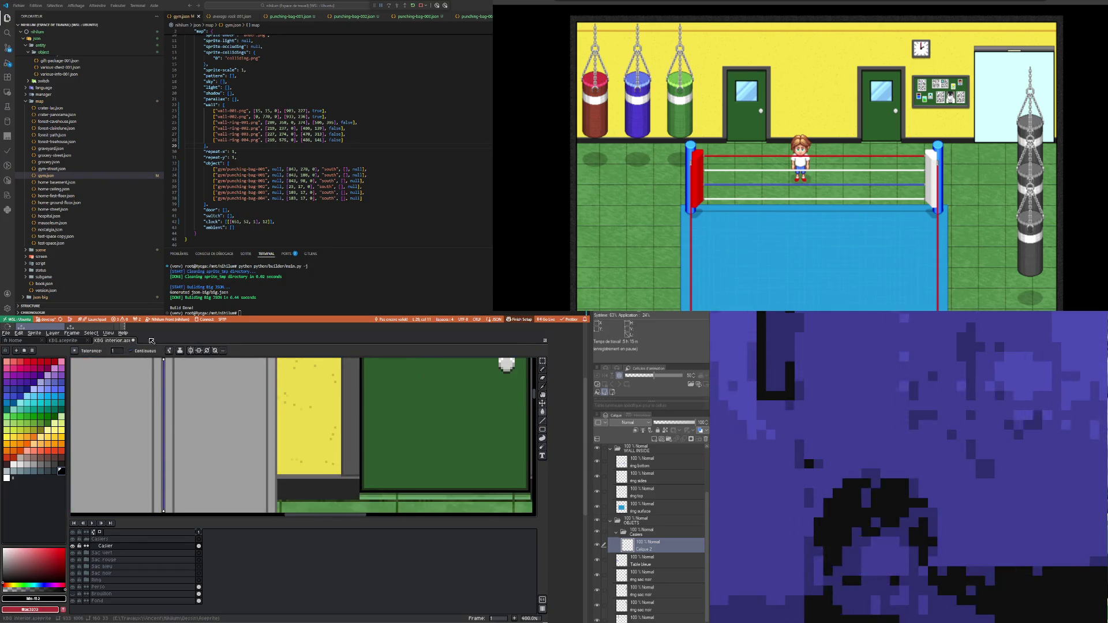
{"action": "scroll", "coordinate": [175, 384], "scroll_direction": "up", "scroll_amount": 2}
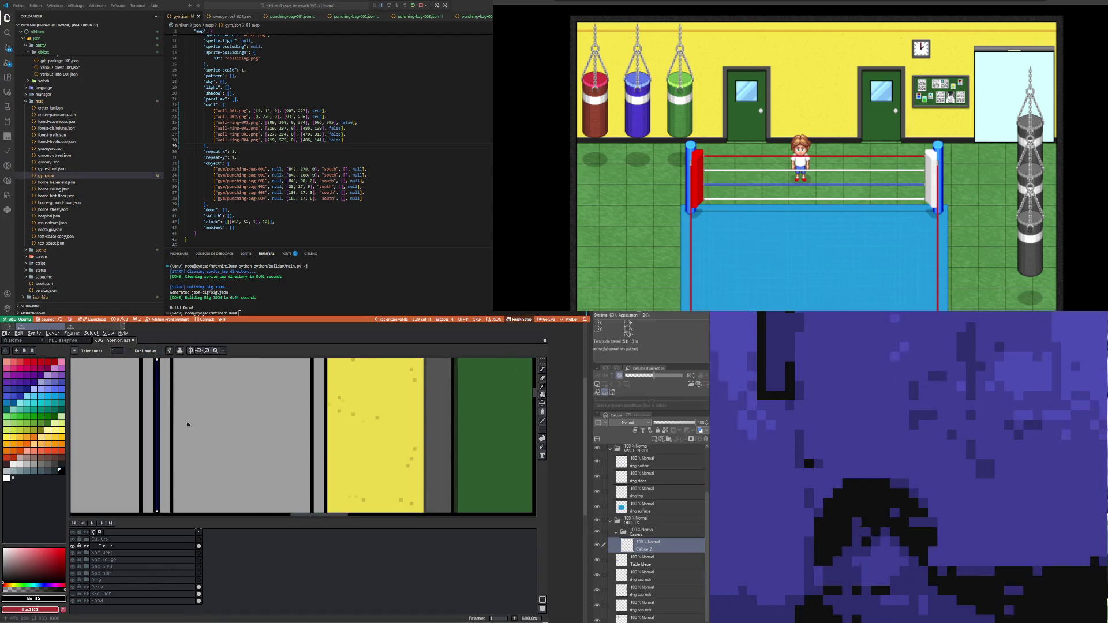
{"action": "scroll", "coordinate": [186, 421], "scroll_direction": "down", "scroll_amount": 4}
{"action": "key", "text": "i"}
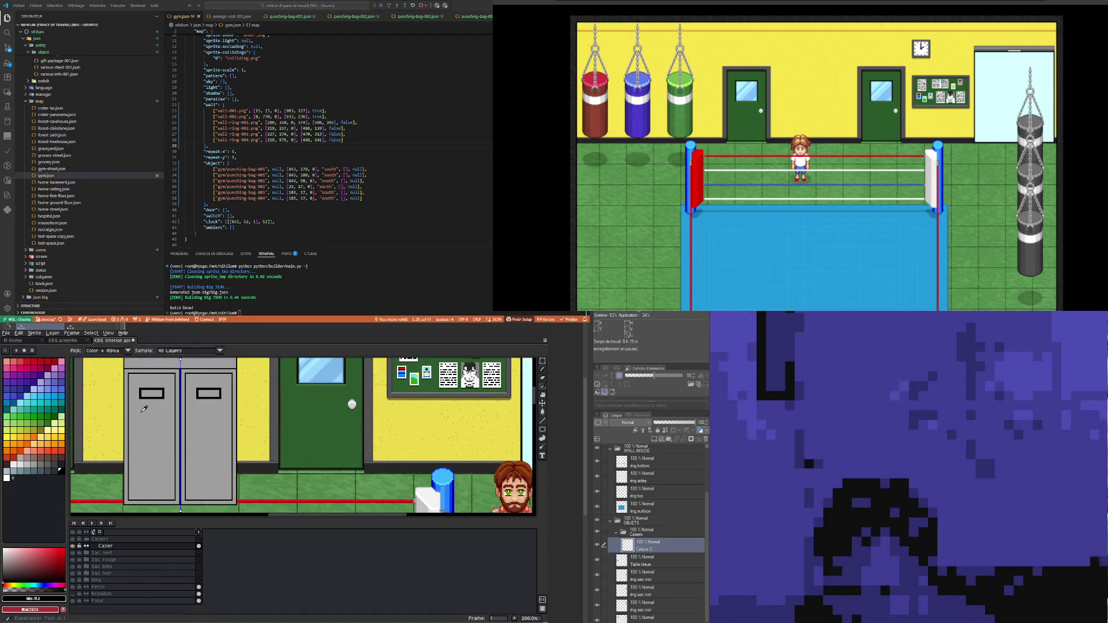
{"action": "left_click", "coordinate": [144, 409]}
{"action": "key", "text": "b"}
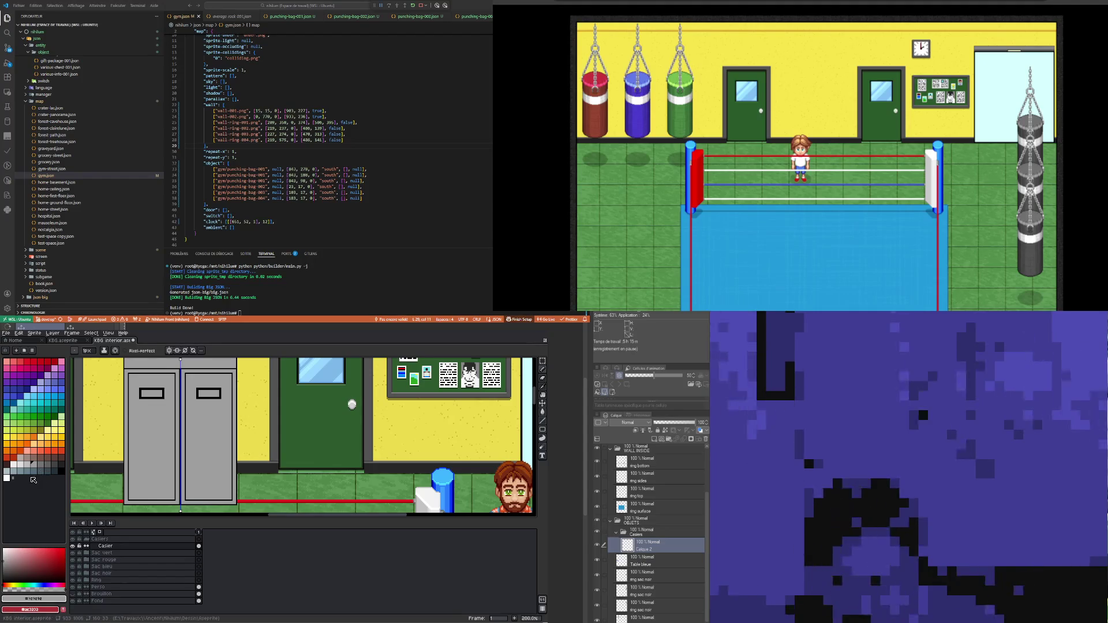
{"action": "scroll", "coordinate": [110, 494], "scroll_direction": "up", "scroll_amount": 4}
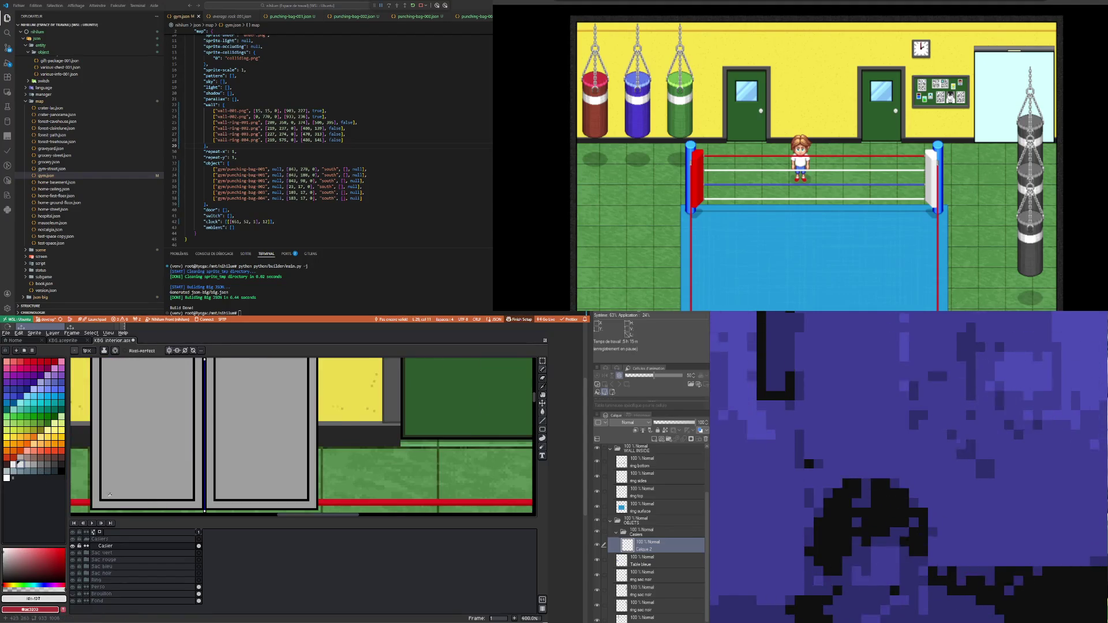
{"action": "scroll", "coordinate": [109, 494], "scroll_direction": "down", "scroll_amount": 1}
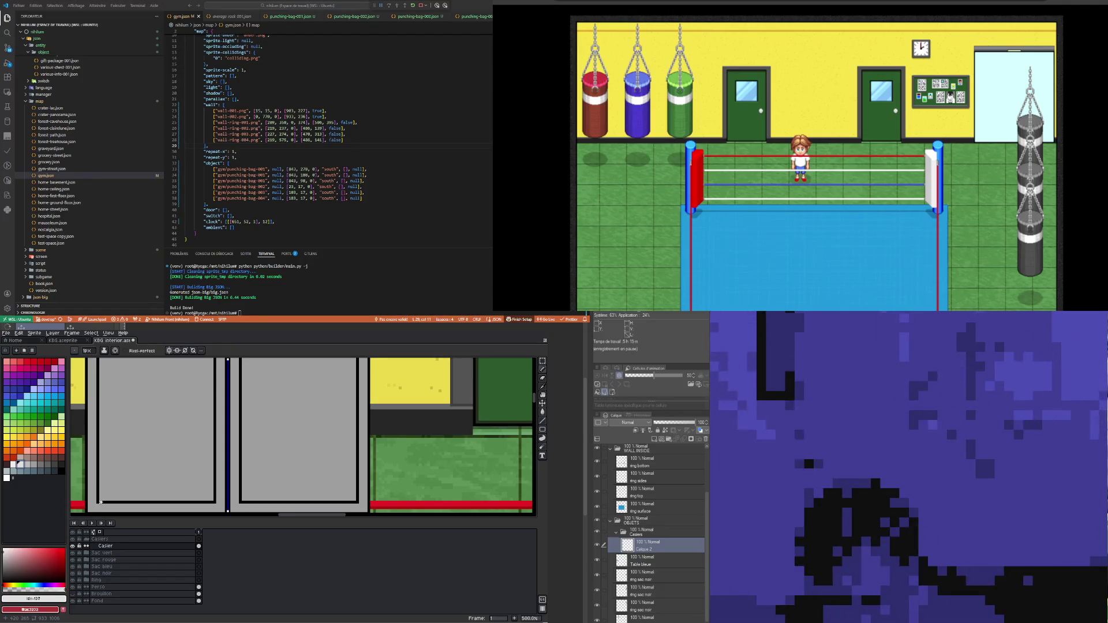
{"action": "left_click_drag", "start_coordinate": [100, 502], "coordinate": [216, 503]}
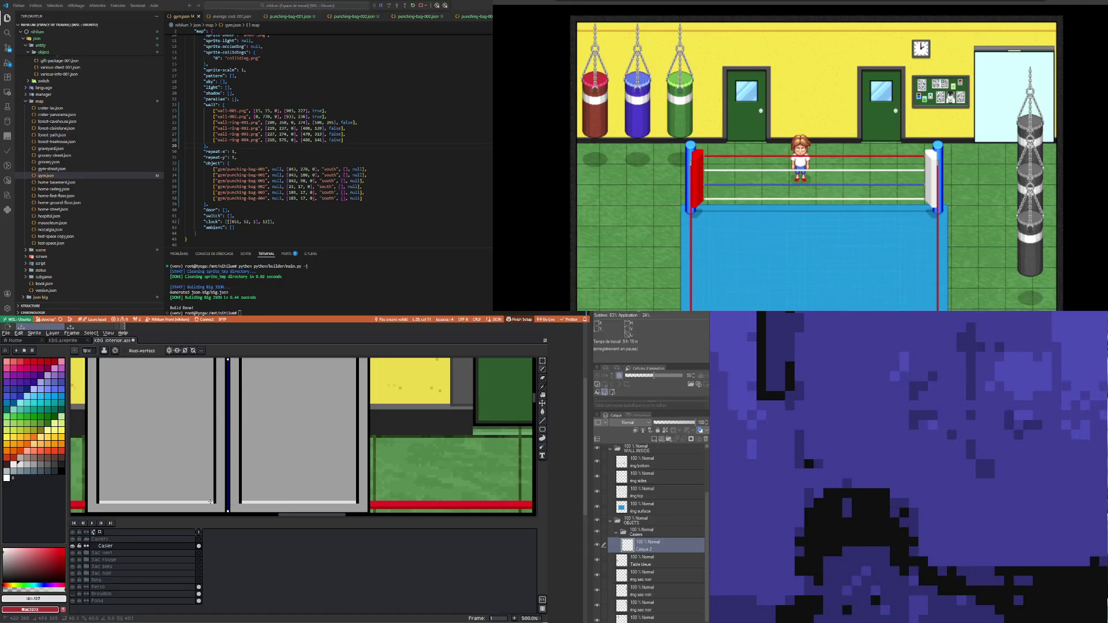
Step: Try a matching highlight line along the lockers' top edge, then undo it
{"action": "scroll", "coordinate": [210, 502], "scroll_direction": "down", "scroll_amount": 3}
{"action": "scroll", "coordinate": [114, 438], "scroll_direction": "up", "scroll_amount": 3}
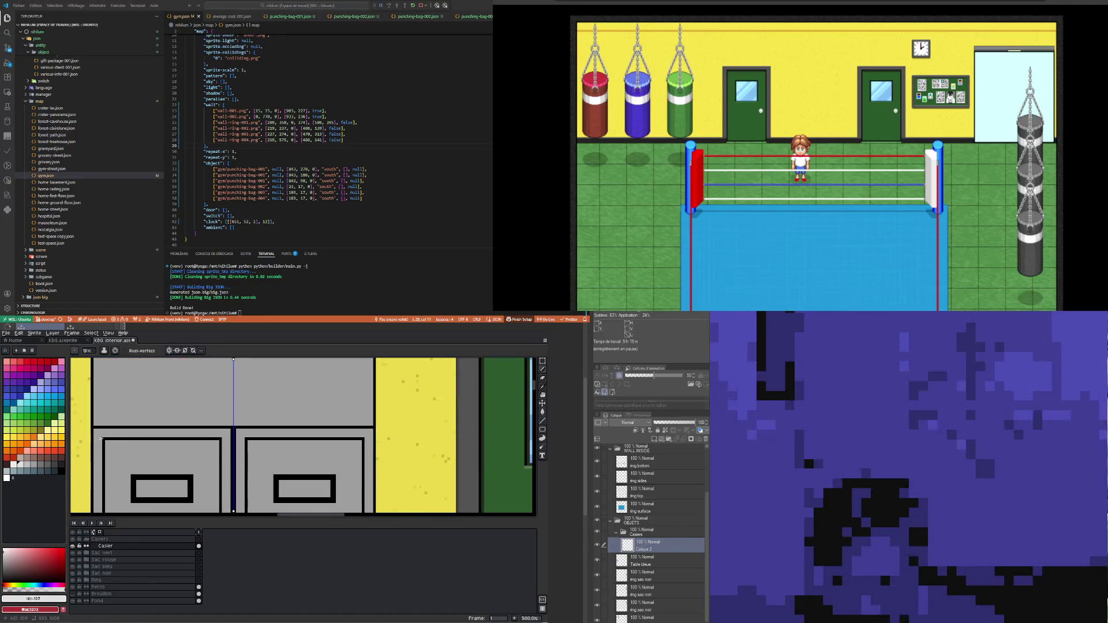
{"action": "left_click_drag", "start_coordinate": [94, 428], "coordinate": [236, 427]}
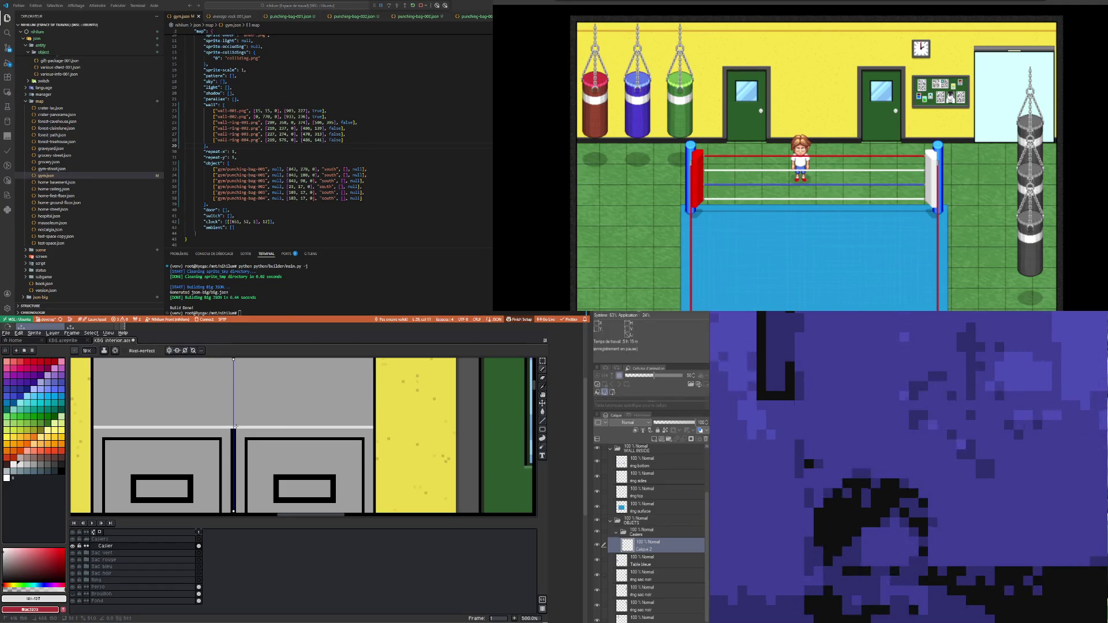
{"action": "key", "text": "ctrl+z"}
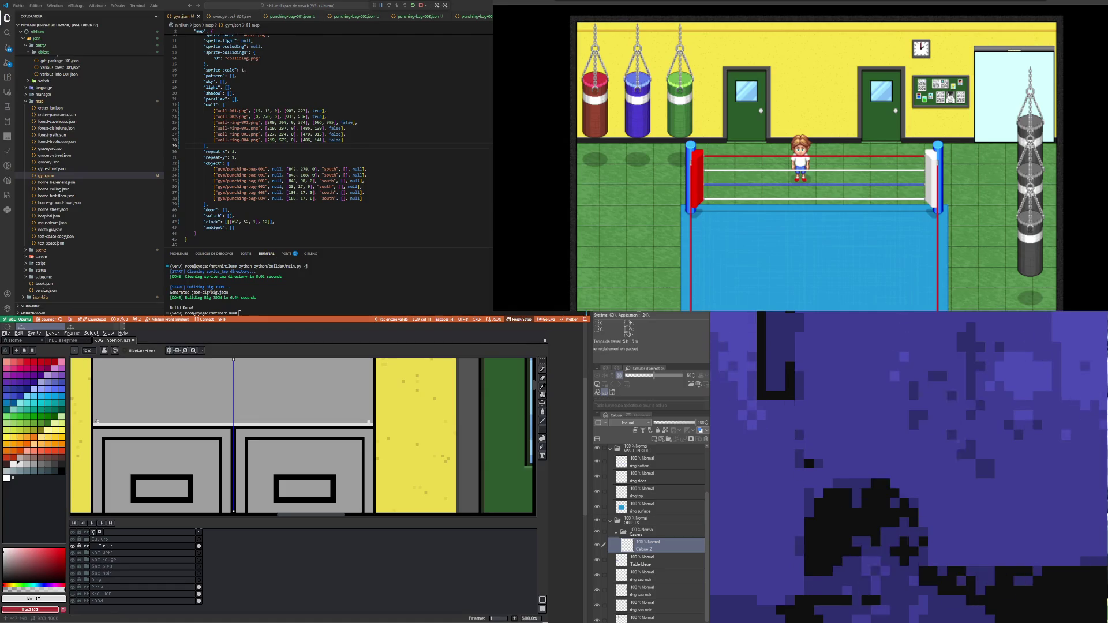
{"action": "scroll", "coordinate": [97, 422], "scroll_direction": "down", "scroll_amount": 3}
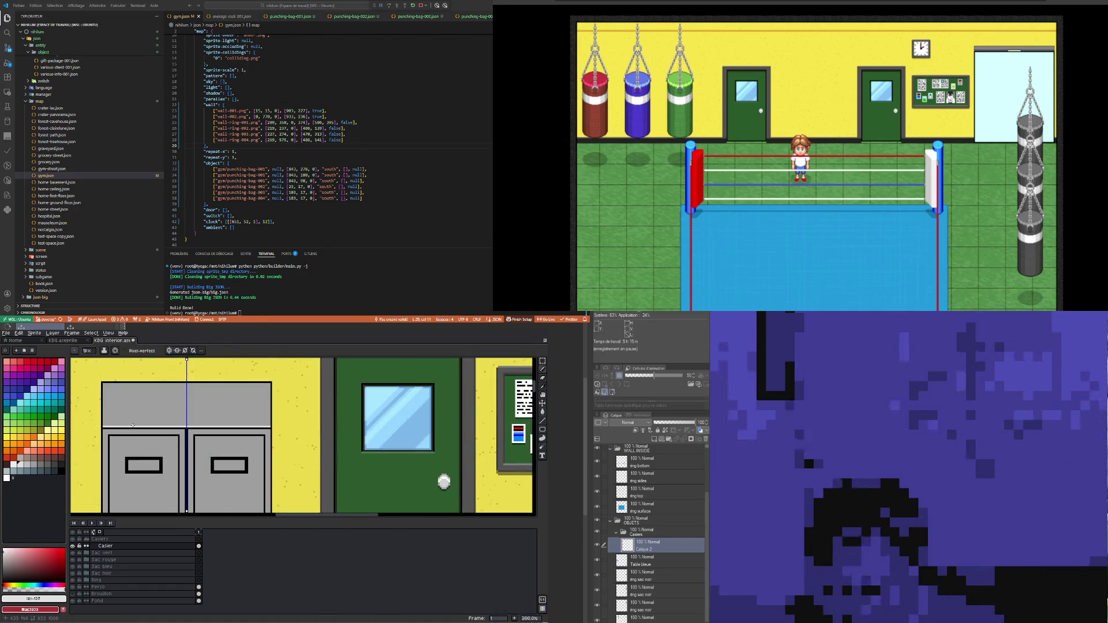
{"action": "scroll", "coordinate": [130, 429], "scroll_direction": "down", "scroll_amount": 2}
{"action": "scroll", "coordinate": [161, 436], "scroll_direction": "up", "scroll_amount": 2}
{"action": "scroll", "coordinate": [164, 402], "scroll_direction": "up", "scroll_amount": 4}
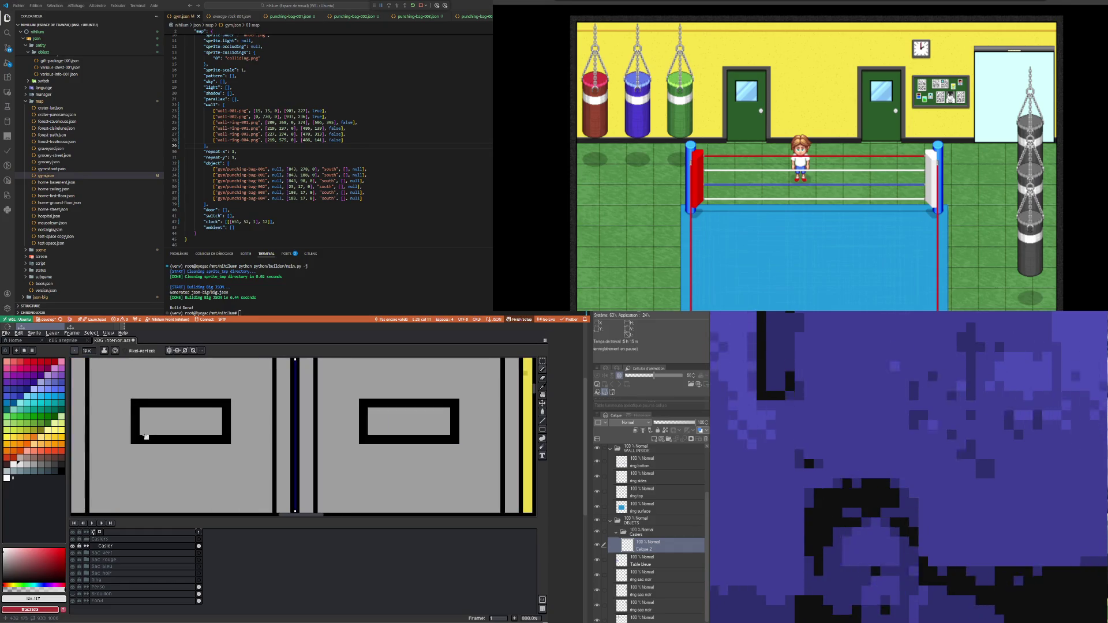
{"action": "scroll", "coordinate": [141, 437], "scroll_direction": "down", "scroll_amount": 6}
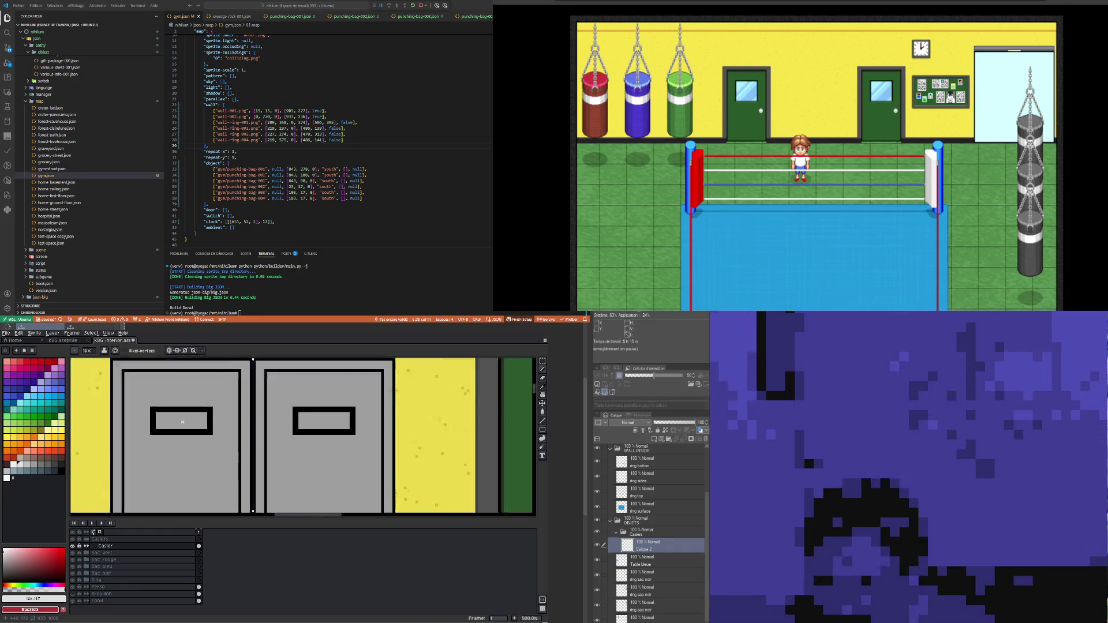
{"action": "scroll", "coordinate": [177, 438], "scroll_direction": "up", "scroll_amount": 4}
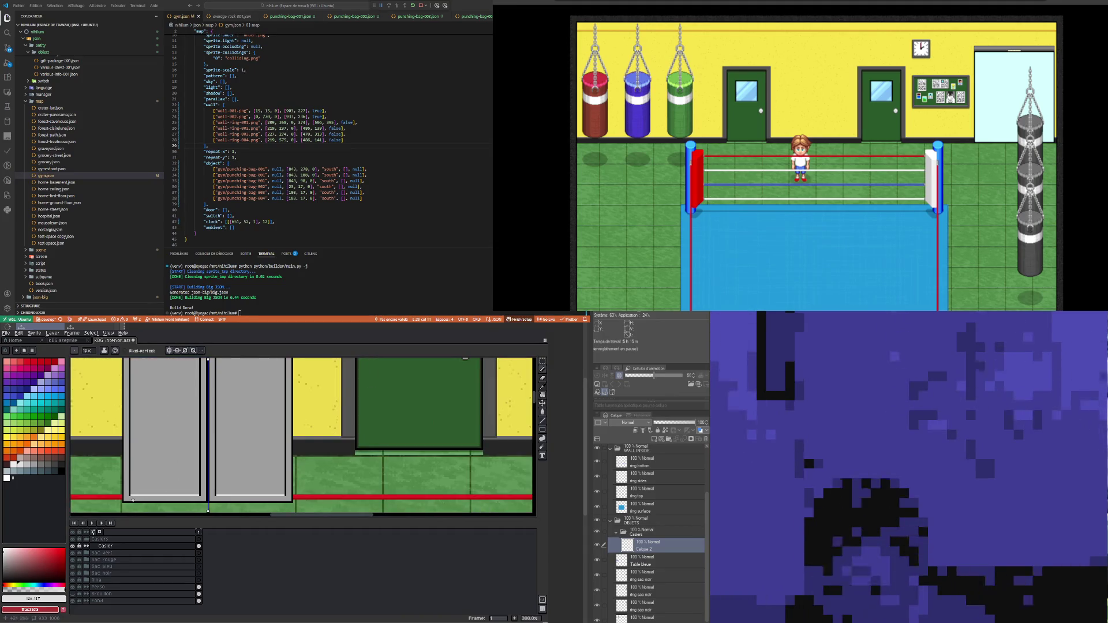
Step: Set new greys from the canvas and palette as the secondary and drawing colours
{"action": "key", "text": "i"}
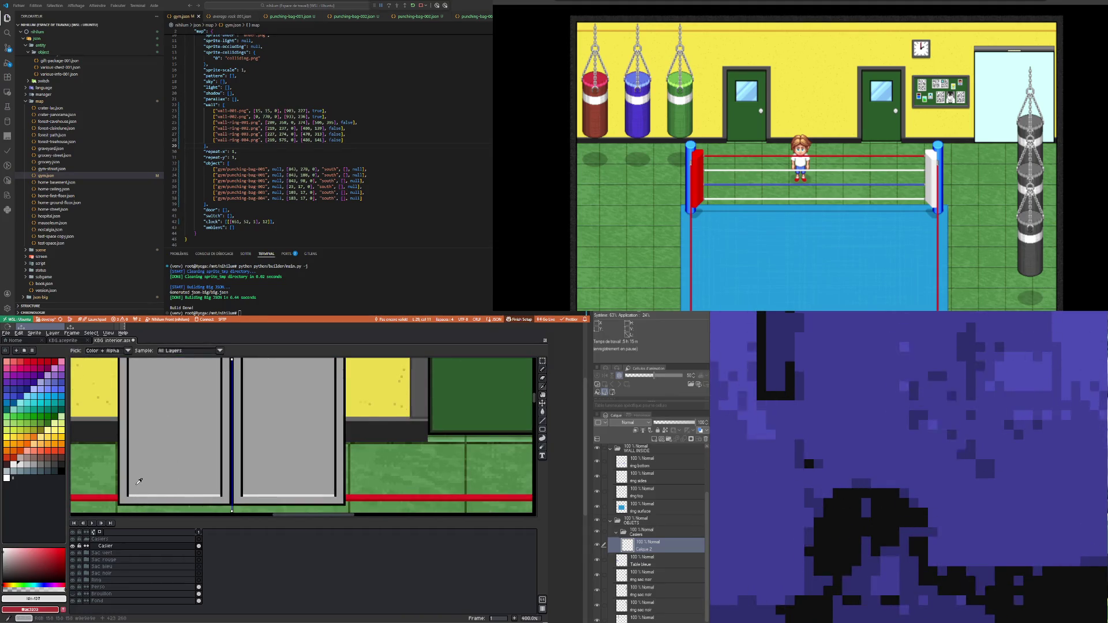
{"action": "right_click", "coordinate": [33, 463]}
{"action": "left_click", "coordinate": [47, 465]}
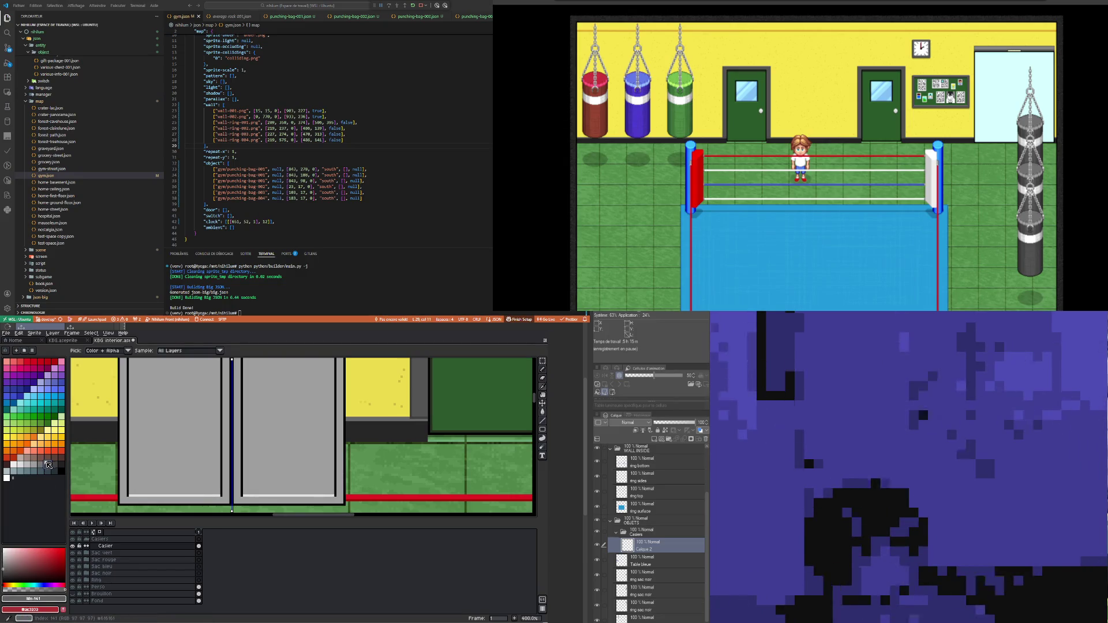
{"action": "key", "text": "b"}
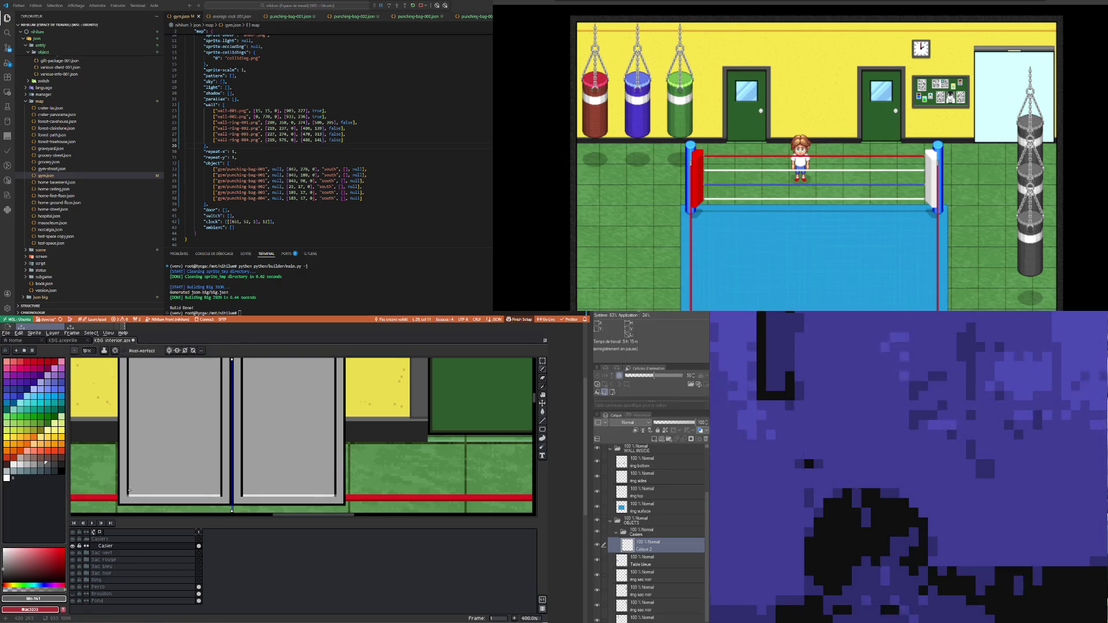
{"action": "scroll", "coordinate": [128, 495], "scroll_direction": "down", "scroll_amount": 3}
{"action": "scroll", "coordinate": [105, 434], "scroll_direction": "up", "scroll_amount": 5}
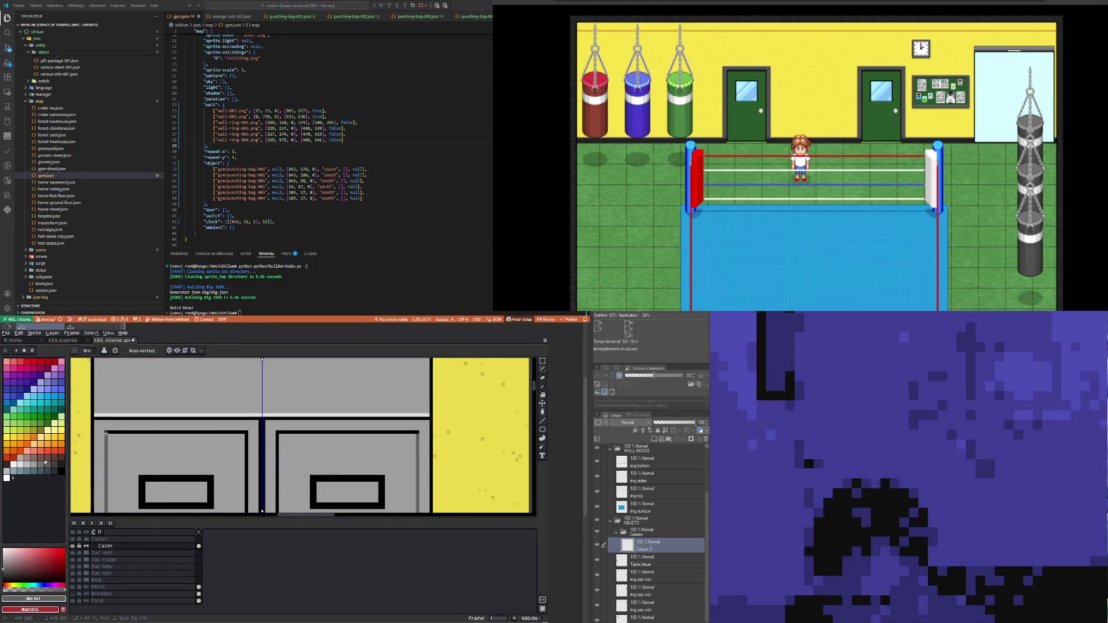
Step: Repaint the lockers' black top edge grey and run a grey line across the locker tops
{"action": "left_click_drag", "start_coordinate": [105, 432], "coordinate": [245, 431]}
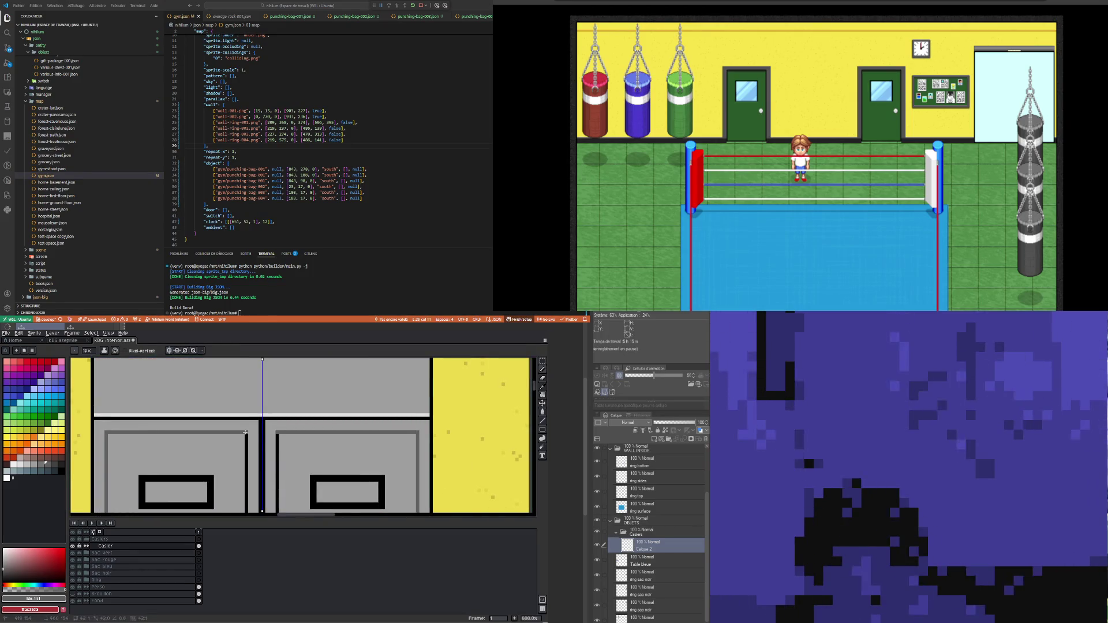
{"action": "scroll", "coordinate": [244, 431], "scroll_direction": "down", "scroll_amount": 3}
{"action": "scroll", "coordinate": [314, 433], "scroll_direction": "up", "scroll_amount": 2}
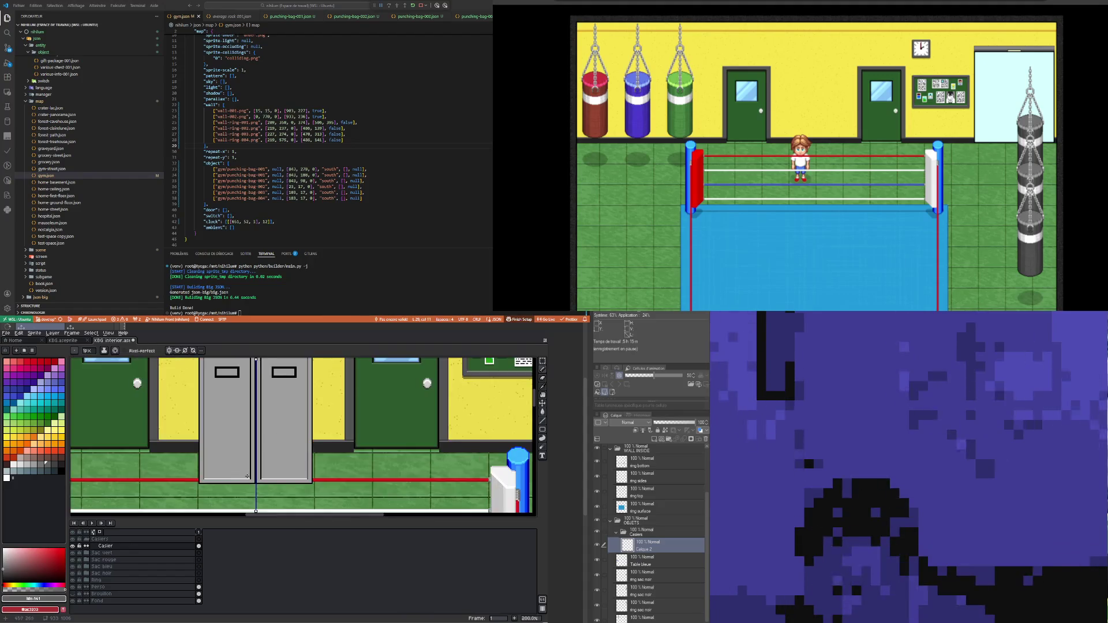
{"action": "scroll", "coordinate": [317, 390], "scroll_direction": "up", "scroll_amount": 3}
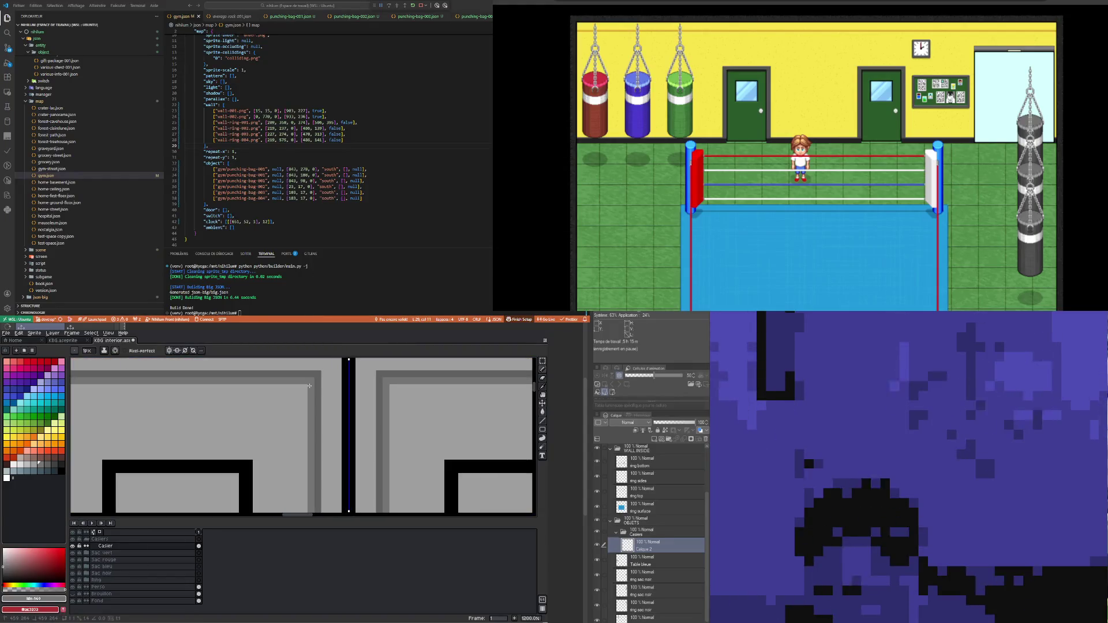
{"action": "scroll", "coordinate": [253, 413], "scroll_direction": "down", "scroll_amount": 1}
{"action": "scroll", "coordinate": [253, 414], "scroll_direction": "down", "scroll_amount": 1}
{"action": "left_click_drag", "start_coordinate": [171, 403], "coordinate": [275, 402]}
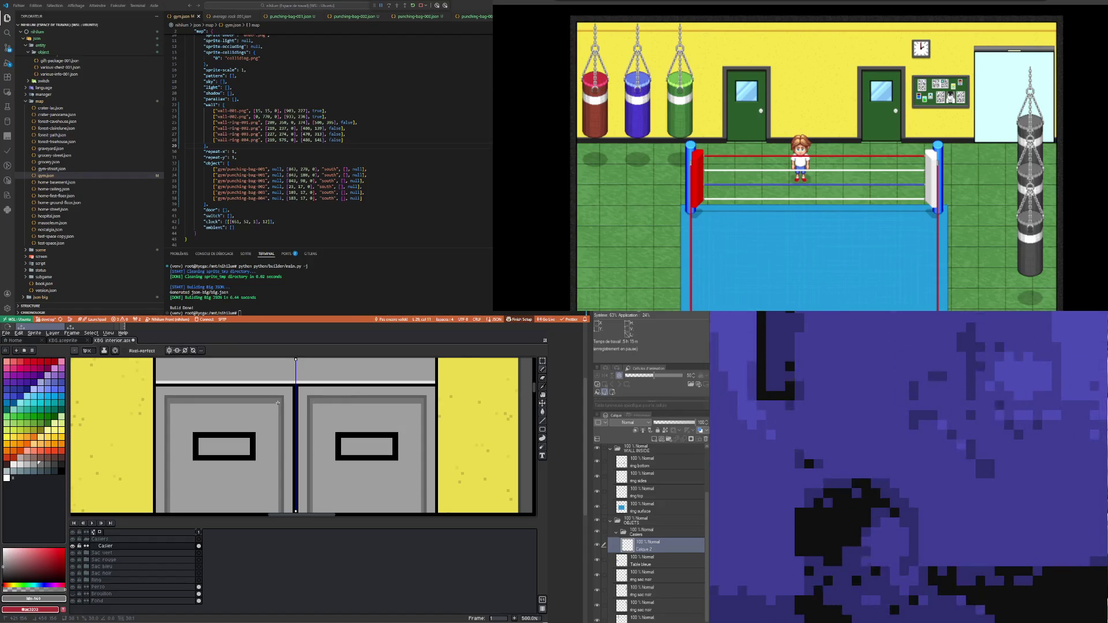
Step: Eyedrop the dark grey #616161 from the locker and redraw the top black line with it
{"action": "scroll", "coordinate": [226, 411], "scroll_direction": "down", "scroll_amount": 2}
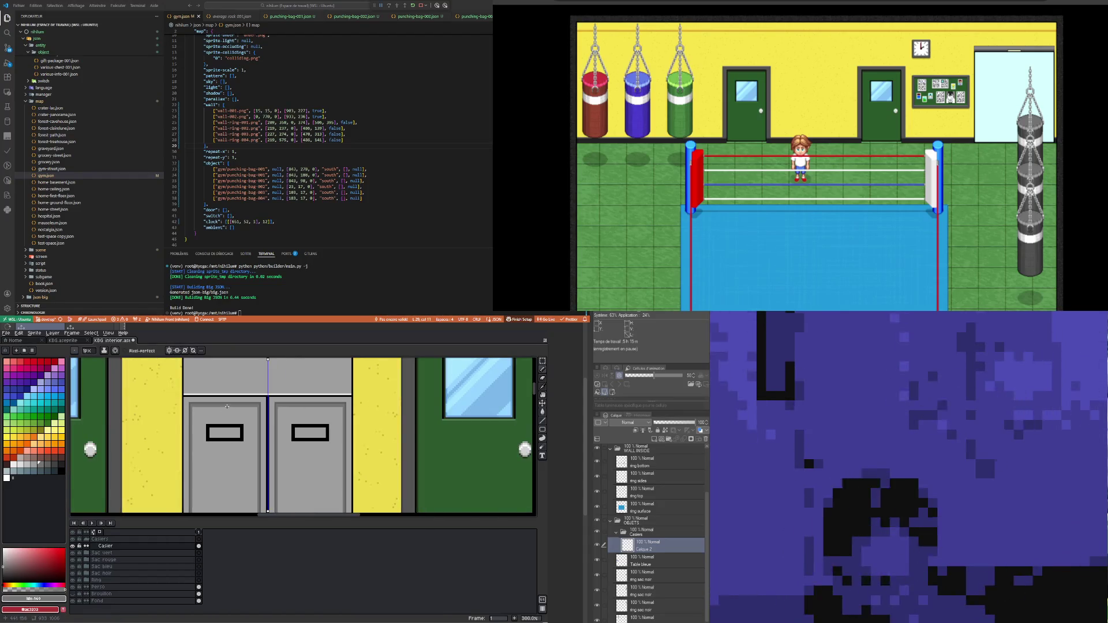
{"action": "scroll", "coordinate": [201, 396], "scroll_direction": "up", "scroll_amount": 3}
{"action": "scroll", "coordinate": [200, 389], "scroll_direction": "down", "scroll_amount": 1}
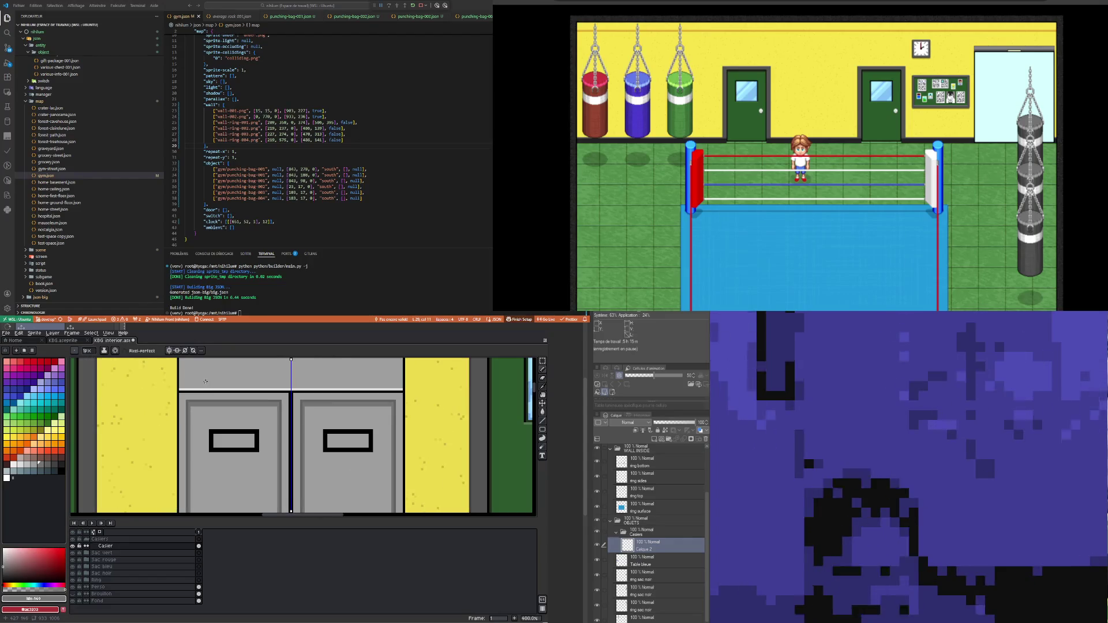
{"action": "scroll", "coordinate": [200, 392], "scroll_direction": "up", "scroll_amount": 1}
{"action": "key", "text": "i"}
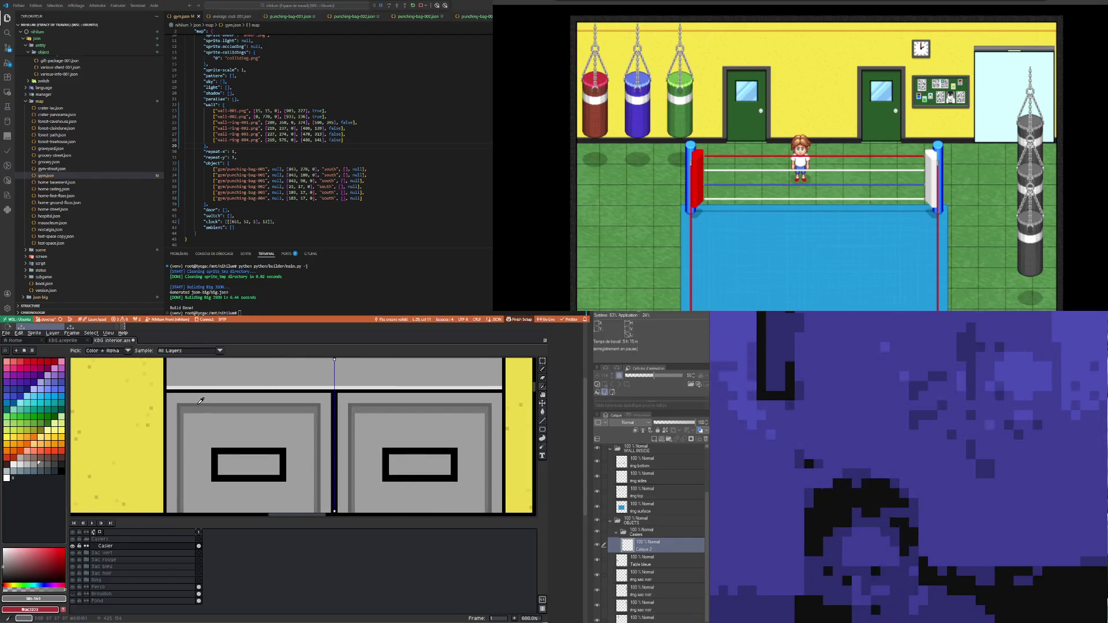
{"action": "left_click", "coordinate": [201, 397]}
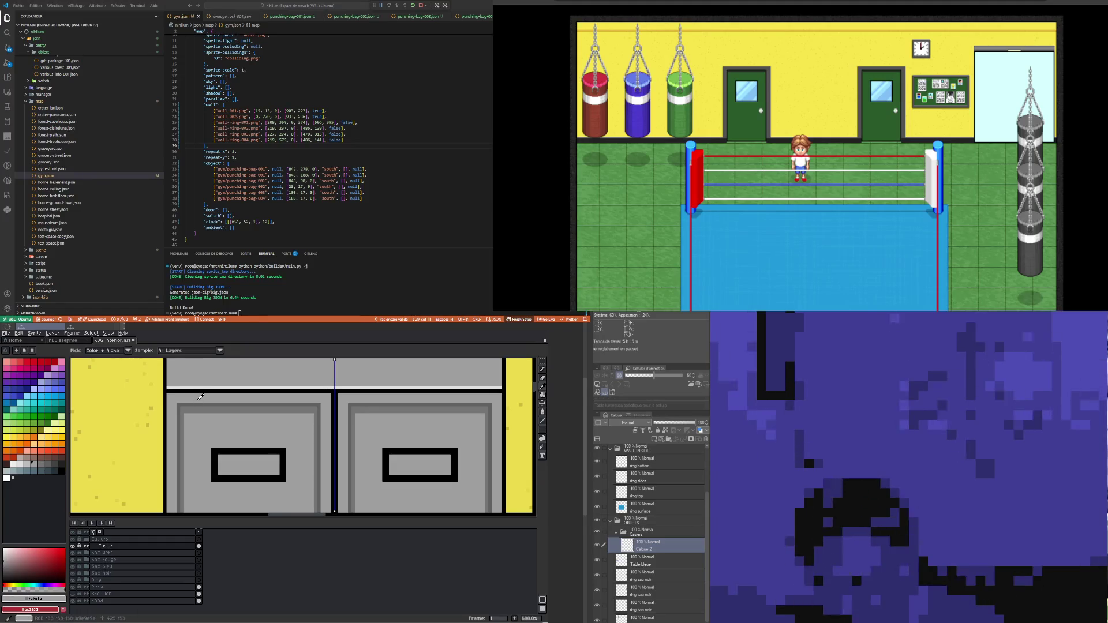
{"action": "left_click", "coordinate": [201, 398]}
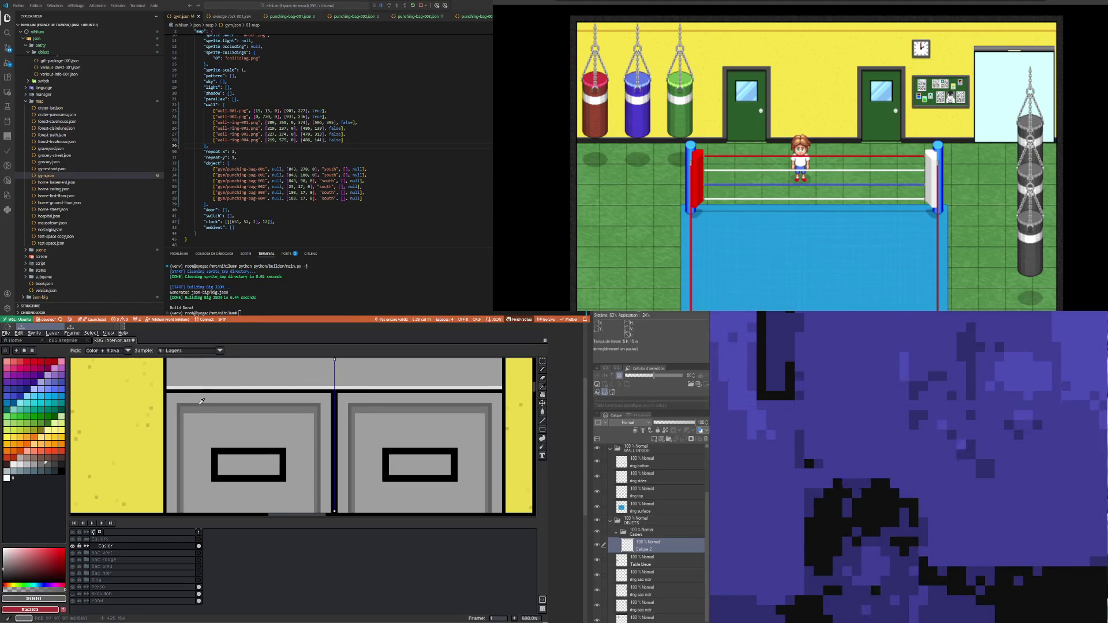
{"action": "key", "text": "b"}
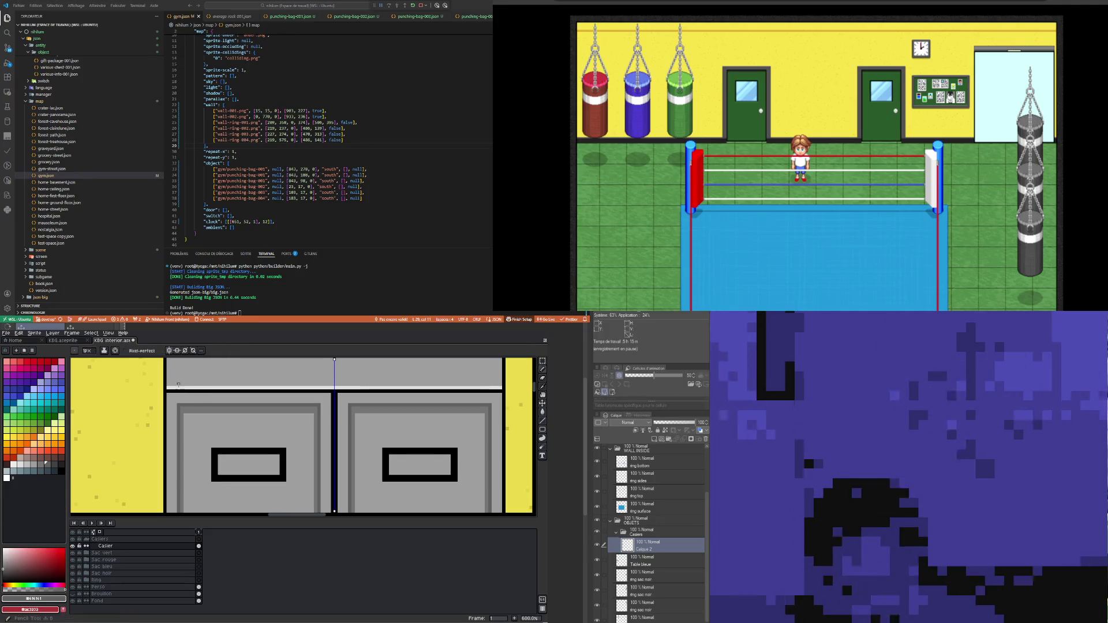
{"action": "left_click_drag", "start_coordinate": [164, 392], "coordinate": [331, 391]}
Step: Turn the lockers' black bottom edge grey and redraw the grey line over the top edge
{"action": "scroll", "coordinate": [333, 392], "scroll_direction": "down", "scroll_amount": 6}
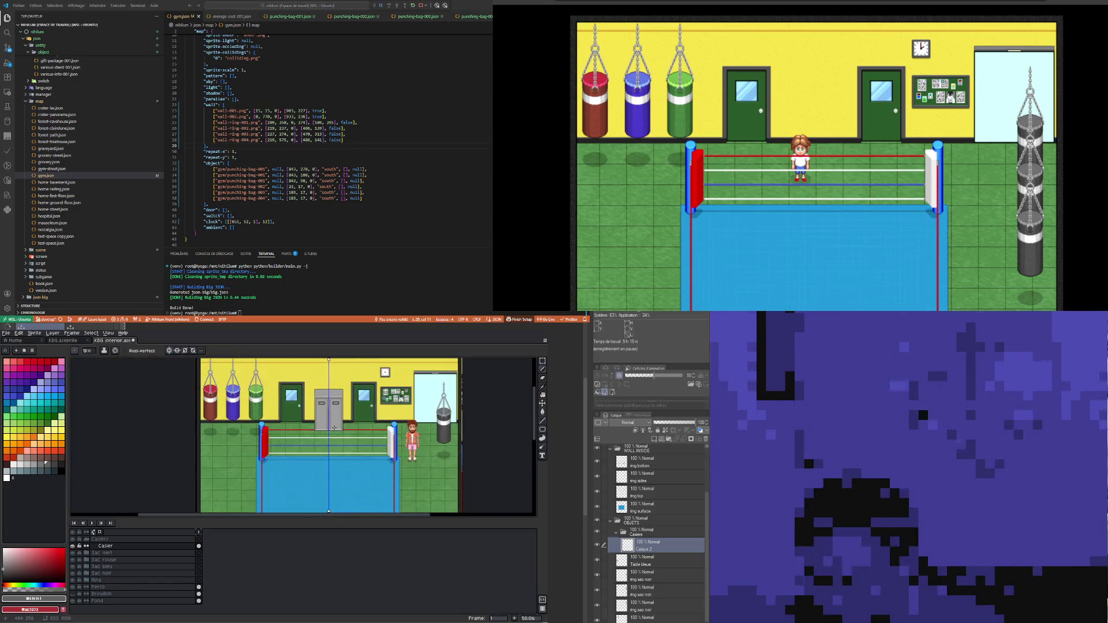
{"action": "scroll", "coordinate": [286, 477], "scroll_direction": "up", "scroll_amount": 6}
{"action": "left_click_drag", "start_coordinate": [287, 477], "coordinate": [119, 478]}
{"action": "scroll", "coordinate": [131, 441], "scroll_direction": "down", "scroll_amount": 5}
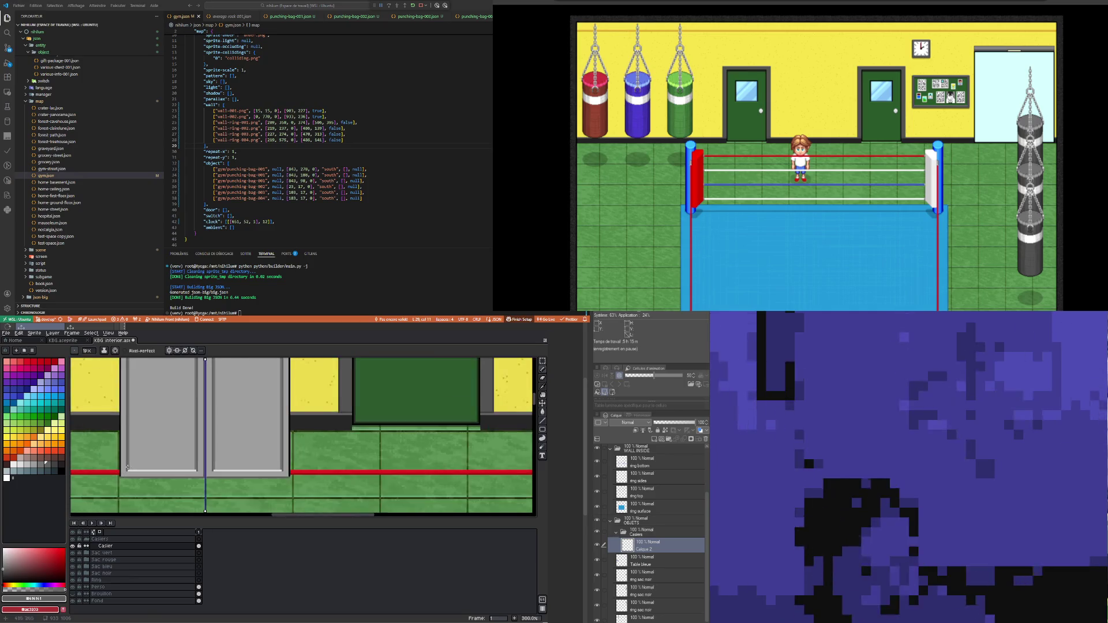
{"action": "scroll", "coordinate": [132, 442], "scroll_direction": "up", "scroll_amount": 6}
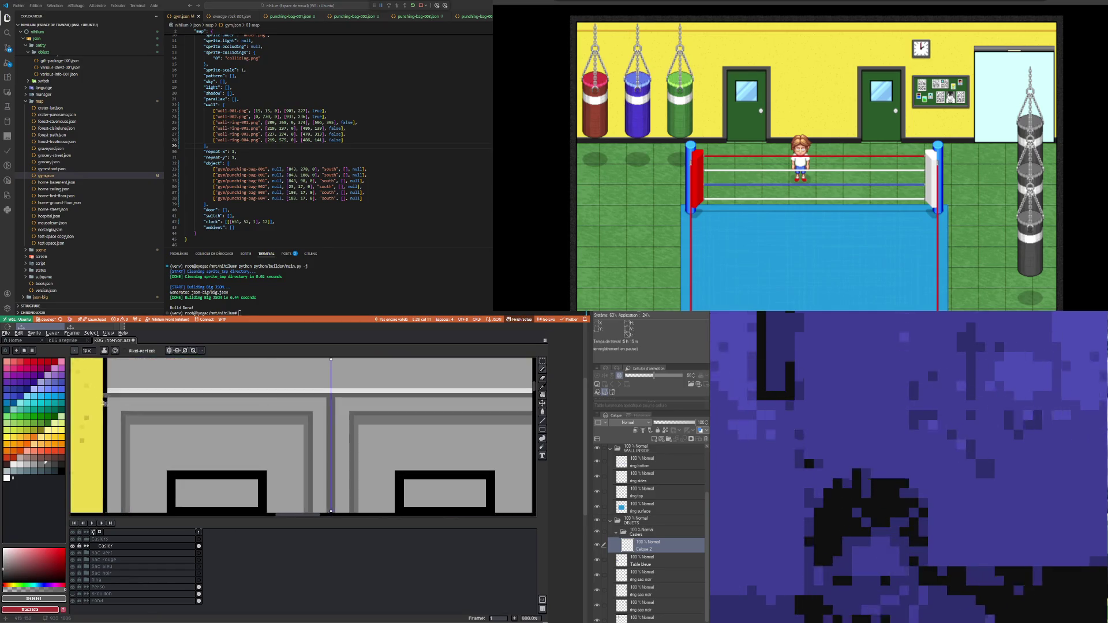
{"action": "scroll", "coordinate": [106, 391], "scroll_direction": "down", "scroll_amount": 6}
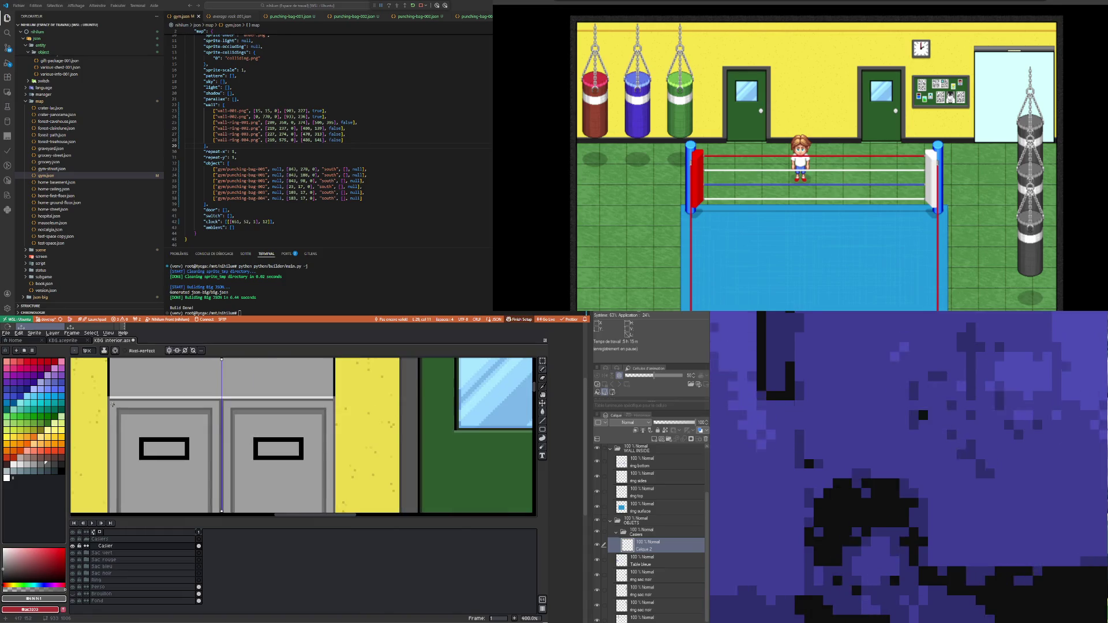
{"action": "scroll", "coordinate": [118, 382], "scroll_direction": "up", "scroll_amount": 4}
{"action": "left_click_drag", "start_coordinate": [118, 379], "coordinate": [372, 379]}
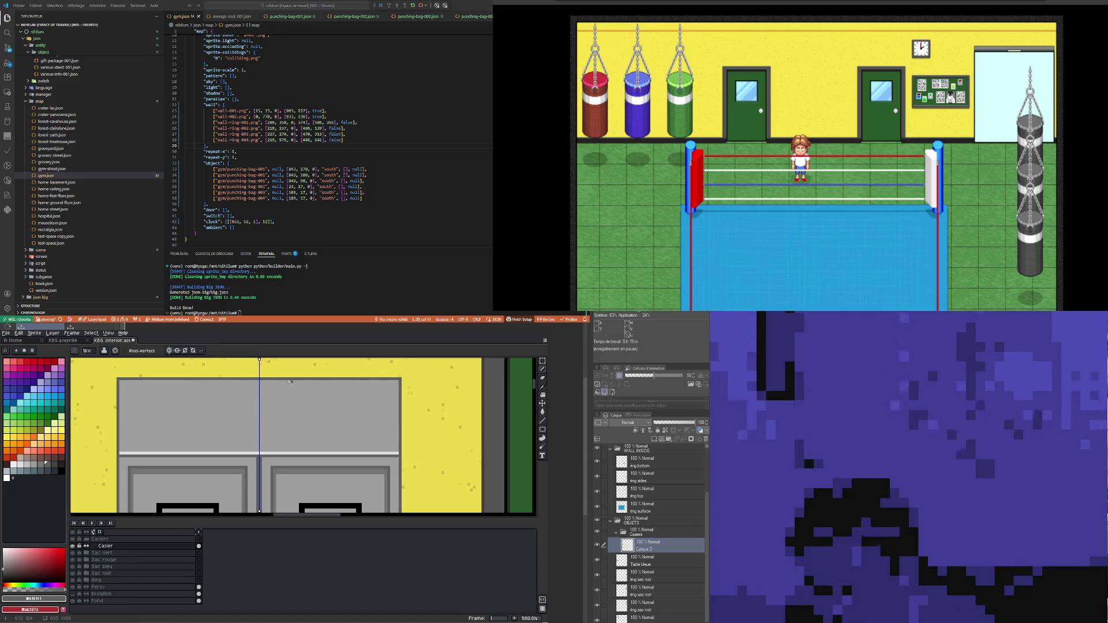
Step: Zoom in on the lockers and paint a two-pixel light highlight band along their tops
{"action": "scroll", "coordinate": [300, 380], "scroll_direction": "down", "scroll_amount": 4}
{"action": "scroll", "coordinate": [194, 442], "scroll_direction": "up", "scroll_amount": 1}
{"action": "scroll", "coordinate": [194, 442], "scroll_direction": "down", "scroll_amount": 1}
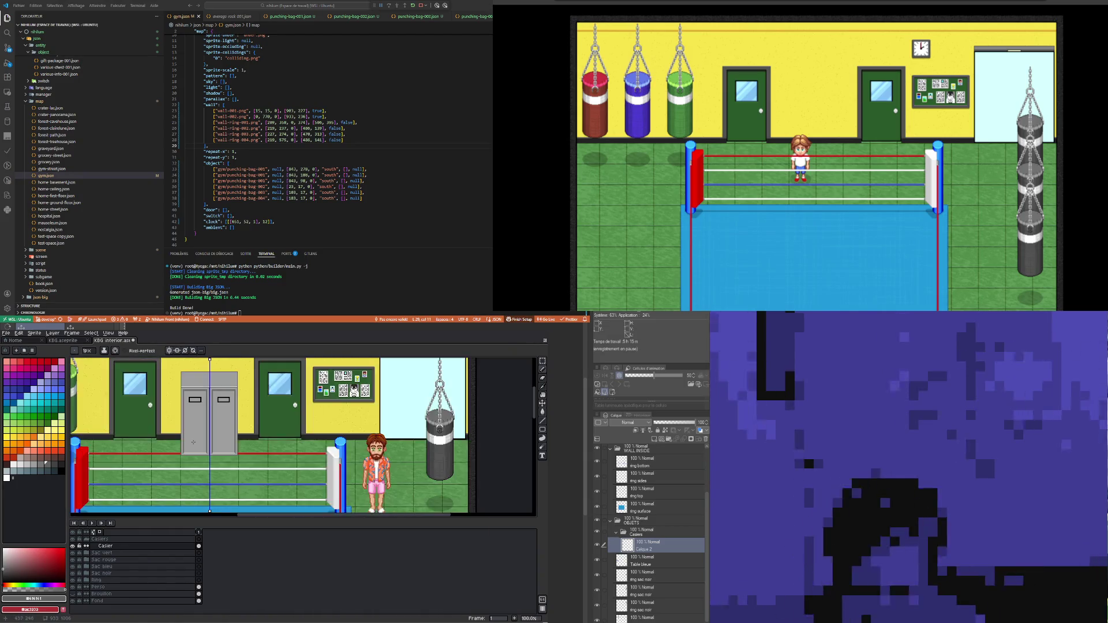
{"action": "scroll", "coordinate": [207, 394], "scroll_direction": "up", "scroll_amount": 1}
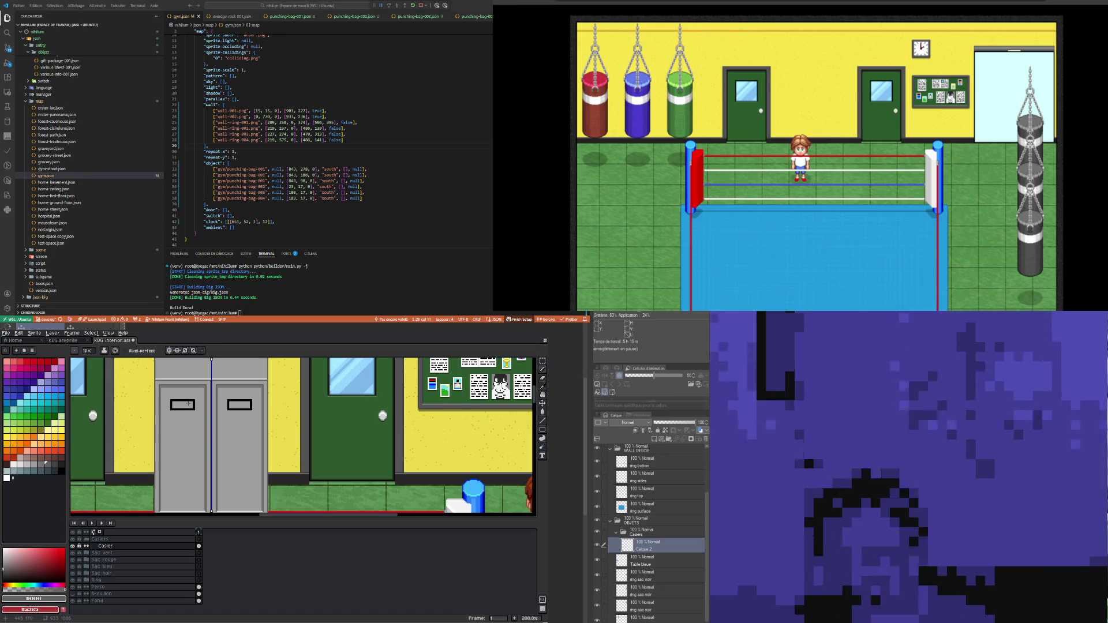
{"action": "scroll", "coordinate": [186, 403], "scroll_direction": "up", "scroll_amount": 3}
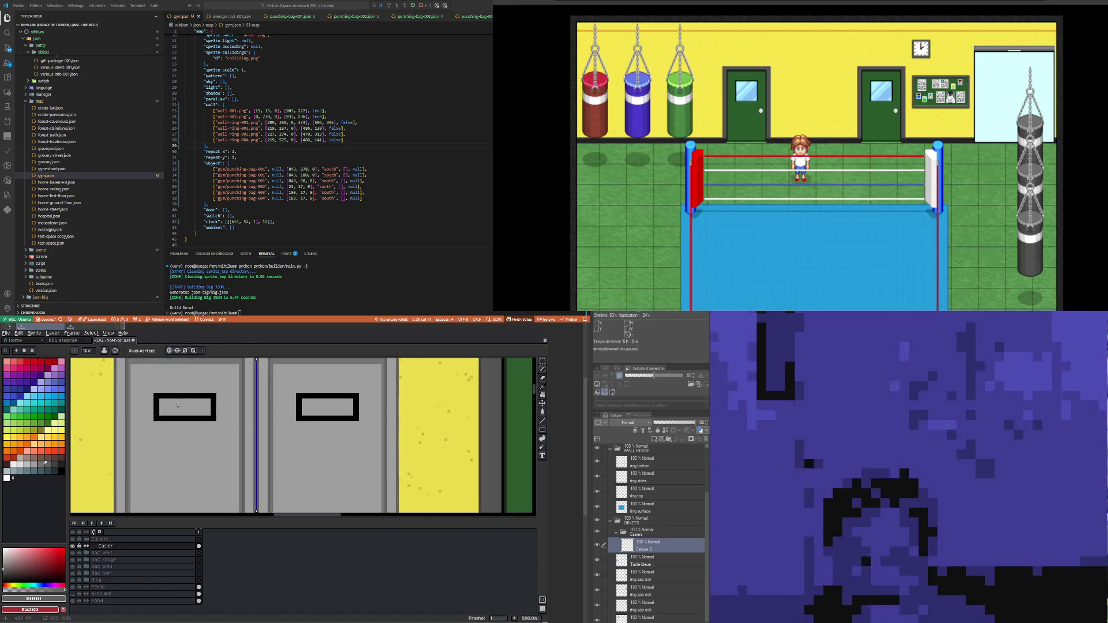
{"action": "scroll", "coordinate": [170, 414], "scroll_direction": "up", "scroll_amount": 1}
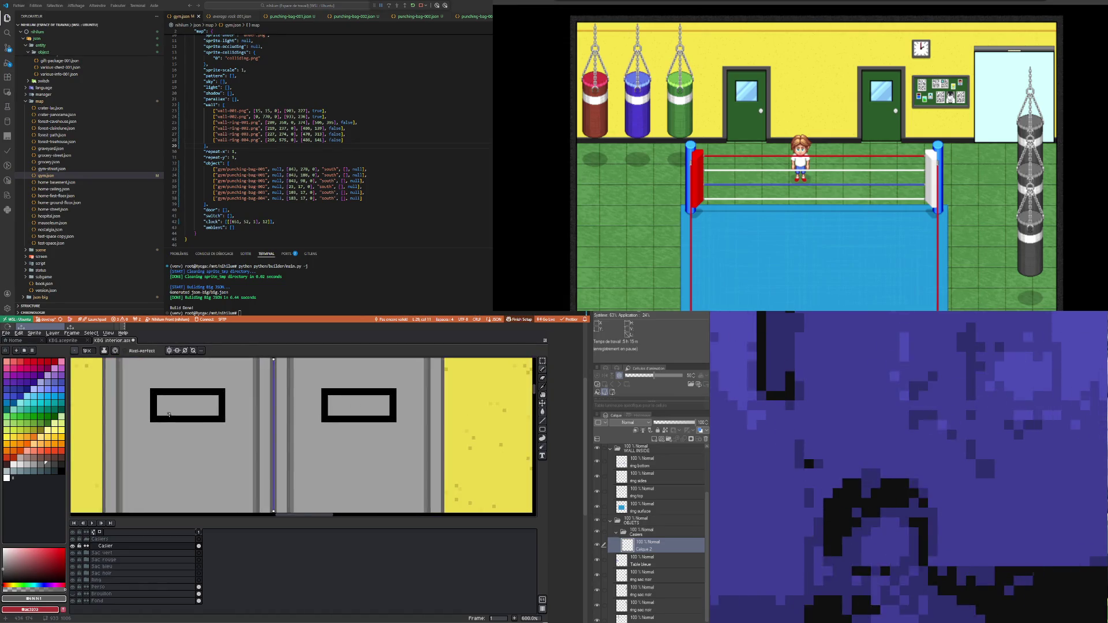
{"action": "scroll", "coordinate": [172, 403], "scroll_direction": "down", "scroll_amount": 5}
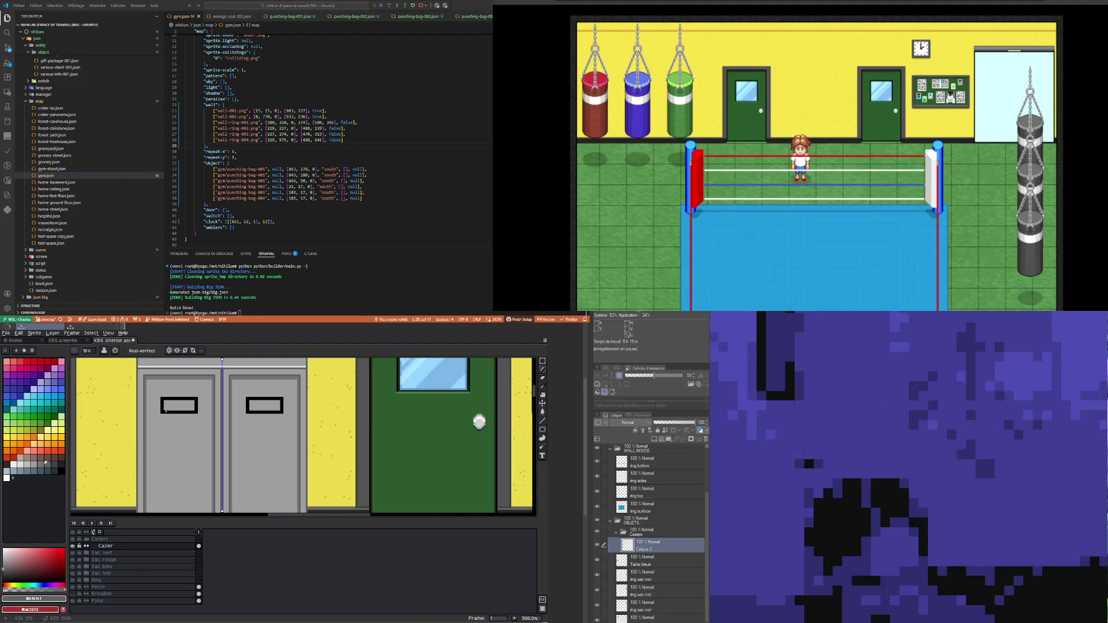
{"action": "scroll", "coordinate": [180, 438], "scroll_direction": "up", "scroll_amount": 1}
{"action": "scroll", "coordinate": [180, 438], "scroll_direction": "up", "scroll_amount": 3}
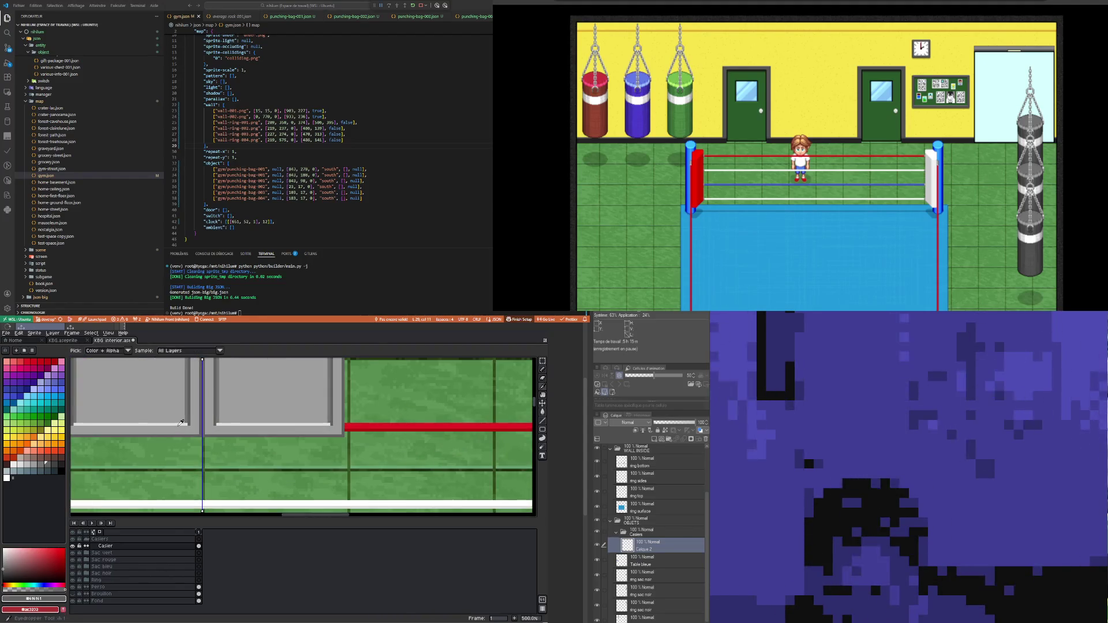
{"action": "scroll", "coordinate": [175, 424], "scroll_direction": "down", "scroll_amount": 2}
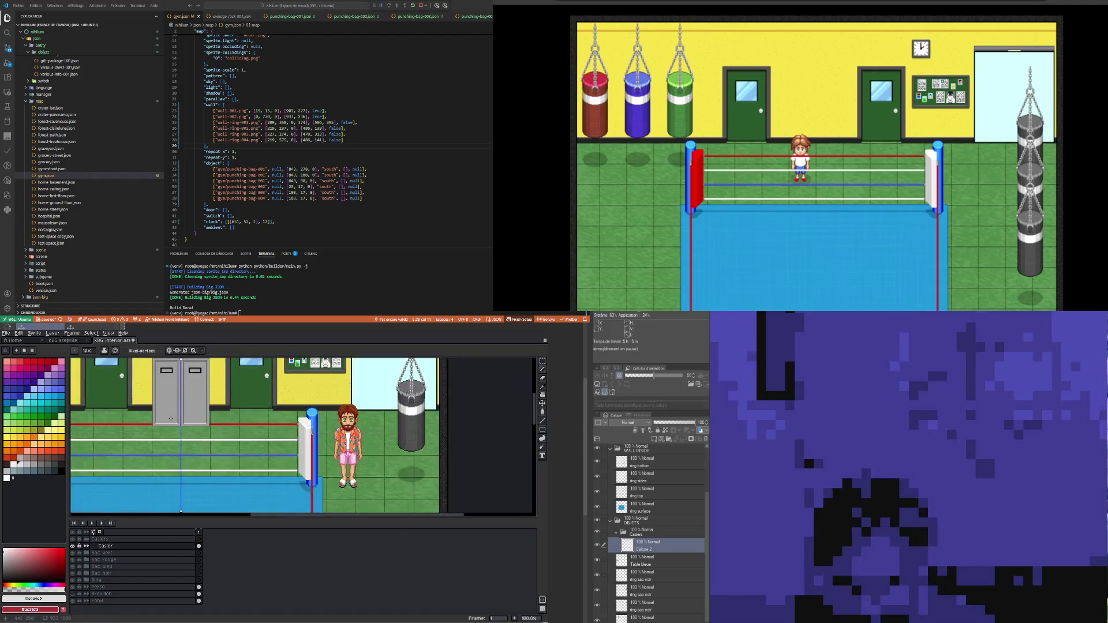
{"action": "scroll", "coordinate": [150, 404], "scroll_direction": "up", "scroll_amount": 5}
{"action": "left_click_drag", "start_coordinate": [151, 404], "coordinate": [267, 401]}
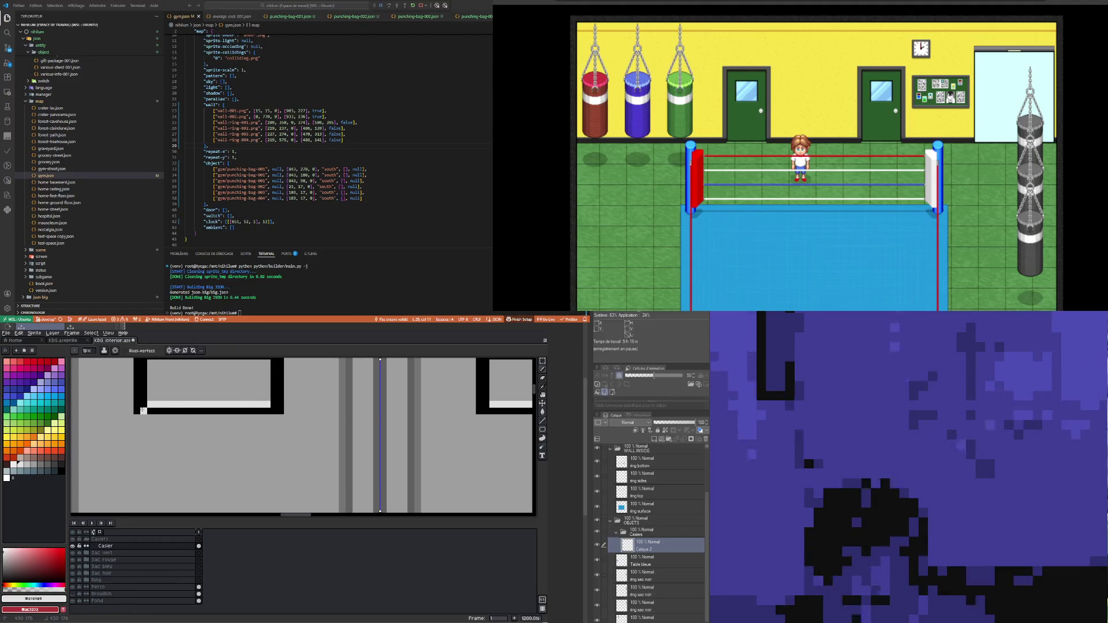
{"action": "left_click_drag", "start_coordinate": [142, 410], "coordinate": [273, 411]}
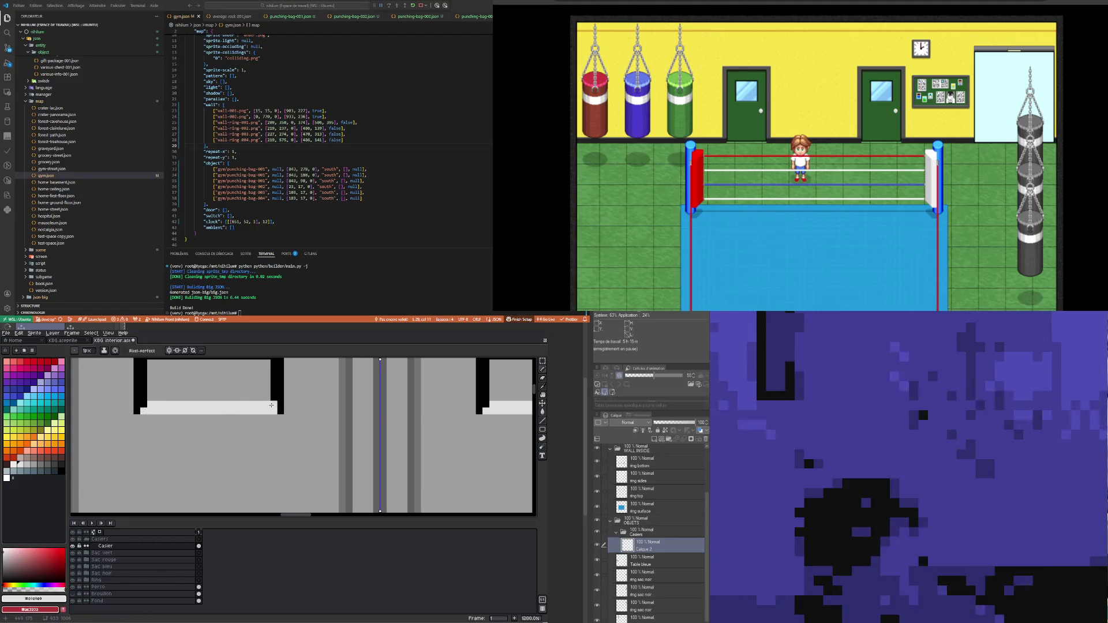
Step: Add a #757575 mid-grey bevel on the inner edge, then recolour the left and top edges #616161
{"action": "left_click", "coordinate": [343, 403], "text": "alt"}
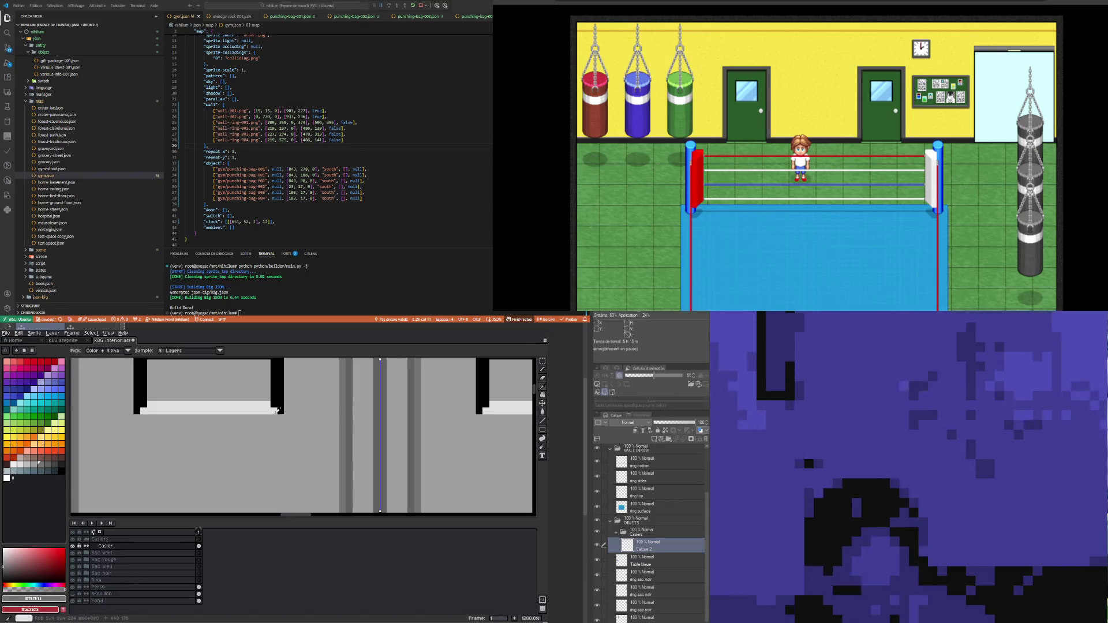
{"action": "scroll", "coordinate": [279, 410], "scroll_direction": "down", "scroll_amount": 3}
{"action": "scroll", "coordinate": [251, 376], "scroll_direction": "up", "scroll_amount": 1}
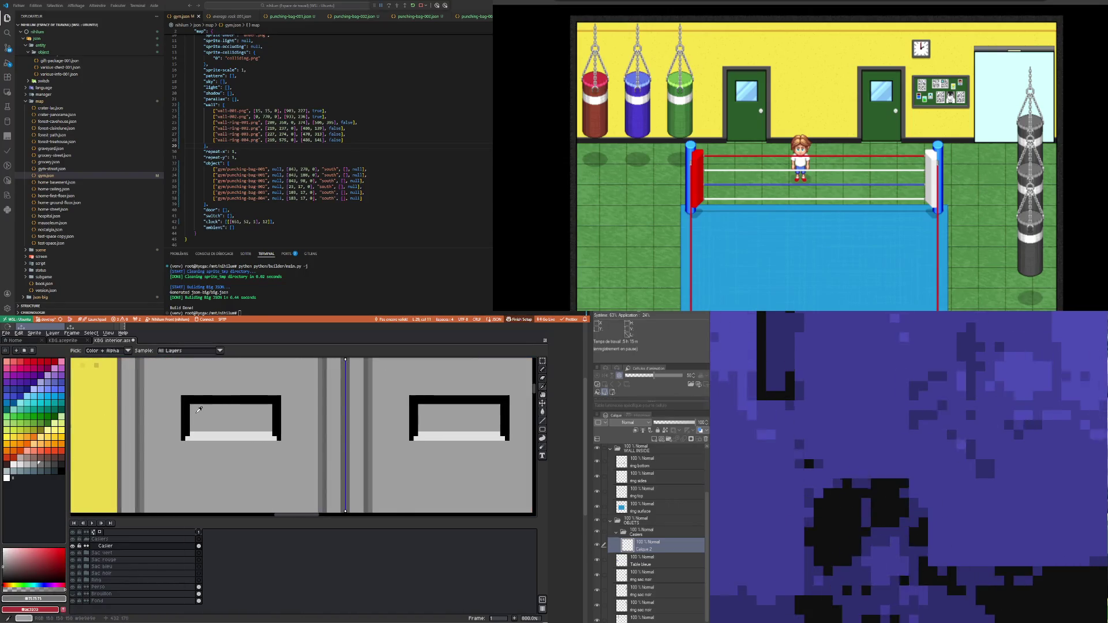
{"action": "mouse_move", "coordinate": [187, 432]}
{"action": "left_mouse_down"}
{"action": "mouse_move", "coordinate": [186, 400]}
{"action": "mouse_move", "coordinate": [273, 401]}
{"action": "mouse_move", "coordinate": [272, 432]}
{"action": "left_mouse_up"}
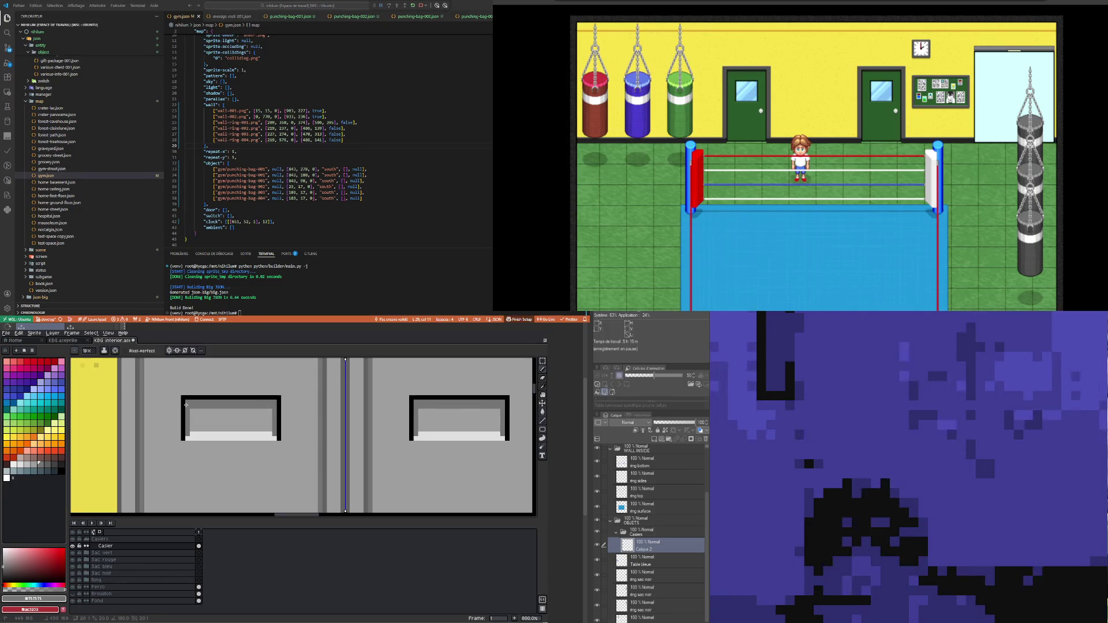
{"action": "key", "text": "i"}
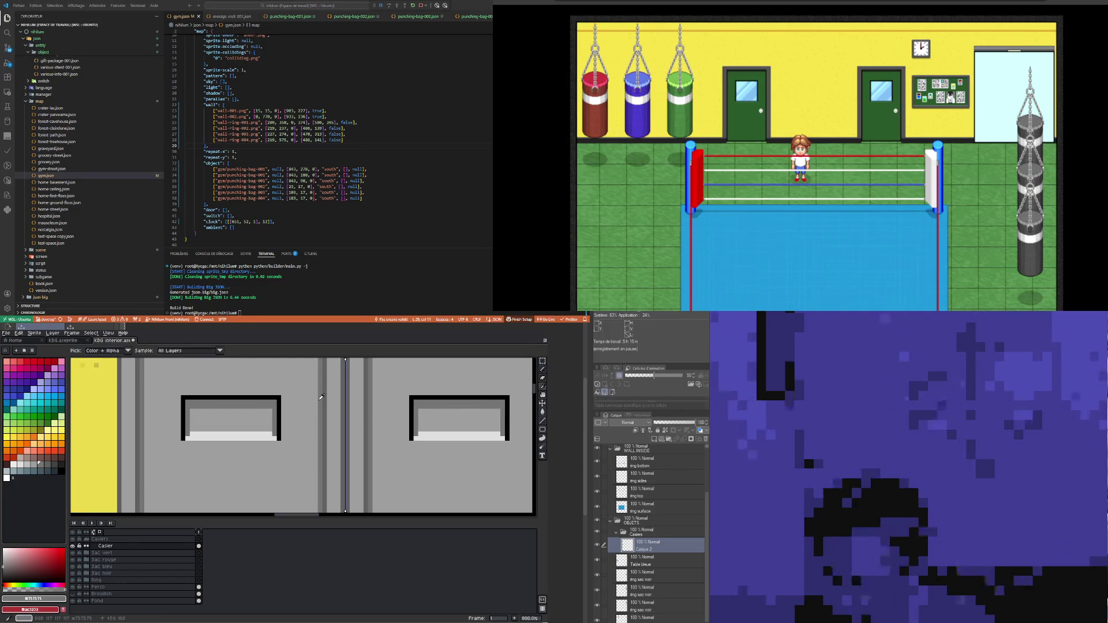
{"action": "left_click", "coordinate": [322, 399]}
{"action": "key", "text": "b"}
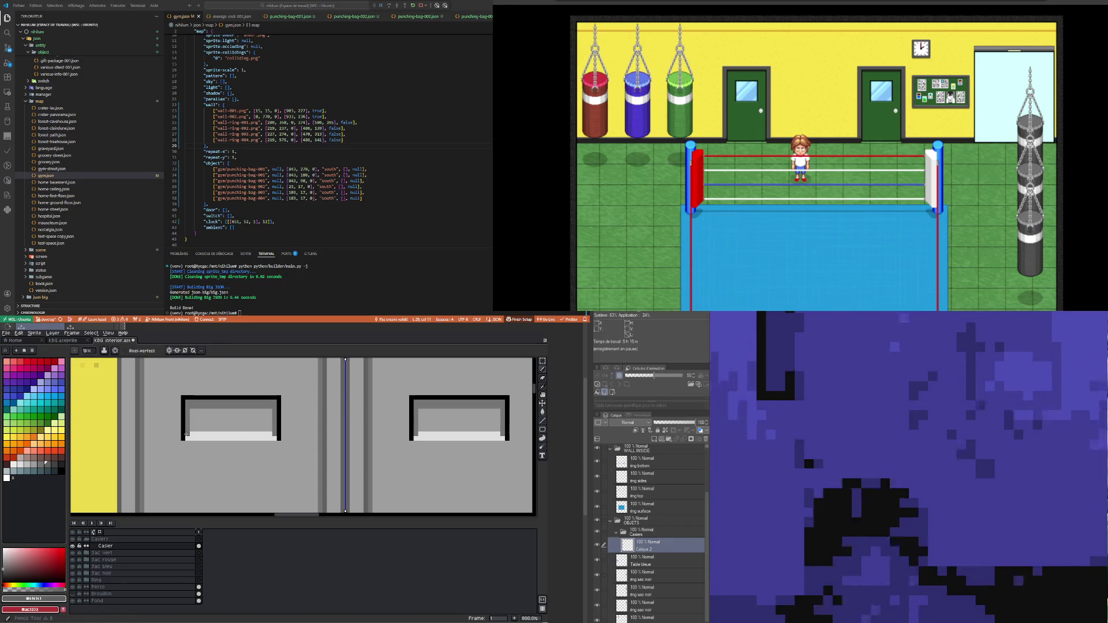
{"action": "mouse_move", "coordinate": [183, 436]}
{"action": "left_mouse_down"}
{"action": "mouse_move", "coordinate": [183, 400]}
{"action": "mouse_move", "coordinate": [280, 398]}
{"action": "mouse_move", "coordinate": [278, 437]}
{"action": "left_mouse_up"}
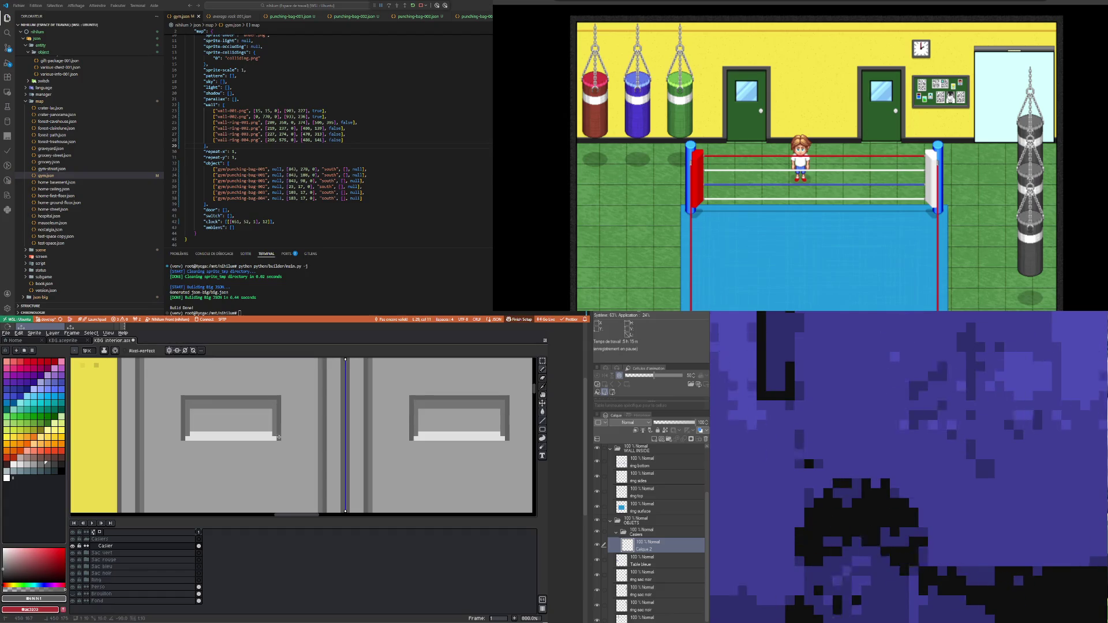
Step: Choose white from the palette as the drawing colour
{"action": "scroll", "coordinate": [278, 437], "scroll_direction": "down", "scroll_amount": 2}
{"action": "scroll", "coordinate": [192, 416], "scroll_direction": "up", "scroll_amount": 2}
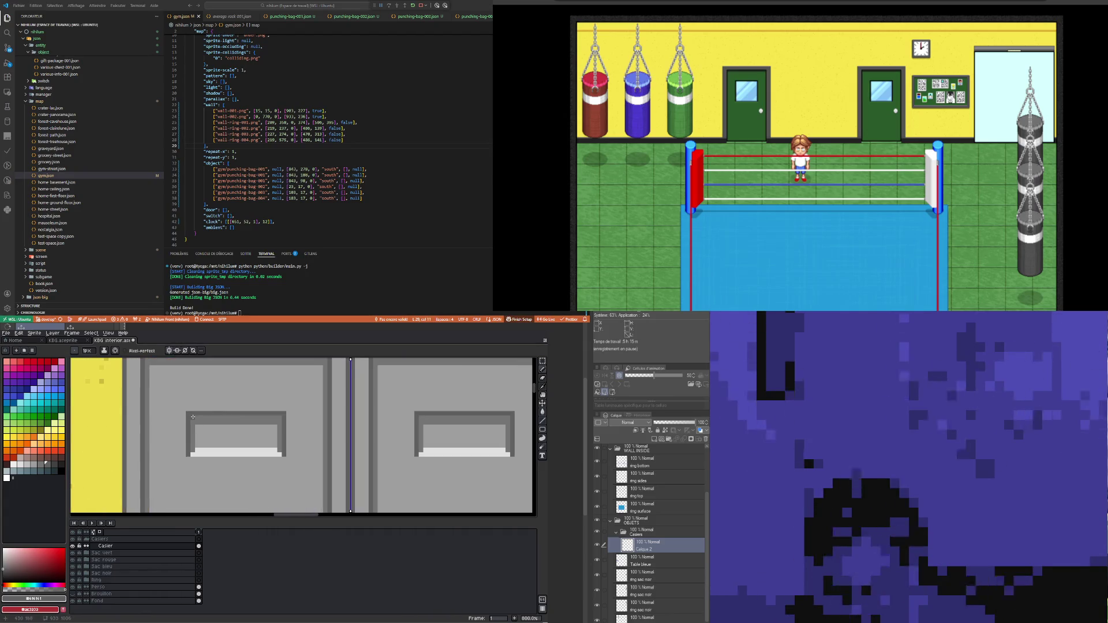
{"action": "scroll", "coordinate": [230, 417], "scroll_direction": "down", "scroll_amount": 4}
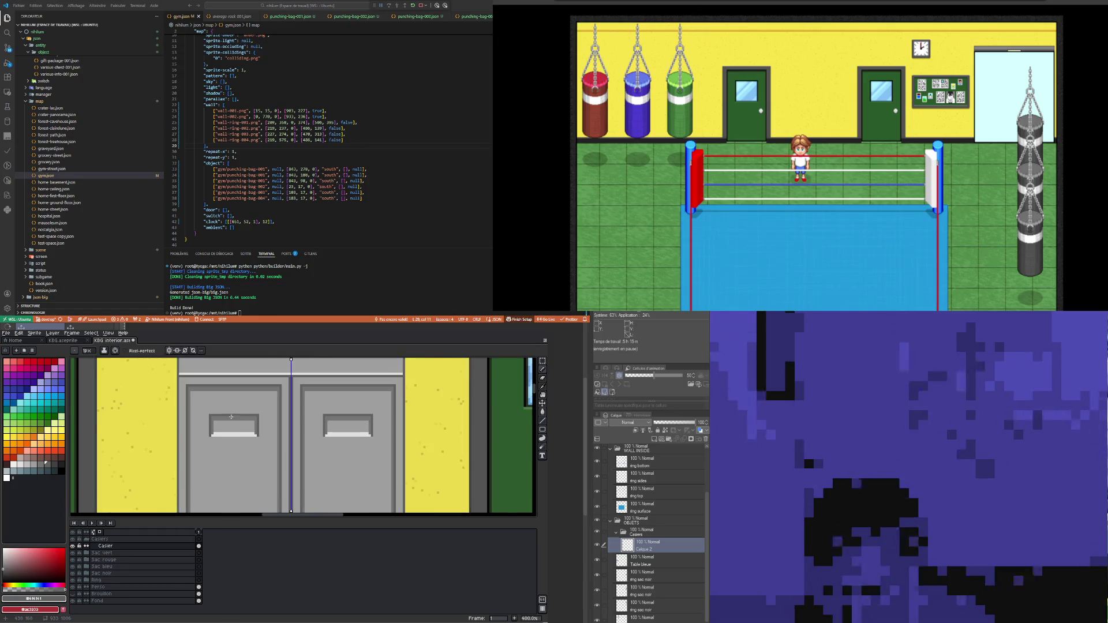
{"action": "scroll", "coordinate": [233, 407], "scroll_direction": "down", "scroll_amount": 2}
{"action": "scroll", "coordinate": [333, 487], "scroll_direction": "up", "scroll_amount": 1}
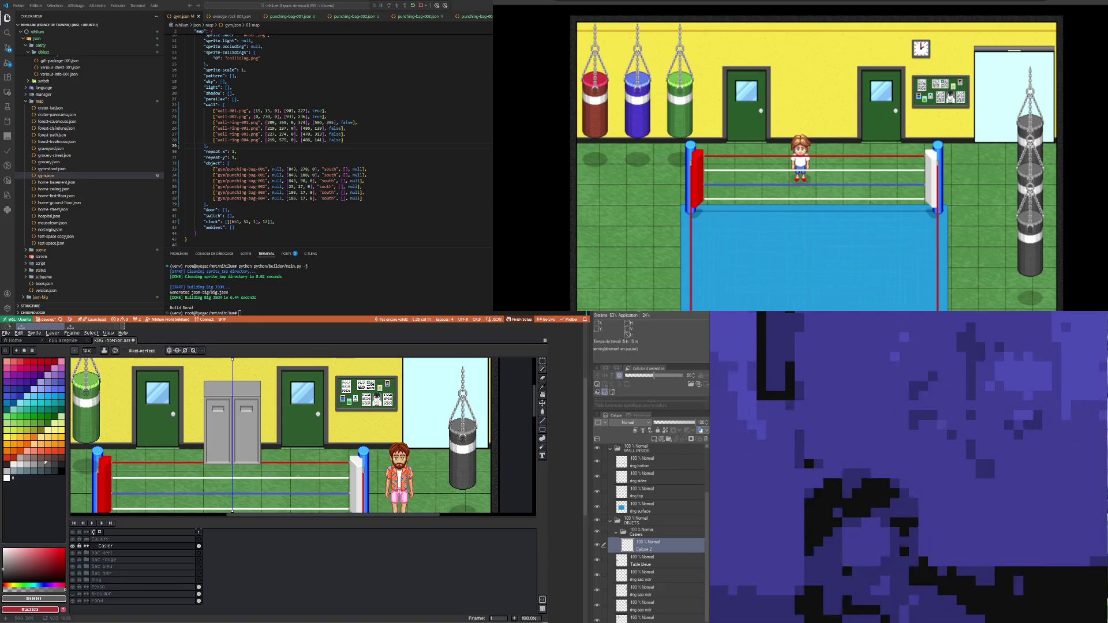
{"action": "scroll", "coordinate": [216, 410], "scroll_direction": "up", "scroll_amount": 2}
{"action": "scroll", "coordinate": [216, 410], "scroll_direction": "up", "scroll_amount": 3}
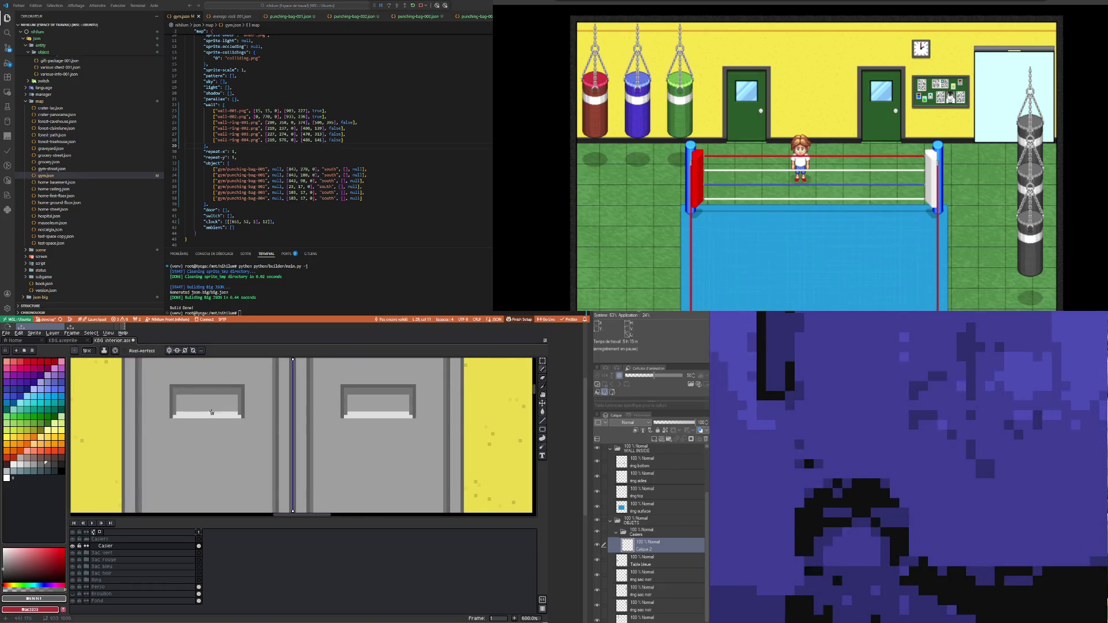
{"action": "left_click", "coordinate": [7, 478]}
{"action": "scroll", "coordinate": [166, 414], "scroll_direction": "up", "scroll_amount": 3}
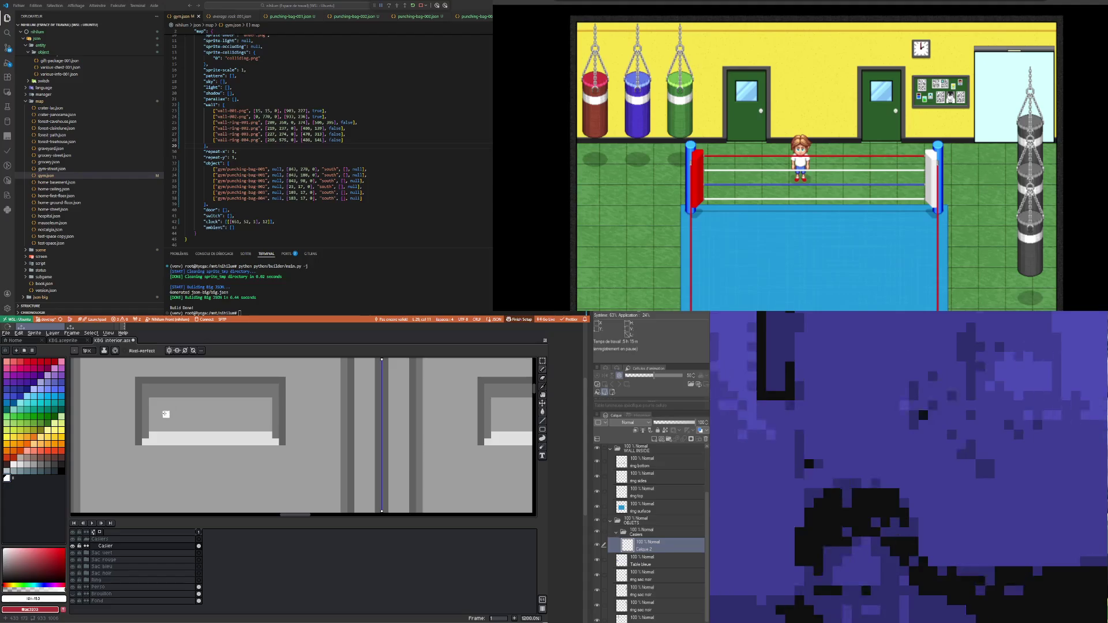
Step: Fill each handle recess with a white label strip, then switch the colour to black
{"action": "mouse_move", "coordinate": [157, 407]}
{"action": "left_mouse_down"}
{"action": "mouse_move", "coordinate": [279, 408]}
{"action": "mouse_move", "coordinate": [258, 407]}
{"action": "mouse_move", "coordinate": [264, 421]}
{"action": "mouse_move", "coordinate": [138, 422]}
{"action": "mouse_move", "coordinate": [257, 415]}
{"action": "left_mouse_up"}
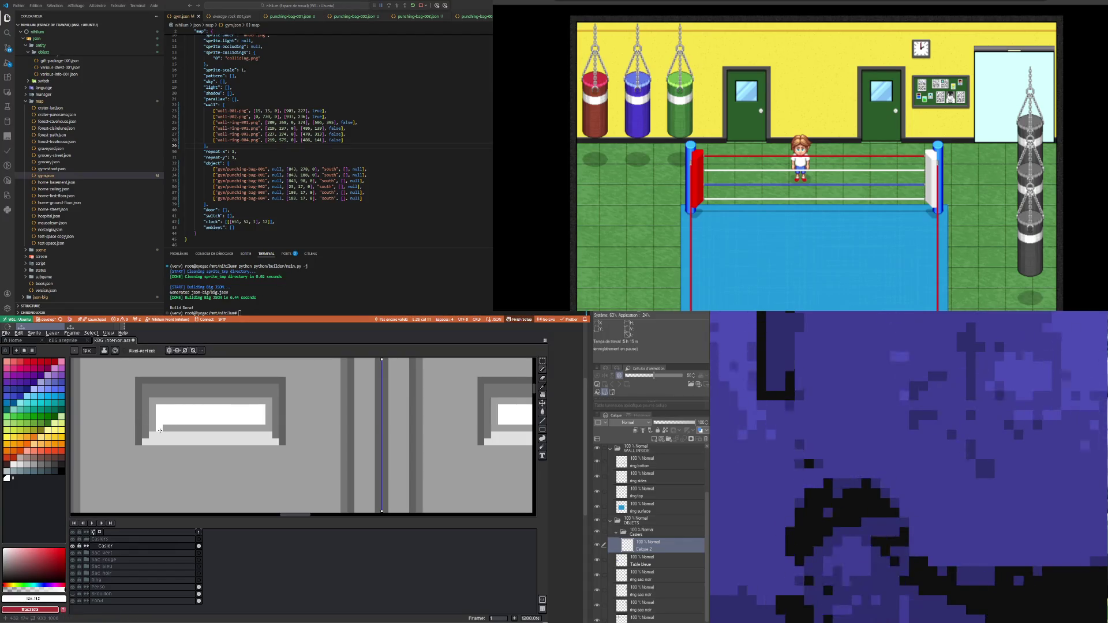
{"action": "left_click_drag", "start_coordinate": [157, 401], "coordinate": [264, 402]}
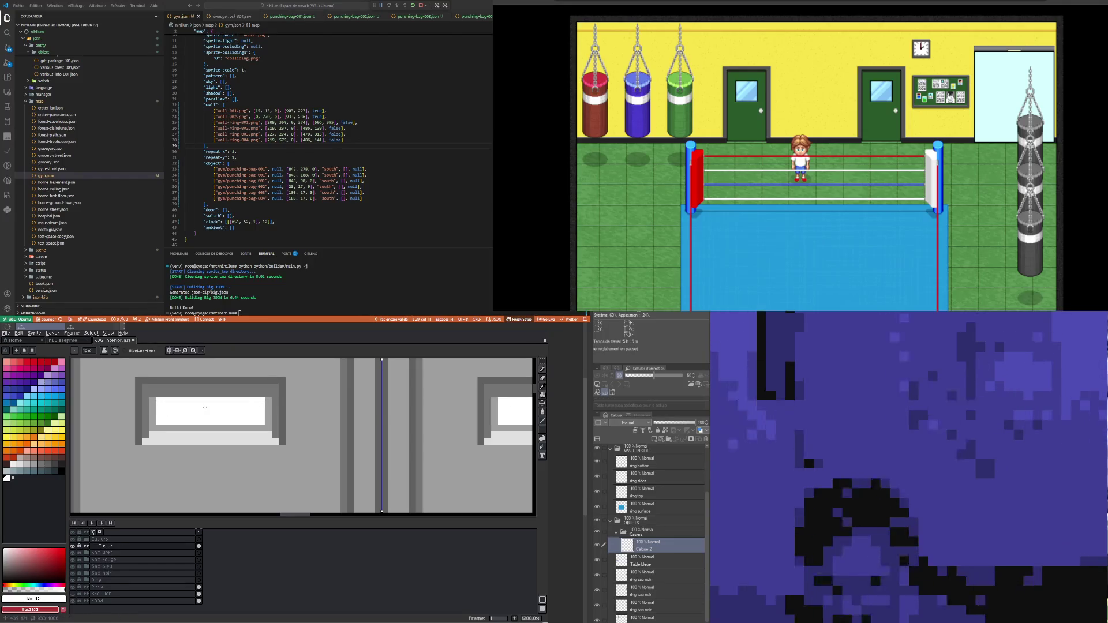
{"action": "left_click", "coordinate": [61, 477]}
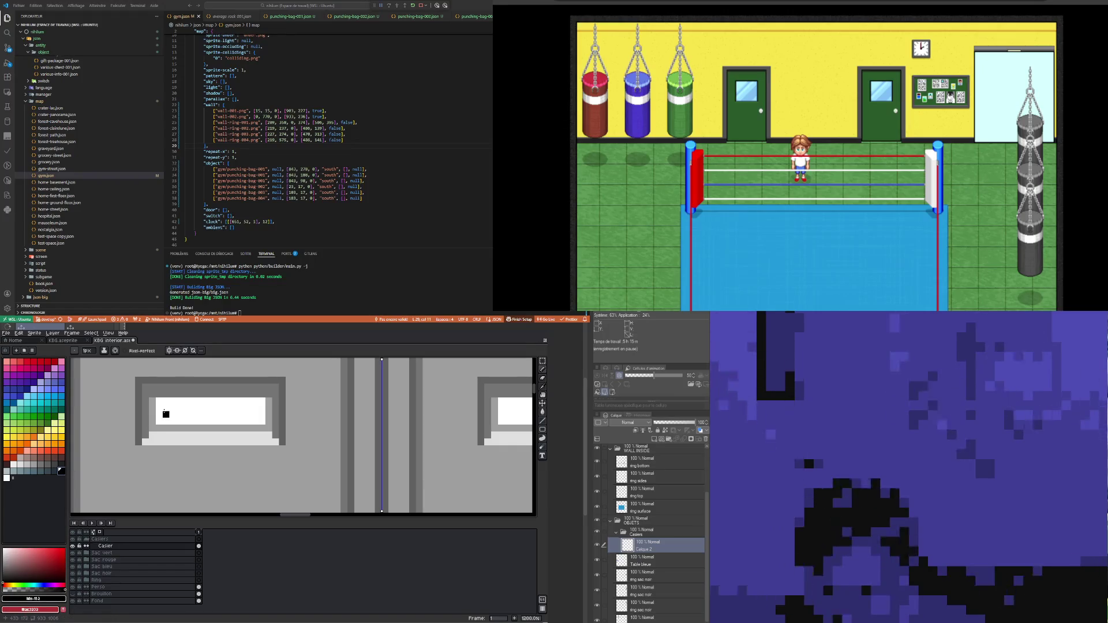
Step: Pencil the first black pixel letters on the first label, undoing two misplaced pixels
{"action": "left_click", "coordinate": [166, 414]}
{"action": "left_click", "coordinate": [166, 407]}
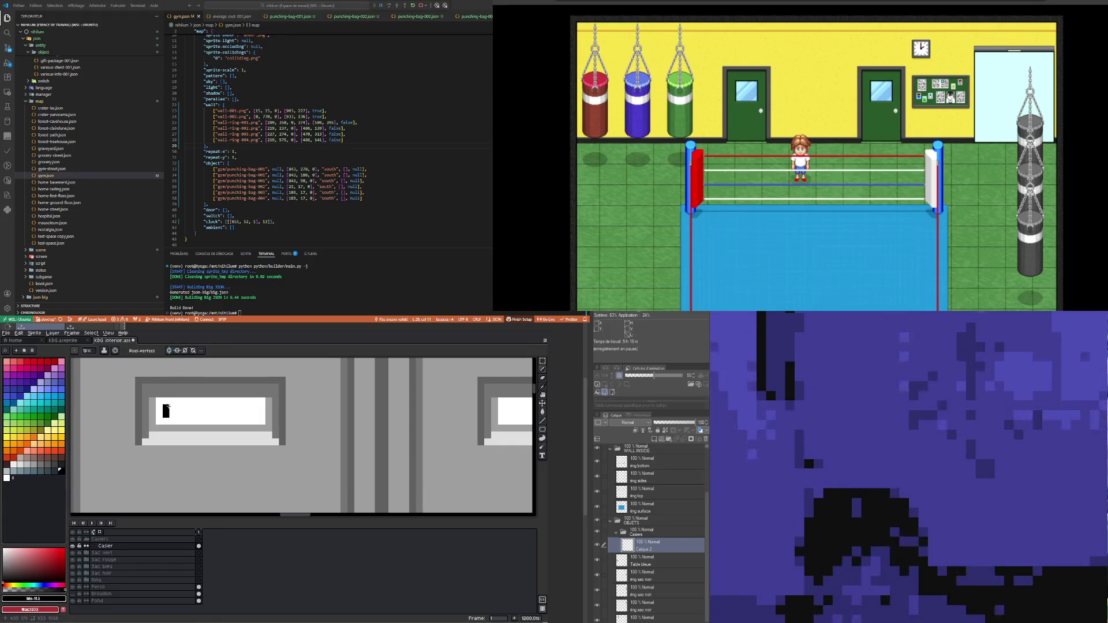
{"action": "left_click", "coordinate": [179, 408]}
{"action": "left_click", "coordinate": [172, 407]}
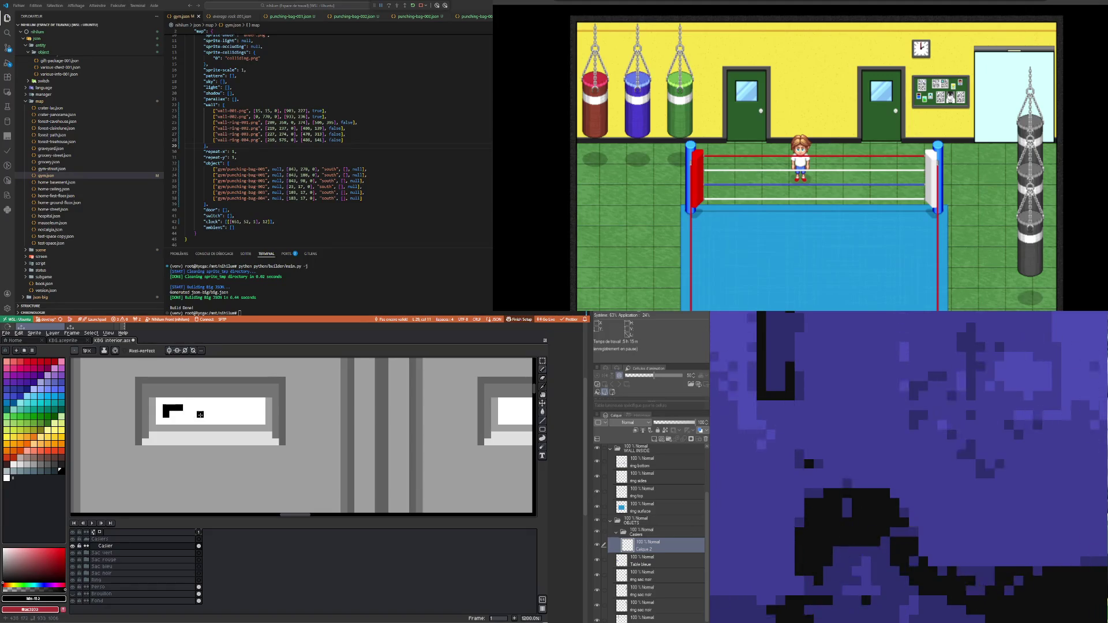
{"action": "left_click", "coordinate": [193, 415]}
{"action": "left_click", "coordinate": [194, 407]}
{"action": "key", "text": "ctrl+z"}
{"action": "key", "text": "ctrl+z"}
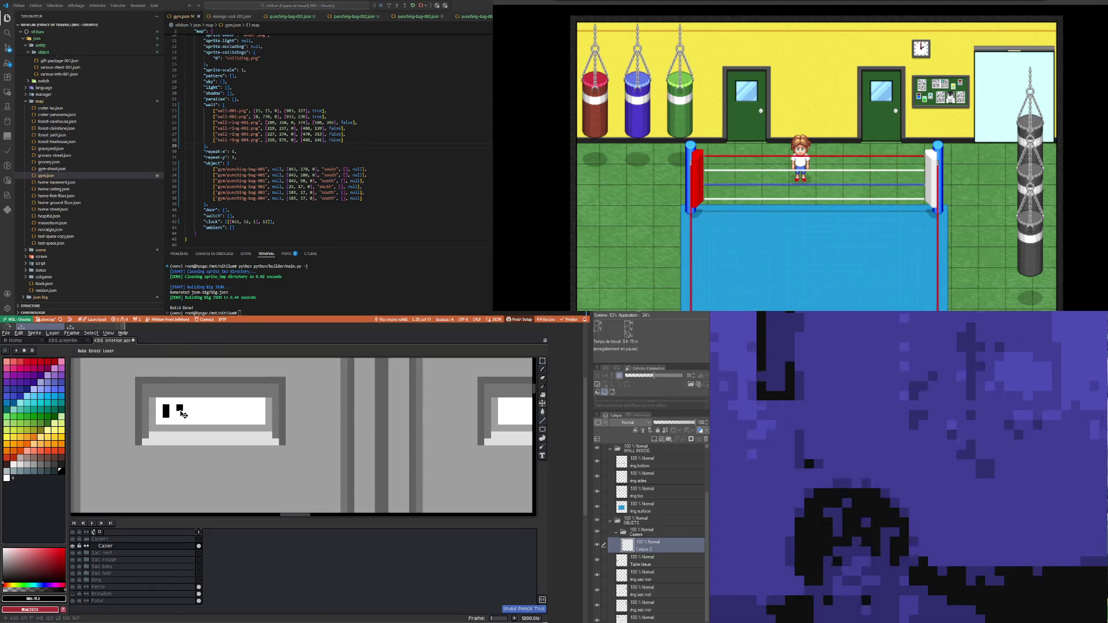
Step: Finish the remaining pixel letters on the first locker's label
{"action": "left_click", "coordinate": [201, 414]}
{"action": "left_click", "coordinate": [200, 407]}
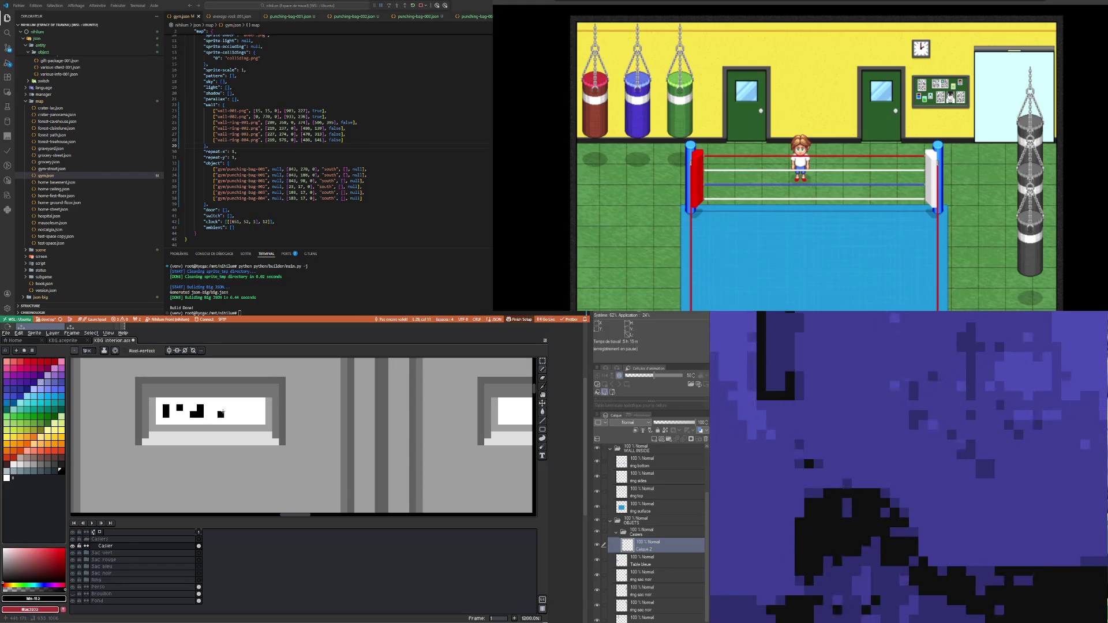
{"action": "left_click", "coordinate": [214, 408]}
{"action": "left_click", "coordinate": [221, 407]}
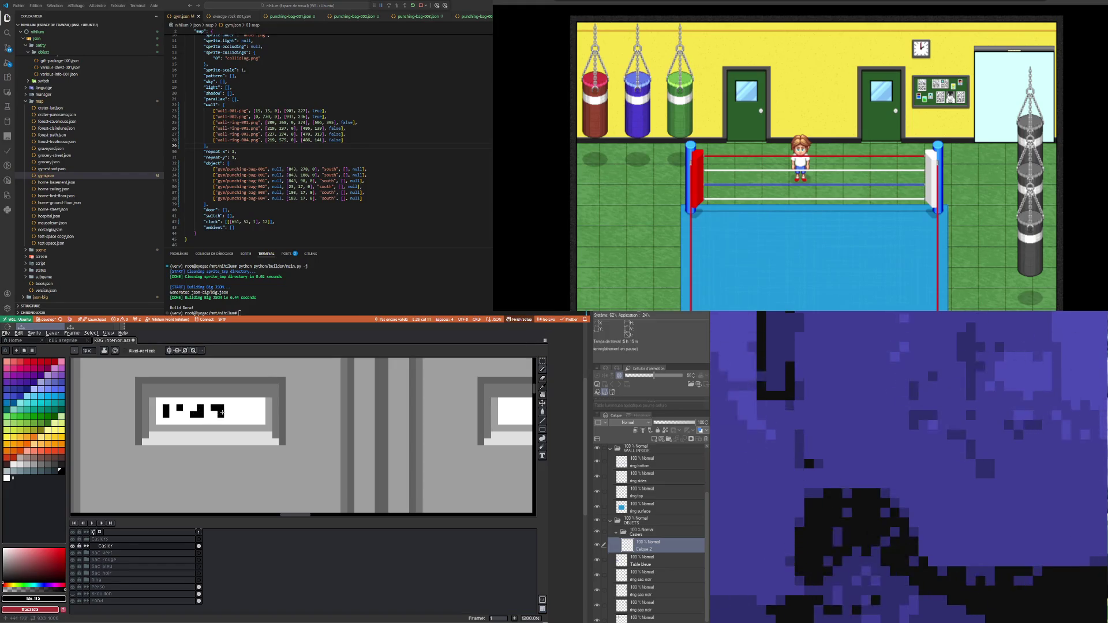
{"action": "left_click", "coordinate": [222, 413]}
{"action": "left_click", "coordinate": [234, 407]}
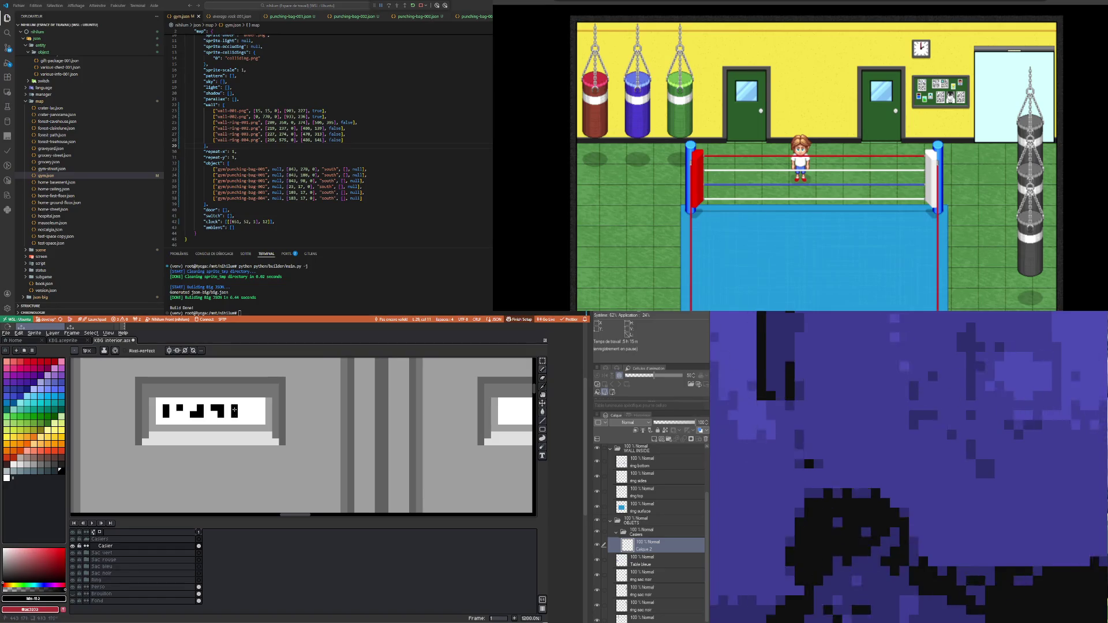
{"action": "left_click", "coordinate": [248, 407]}
{"action": "left_click", "coordinate": [248, 415]}
{"action": "left_click", "coordinate": [255, 414]}
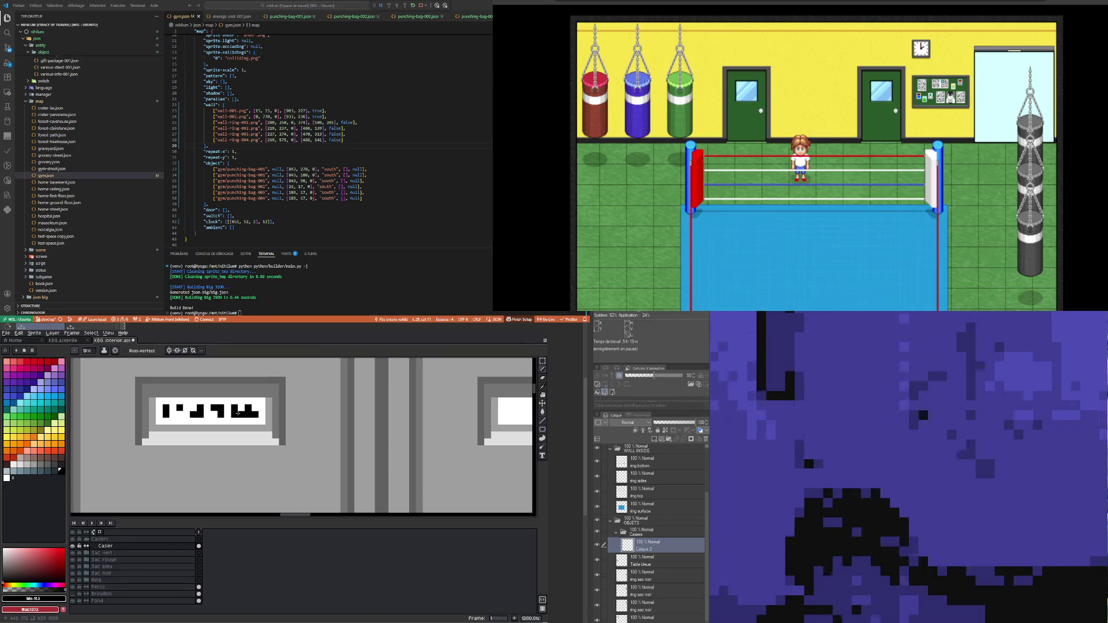
Step: Pencil the black pixel lettering on the second locker's label
{"action": "scroll", "coordinate": [256, 414], "scroll_direction": "down", "scroll_amount": 1}
{"action": "scroll", "coordinate": [283, 409], "scroll_direction": "up", "scroll_amount": 1}
{"action": "left_click", "coordinate": [290, 410]}
{"action": "left_click", "coordinate": [290, 416]}
{"action": "left_click", "coordinate": [310, 416]}
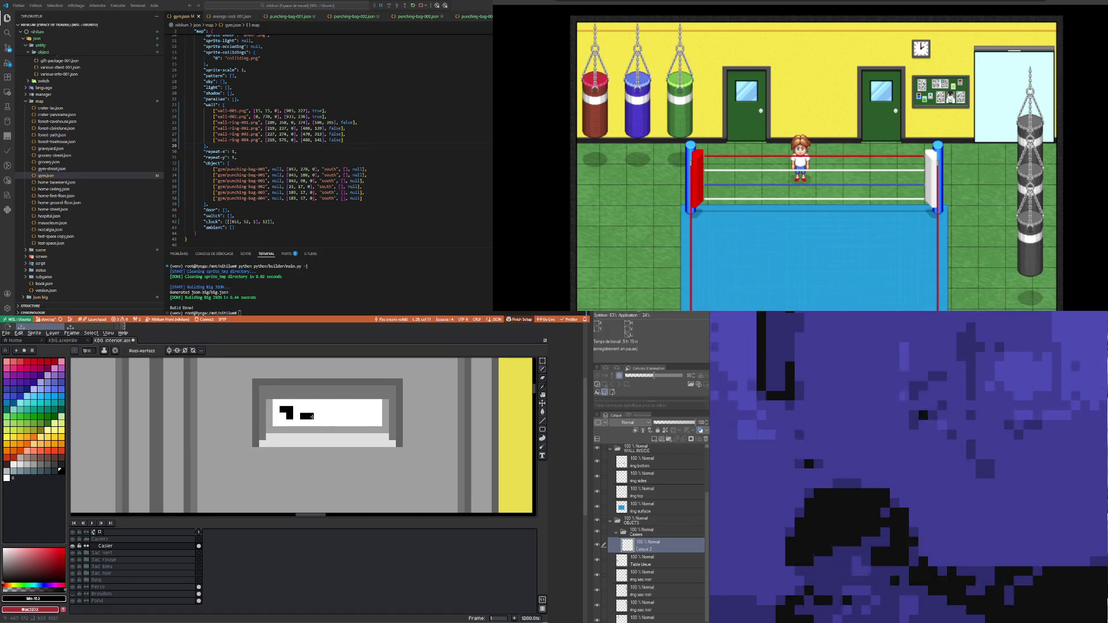
{"action": "left_click", "coordinate": [344, 416]}
{"action": "left_click", "coordinate": [358, 416]}
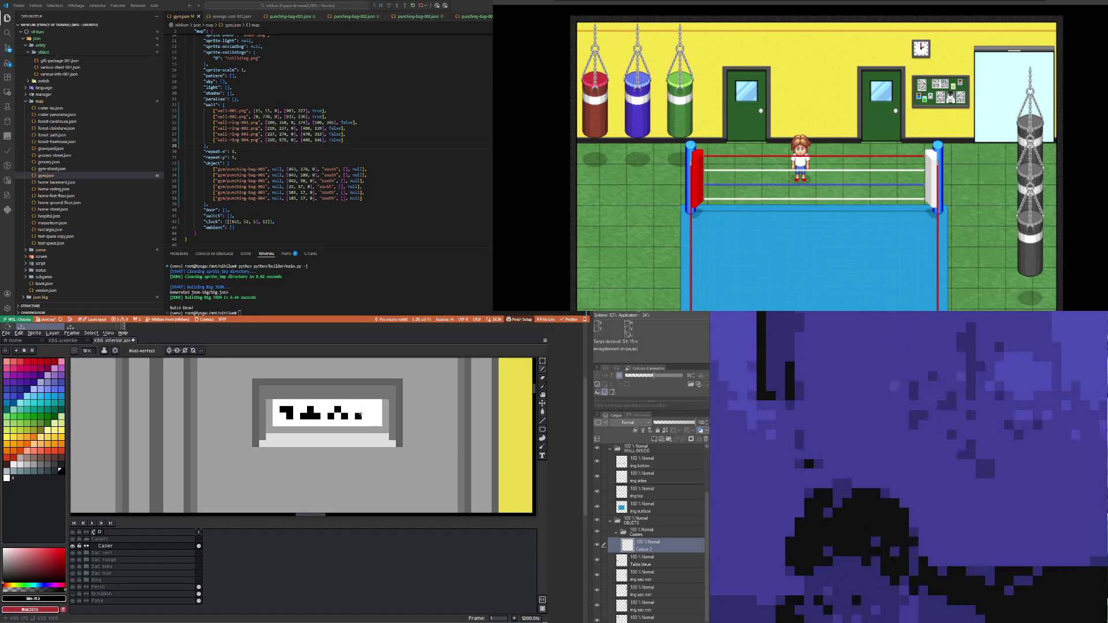
{"action": "left_click", "coordinate": [358, 409]}
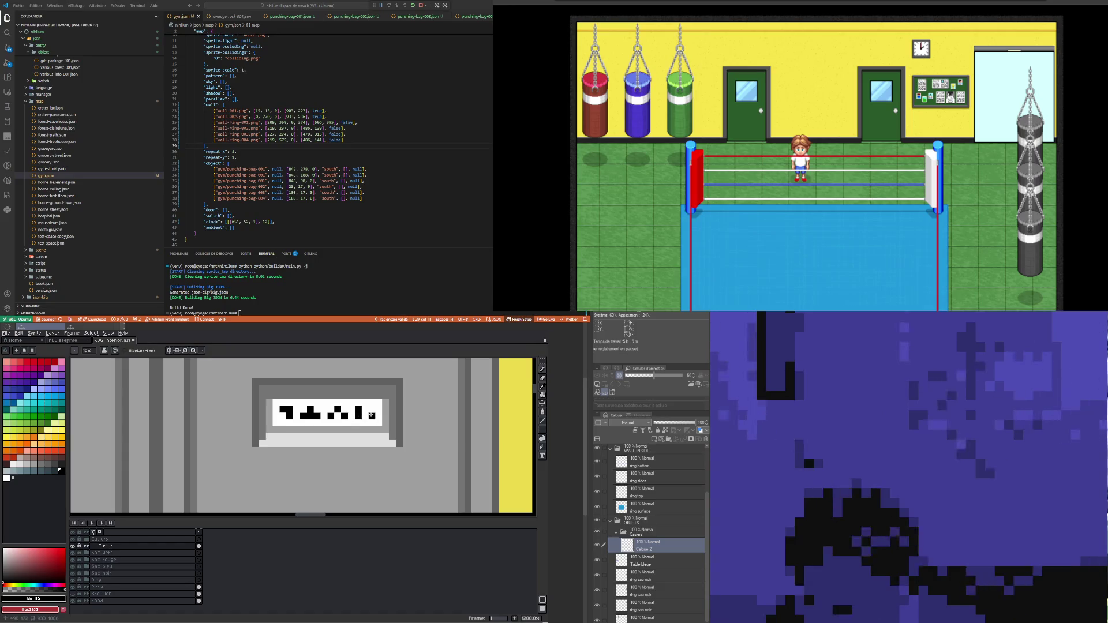
{"action": "scroll", "coordinate": [304, 445], "scroll_direction": "down", "scroll_amount": 8}
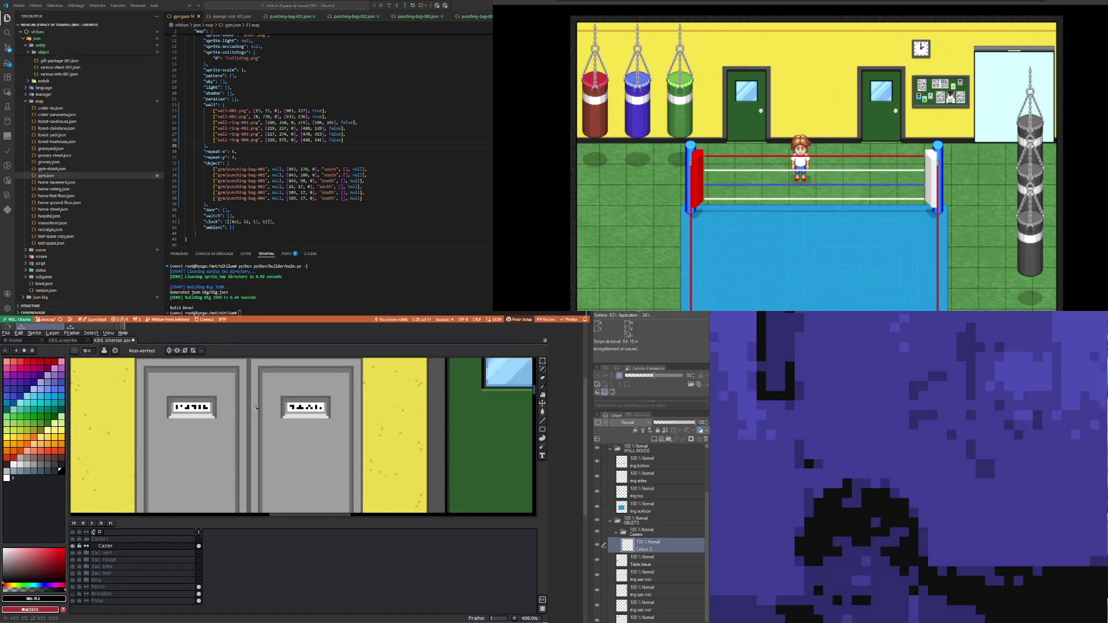
Step: Eyedrop the ledge's light grey, then pick the brighter #ececec for the highlight
{"action": "scroll", "coordinate": [230, 420], "scroll_direction": "up", "scroll_amount": 1}
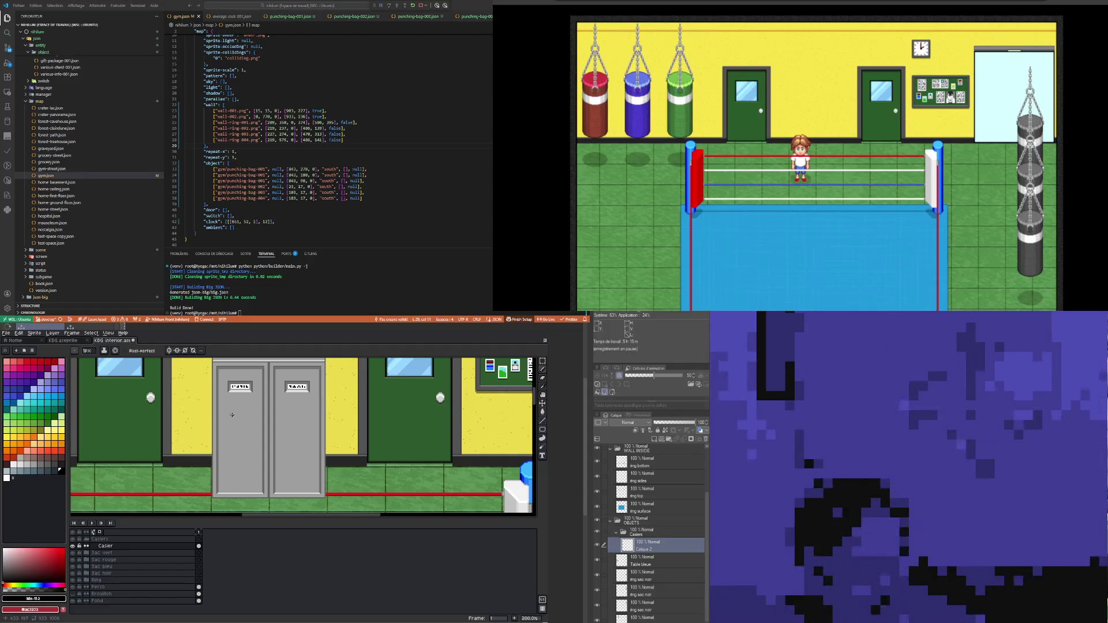
{"action": "scroll", "coordinate": [236, 414], "scroll_direction": "down", "scroll_amount": 1}
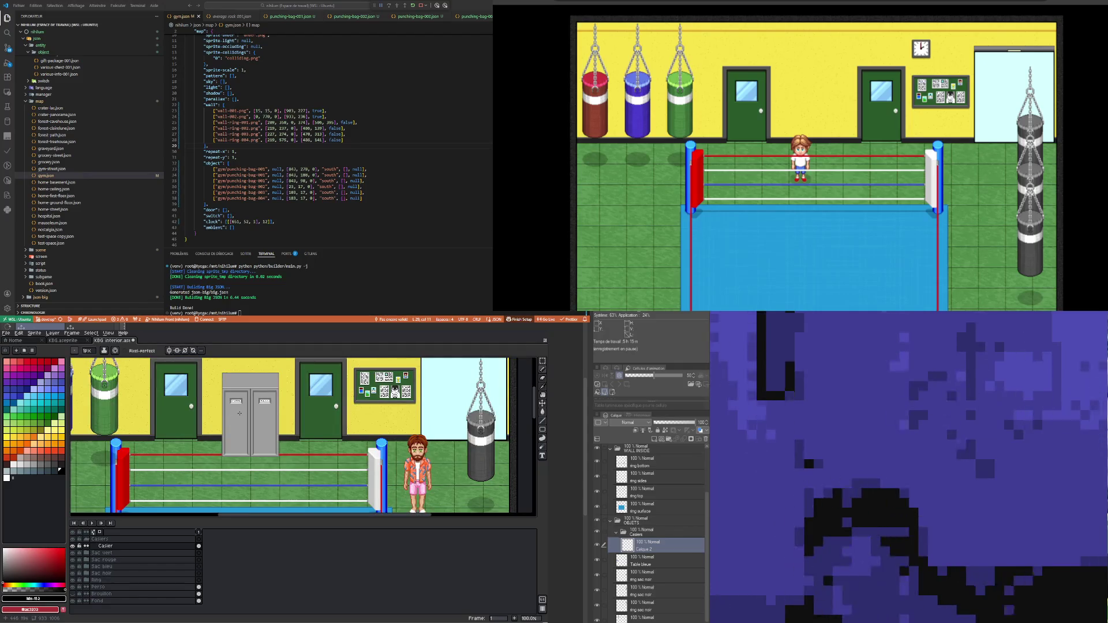
{"action": "scroll", "coordinate": [217, 389], "scroll_direction": "up", "scroll_amount": 4}
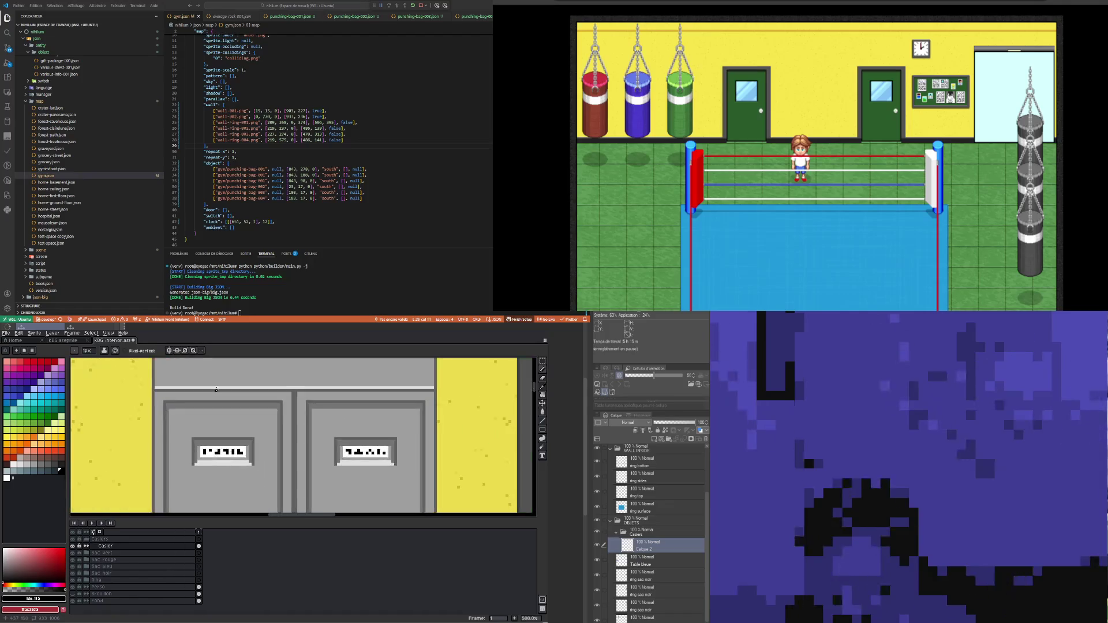
{"action": "key", "text": "i"}
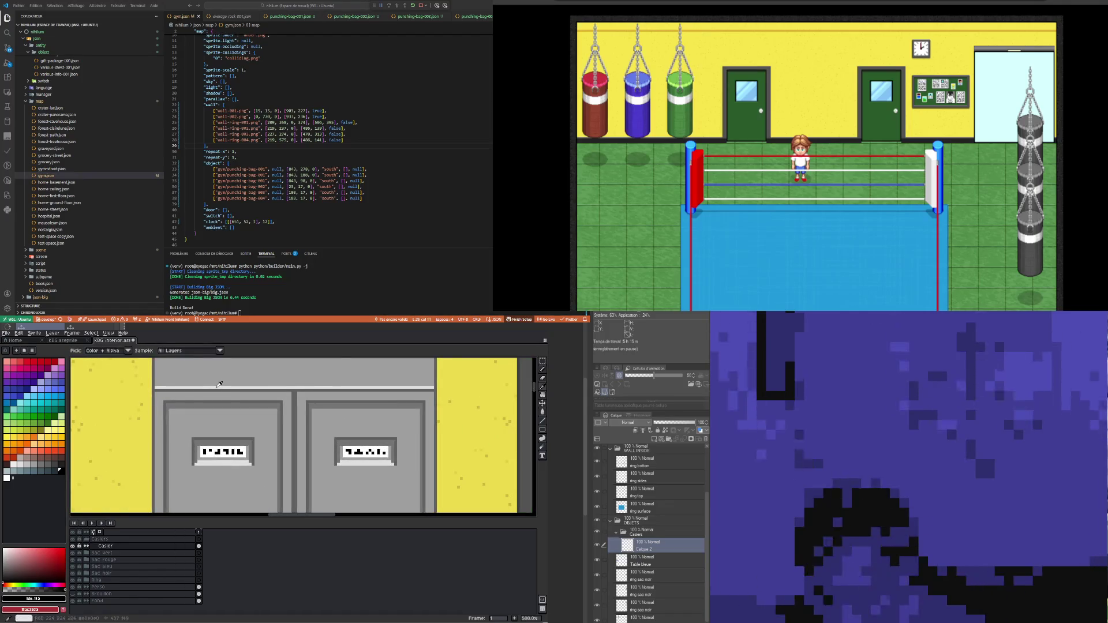
{"action": "left_click", "coordinate": [219, 383]}
{"action": "left_click", "coordinate": [15, 465]}
{"action": "key", "text": "b"}
Step: Draw a 1px #ececec highlight line along the ledge to its right end
{"action": "scroll", "coordinate": [138, 400], "scroll_direction": "up", "scroll_amount": 4}
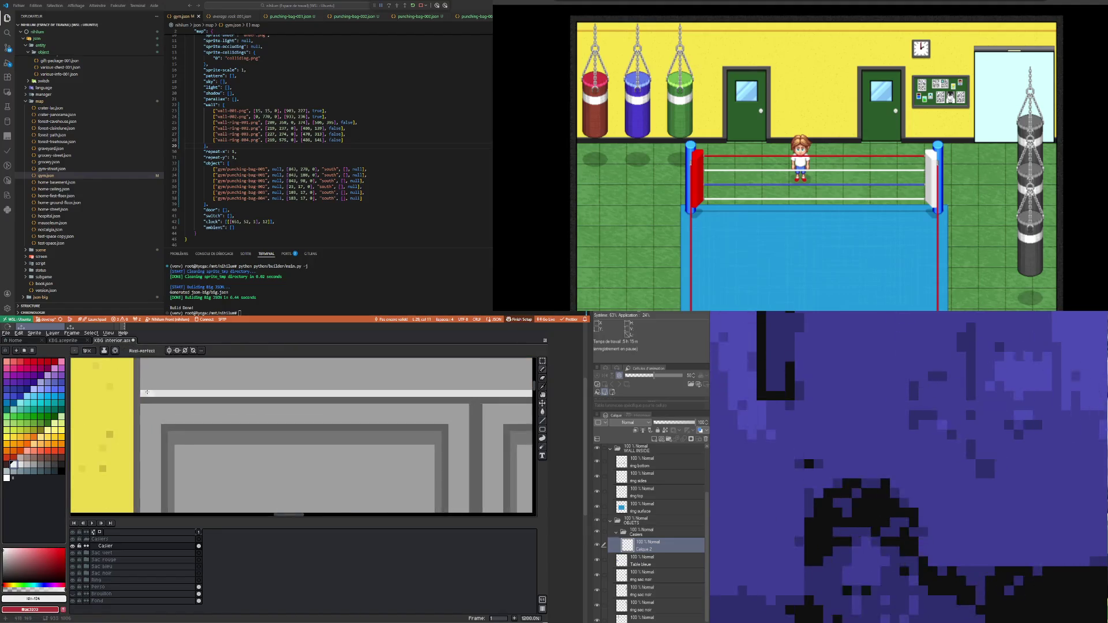
{"action": "left_click", "coordinate": [137, 400]}
{"action": "left_click", "coordinate": [472, 400], "text": "shift"}
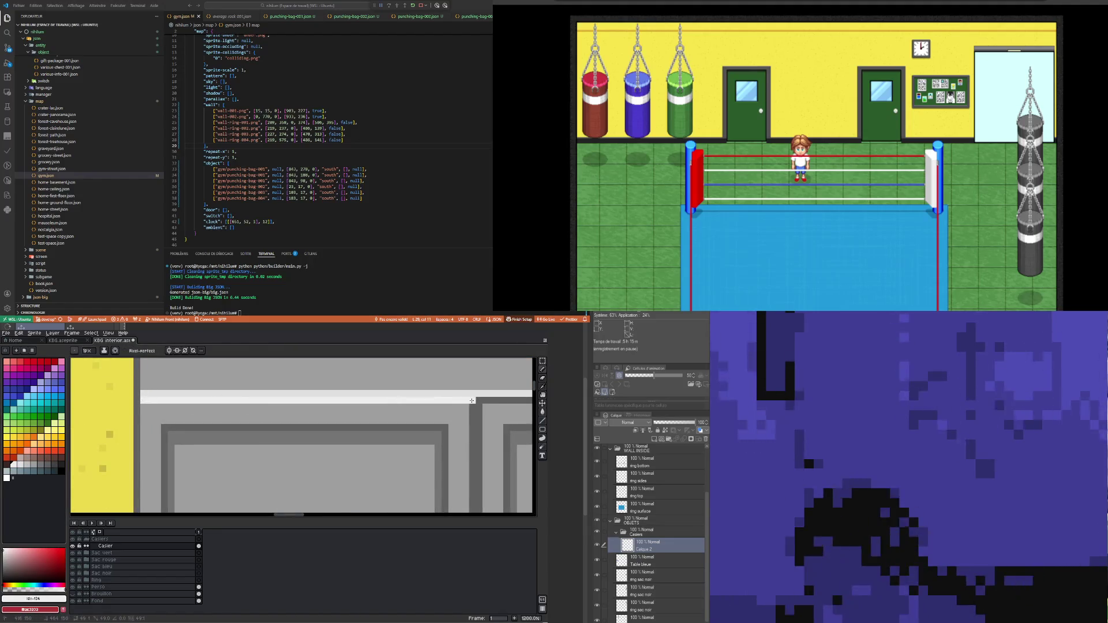
{"action": "scroll", "coordinate": [476, 399], "scroll_direction": "down", "scroll_amount": 3}
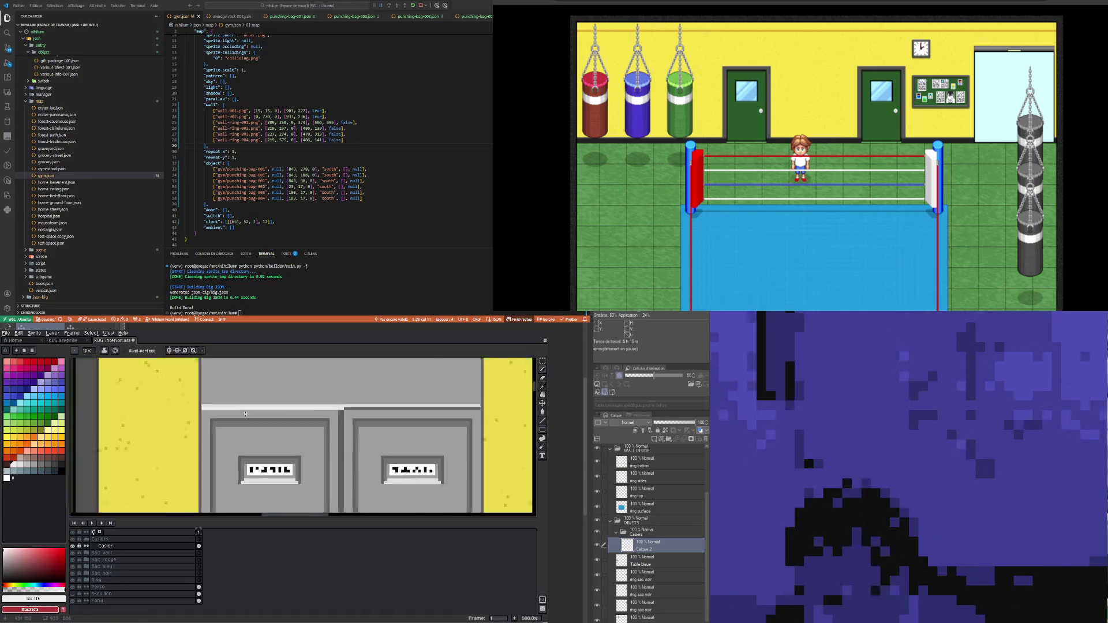
{"action": "scroll", "coordinate": [400, 411], "scroll_direction": "up", "scroll_amount": 2}
{"action": "left_click", "coordinate": [400, 410], "text": "shift"}
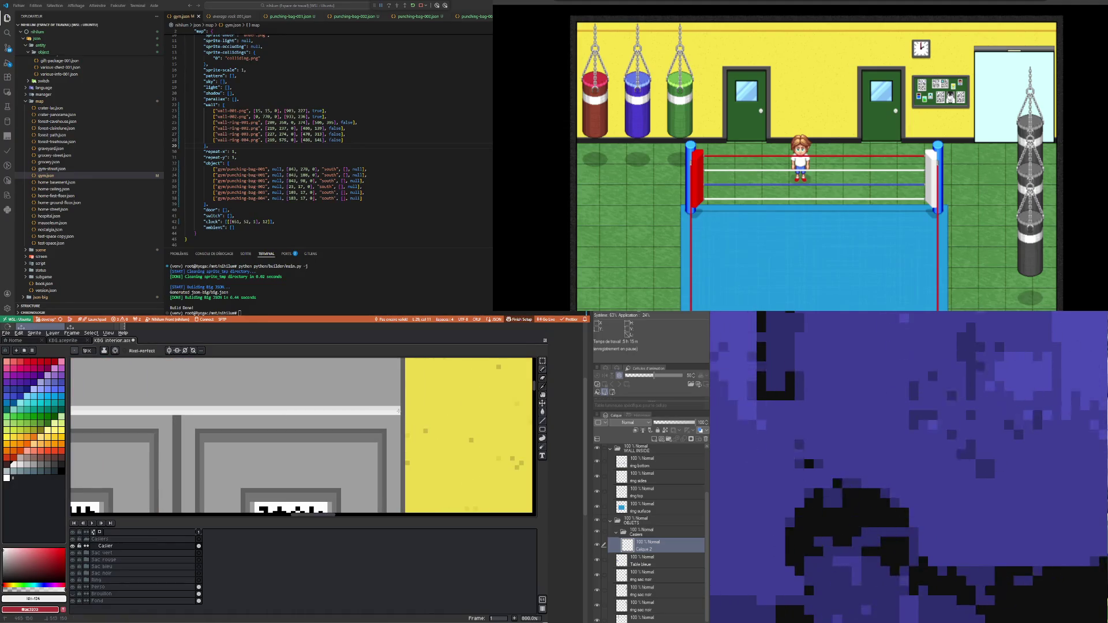
{"action": "scroll", "coordinate": [167, 421], "scroll_direction": "up", "scroll_amount": 3}
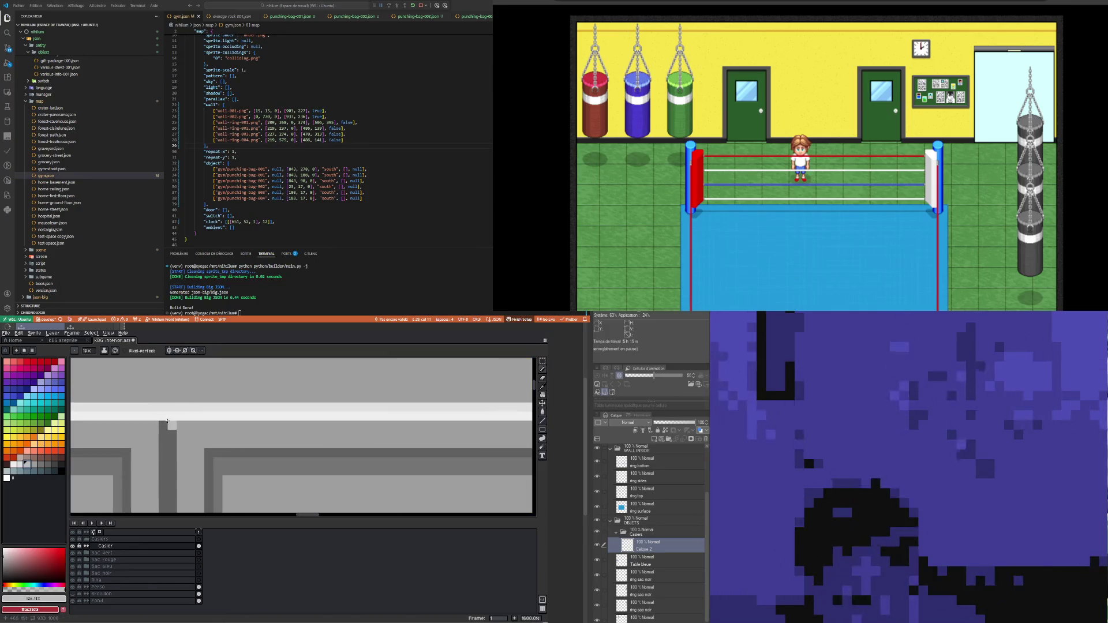
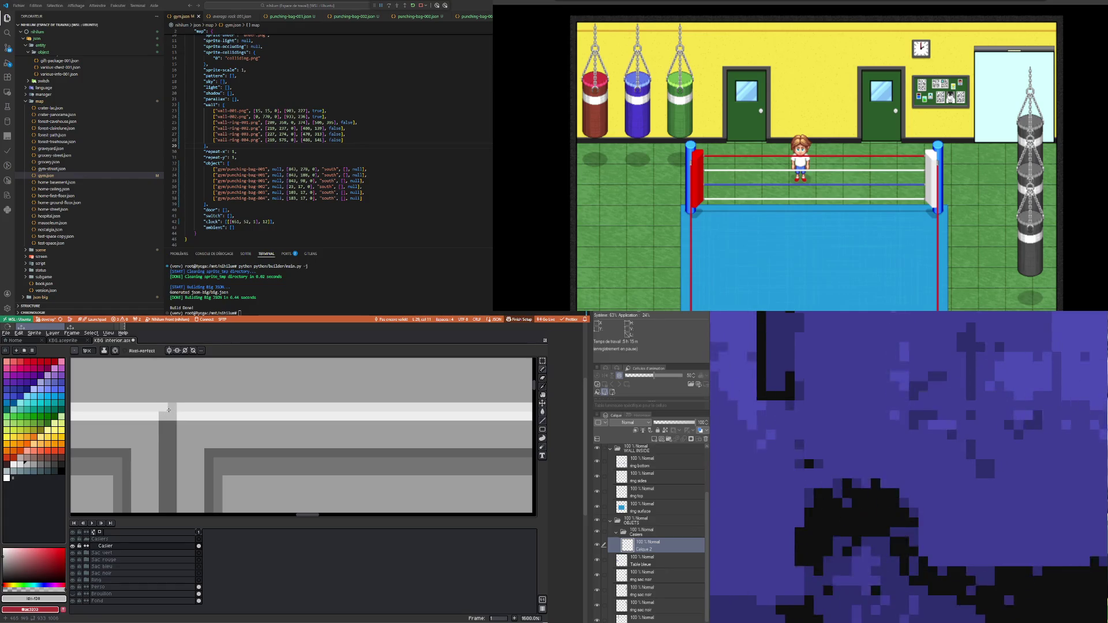
Step: Pick the dark #263238 slate swatch and pencil a 1px line down the locker gap
{"action": "key", "text": "i"}
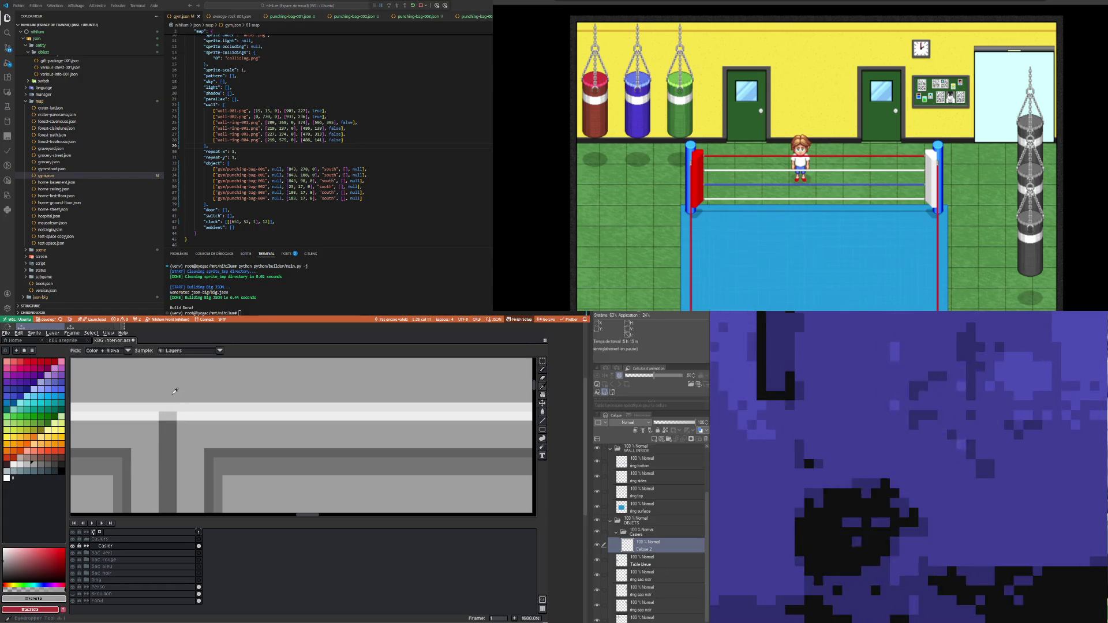
{"action": "key", "text": "b"}
{"action": "scroll", "coordinate": [197, 381], "scroll_direction": "down", "scroll_amount": 6}
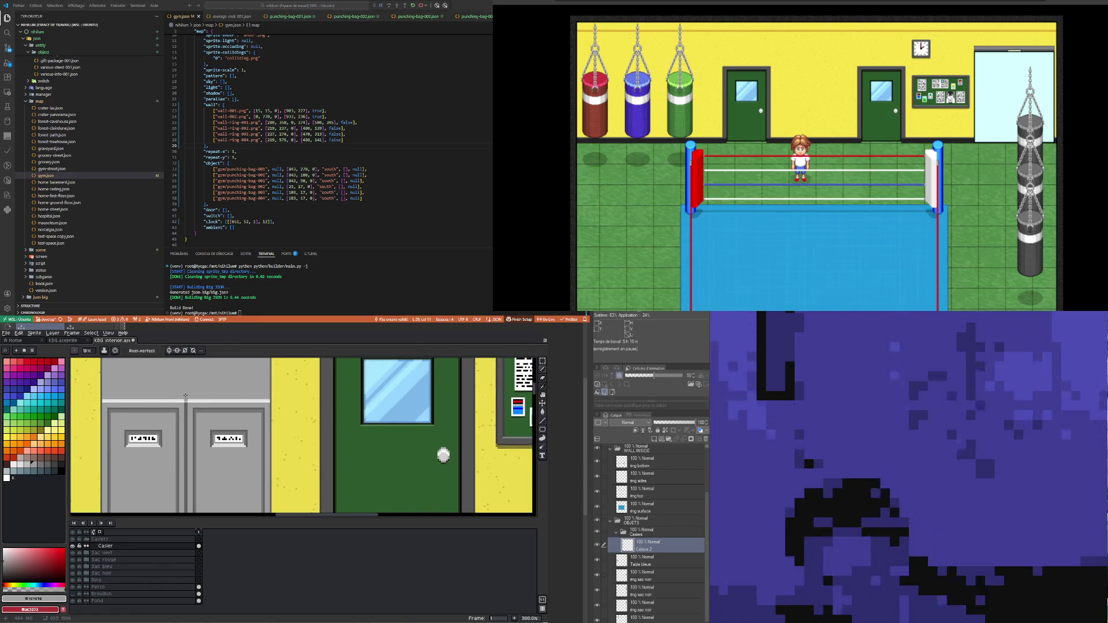
{"action": "scroll", "coordinate": [187, 397], "scroll_direction": "up", "scroll_amount": 2}
{"action": "key", "text": "i"}
{"action": "scroll", "coordinate": [189, 403], "scroll_direction": "down", "scroll_amount": 3}
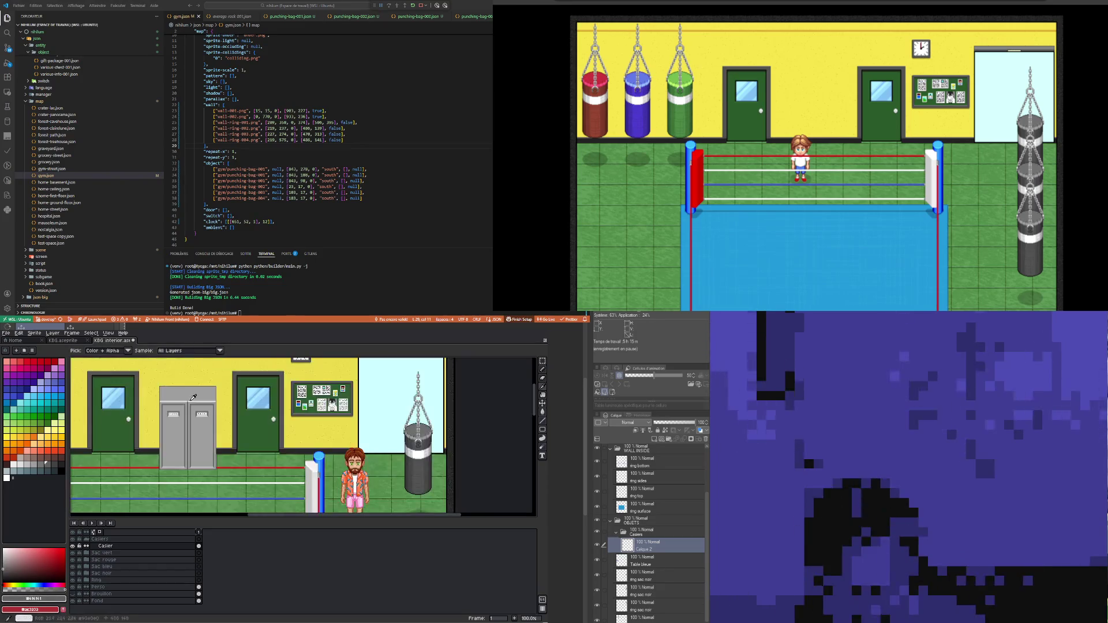
{"action": "scroll", "coordinate": [189, 401], "scroll_direction": "up", "scroll_amount": 1}
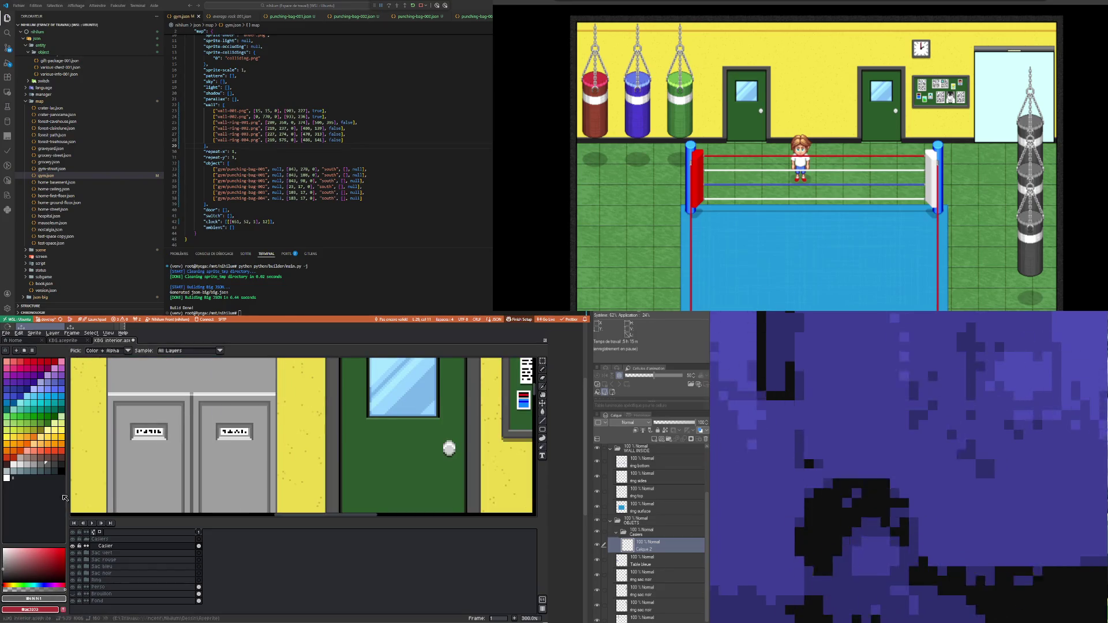
{"action": "left_click", "coordinate": [56, 471]}
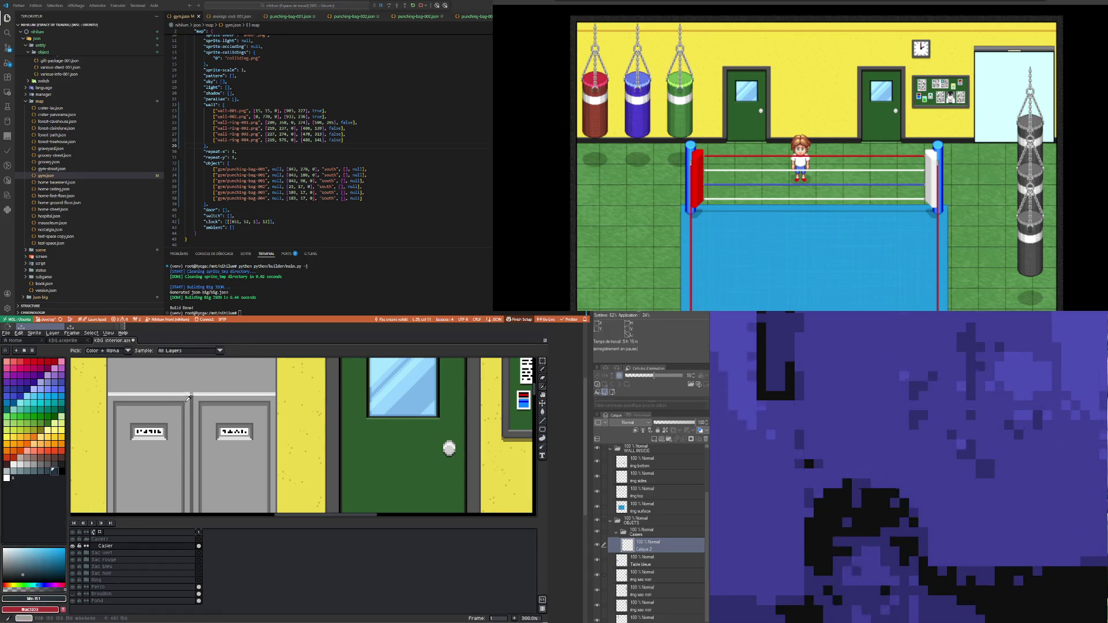
{"action": "key", "text": "b"}
{"action": "scroll", "coordinate": [190, 399], "scroll_direction": "down", "scroll_amount": 2}
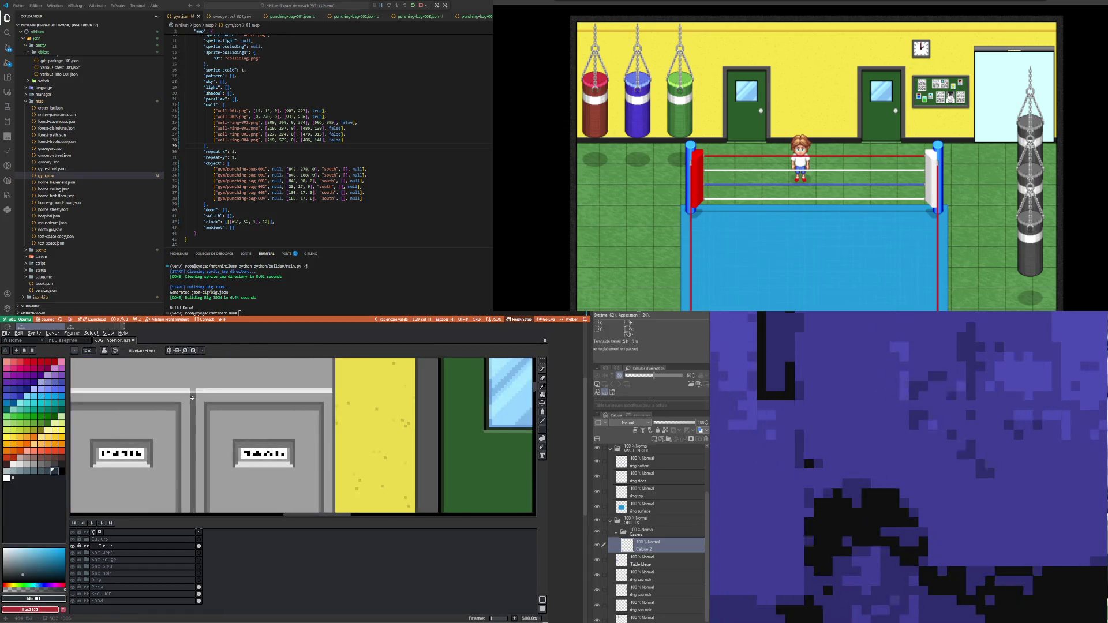
{"action": "scroll", "coordinate": [197, 410], "scroll_direction": "up", "scroll_amount": 8}
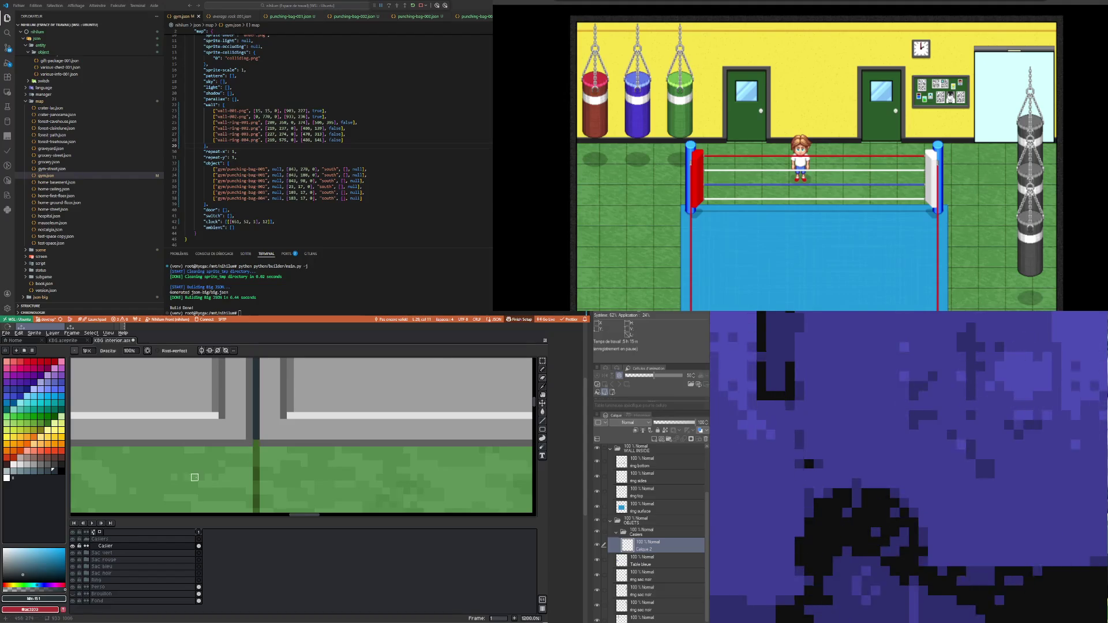
{"action": "scroll", "coordinate": [208, 466], "scroll_direction": "down", "scroll_amount": 3}
{"action": "scroll", "coordinate": [221, 456], "scroll_direction": "down", "scroll_amount": 5}
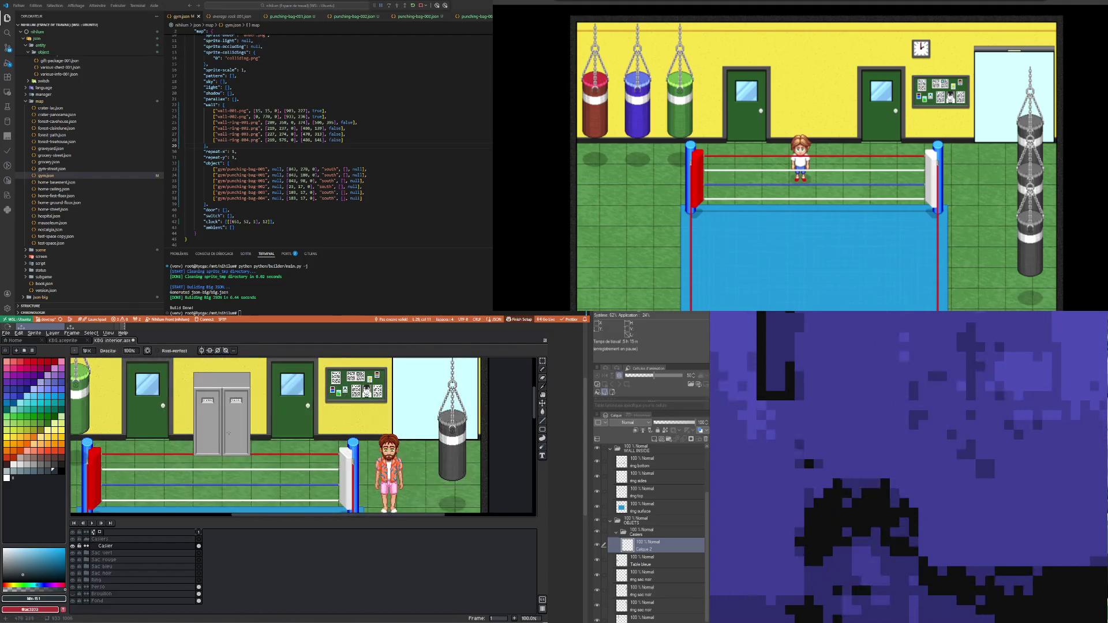
{"action": "scroll", "coordinate": [198, 402], "scroll_direction": "up", "scroll_amount": 6}
Step: Resample the locker's mid grey, the gap's dark colour and the light trim grey to tidy the top
{"action": "key", "text": "i"}
{"action": "left_click", "coordinate": [192, 404]}
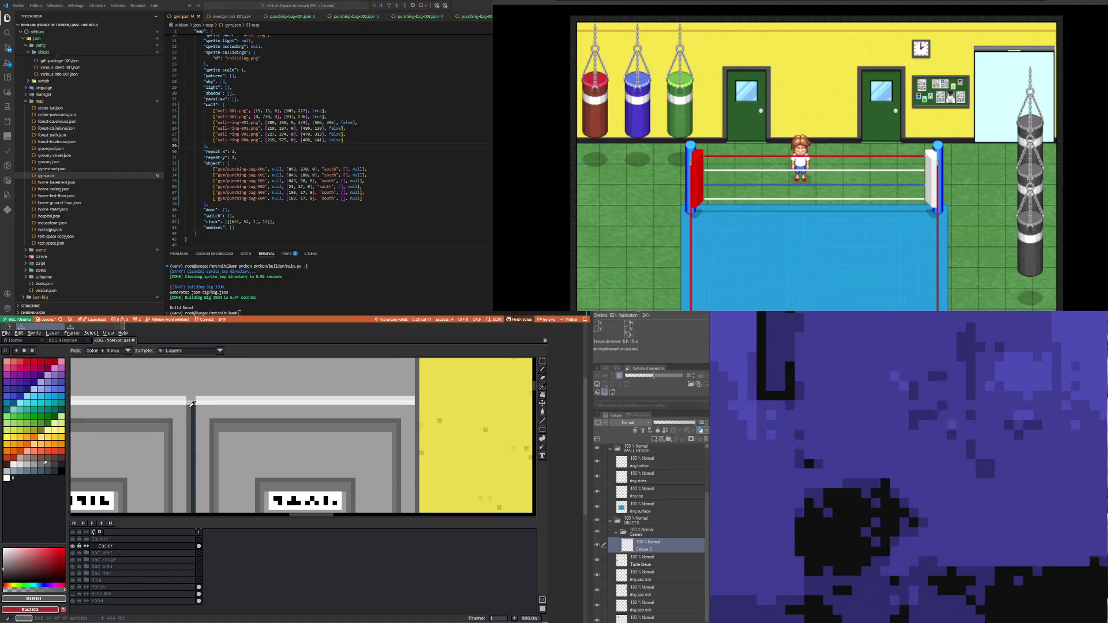
{"action": "key", "text": "b"}
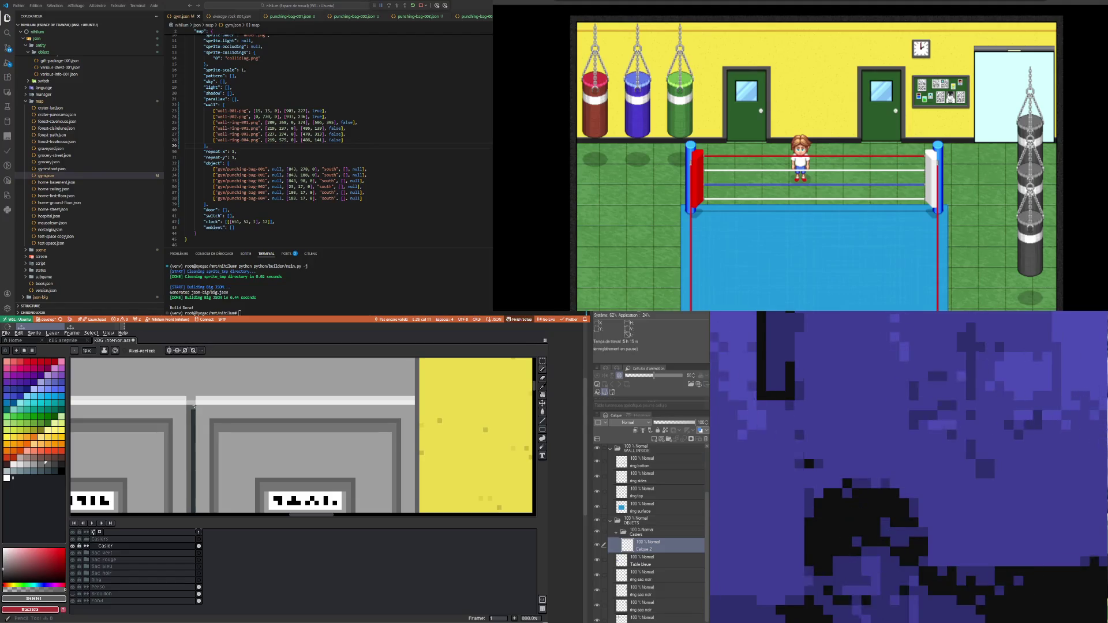
{"action": "scroll", "coordinate": [193, 406], "scroll_direction": "down", "scroll_amount": 3}
{"action": "scroll", "coordinate": [192, 390], "scroll_direction": "up", "scroll_amount": 3}
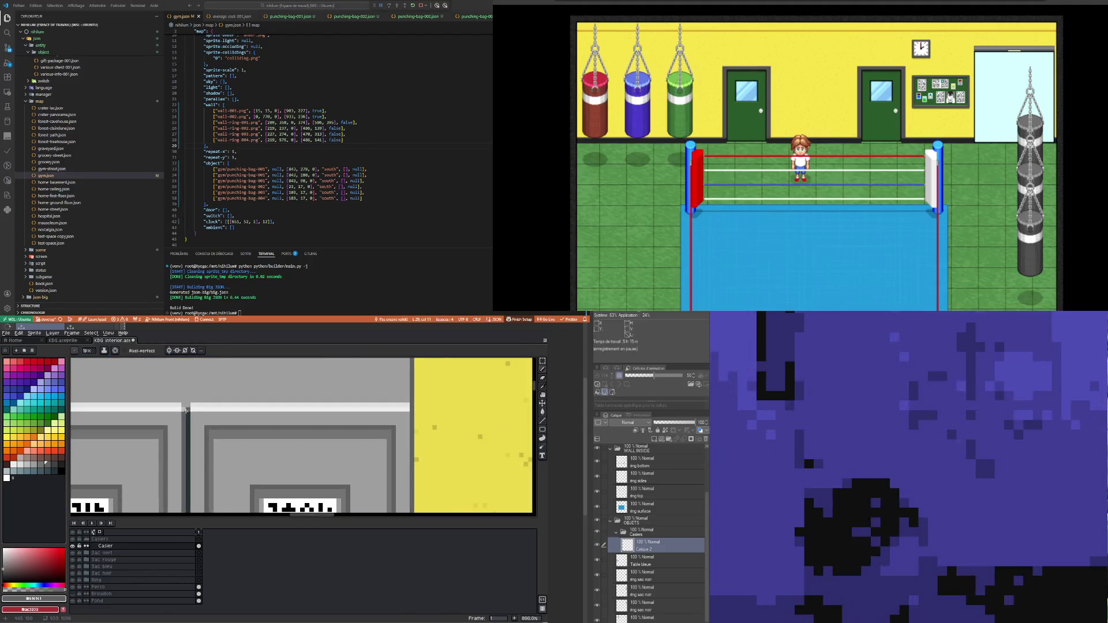
{"action": "key", "text": "i"}
{"action": "left_click", "coordinate": [188, 416]}
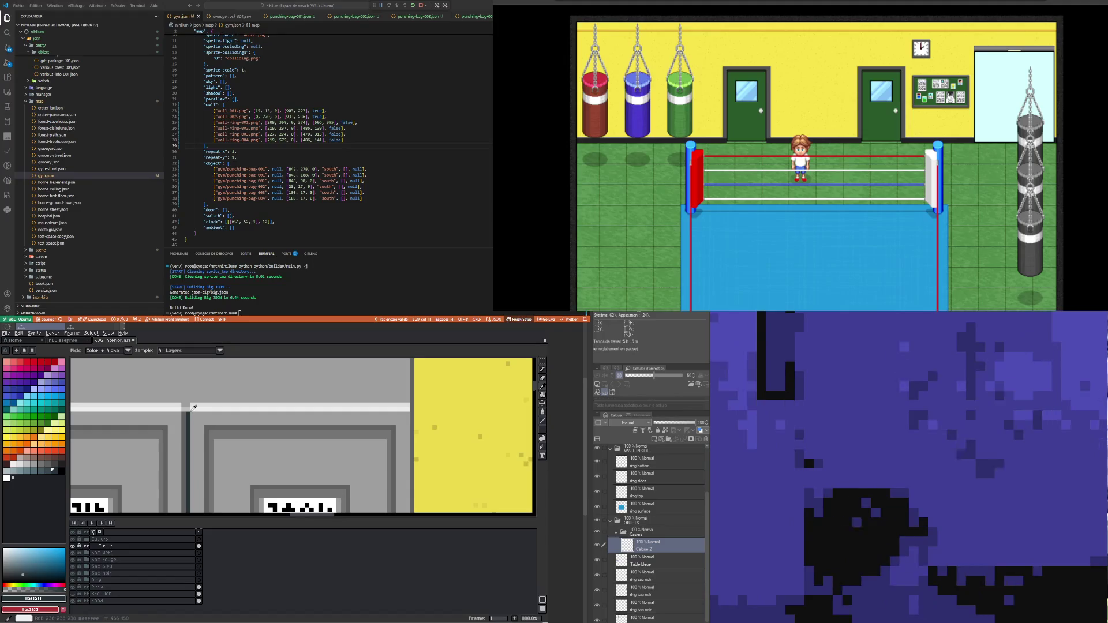
{"action": "left_click", "coordinate": [191, 405]}
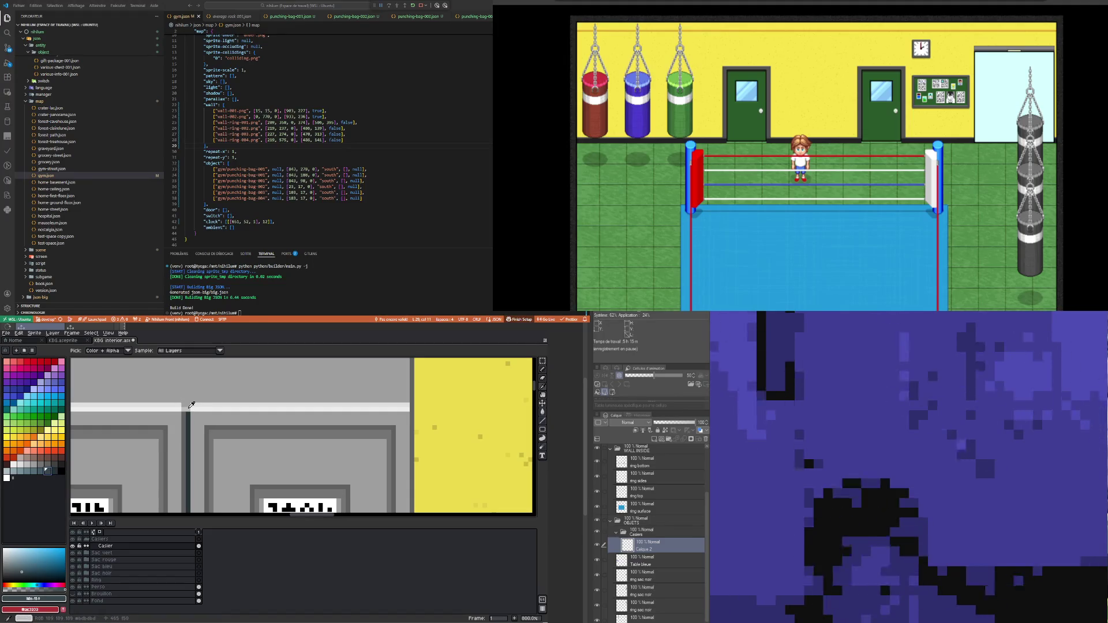
{"action": "key", "text": "b"}
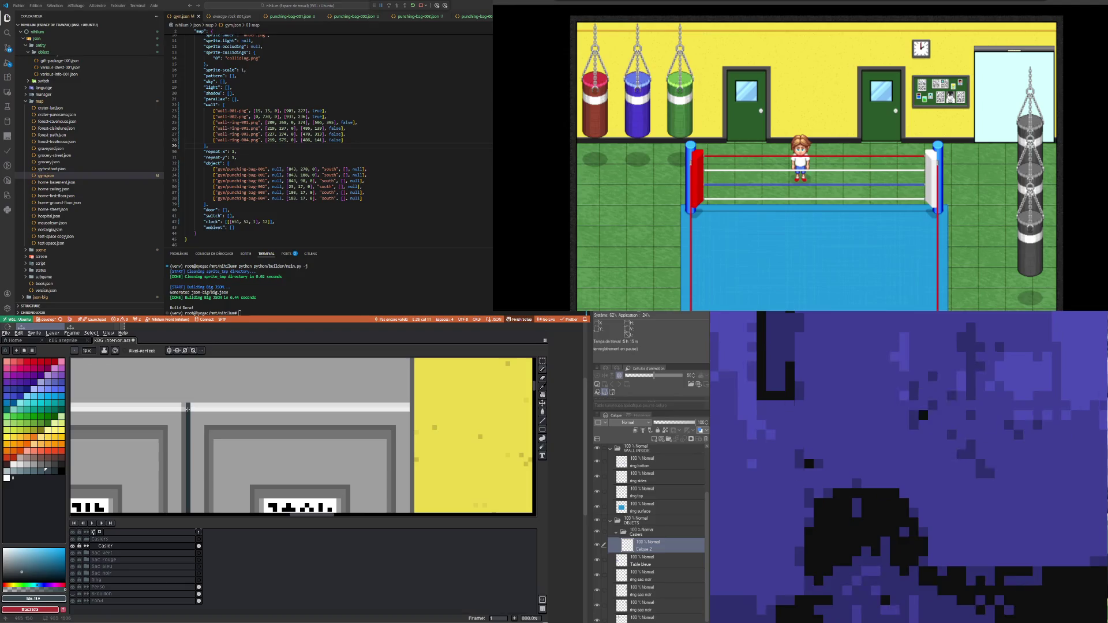
{"action": "scroll", "coordinate": [188, 409], "scroll_direction": "down", "scroll_amount": 4}
{"action": "scroll", "coordinate": [207, 410], "scroll_direction": "up", "scroll_amount": 4}
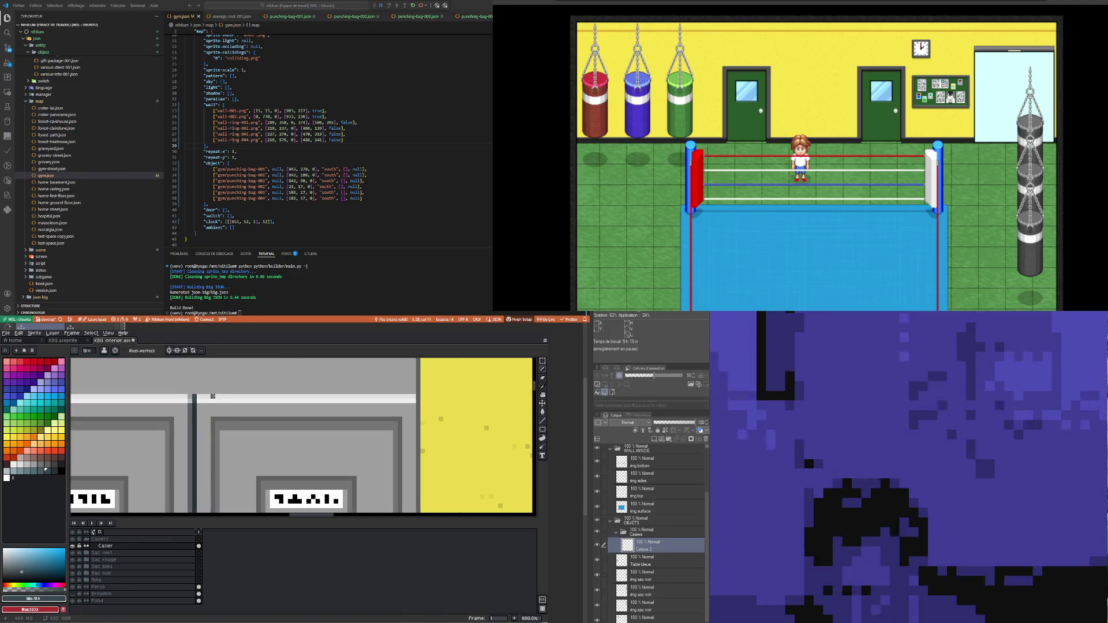
{"action": "key", "text": "i"}
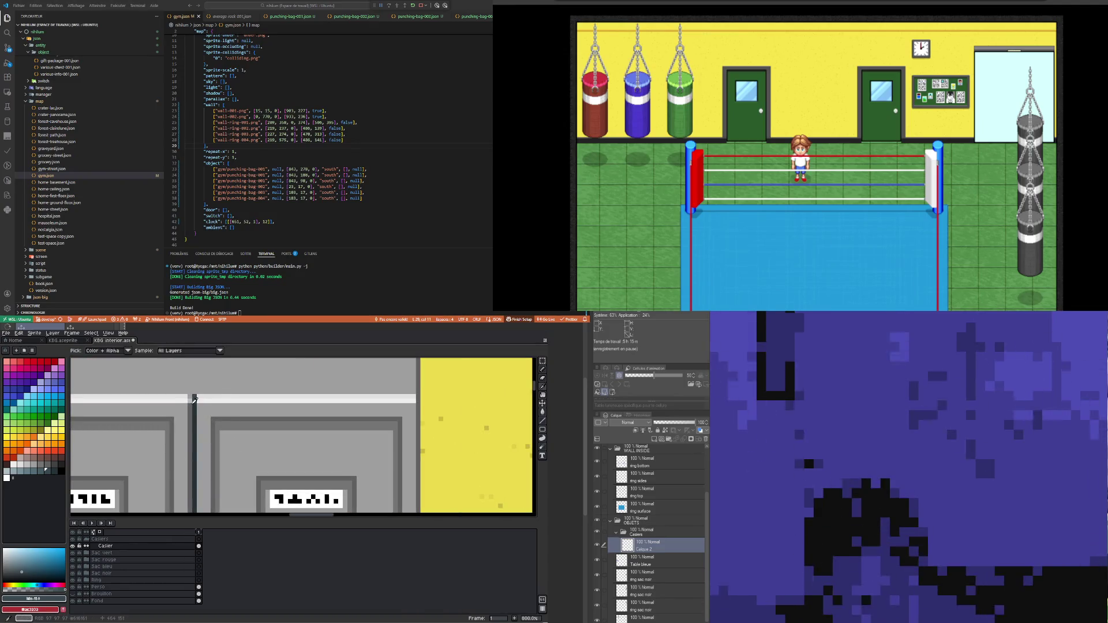
{"action": "left_click", "coordinate": [194, 407], "text": "alt"}
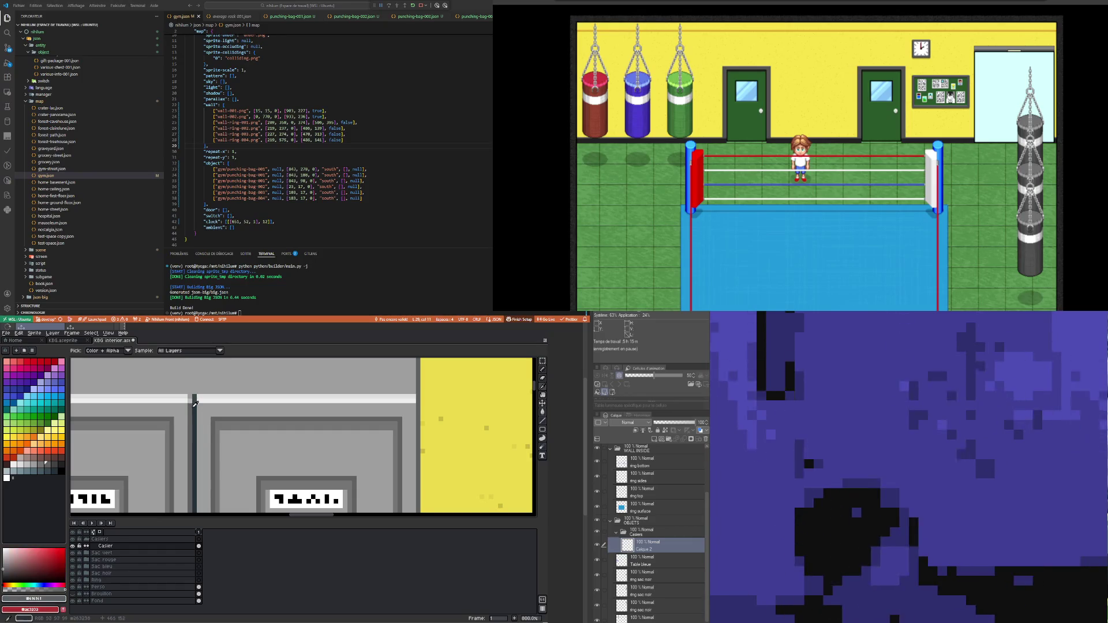
{"action": "scroll", "coordinate": [194, 428], "scroll_direction": "down", "scroll_amount": 7}
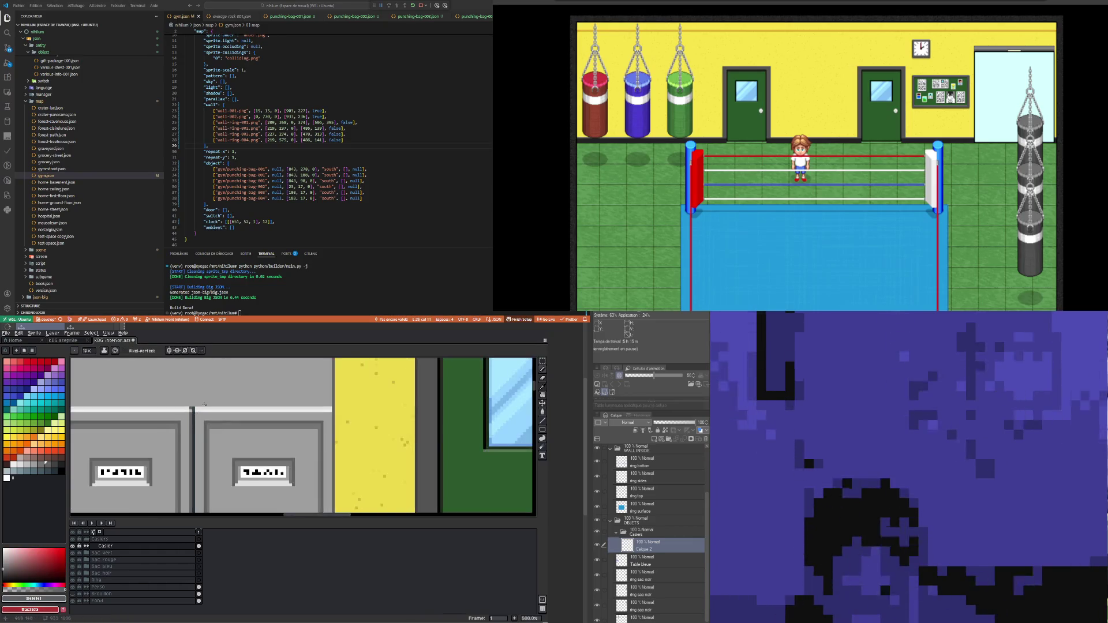
Step: Sample the light grey of the lockers' top band from the canvas
{"action": "scroll", "coordinate": [199, 427], "scroll_direction": "up", "scroll_amount": 2}
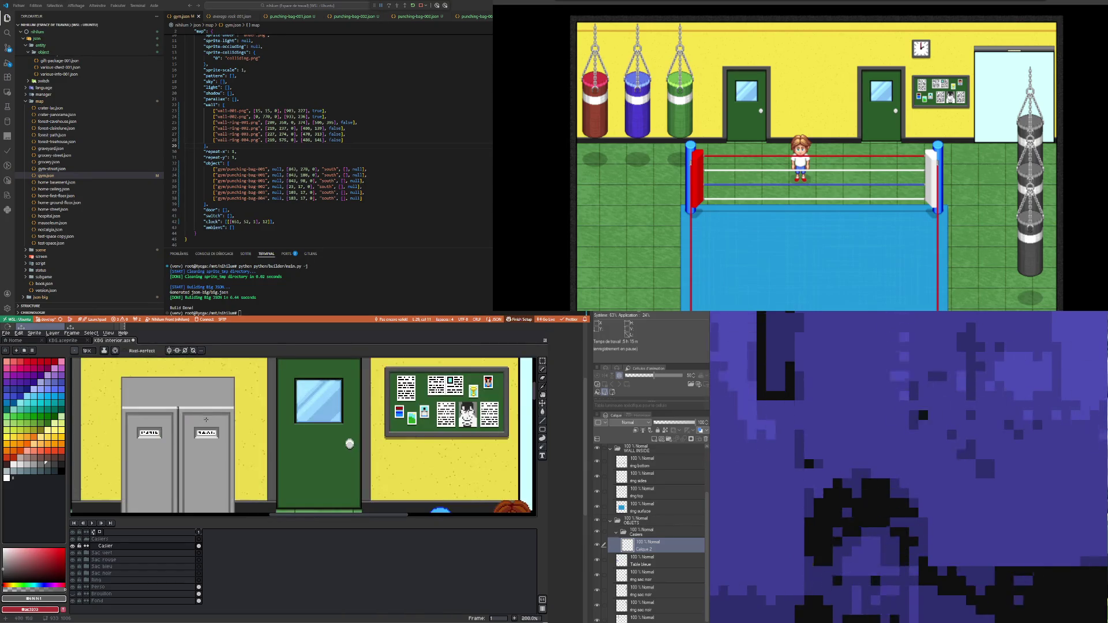
{"action": "scroll", "coordinate": [178, 405], "scroll_direction": "up", "scroll_amount": 4}
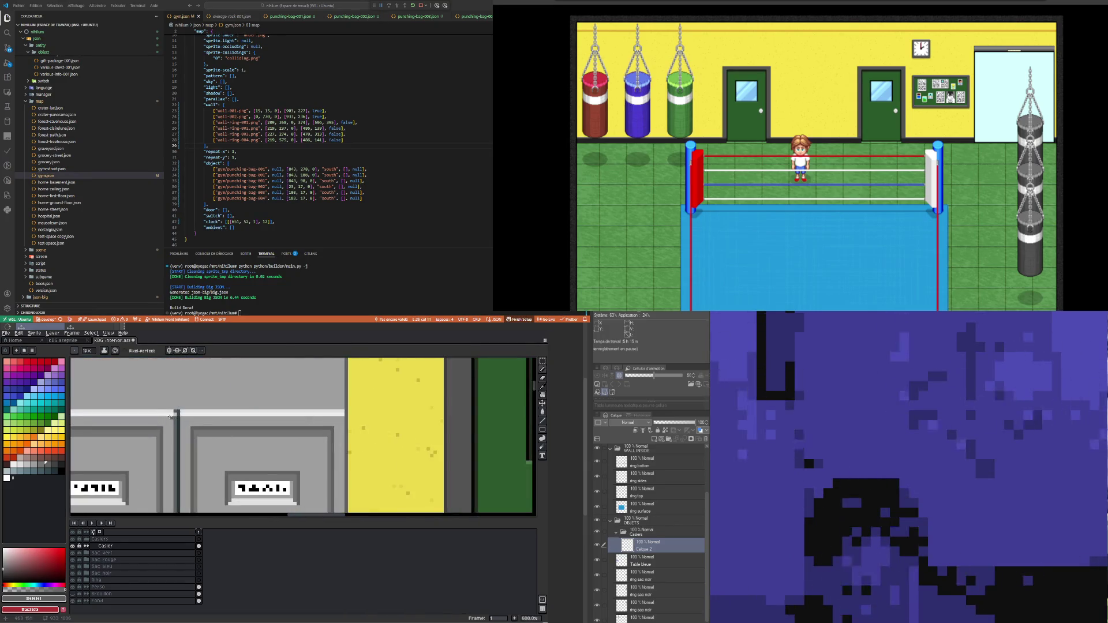
{"action": "scroll", "coordinate": [175, 411], "scroll_direction": "up", "scroll_amount": 6}
{"action": "key", "text": "alt"}
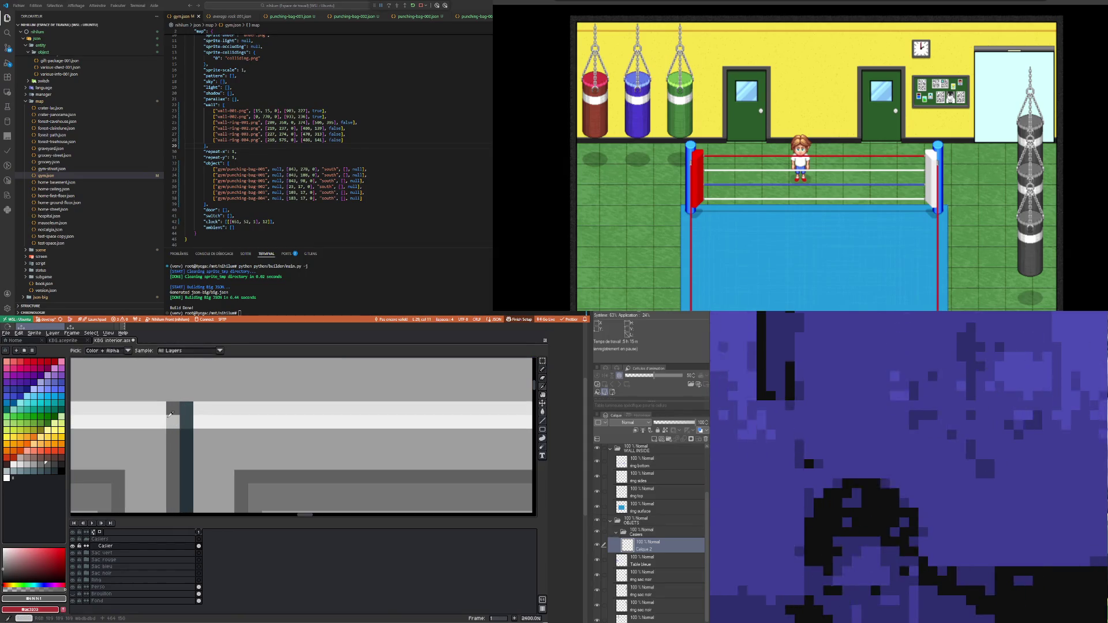
{"action": "left_click", "coordinate": [165, 421]}
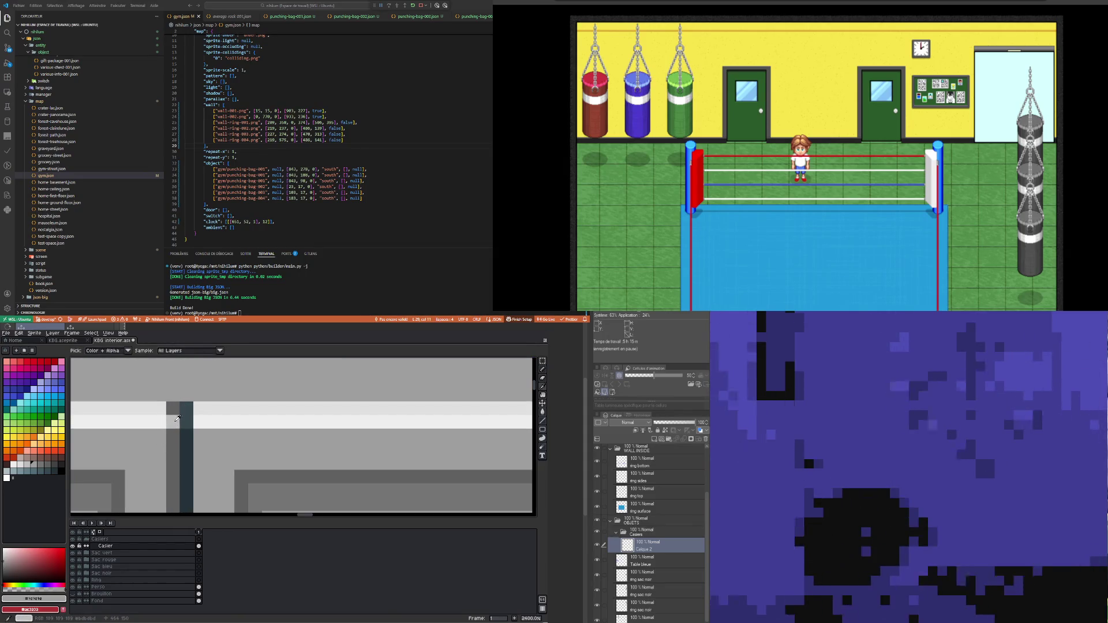
{"action": "scroll", "coordinate": [178, 418], "scroll_direction": "down", "scroll_amount": 10}
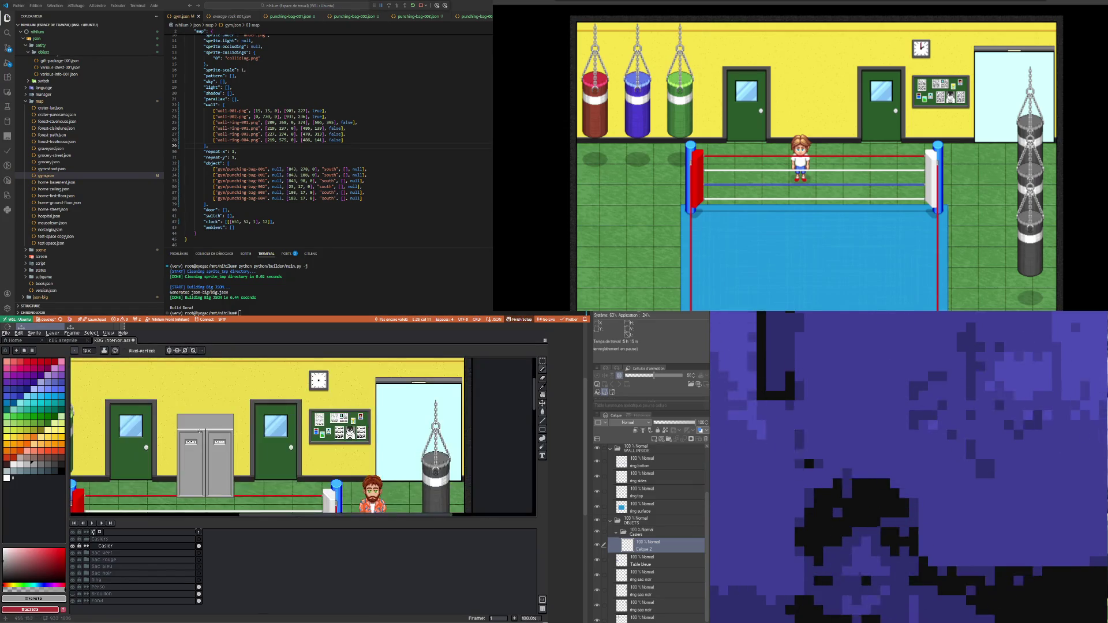
{"action": "scroll", "coordinate": [194, 475], "scroll_direction": "up", "scroll_amount": 1}
{"action": "scroll", "coordinate": [192, 465], "scroll_direction": "down", "scroll_amount": 1}
{"action": "scroll", "coordinate": [173, 448], "scroll_direction": "up", "scroll_amount": 1}
{"action": "scroll", "coordinate": [162, 433], "scroll_direction": "down", "scroll_amount": 1}
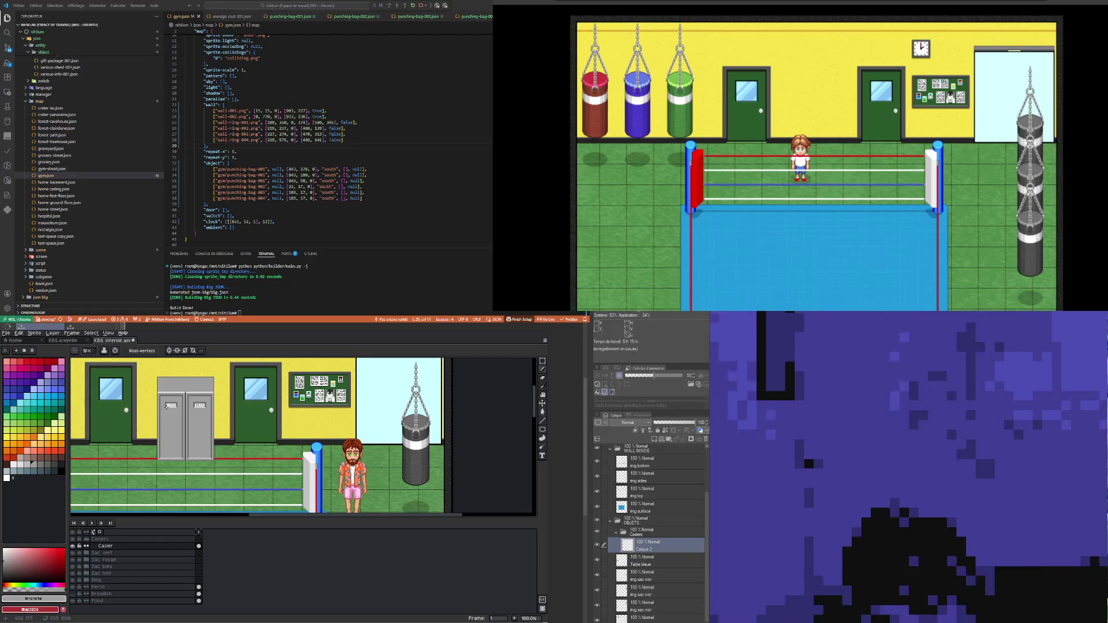
{"action": "scroll", "coordinate": [167, 405], "scroll_direction": "up", "scroll_amount": 5}
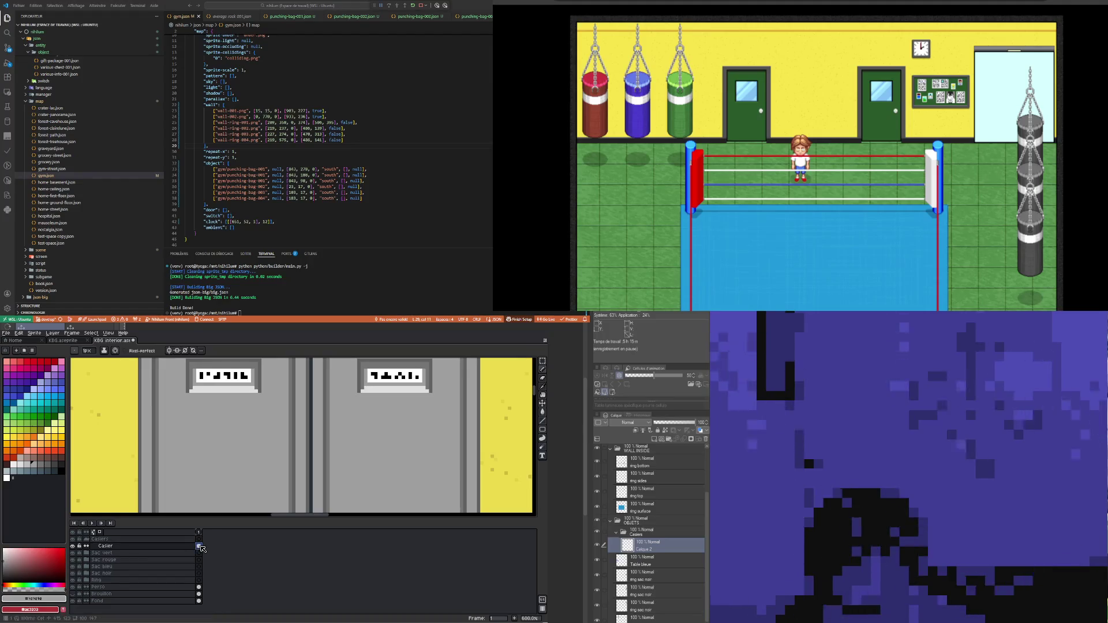
{"action": "scroll", "coordinate": [180, 481], "scroll_direction": "down", "scroll_amount": 2}
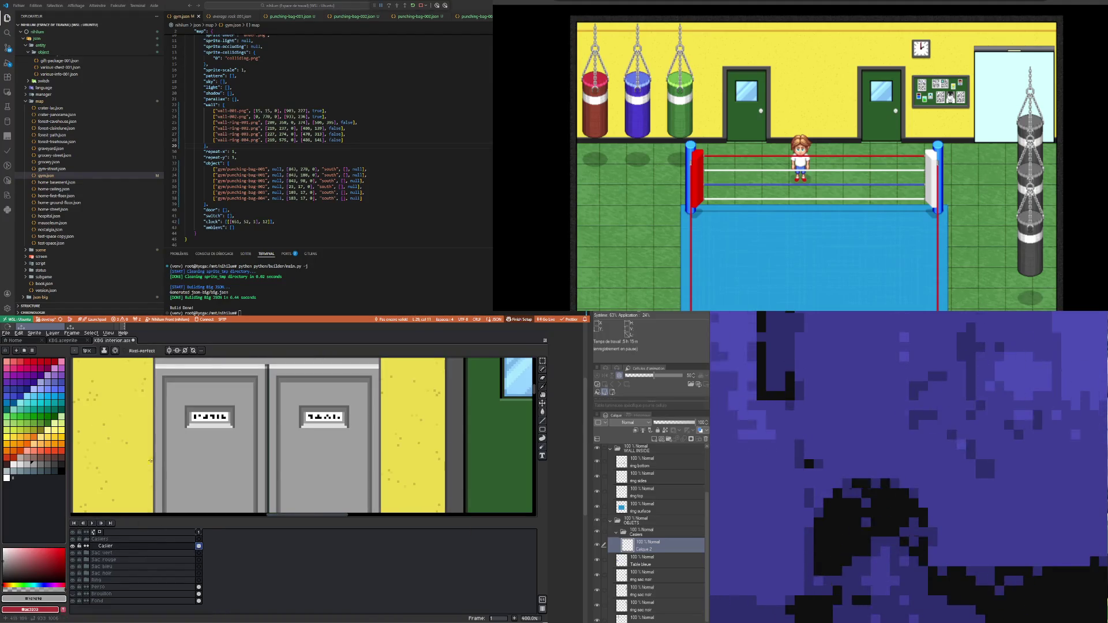
{"action": "scroll", "coordinate": [72, 433], "scroll_direction": "up", "scroll_amount": 2}
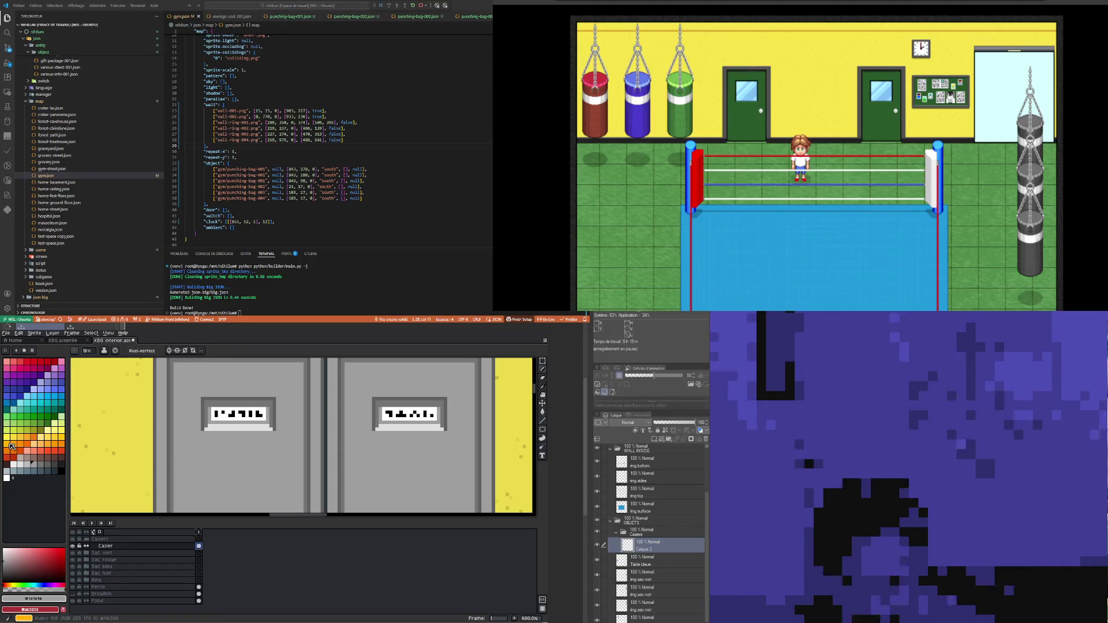
Step: Settle on a grey palette swatch instead of orange and enable horizontal symmetry
{"action": "left_click", "coordinate": [11, 445]}
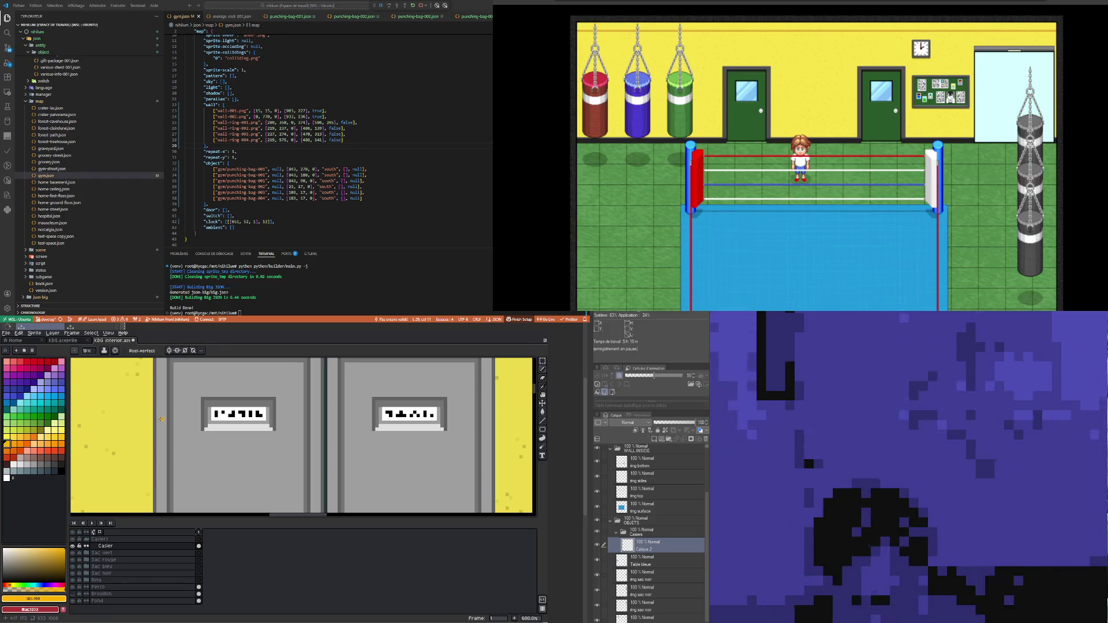
{"action": "left_click", "coordinate": [55, 464]}
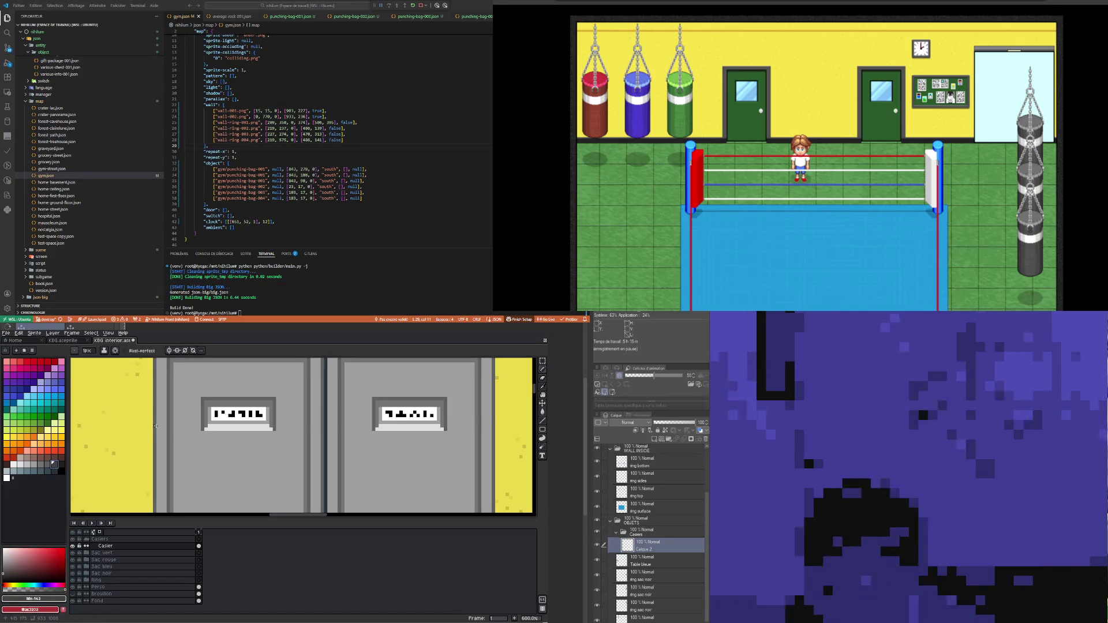
{"action": "scroll", "coordinate": [155, 426], "scroll_direction": "down", "scroll_amount": 4}
{"action": "scroll", "coordinate": [165, 410], "scroll_direction": "up", "scroll_amount": 3}
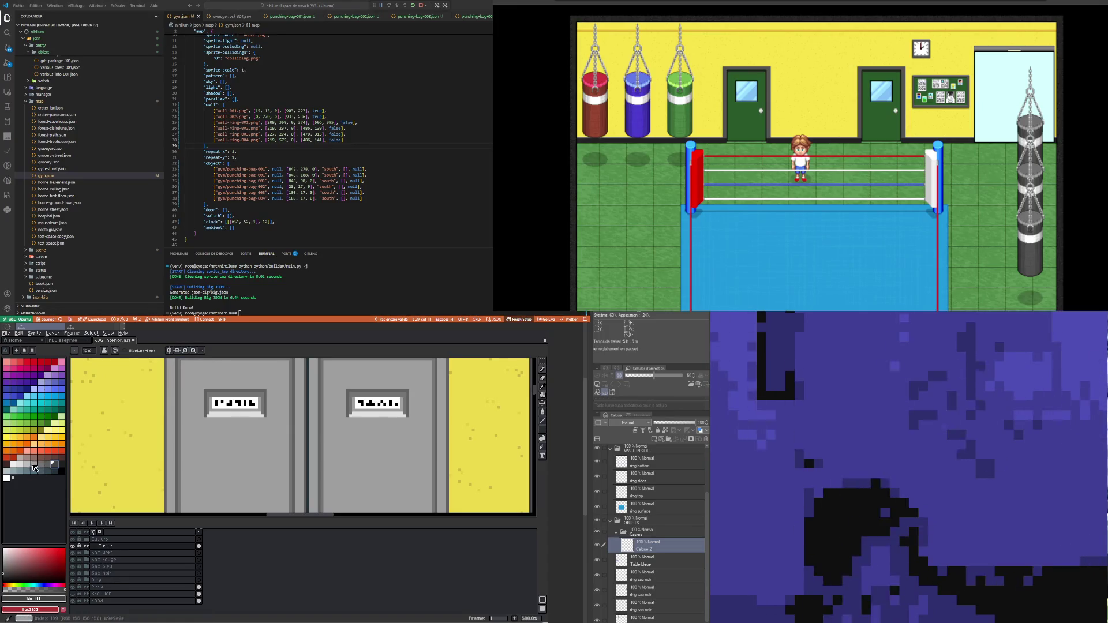
{"action": "left_click", "coordinate": [26, 464]}
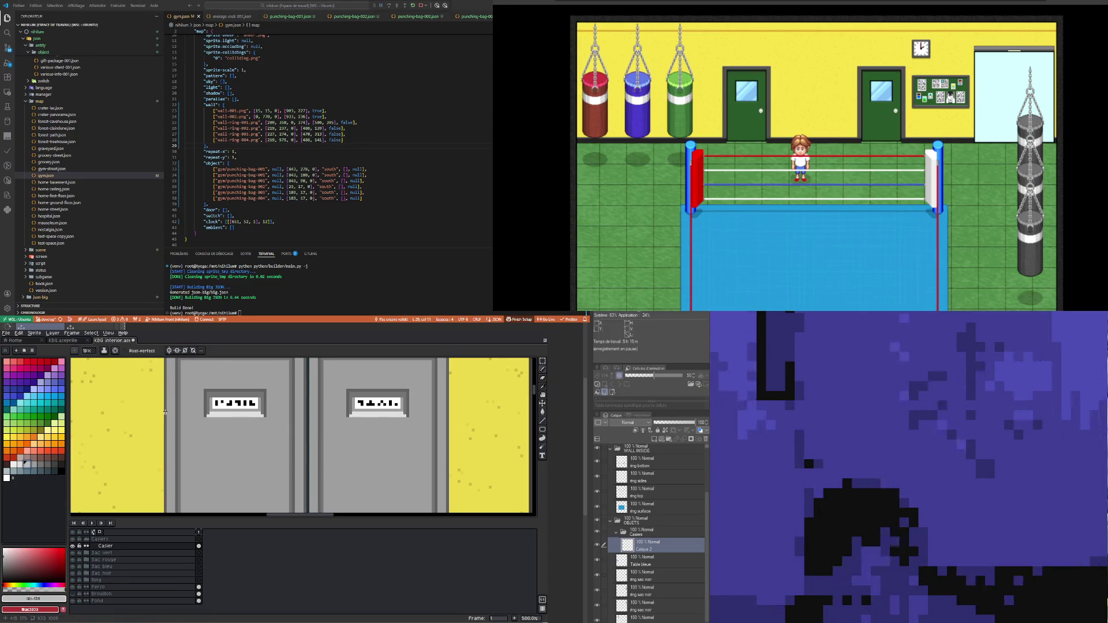
{"action": "scroll", "coordinate": [167, 413], "scroll_direction": "down", "scroll_amount": 3}
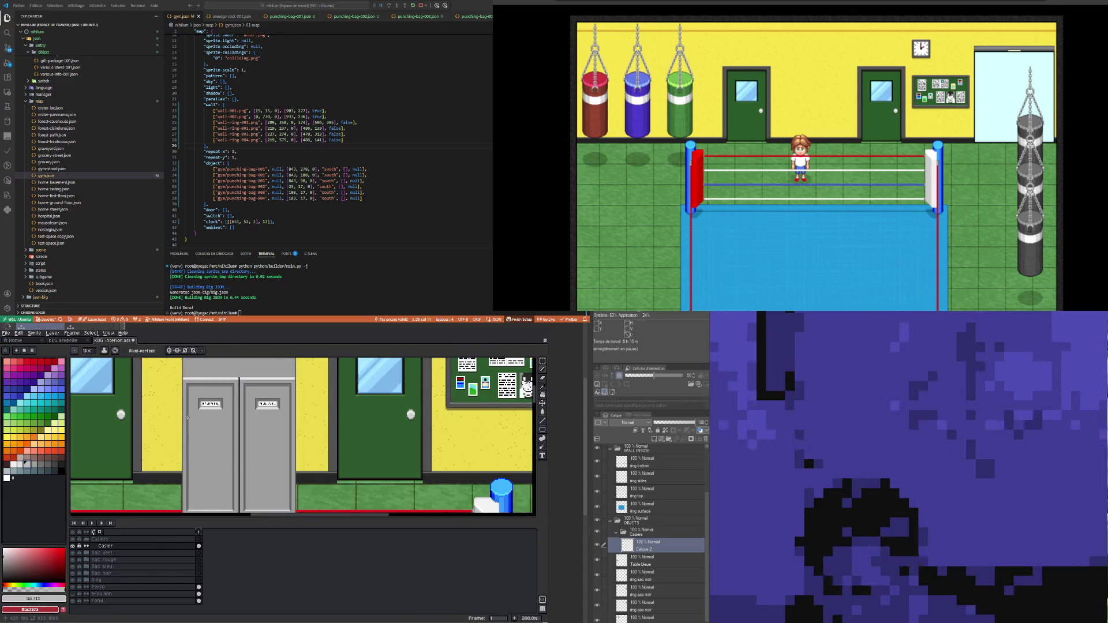
{"action": "scroll", "coordinate": [166, 412], "scroll_direction": "up", "scroll_amount": 3}
{"action": "left_click", "coordinate": [170, 351]}
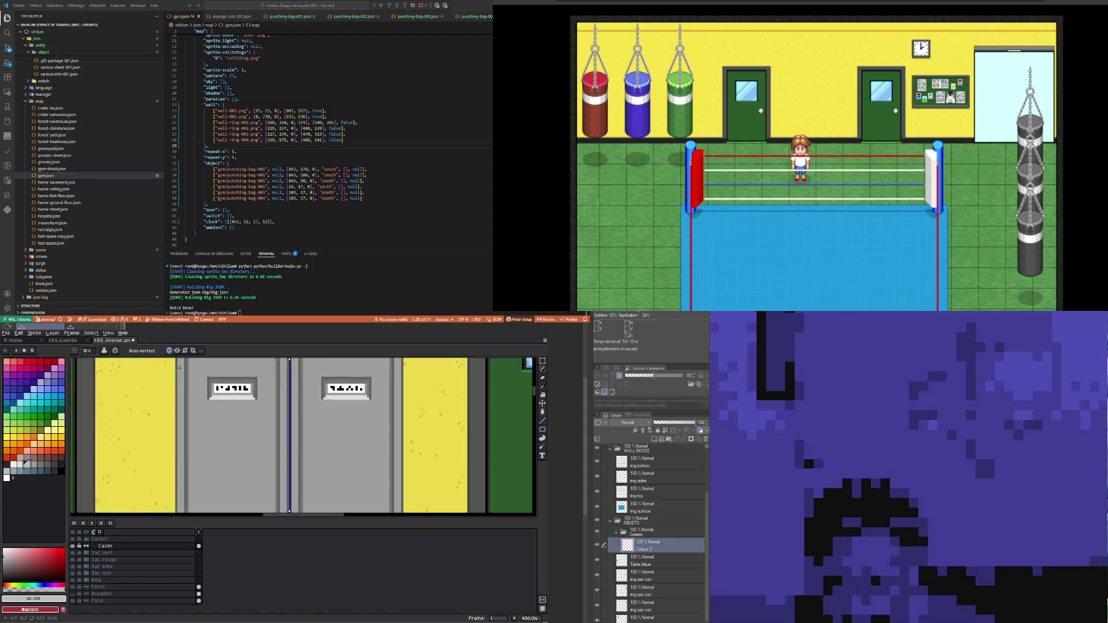
Step: Sample the locker edge's dark grey and paint the top pixel of the hinge
{"action": "scroll", "coordinate": [175, 385], "scroll_direction": "up", "scroll_amount": 1}
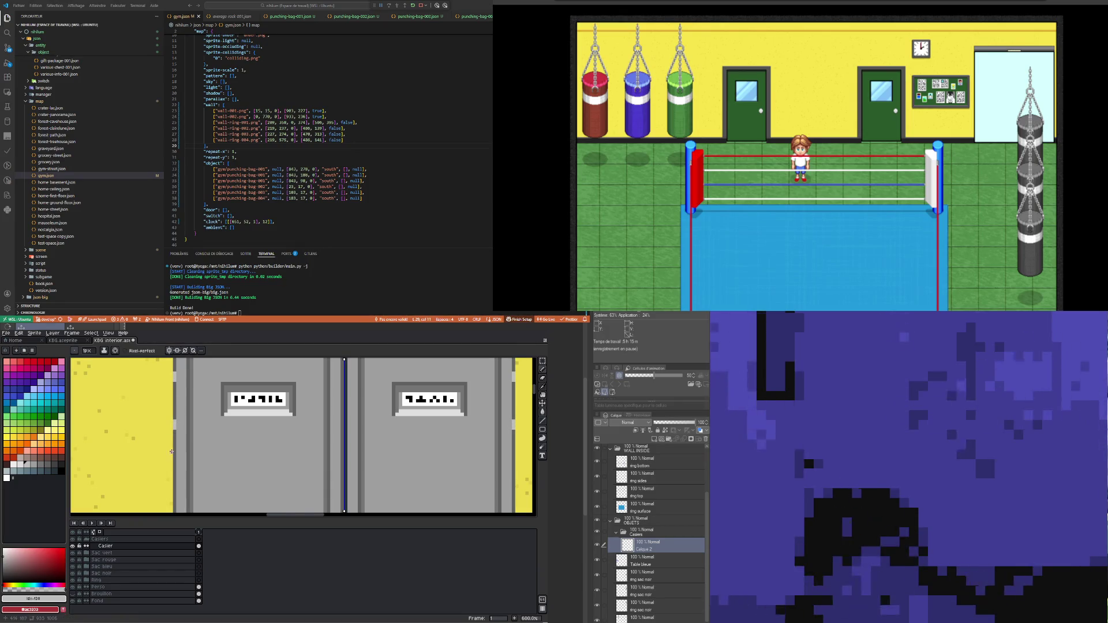
{"action": "scroll", "coordinate": [170, 448], "scroll_direction": "down", "scroll_amount": 1}
{"action": "scroll", "coordinate": [170, 442], "scroll_direction": "up", "scroll_amount": 1}
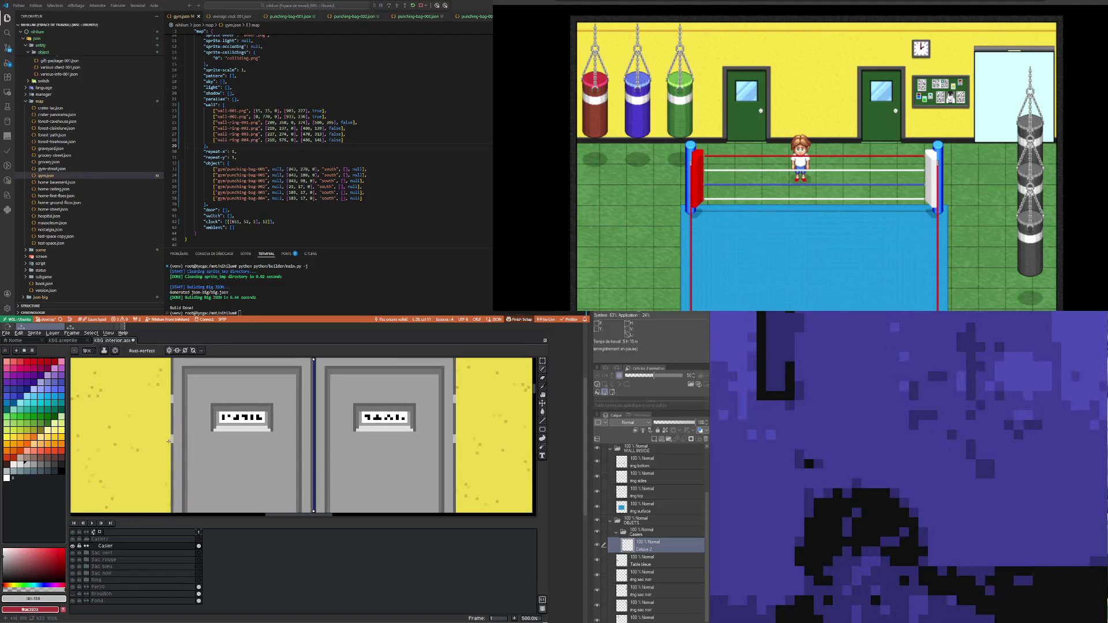
{"action": "scroll", "coordinate": [170, 442], "scroll_direction": "up", "scroll_amount": 1}
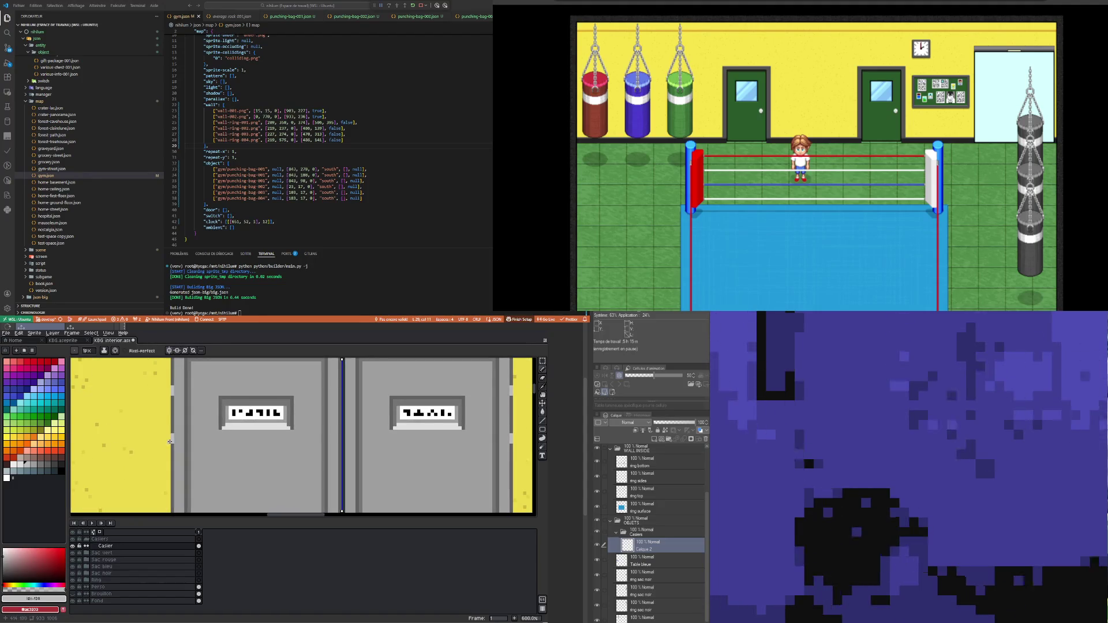
{"action": "key", "text": "i"}
{"action": "left_click", "coordinate": [179, 432]}
{"action": "key", "text": "b"}
{"action": "scroll", "coordinate": [175, 434], "scroll_direction": "up", "scroll_amount": 2}
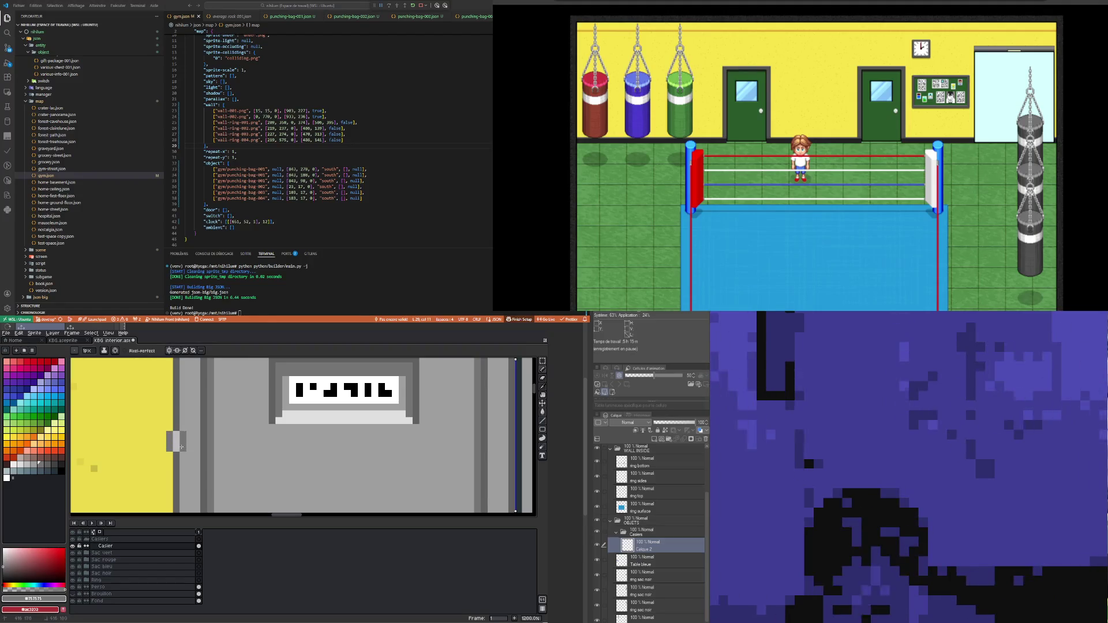
{"action": "scroll", "coordinate": [180, 444], "scroll_direction": "down", "scroll_amount": 4}
{"action": "scroll", "coordinate": [177, 433], "scroll_direction": "up", "scroll_amount": 2}
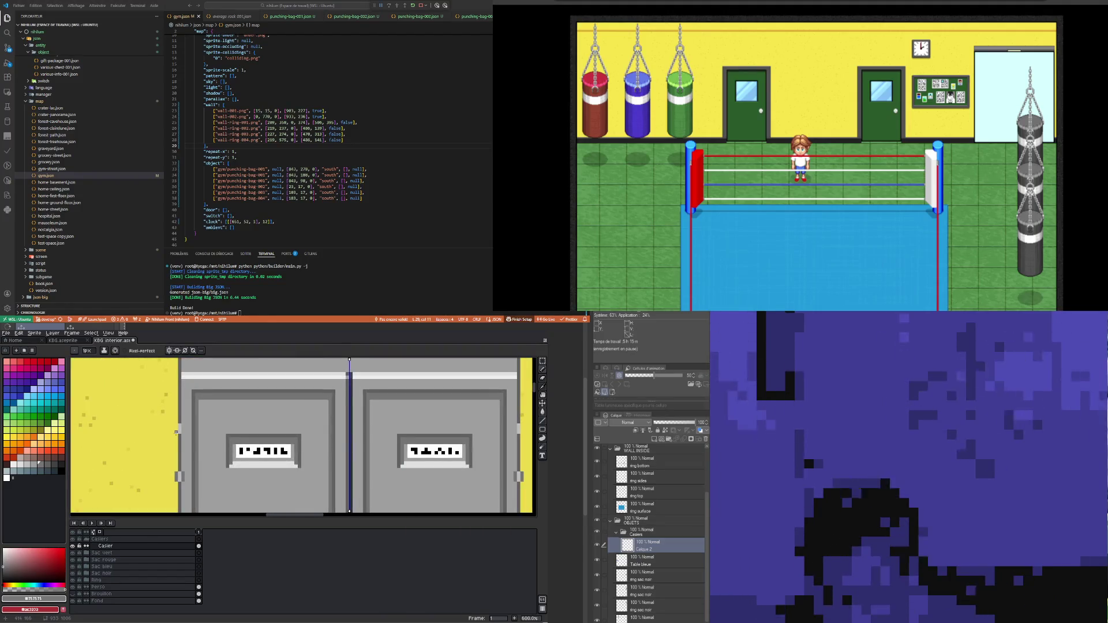
{"action": "scroll", "coordinate": [181, 425], "scroll_direction": "down", "scroll_amount": 3}
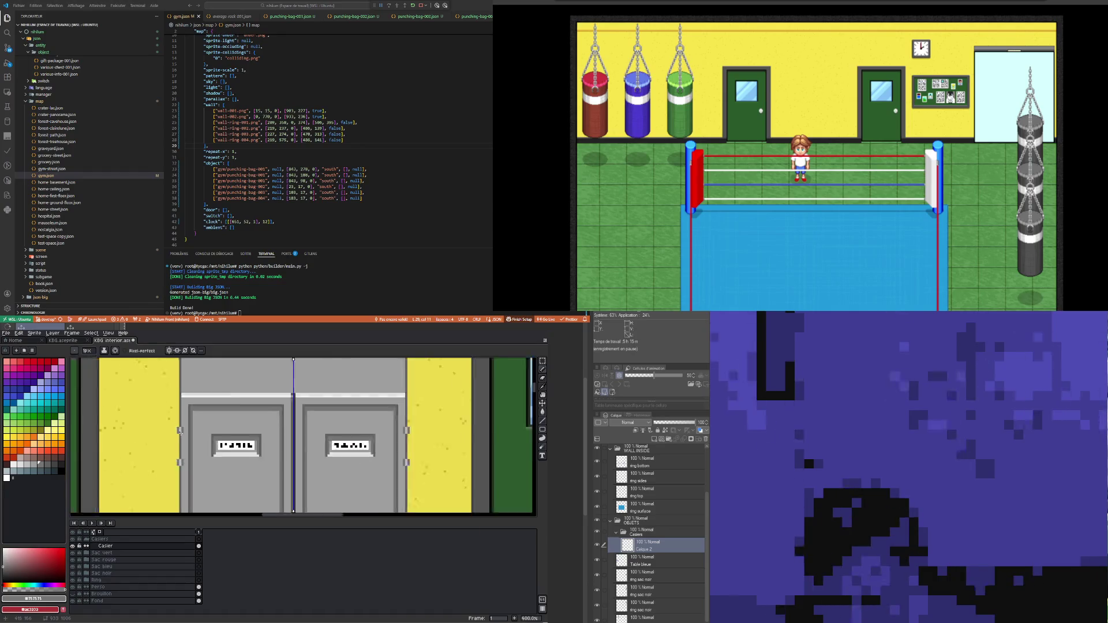
{"action": "scroll", "coordinate": [159, 431], "scroll_direction": "up", "scroll_amount": 8}
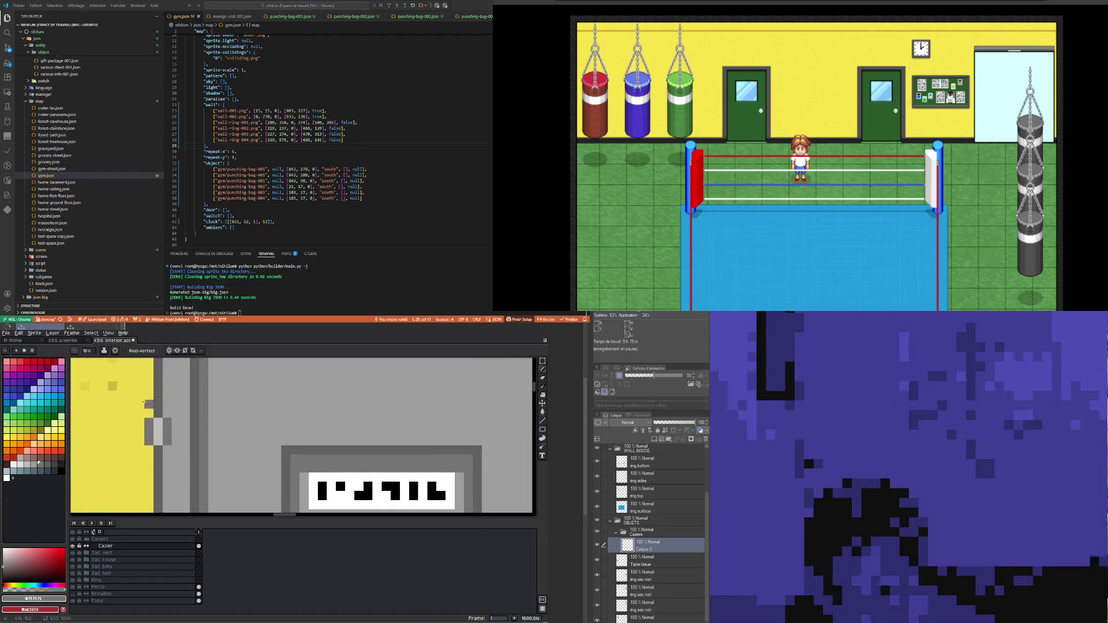
{"action": "left_click", "coordinate": [151, 407]}
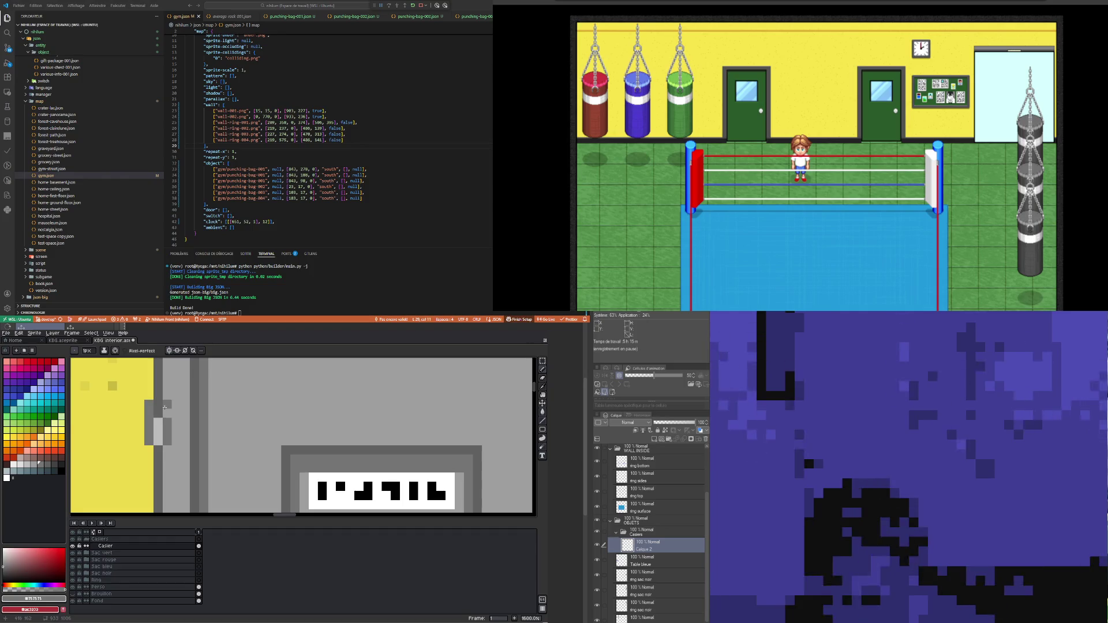
{"action": "scroll", "coordinate": [165, 415], "scroll_direction": "down", "scroll_amount": 3}
{"action": "scroll", "coordinate": [174, 465], "scroll_direction": "up", "scroll_amount": 3}
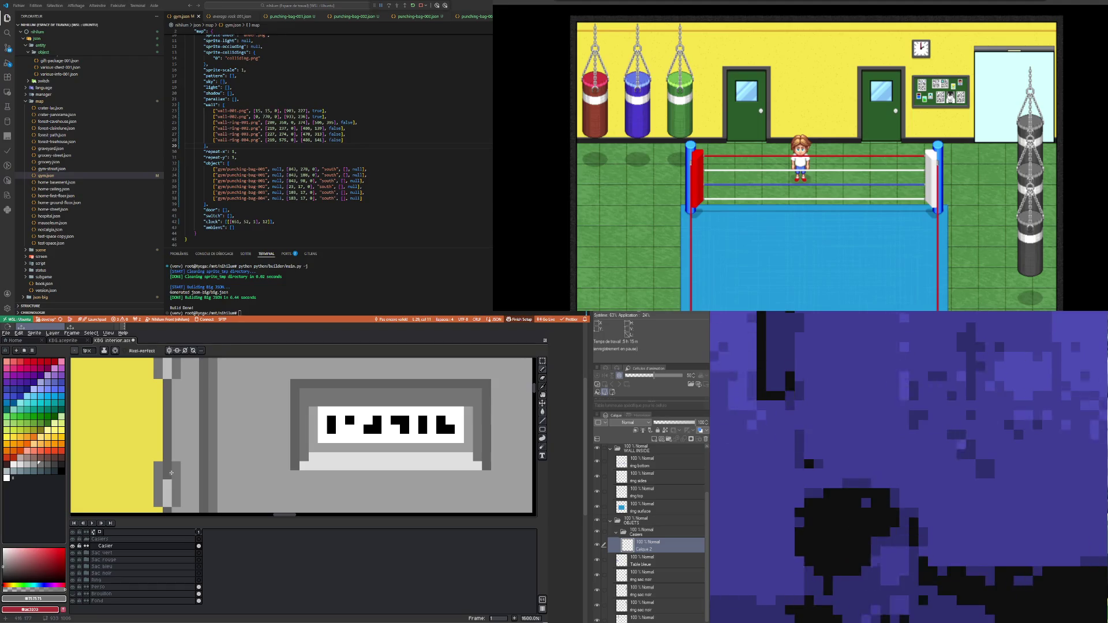
Step: Build the hinge with a light-grey strip and a dark #757575 grey column running downward
{"action": "left_click", "coordinate": [171, 474], "text": "alt"}
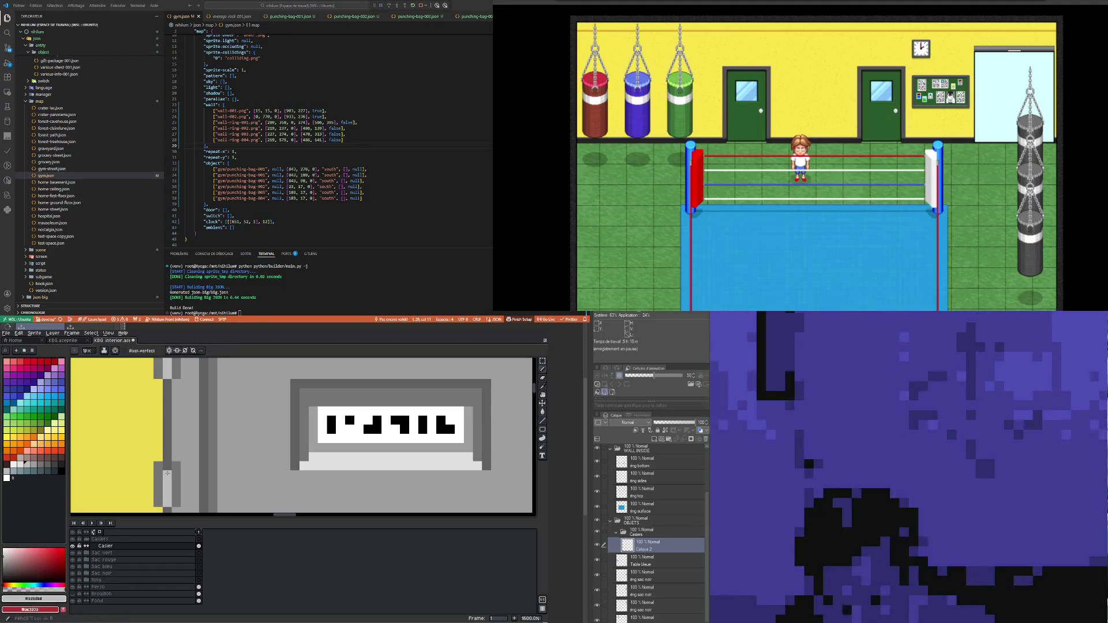
{"action": "scroll", "coordinate": [176, 420], "scroll_direction": "down", "scroll_amount": 3}
{"action": "scroll", "coordinate": [172, 400], "scroll_direction": "up", "scroll_amount": 3}
{"action": "left_click", "coordinate": [172, 400]}
{"action": "left_click", "coordinate": [172, 437]}
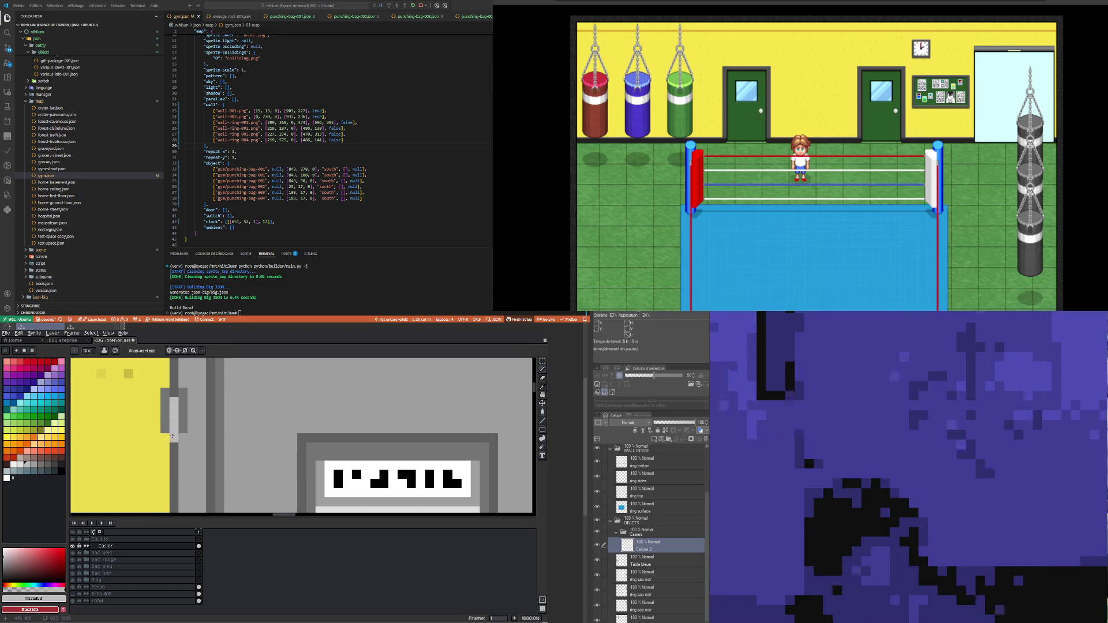
{"action": "left_click", "coordinate": [174, 432], "text": "alt"}
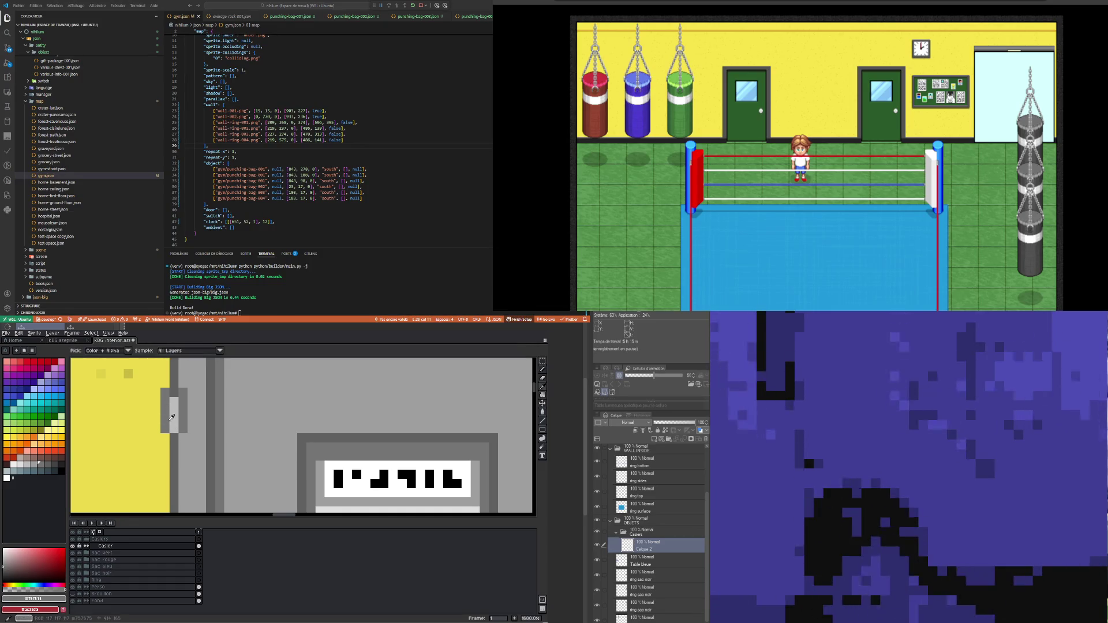
{"action": "scroll", "coordinate": [176, 430], "scroll_direction": "down", "scroll_amount": 3}
{"action": "scroll", "coordinate": [181, 462], "scroll_direction": "up", "scroll_amount": 3}
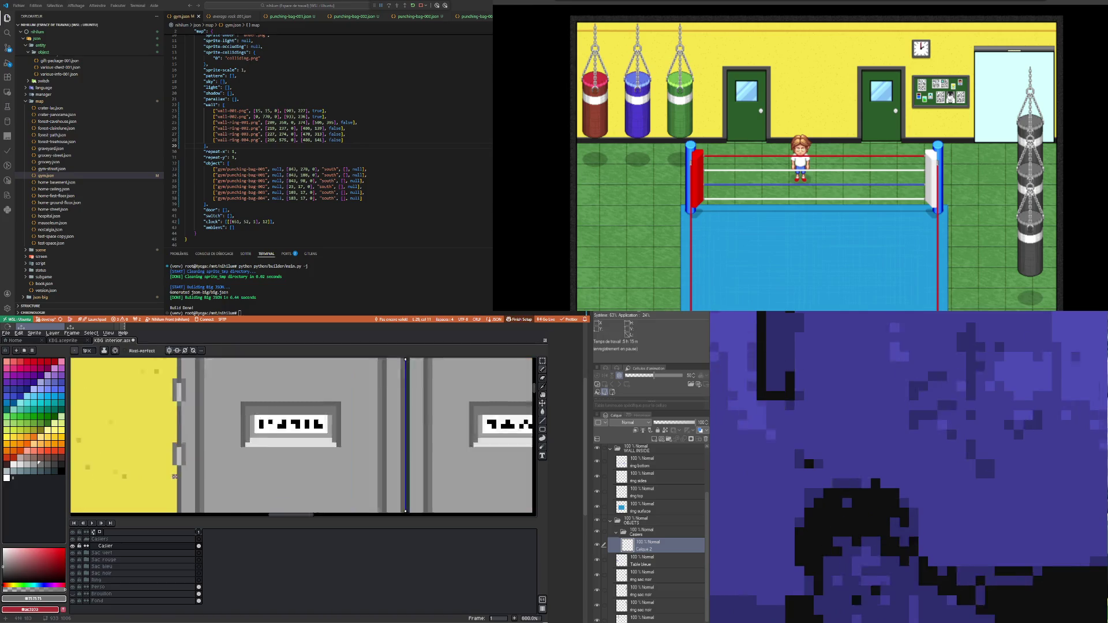
{"action": "left_click", "coordinate": [176, 456]}
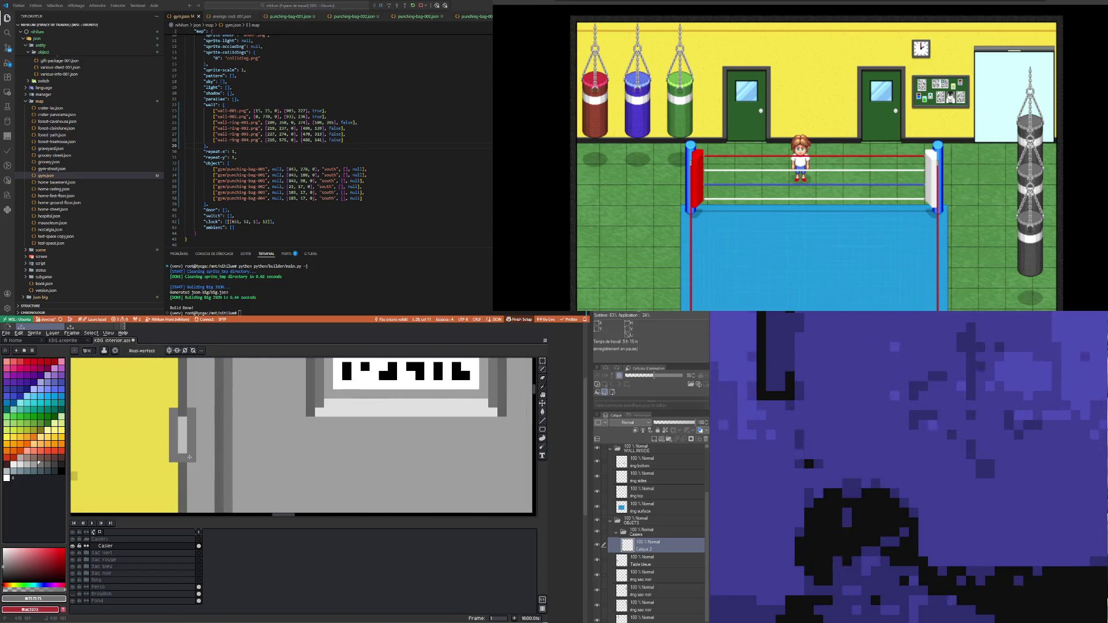
{"action": "scroll", "coordinate": [189, 457], "scroll_direction": "down", "scroll_amount": 3}
{"action": "scroll", "coordinate": [178, 412], "scroll_direction": "up", "scroll_amount": 3}
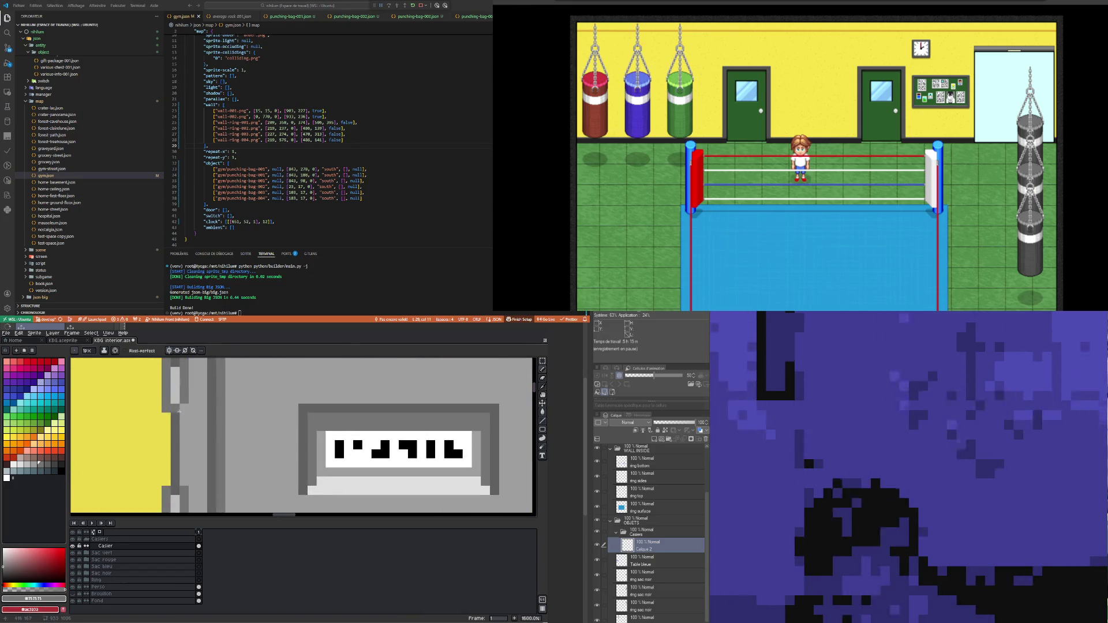
Step: Add a light-grey palette highlight at the top of the hinge
{"action": "key", "text": "i"}
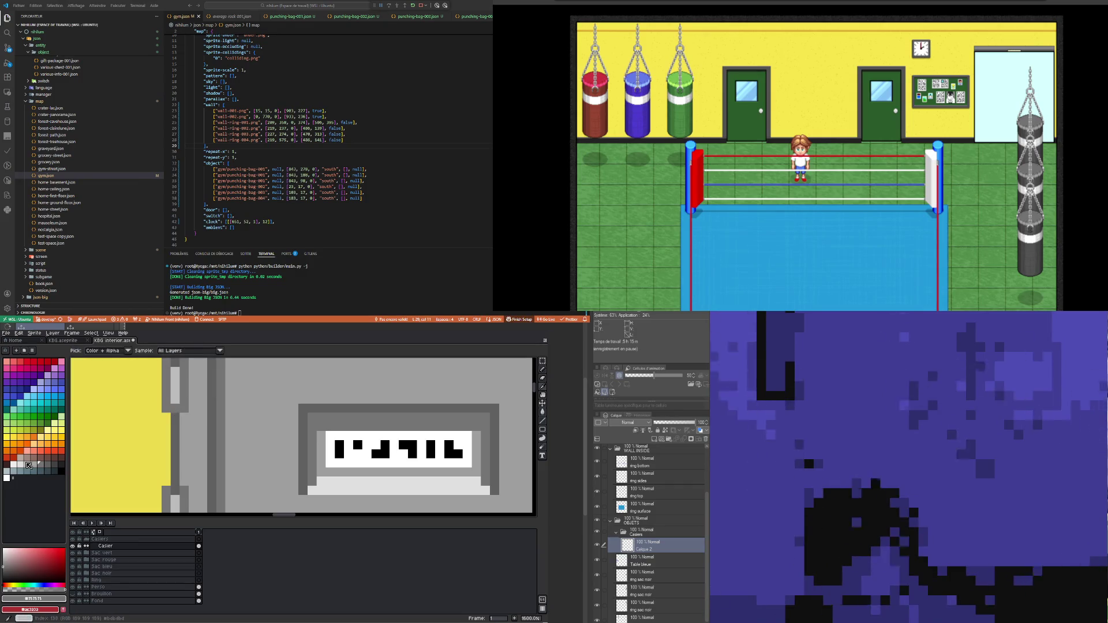
{"action": "left_click", "coordinate": [14, 465]}
{"action": "key", "text": "b"}
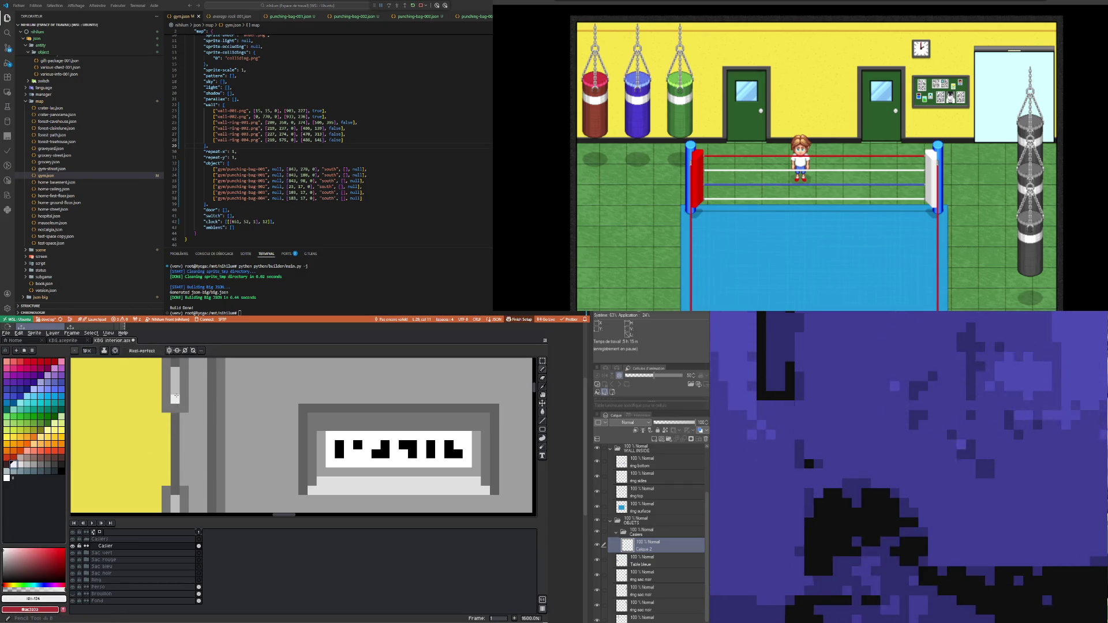
{"action": "left_click", "coordinate": [175, 371]}
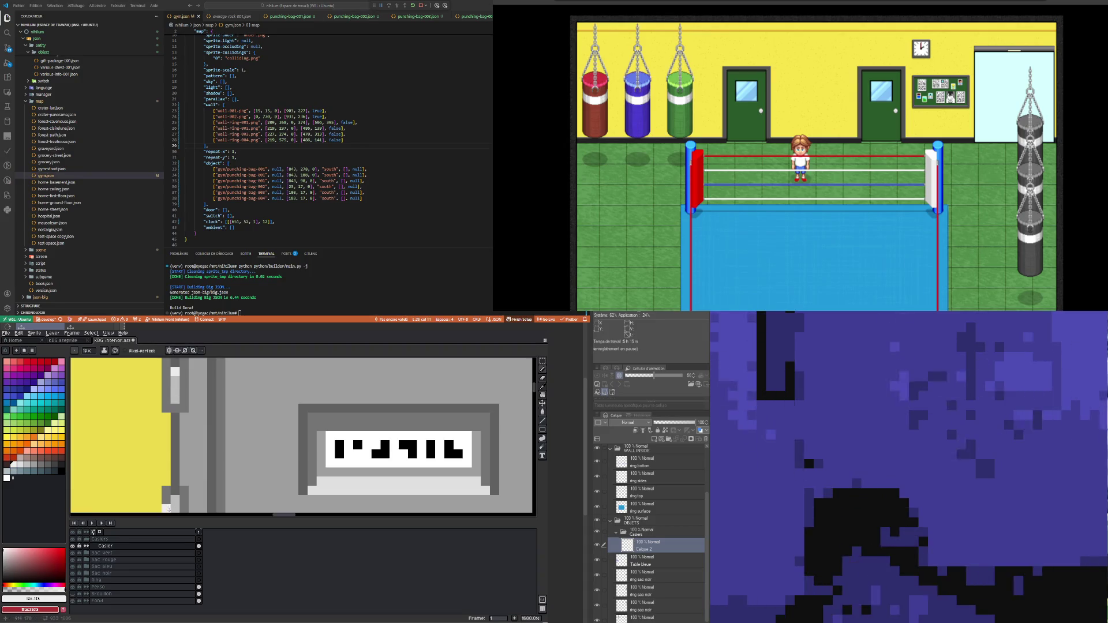
{"action": "scroll", "coordinate": [168, 461], "scroll_direction": "down", "scroll_amount": 3}
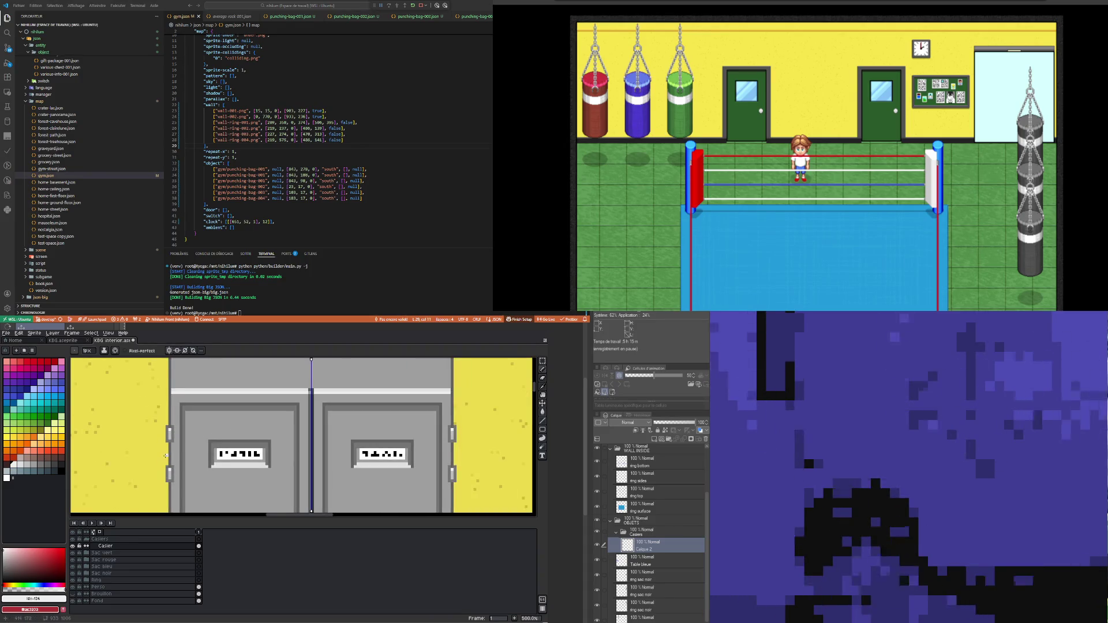
{"action": "scroll", "coordinate": [165, 456], "scroll_direction": "down", "scroll_amount": 2}
{"action": "scroll", "coordinate": [167, 462], "scroll_direction": "up", "scroll_amount": 1}
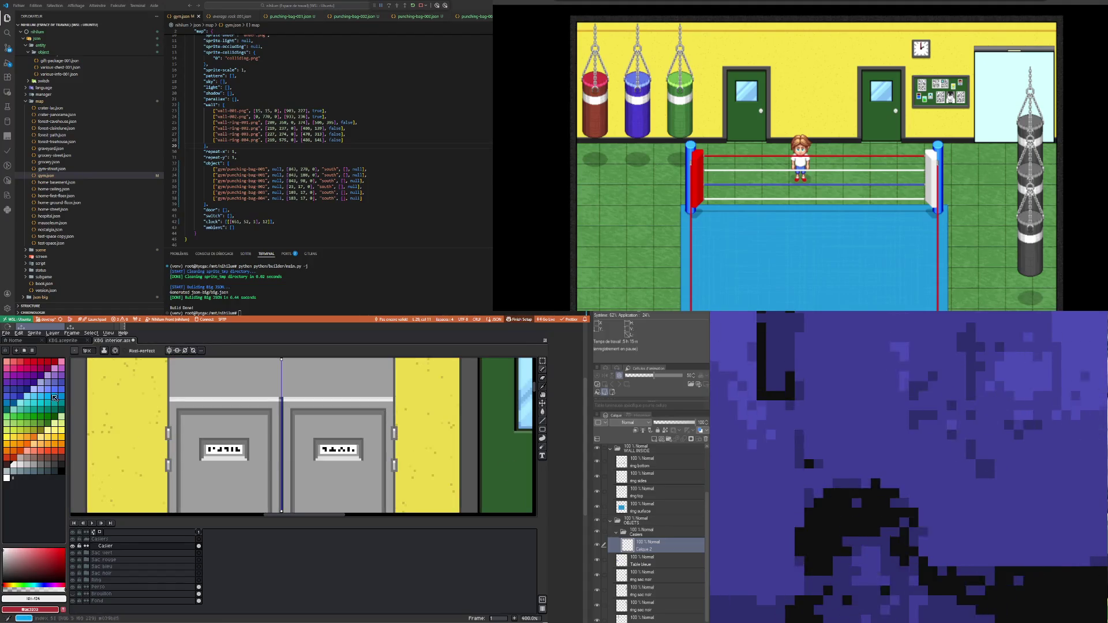
{"action": "left_click", "coordinate": [543, 362]}
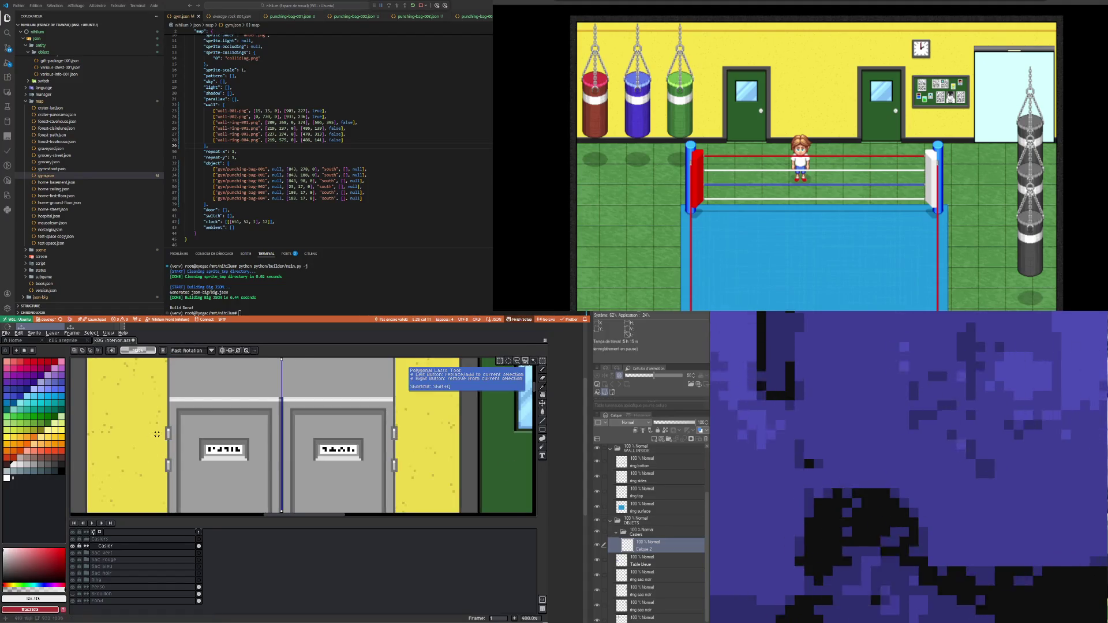
Step: Select the hinged double lockers, move them down to the floor, nudge up 2 pixels, and drop them
{"action": "left_click_drag", "start_coordinate": [162, 428], "coordinate": [175, 473]}
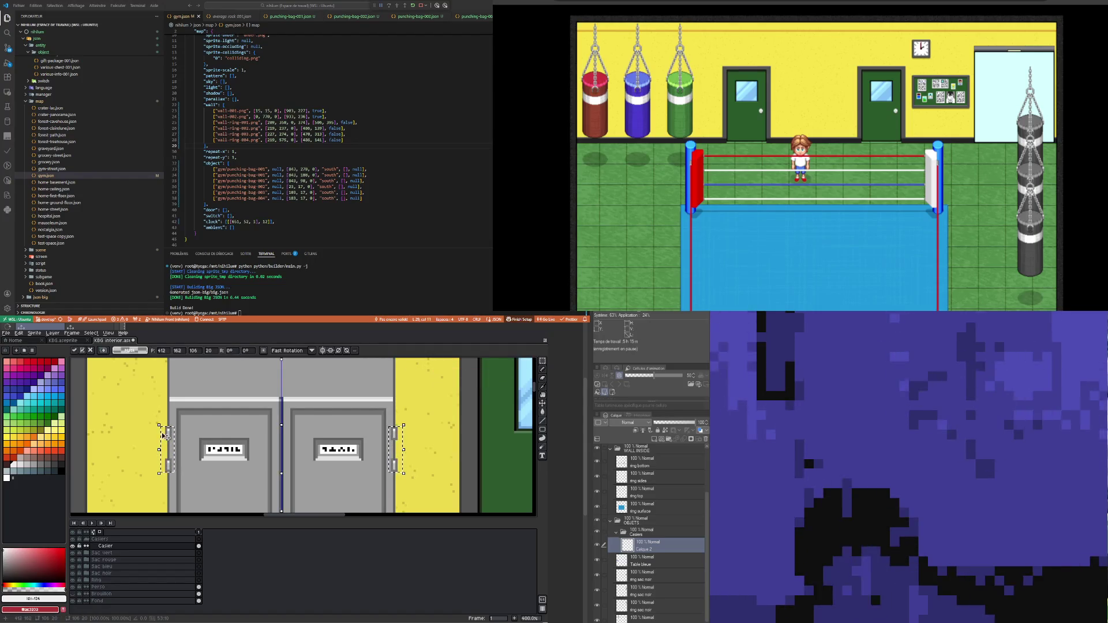
{"action": "scroll", "coordinate": [245, 451], "scroll_direction": "down", "scroll_amount": 2}
{"action": "scroll", "coordinate": [245, 451], "scroll_direction": "down", "scroll_amount": 4}
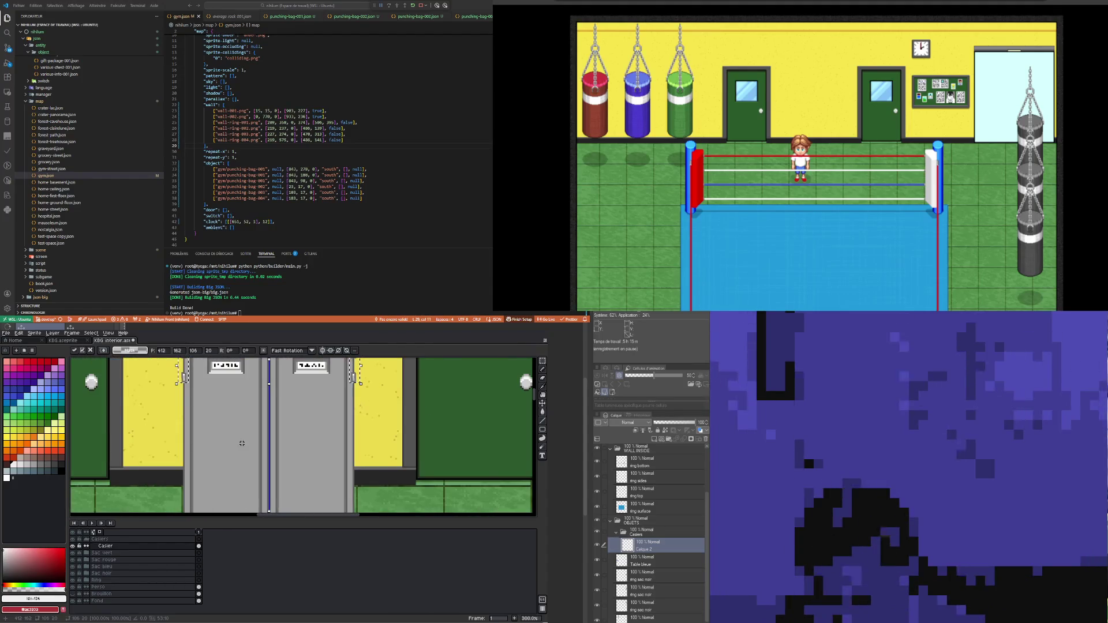
{"action": "left_click_drag", "start_coordinate": [227, 378], "coordinate": [227, 471]}
{"action": "scroll", "coordinate": [227, 470], "scroll_direction": "down", "scroll_amount": 2}
{"action": "scroll", "coordinate": [225, 469], "scroll_direction": "up", "scroll_amount": 2}
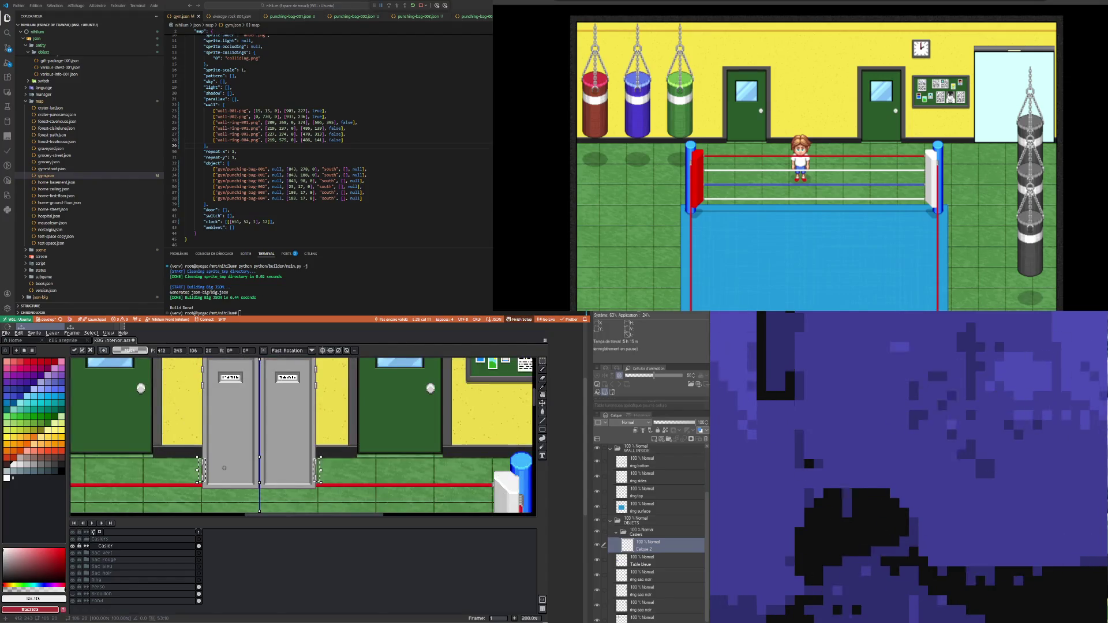
{"action": "left_click_drag", "start_coordinate": [224, 468], "coordinate": [225, 465]}
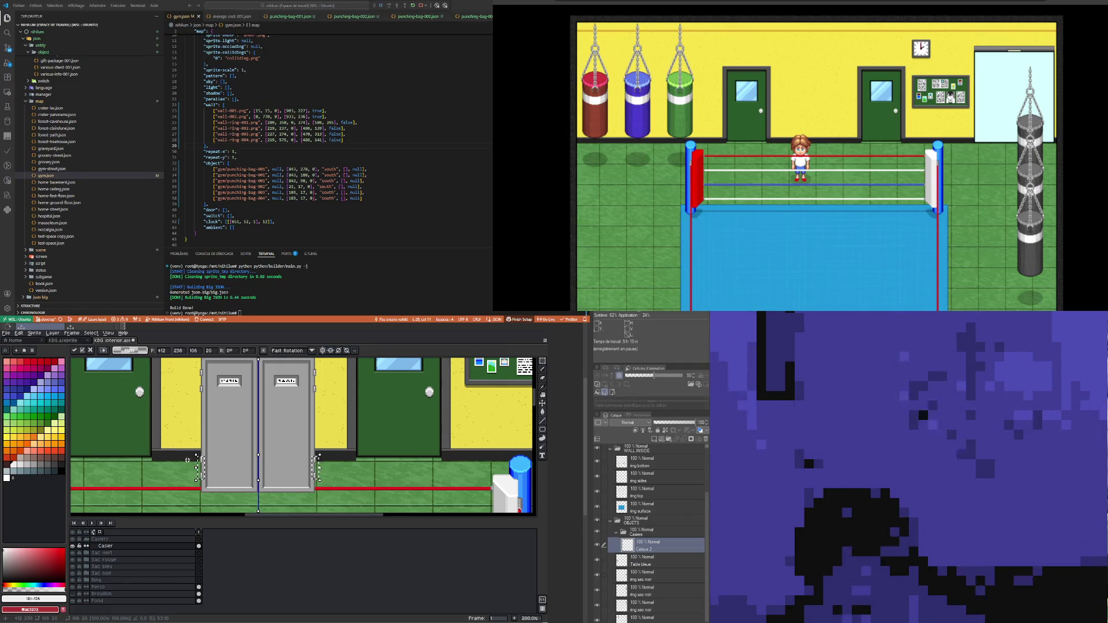
{"action": "left_click", "coordinate": [184, 433]}
{"action": "scroll", "coordinate": [184, 443], "scroll_direction": "down", "scroll_amount": 2}
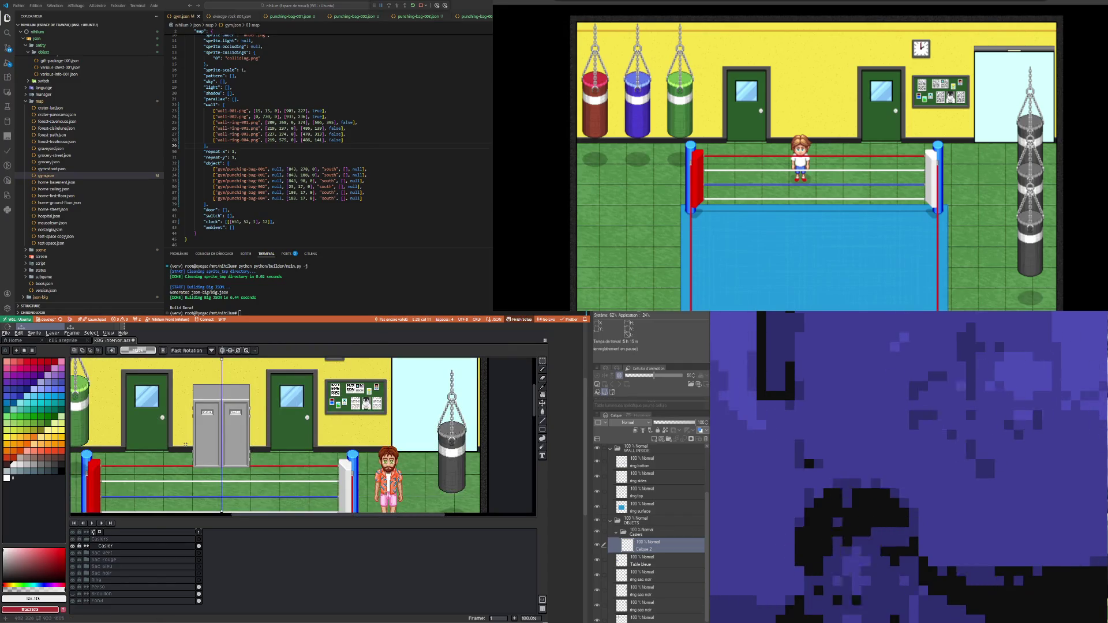
{"action": "scroll", "coordinate": [185, 444], "scroll_direction": "up", "scroll_amount": 6}
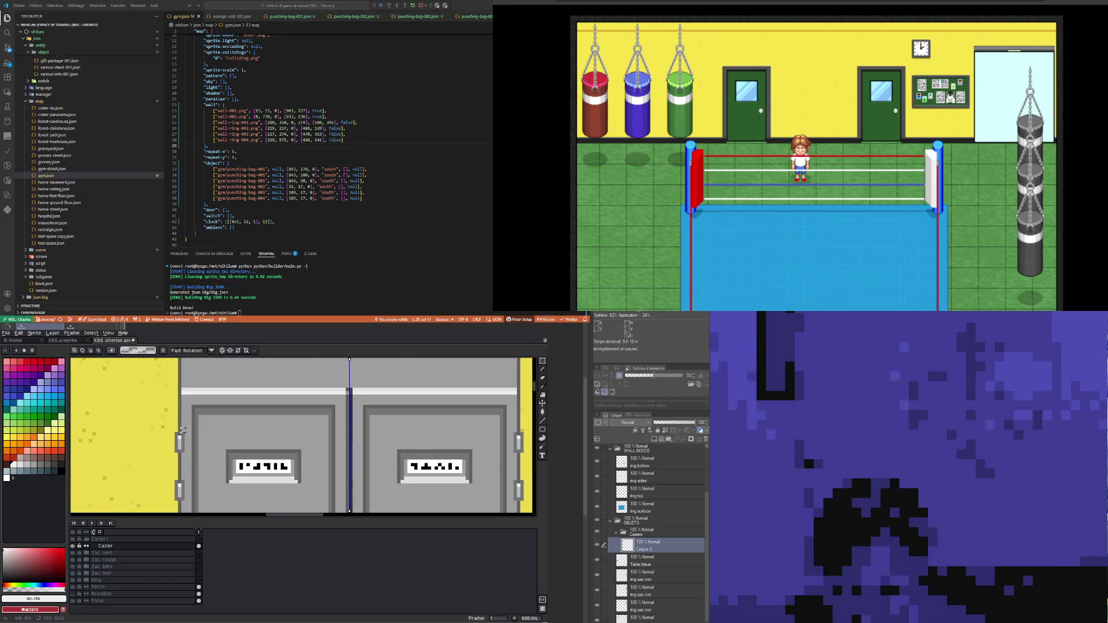
Step: Eyedrop the lockers' #757575 mid grey as the Pencil colour
{"action": "key", "text": "i"}
{"action": "left_click", "coordinate": [178, 430]}
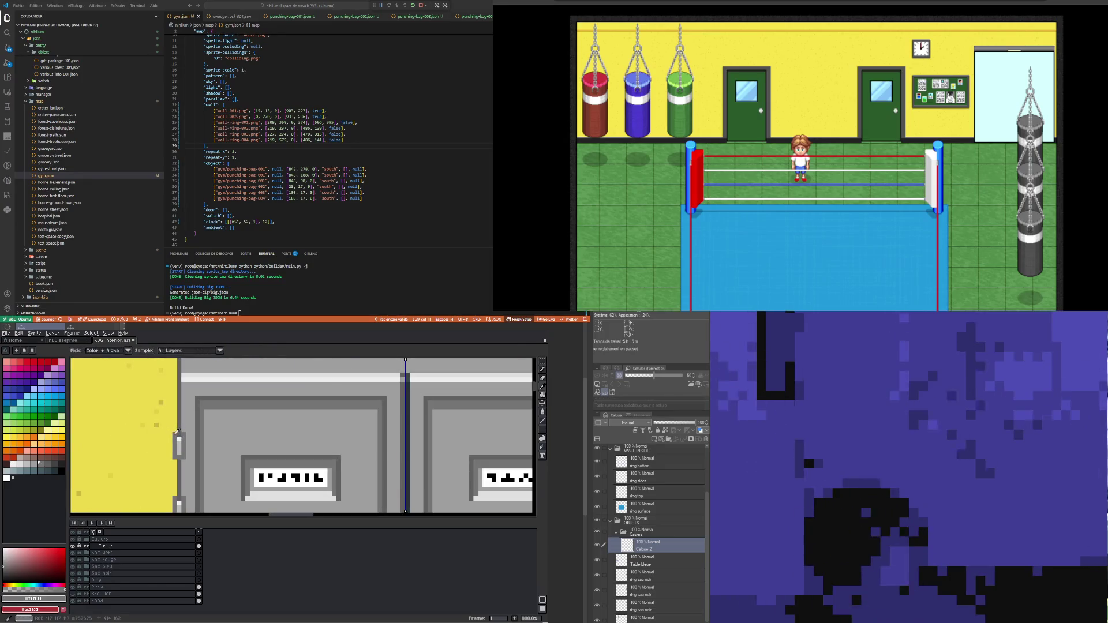
{"action": "key", "text": "b"}
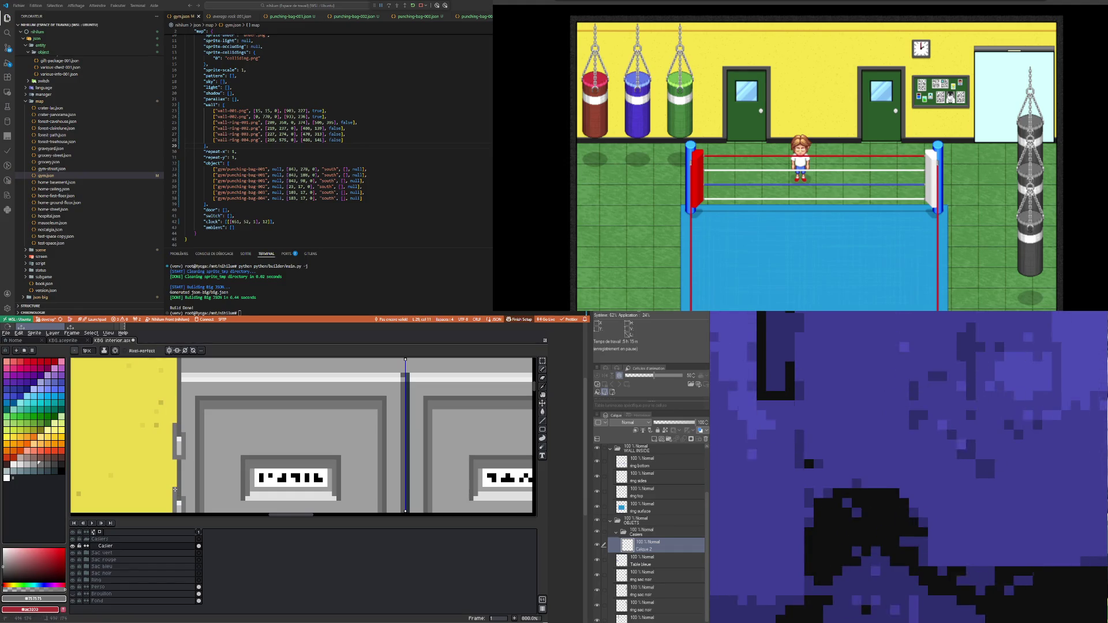
{"action": "scroll", "coordinate": [196, 449], "scroll_direction": "down", "scroll_amount": 7}
{"action": "scroll", "coordinate": [195, 449], "scroll_direction": "up", "scroll_amount": 7}
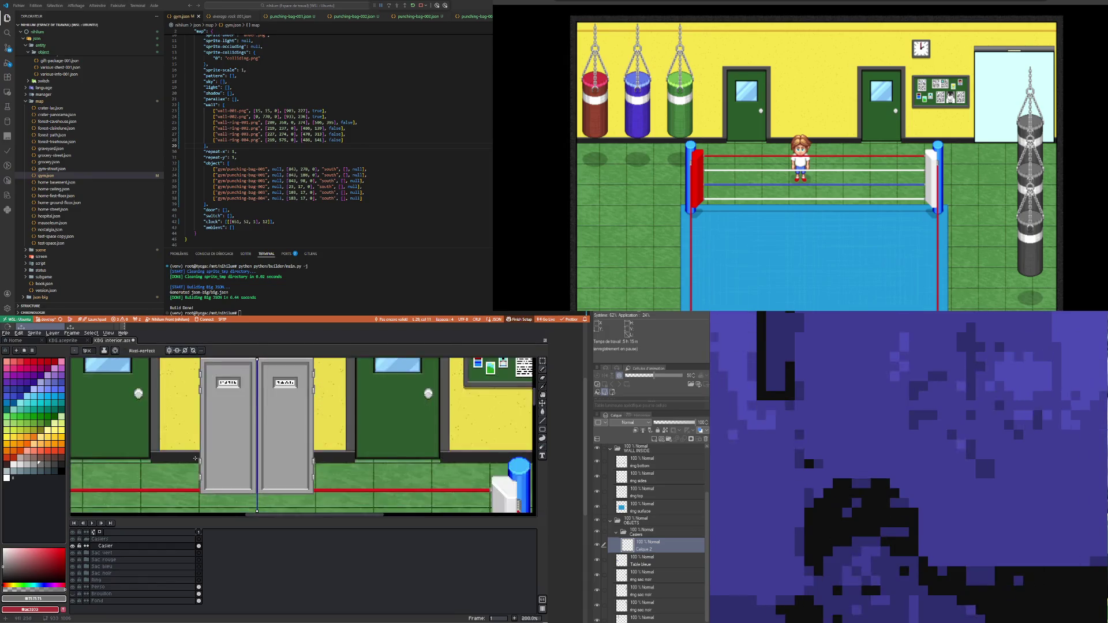
{"action": "scroll", "coordinate": [200, 461], "scroll_direction": "down", "scroll_amount": 1}
{"action": "scroll", "coordinate": [203, 503], "scroll_direction": "up", "scroll_amount": 1}
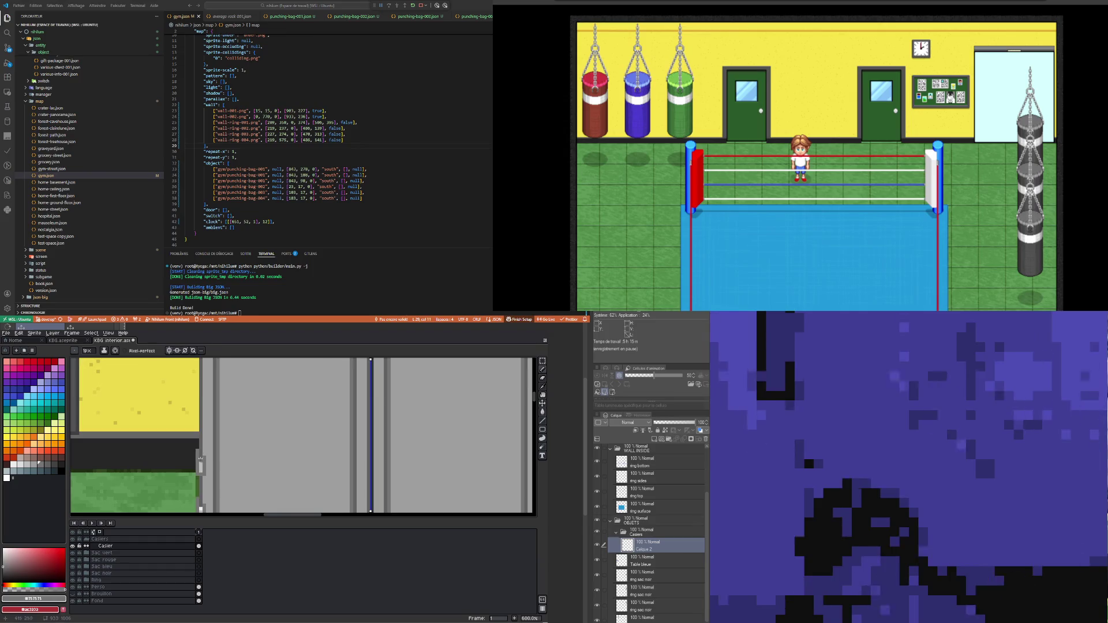
{"action": "scroll", "coordinate": [201, 459], "scroll_direction": "down", "scroll_amount": 5}
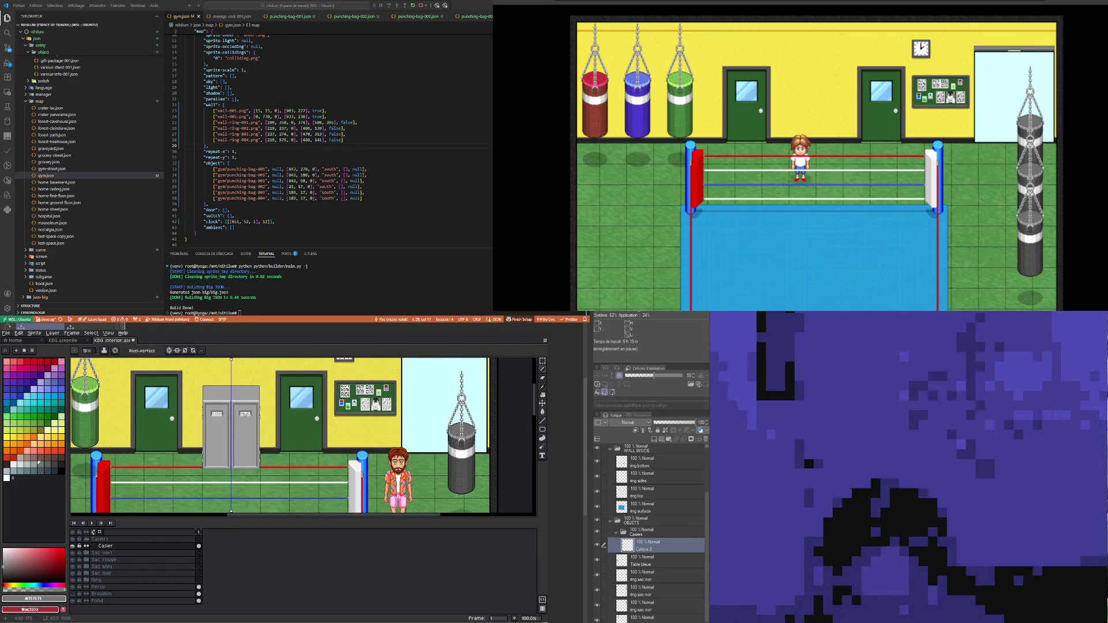
{"action": "scroll", "coordinate": [224, 436], "scroll_direction": "up", "scroll_amount": 2}
{"action": "scroll", "coordinate": [224, 436], "scroll_direction": "down", "scroll_amount": 2}
{"action": "scroll", "coordinate": [224, 436], "scroll_direction": "up", "scroll_amount": 1}
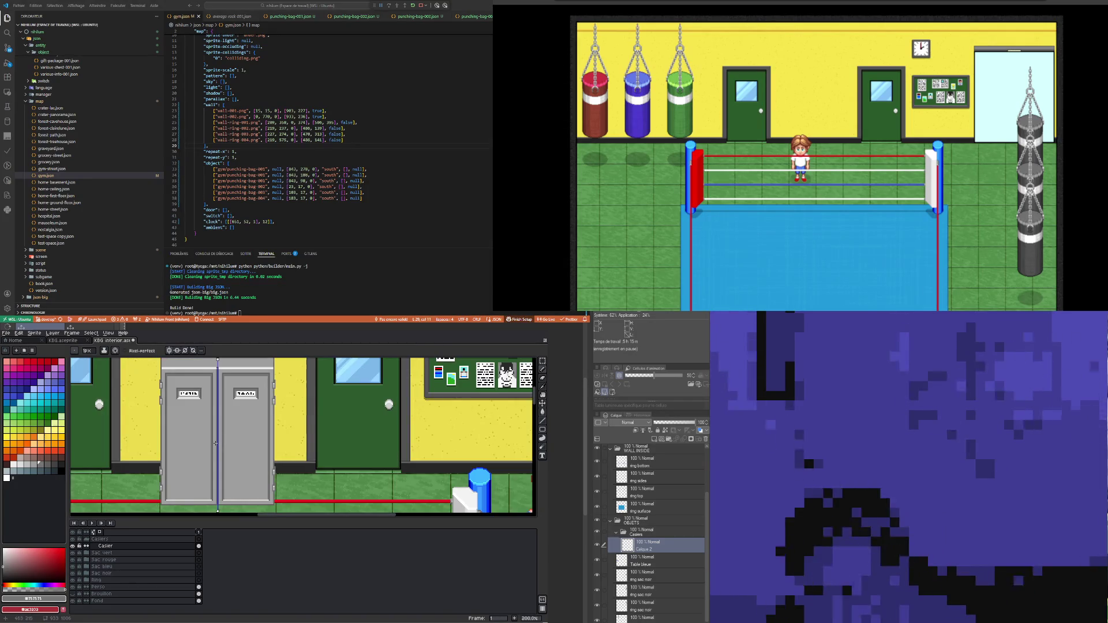
{"action": "scroll", "coordinate": [216, 442], "scroll_direction": "down", "scroll_amount": 1}
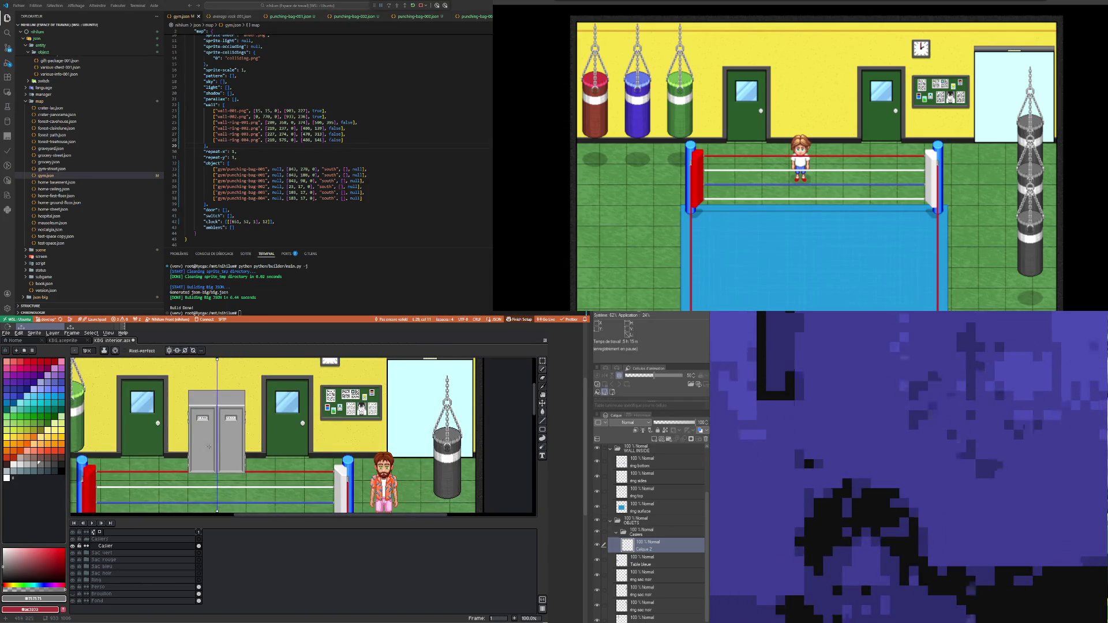
{"action": "left_click", "coordinate": [7, 333]}
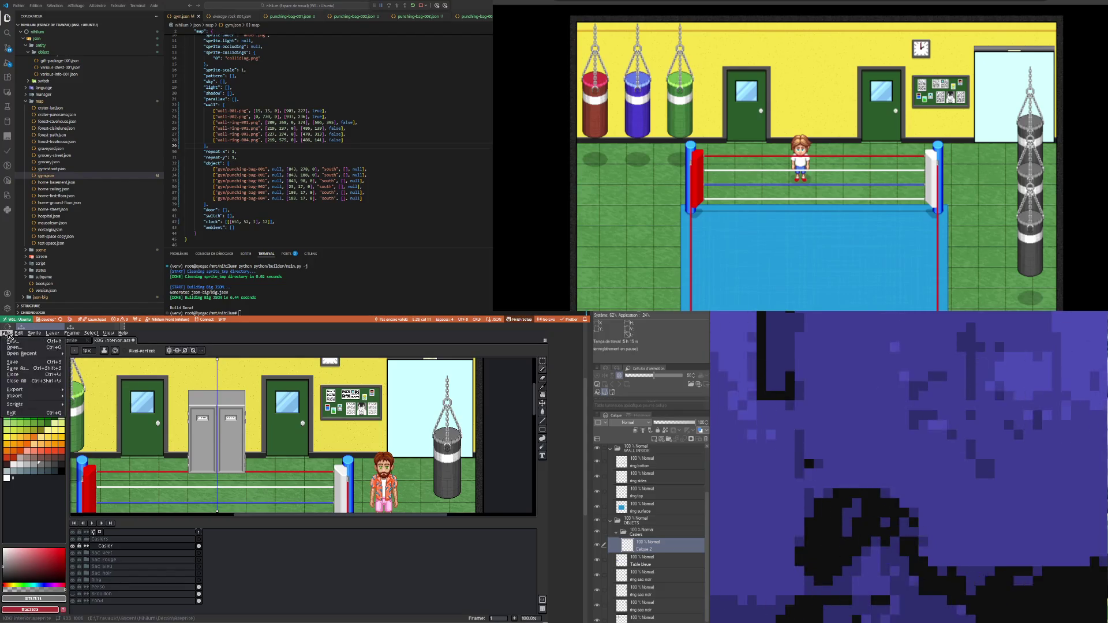
Step: Save the gym interior sprite and review the whole scene before zooming back onto the lockers
{"action": "left_click", "coordinate": [19, 364]}
{"action": "scroll", "coordinate": [218, 440], "scroll_direction": "down", "scroll_amount": 1}
{"action": "scroll", "coordinate": [218, 440], "scroll_direction": "up", "scroll_amount": 1}
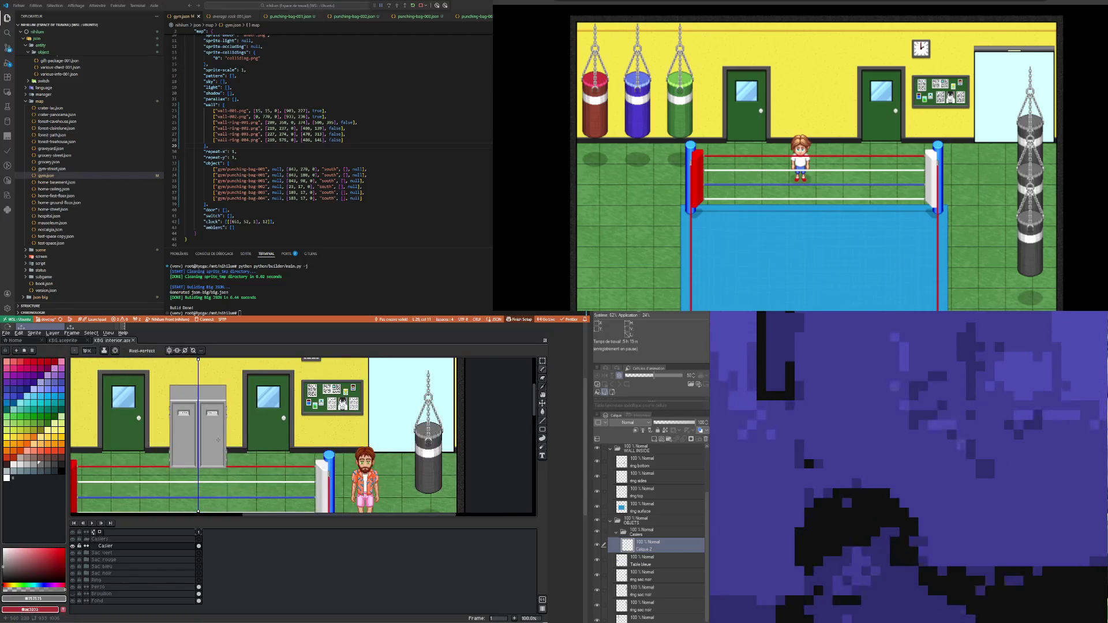
{"action": "scroll", "coordinate": [190, 442], "scroll_direction": "down", "scroll_amount": 1}
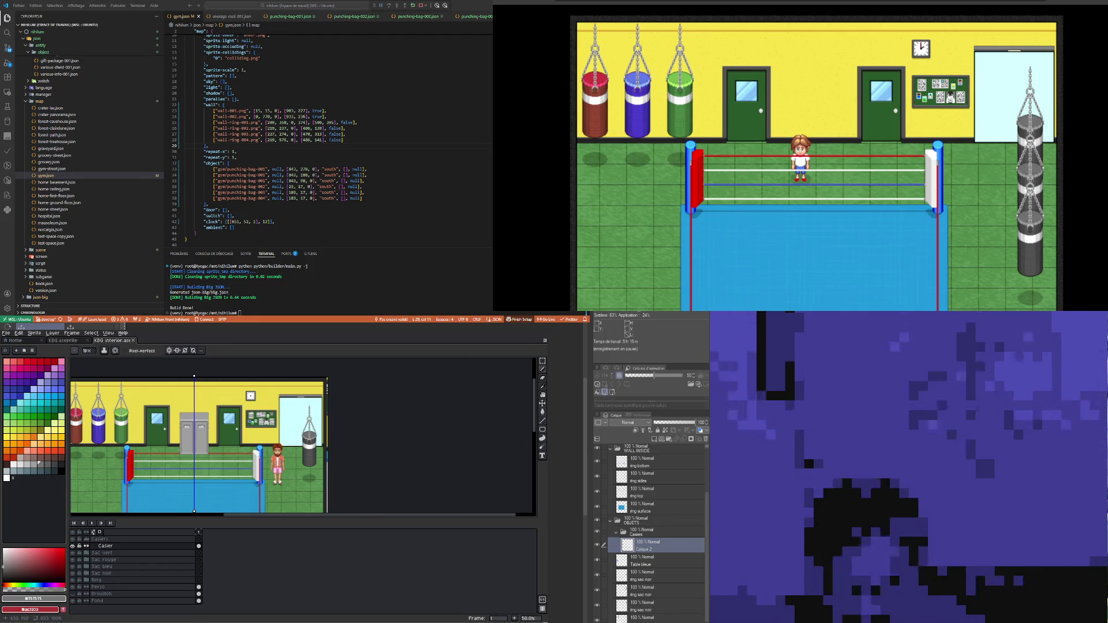
{"action": "scroll", "coordinate": [185, 427], "scroll_direction": "up", "scroll_amount": 2}
{"action": "scroll", "coordinate": [192, 464], "scroll_direction": "up", "scroll_amount": 1}
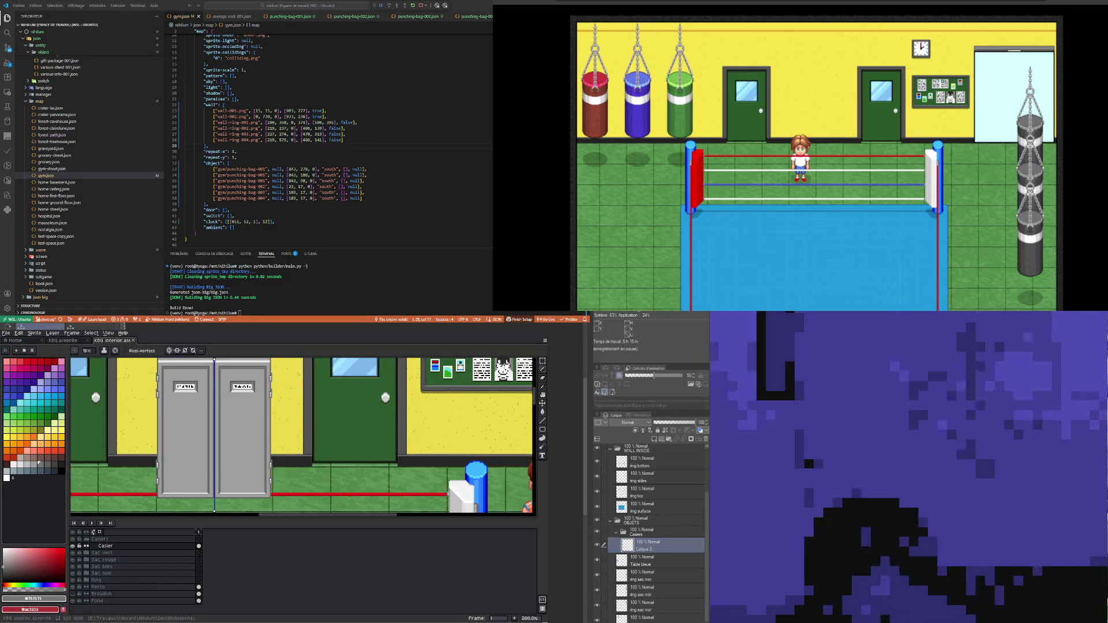
Step: Add a new layer named 'Rouille' above Casier and select an orange drawing colour
{"action": "right_click", "coordinate": [109, 548]}
{"action": "mouse_move", "coordinate": [132, 561]}
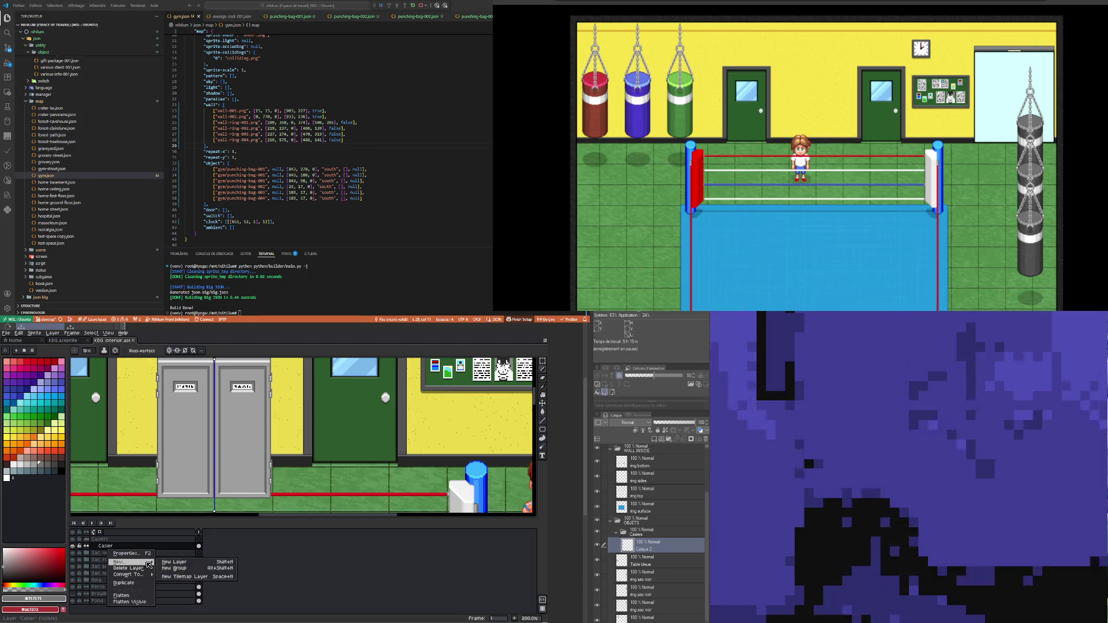
{"action": "left_click", "coordinate": [190, 562]}
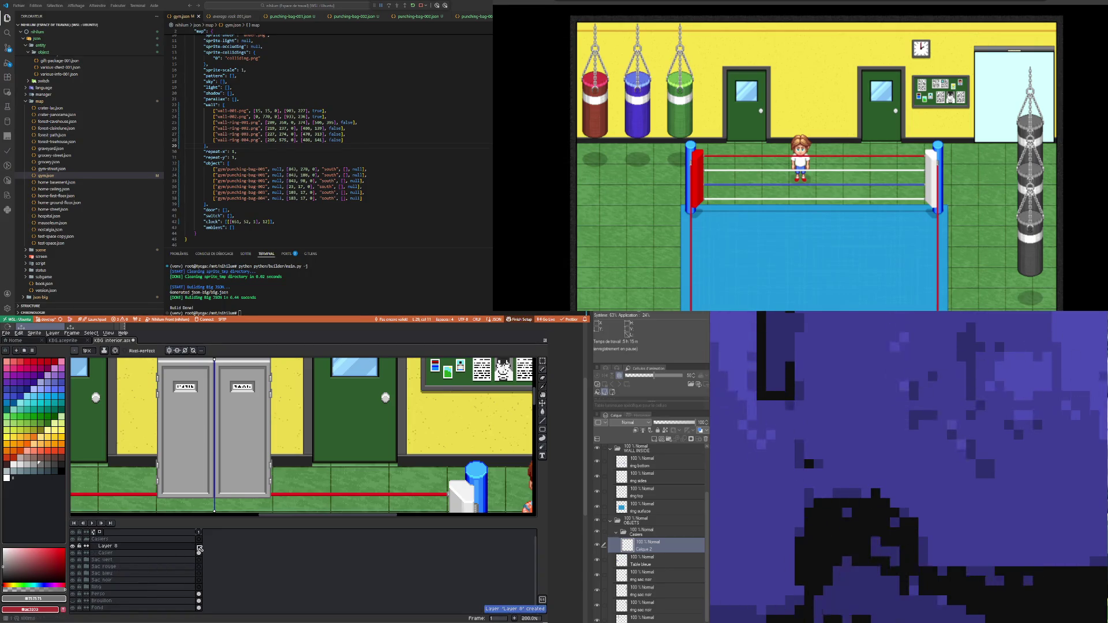
{"action": "double_click", "coordinate": [129, 547]}
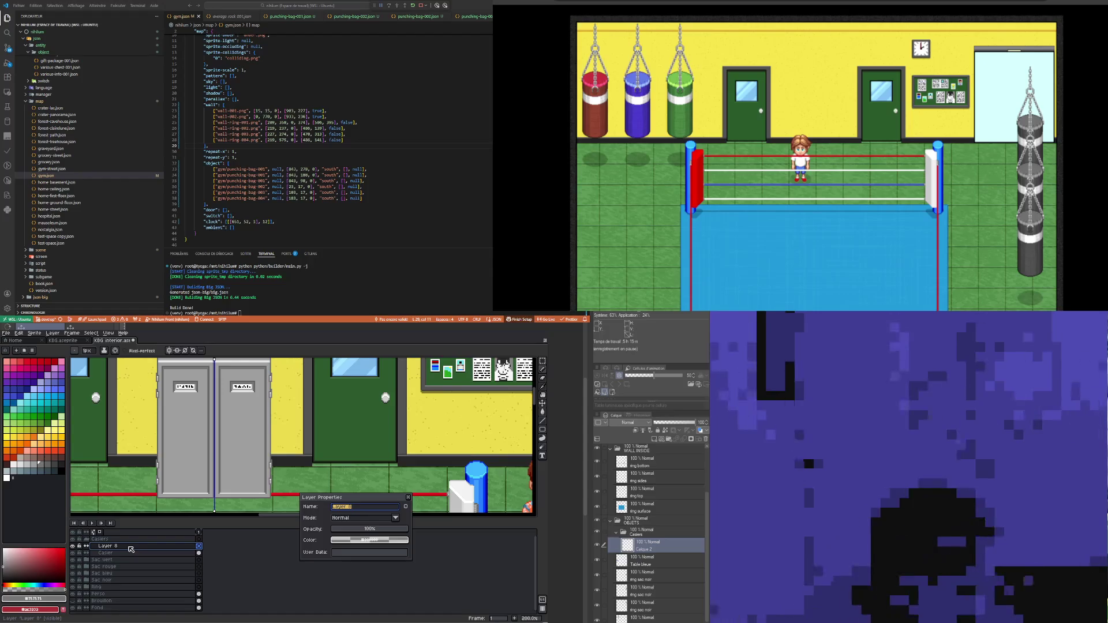
{"action": "type", "text": "Rouille"}
{"action": "key", "text": "Return"}
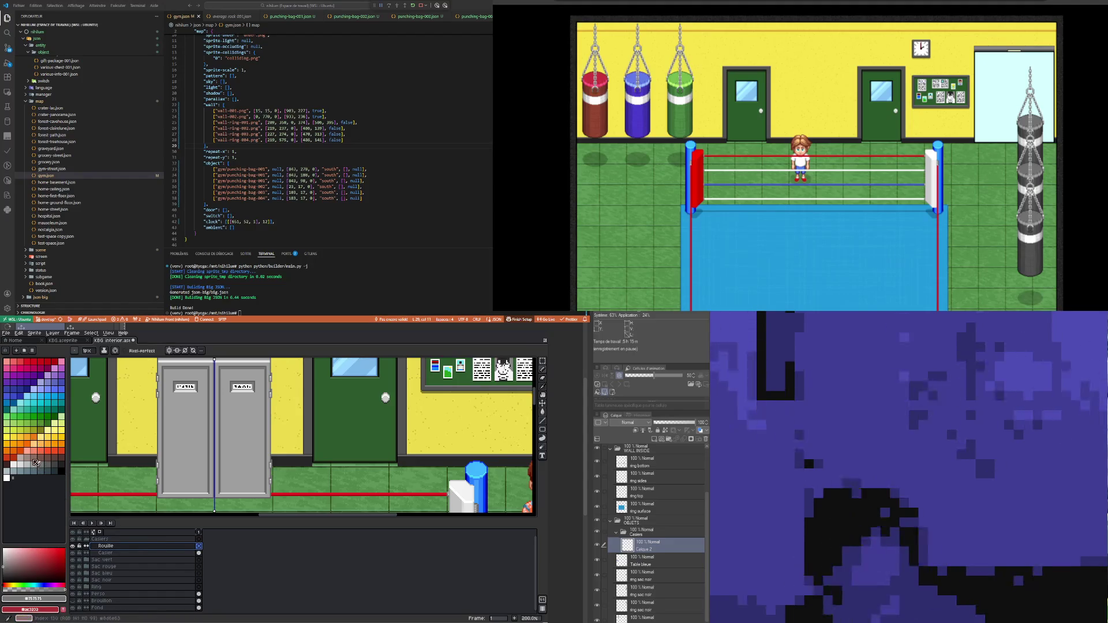
{"action": "left_click", "coordinate": [34, 437]}
{"action": "scroll", "coordinate": [236, 406], "scroll_direction": "up", "scroll_amount": 1}
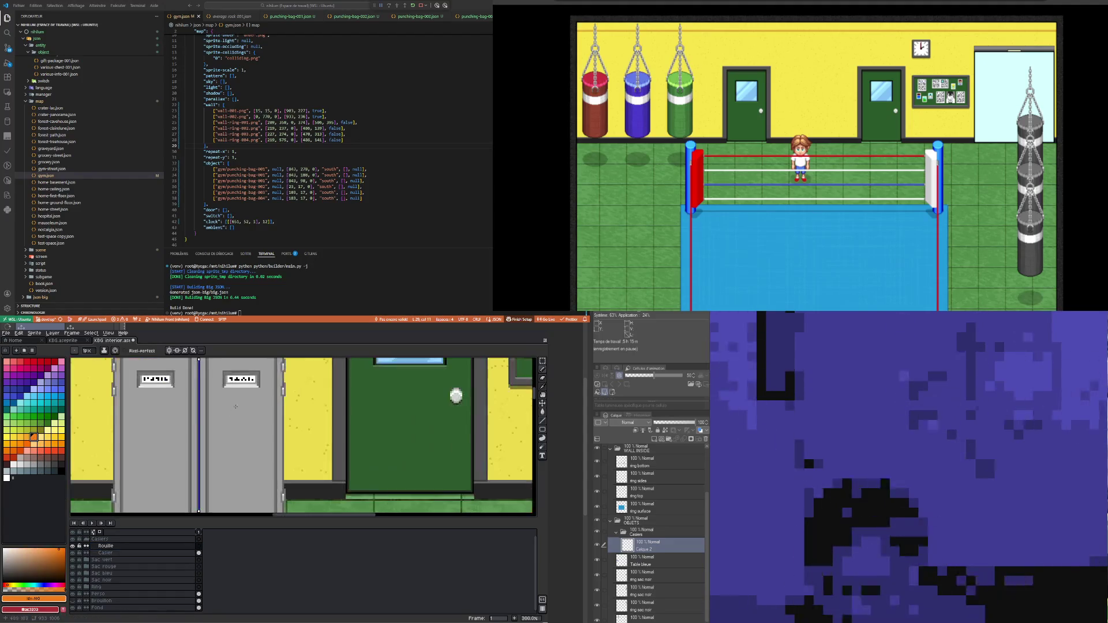
Step: Turn off symmetry after a test rust stroke, enlarge the canvas, and undo the trial orange scratches
{"action": "left_click_drag", "start_coordinate": [128, 419], "coordinate": [159, 403]}
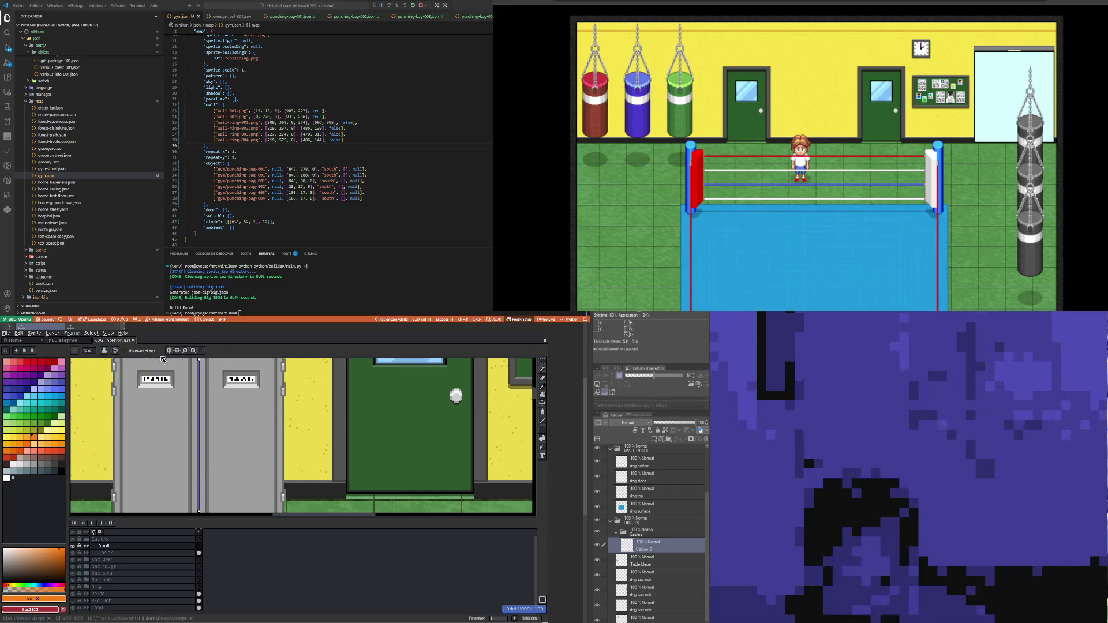
{"action": "left_click", "coordinate": [168, 350]}
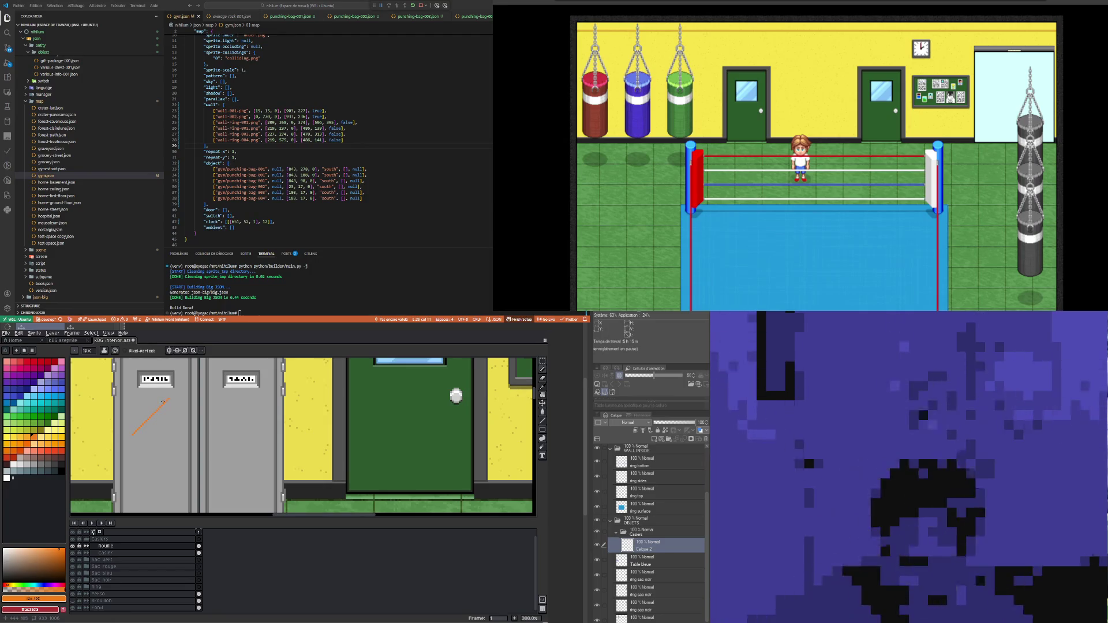
{"action": "scroll", "coordinate": [163, 401], "scroll_direction": "down", "scroll_amount": 2}
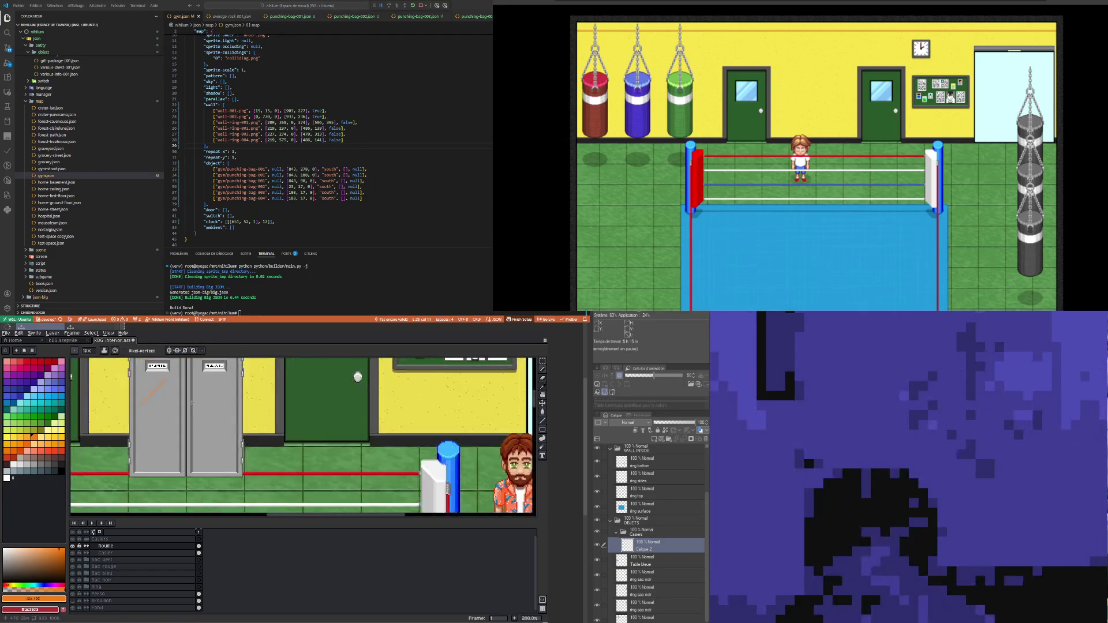
{"action": "scroll", "coordinate": [187, 392], "scroll_direction": "up", "scroll_amount": 1}
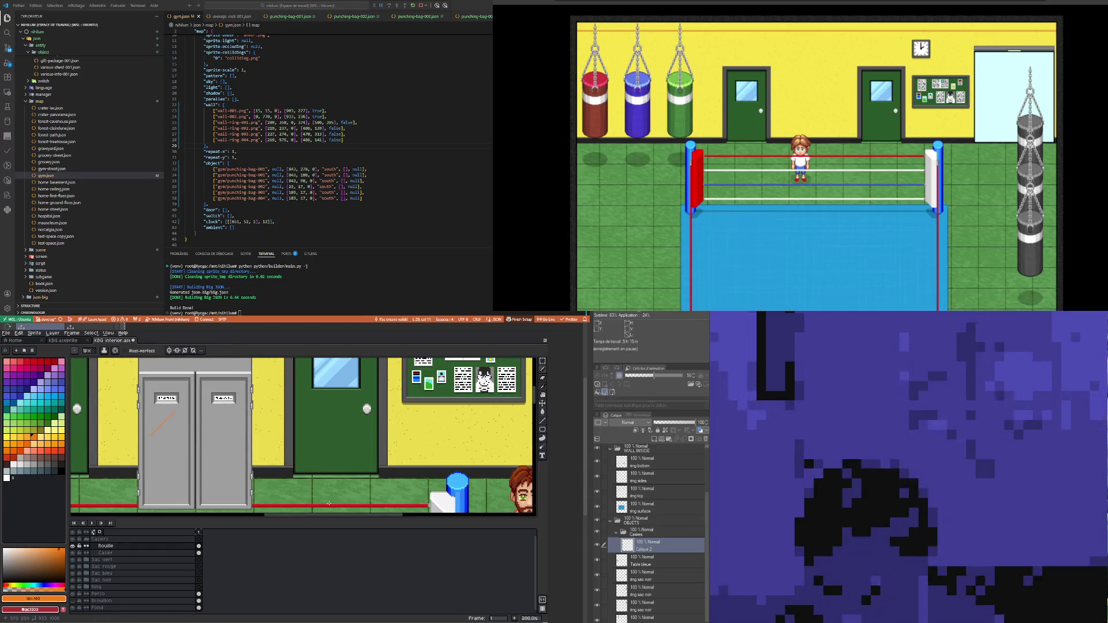
{"action": "left_click_drag", "start_coordinate": [309, 518], "coordinate": [309, 535]}
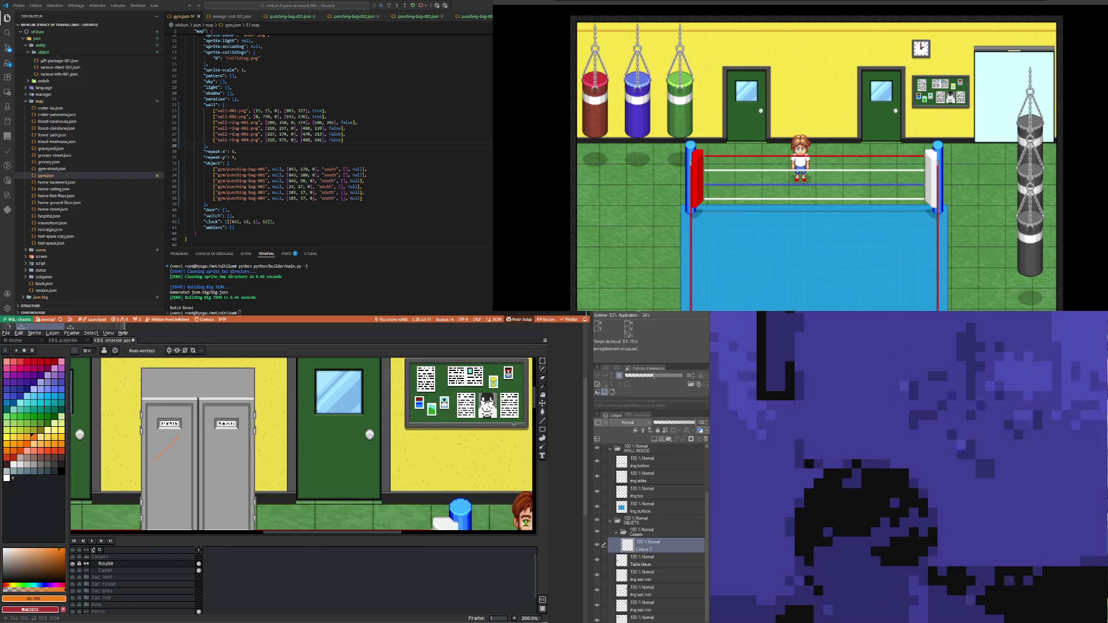
{"action": "mouse_move", "coordinate": [532, 399]}
{"action": "left_mouse_down"}
{"action": "mouse_move", "coordinate": [532, 427]}
{"action": "mouse_move", "coordinate": [530, 401]}
{"action": "left_mouse_up"}
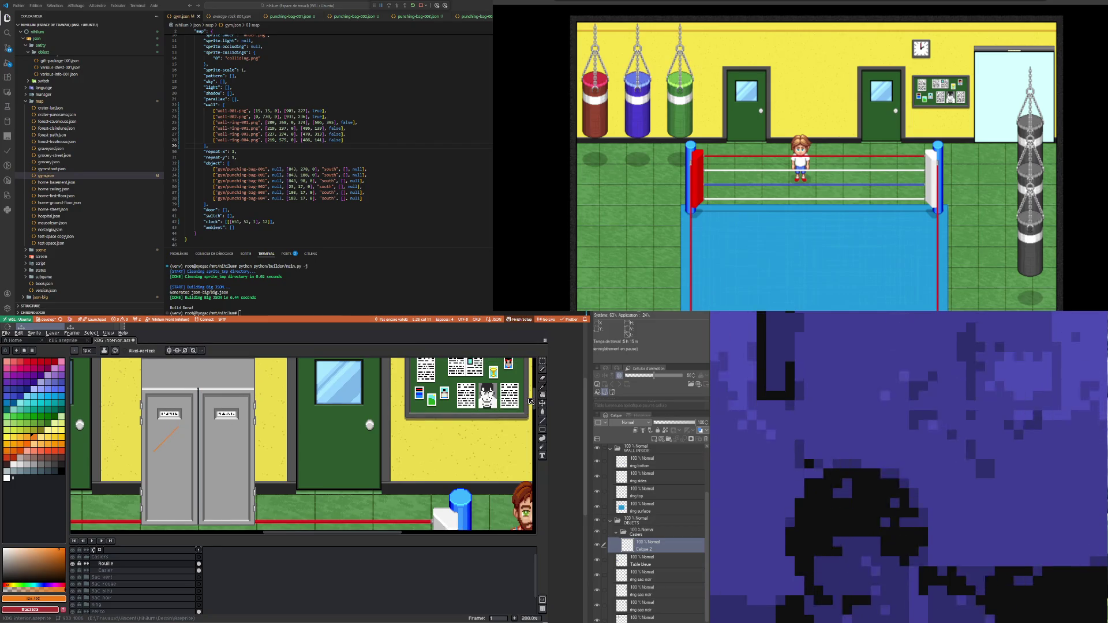
{"action": "key", "text": "ctrl+z"}
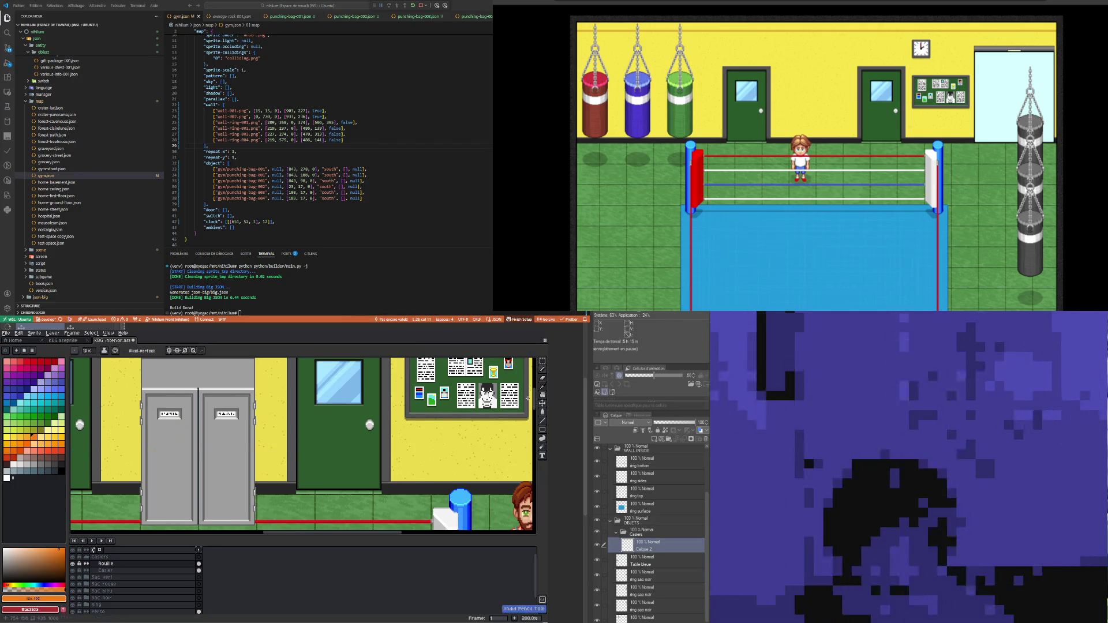
{"action": "left_click_drag", "start_coordinate": [153, 452], "coordinate": [167, 438]}
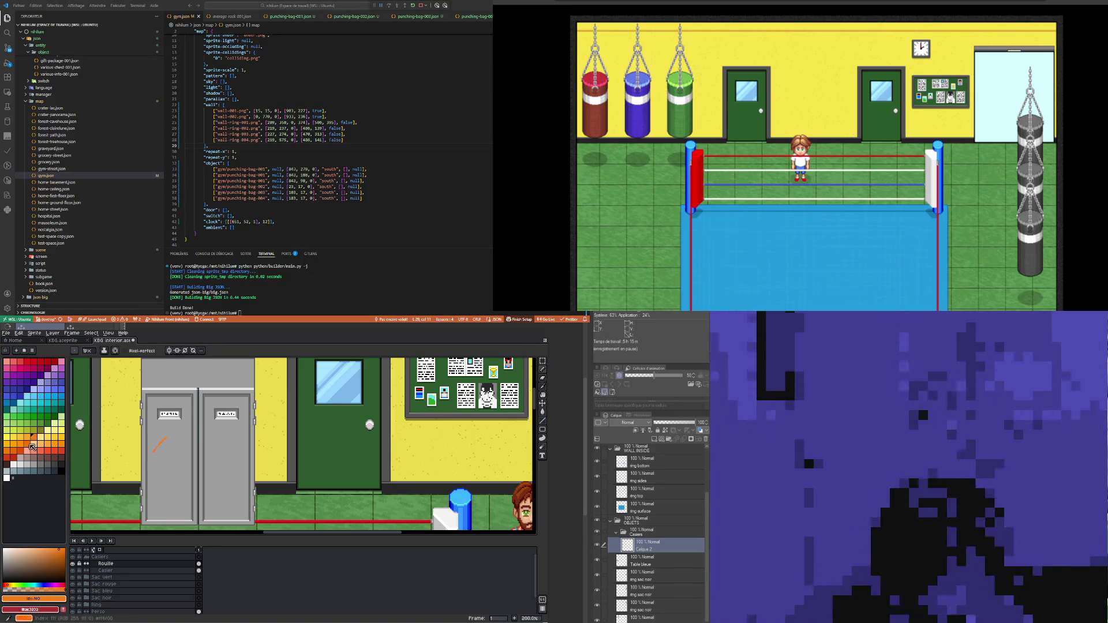
{"action": "key", "text": "ctrl+z"}
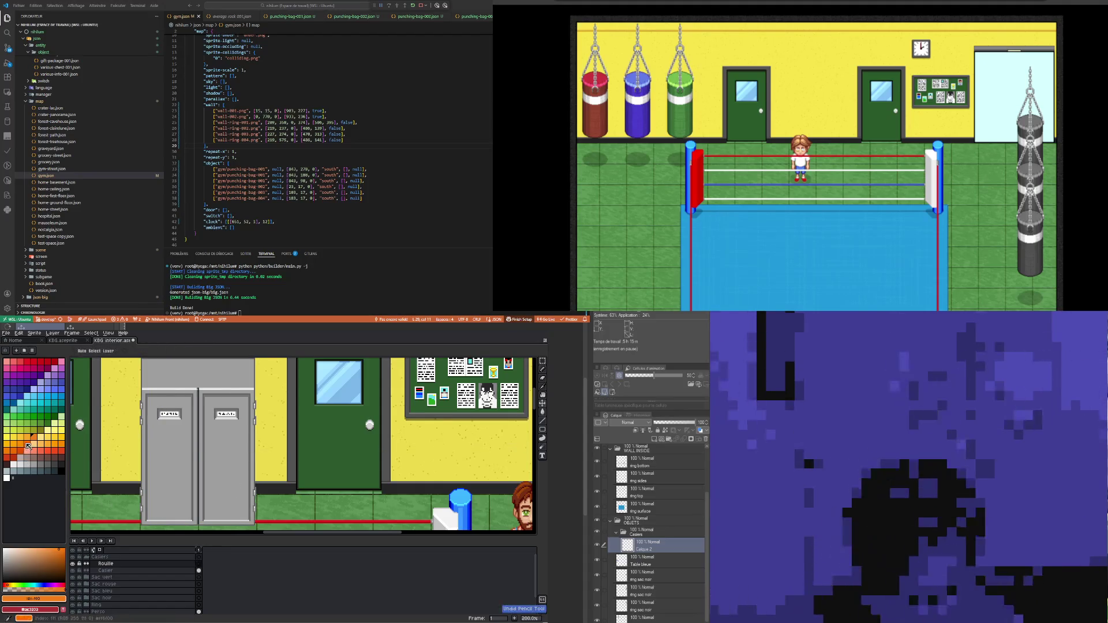
{"action": "left_click", "coordinate": [27, 445]}
Step: Draw diagonal orange rust scratches across both lockers and their top-left, then check zoomed out
{"action": "mouse_move", "coordinate": [169, 480]}
{"action": "left_mouse_down"}
{"action": "mouse_move", "coordinate": [190, 460]}
{"action": "mouse_move", "coordinate": [171, 445]}
{"action": "mouse_move", "coordinate": [197, 439]}
{"action": "left_mouse_up"}
{"action": "mouse_move", "coordinate": [206, 512]}
{"action": "left_mouse_down"}
{"action": "mouse_move", "coordinate": [245, 476]}
{"action": "mouse_move", "coordinate": [226, 436]}
{"action": "mouse_move", "coordinate": [240, 442]}
{"action": "left_mouse_up"}
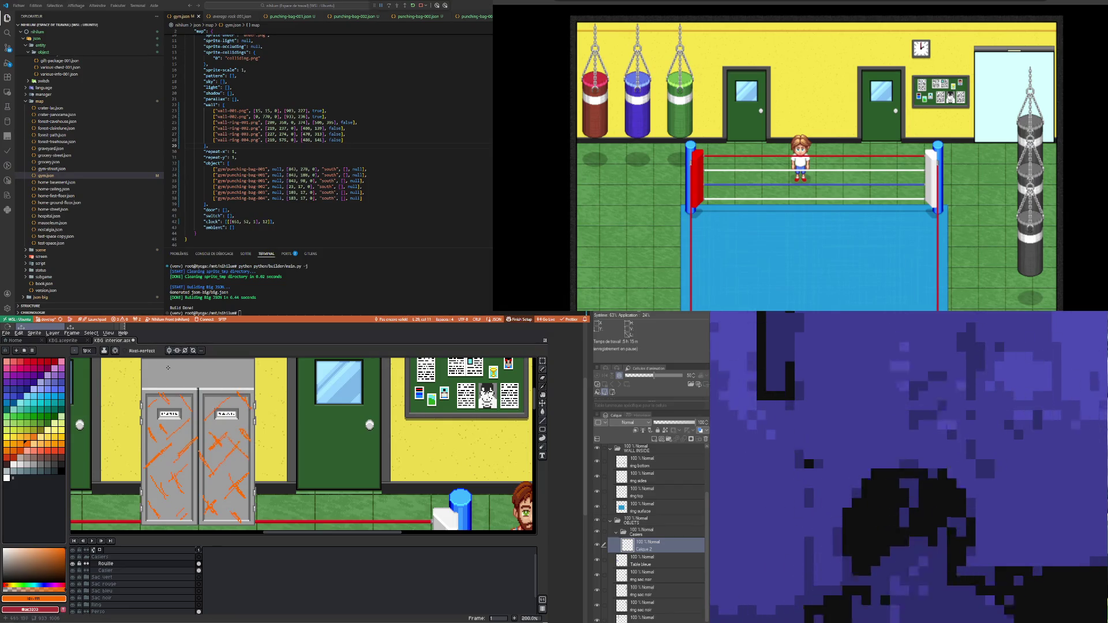
{"action": "scroll", "coordinate": [502, 398], "scroll_direction": "up", "scroll_amount": 2}
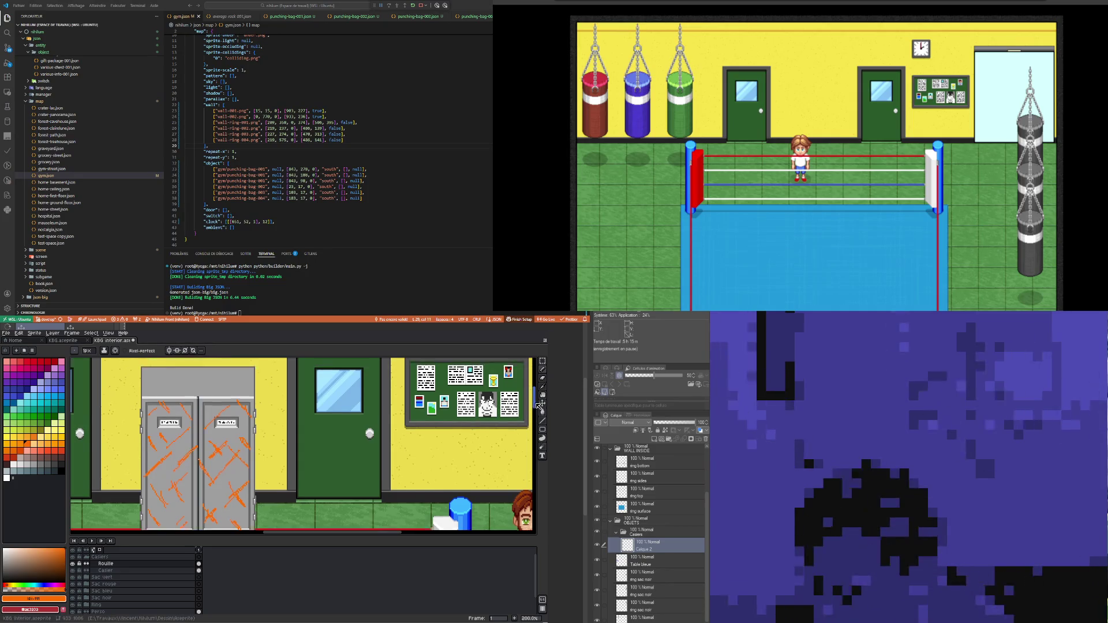
{"action": "left_click_drag", "start_coordinate": [146, 388], "coordinate": [199, 404]}
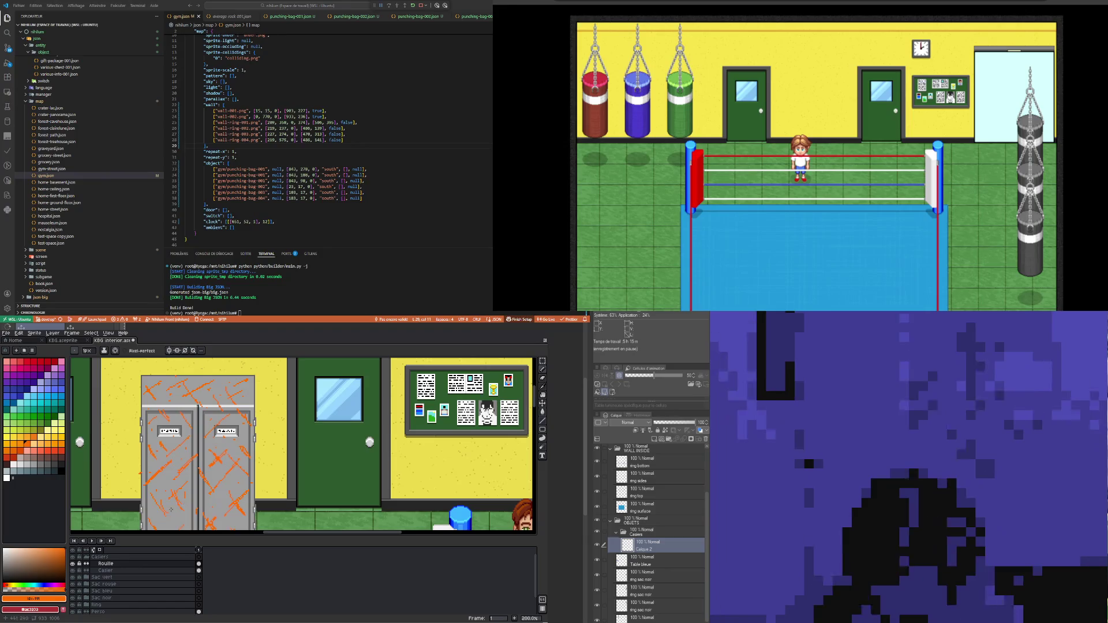
{"action": "left_click_drag", "start_coordinate": [535, 404], "coordinate": [535, 409]}
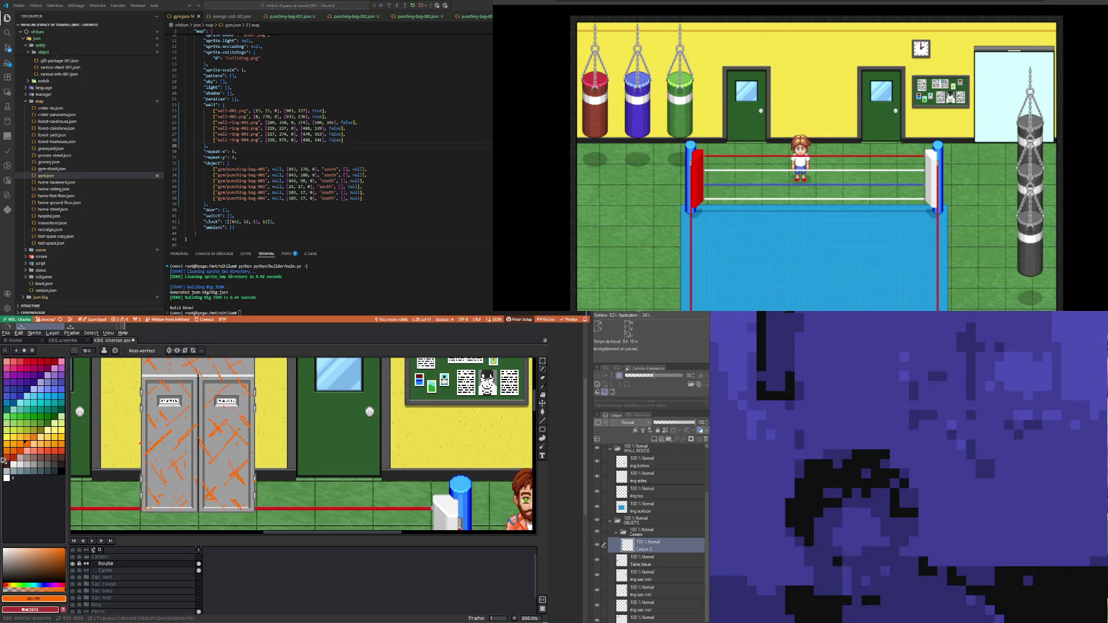
{"action": "scroll", "coordinate": [163, 443], "scroll_direction": "down", "scroll_amount": 1}
{"action": "scroll", "coordinate": [163, 443], "scroll_direction": "up", "scroll_amount": 1}
{"action": "scroll", "coordinate": [163, 443], "scroll_direction": "down", "scroll_amount": 1}
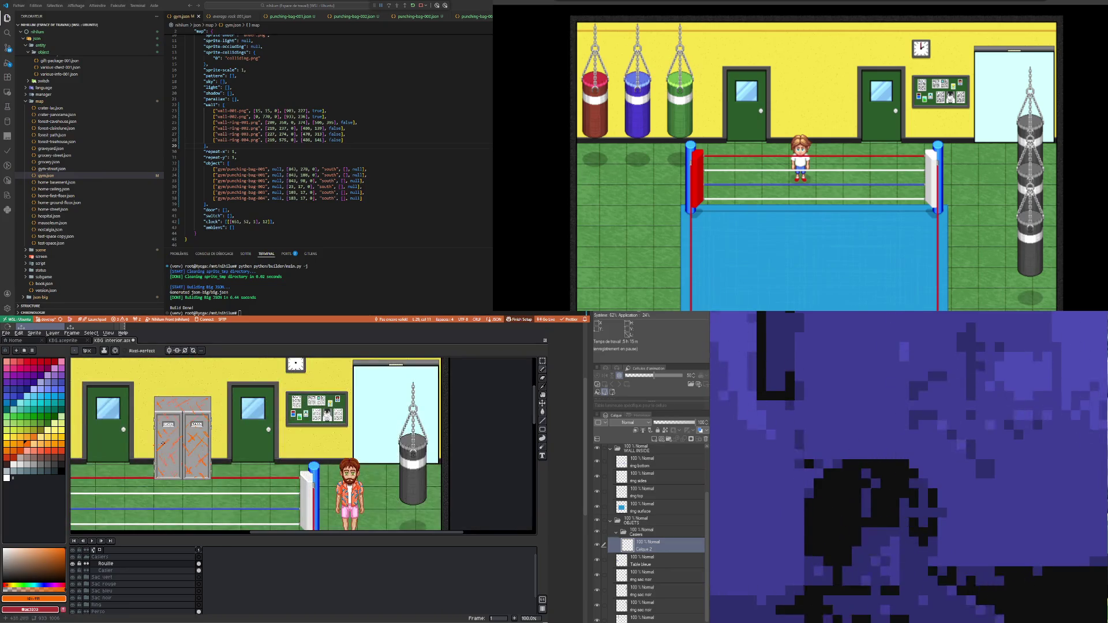
{"action": "scroll", "coordinate": [183, 433], "scroll_direction": "up", "scroll_amount": 1}
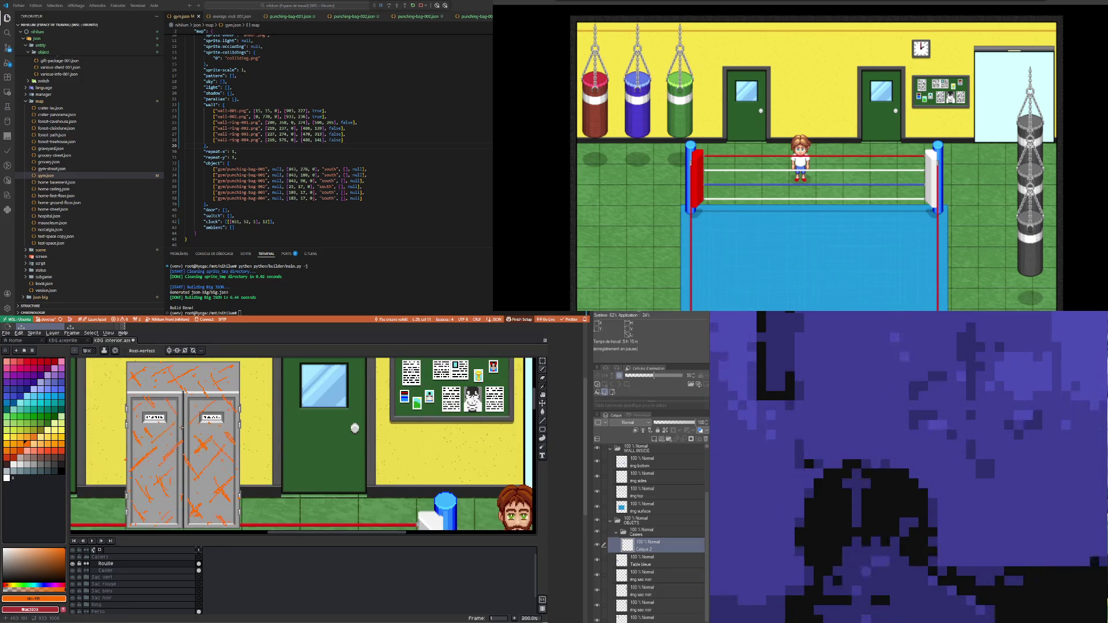
{"action": "double_click", "coordinate": [130, 565]}
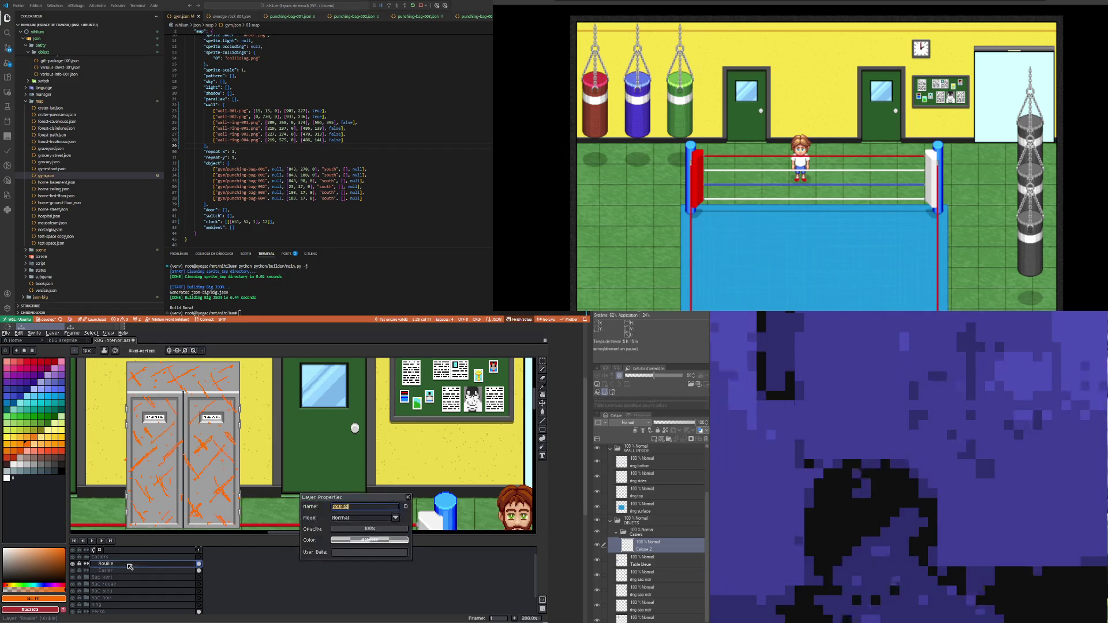
Step: Try Overlay, then set the Rouille layer to Color Burn and lower its opacity
{"action": "left_click", "coordinate": [357, 521]}
{"action": "left_click", "coordinate": [342, 450]}
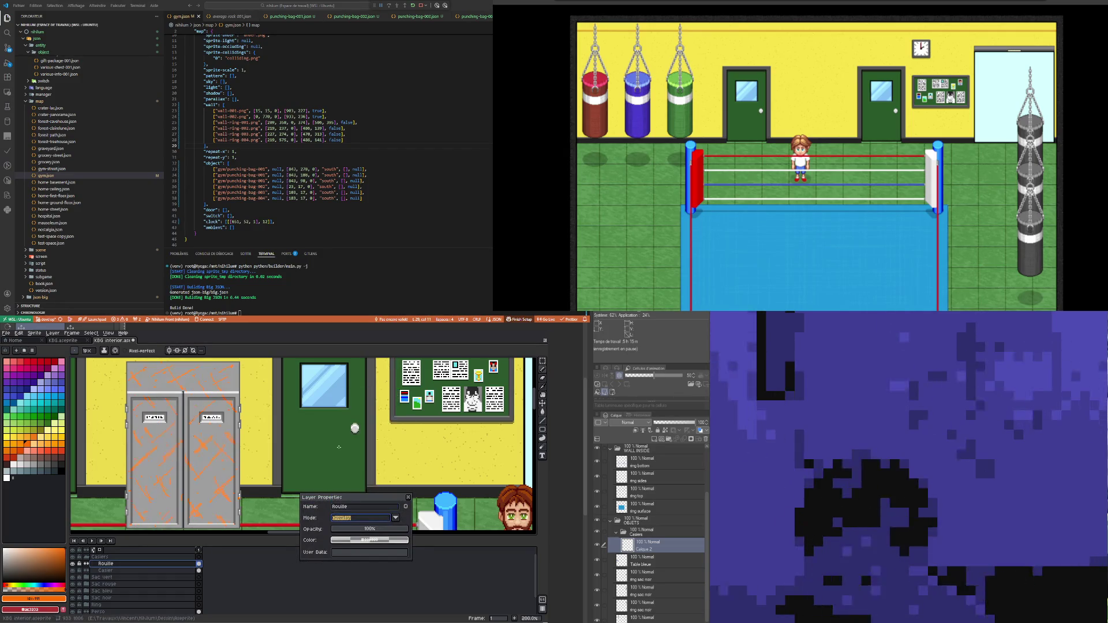
{"action": "left_click", "coordinate": [353, 517]}
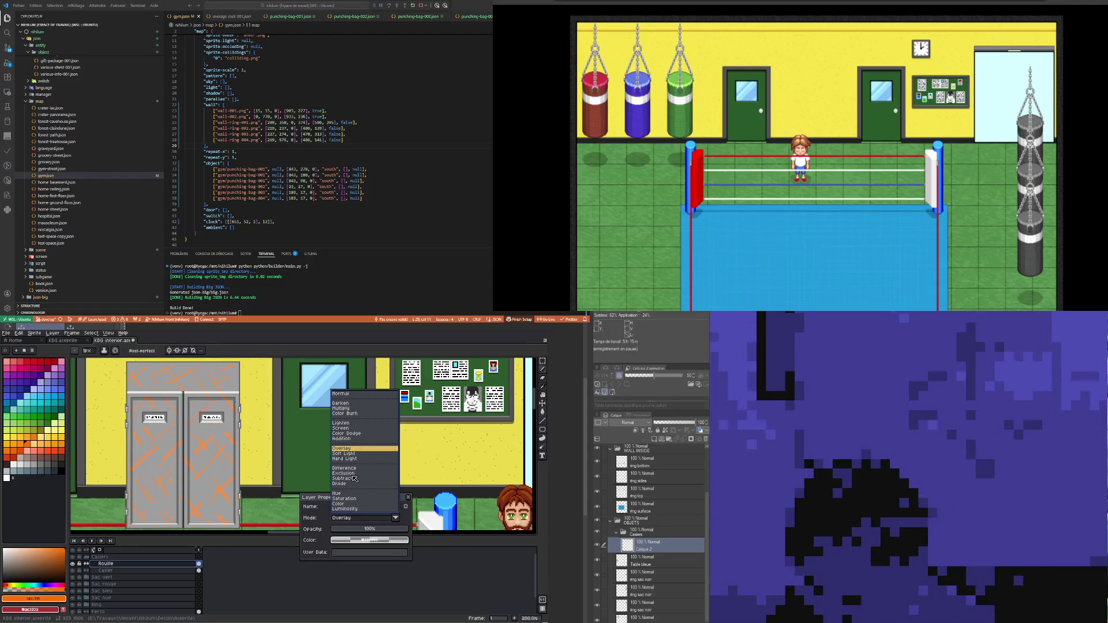
{"action": "left_click", "coordinate": [349, 414]}
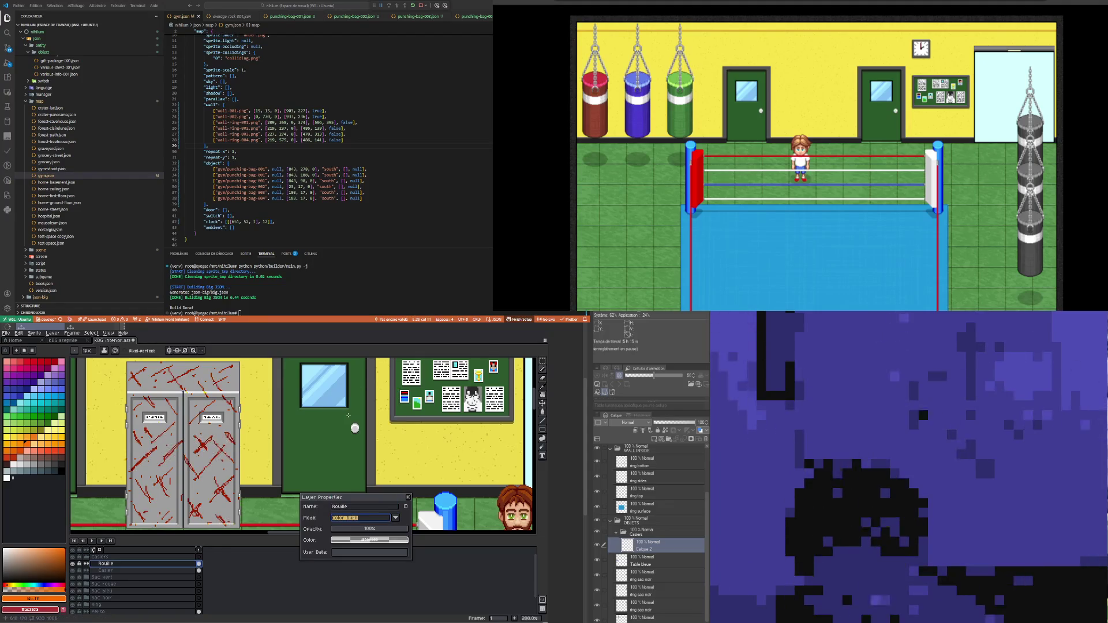
{"action": "left_click_drag", "start_coordinate": [368, 529], "coordinate": [364, 530]}
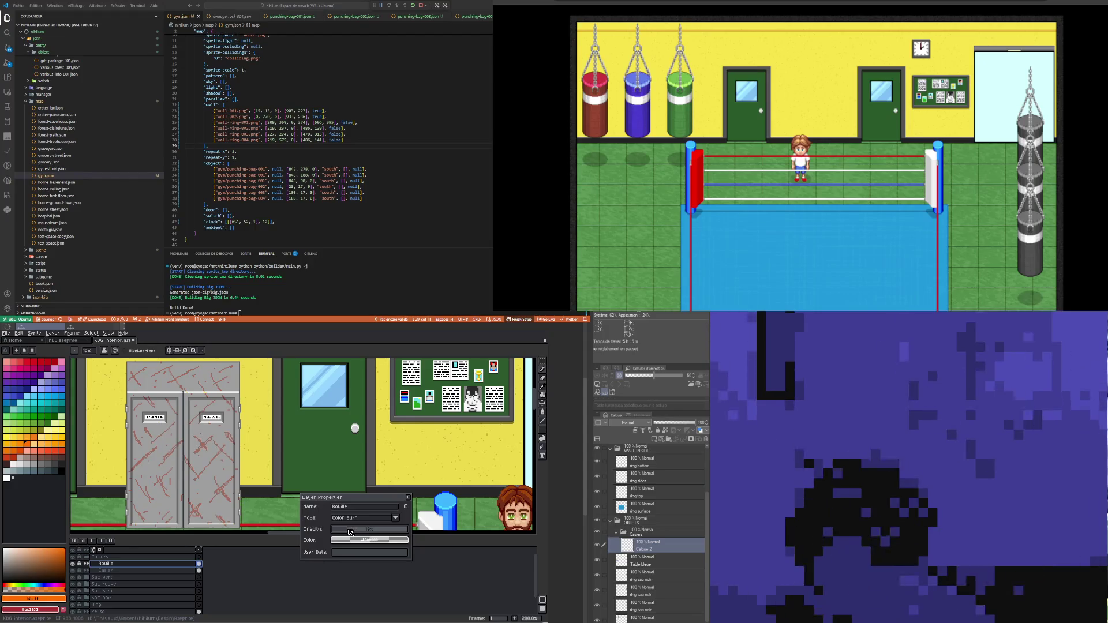
{"action": "left_click_drag", "start_coordinate": [350, 532], "coordinate": [352, 532]}
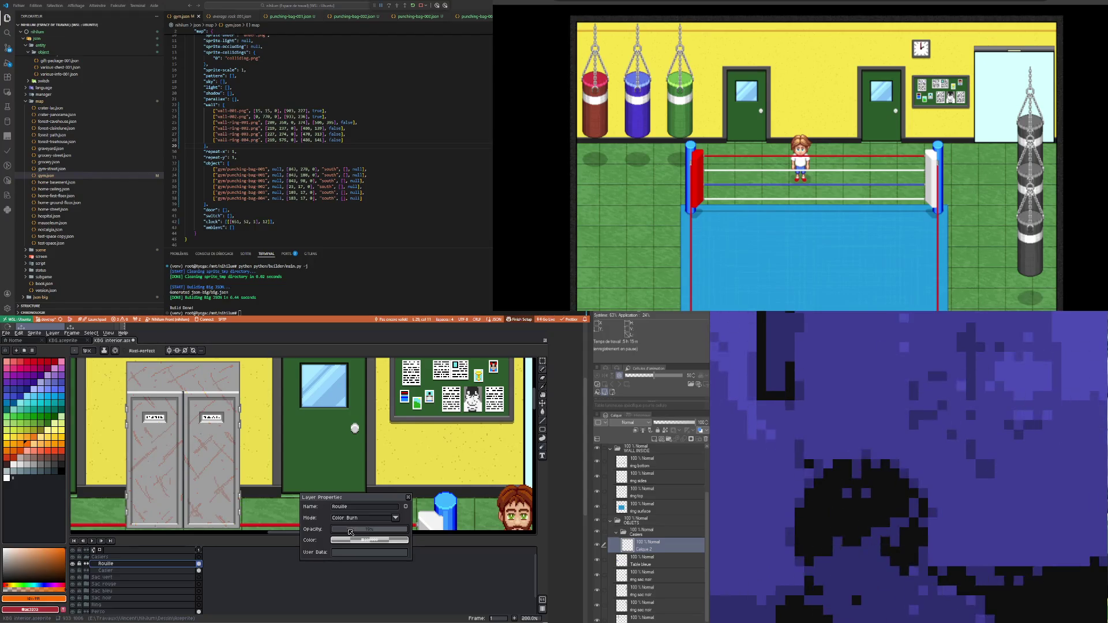
{"action": "right_click", "coordinate": [144, 564]}
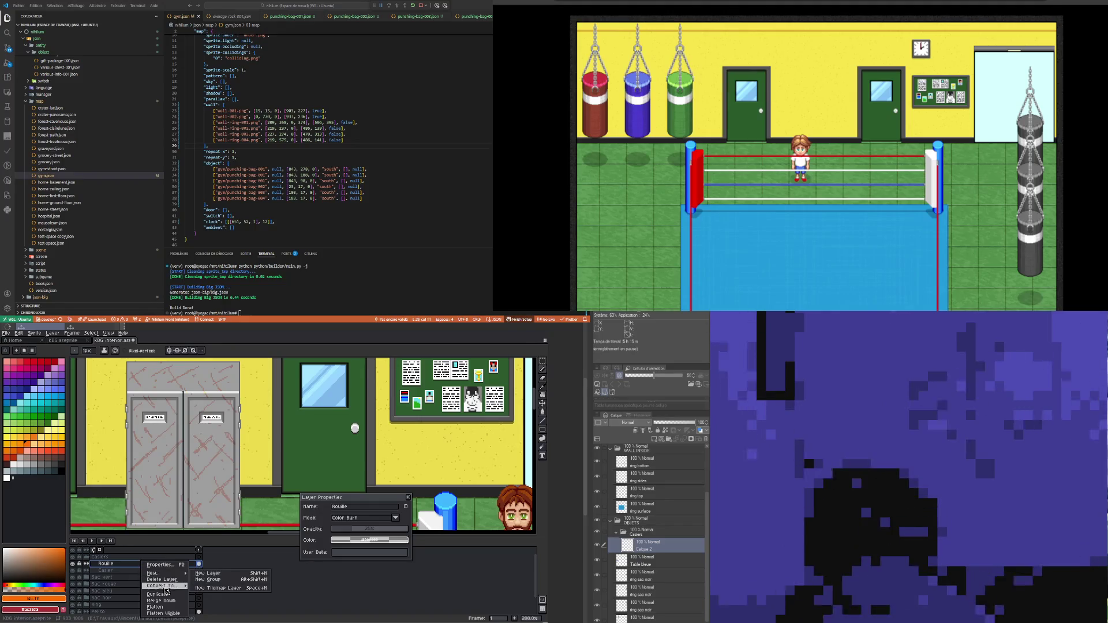
Step: Duplicate the Rouille layer as Rouille Copy and trial-select the area around the lockers
{"action": "left_click", "coordinate": [165, 595]}
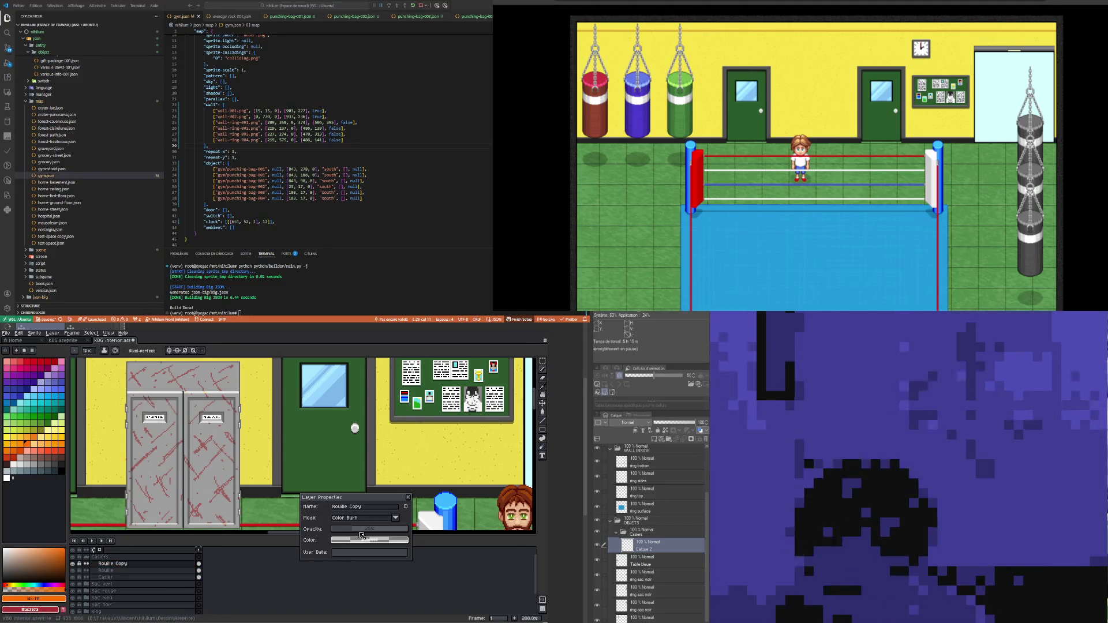
{"action": "scroll", "coordinate": [477, 446], "scroll_direction": "down", "scroll_amount": 1}
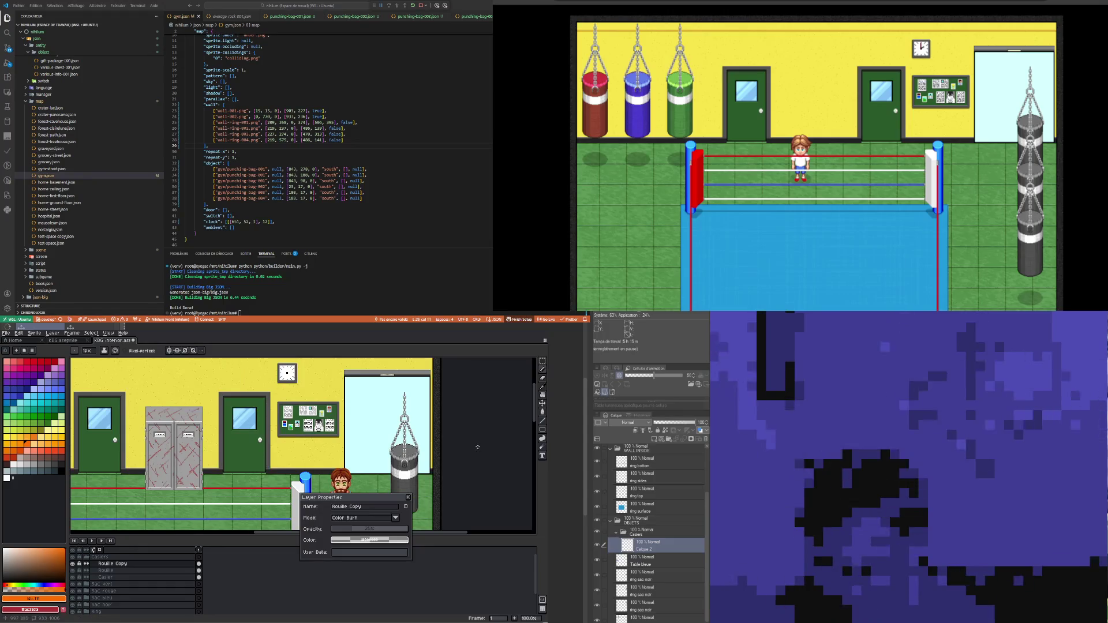
{"action": "left_click", "coordinate": [543, 365]}
{"action": "left_click_drag", "start_coordinate": [137, 395], "coordinate": [212, 506]}
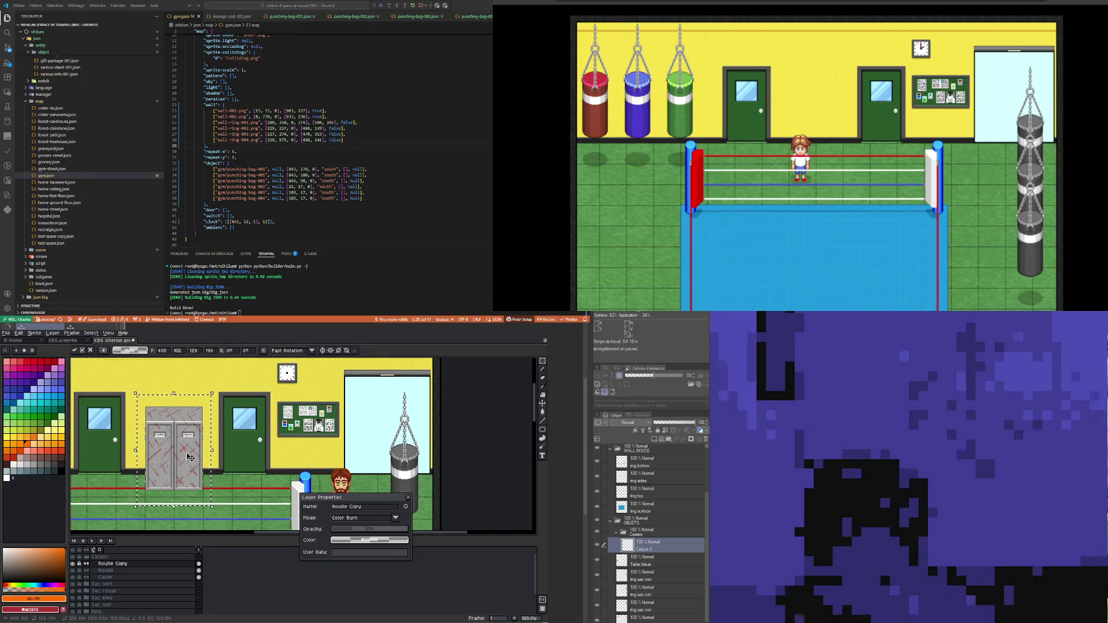
{"action": "scroll", "coordinate": [190, 460], "scroll_direction": "up", "scroll_amount": 1}
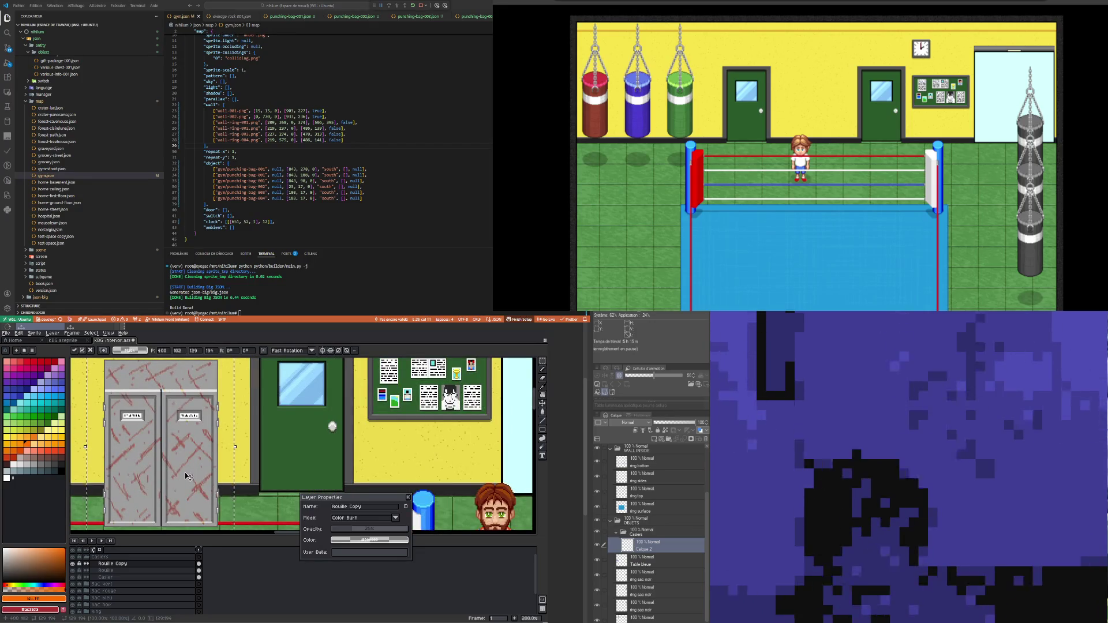
{"action": "left_click", "coordinate": [409, 497]}
{"action": "key", "text": "ctrl+d"}
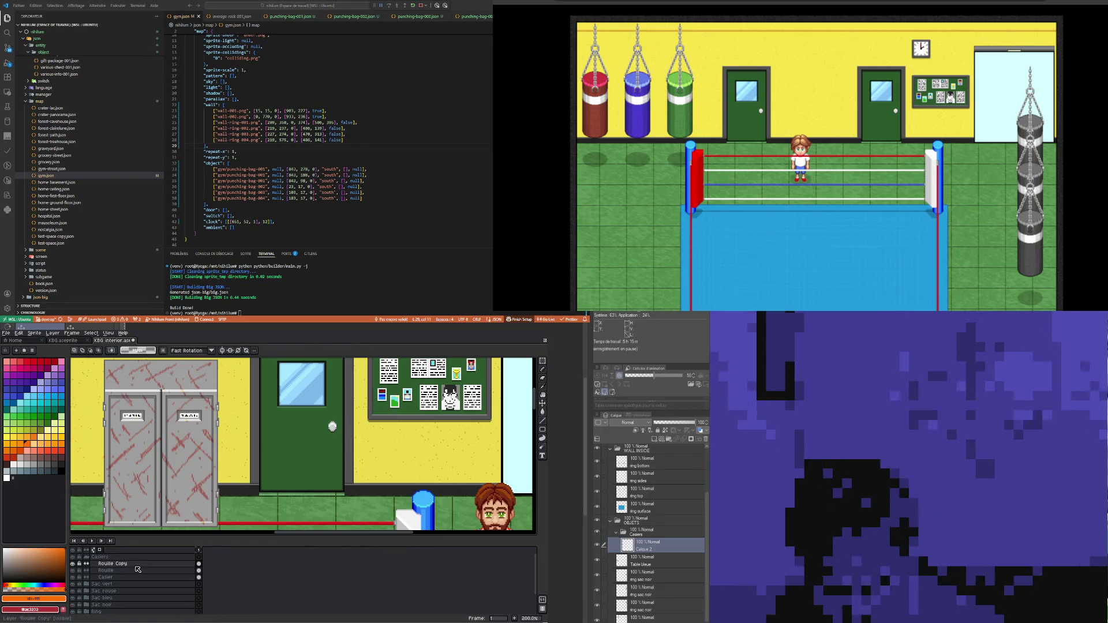
Step: Try Overlay, Color Burn and Hue blending on Rouille Copy with the original Rouille hidden
{"action": "double_click", "coordinate": [115, 564]}
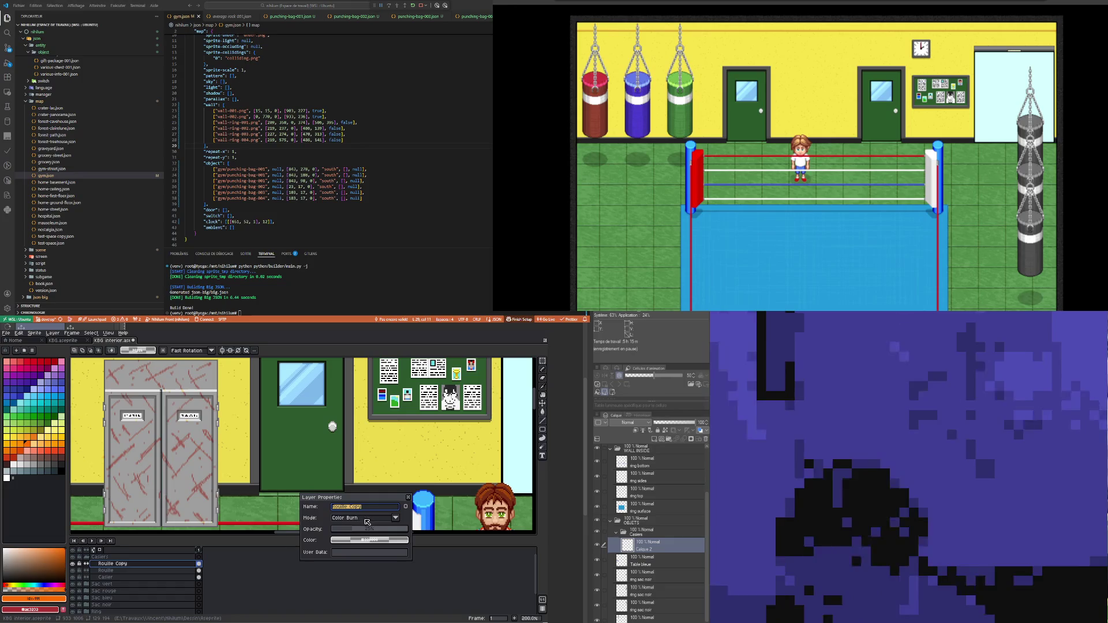
{"action": "left_click", "coordinate": [367, 518]}
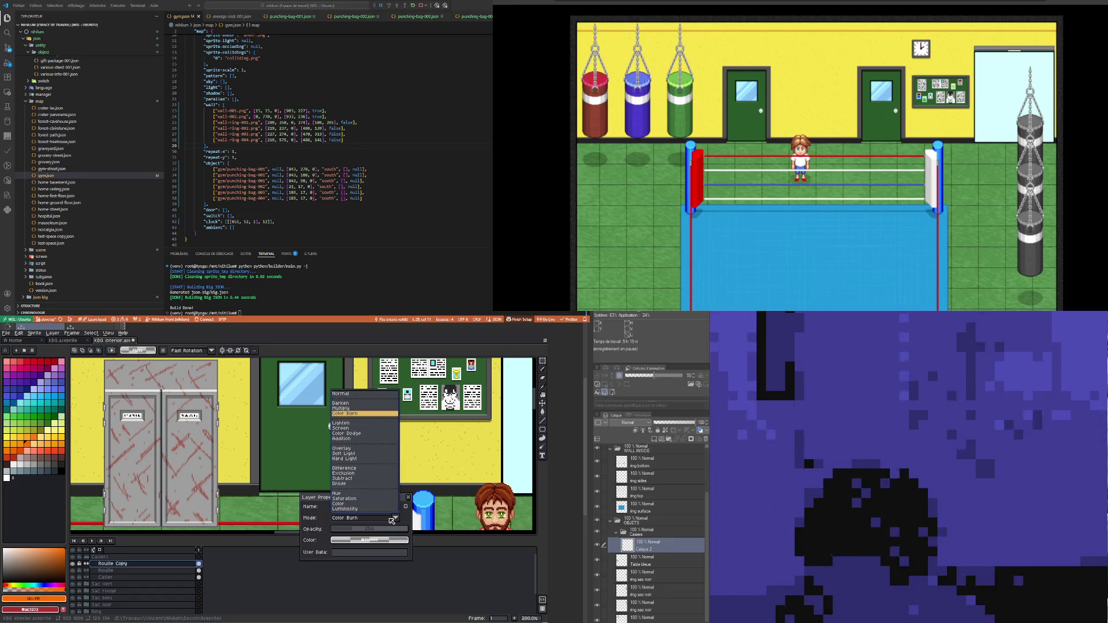
{"action": "left_click", "coordinate": [346, 448]}
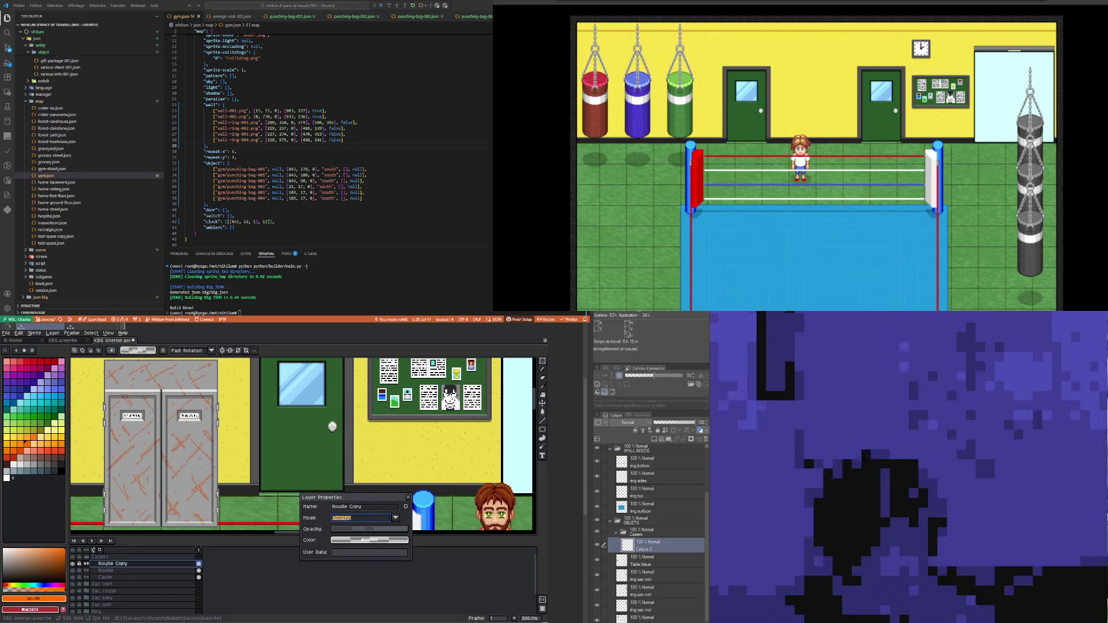
{"action": "left_click", "coordinate": [362, 518]}
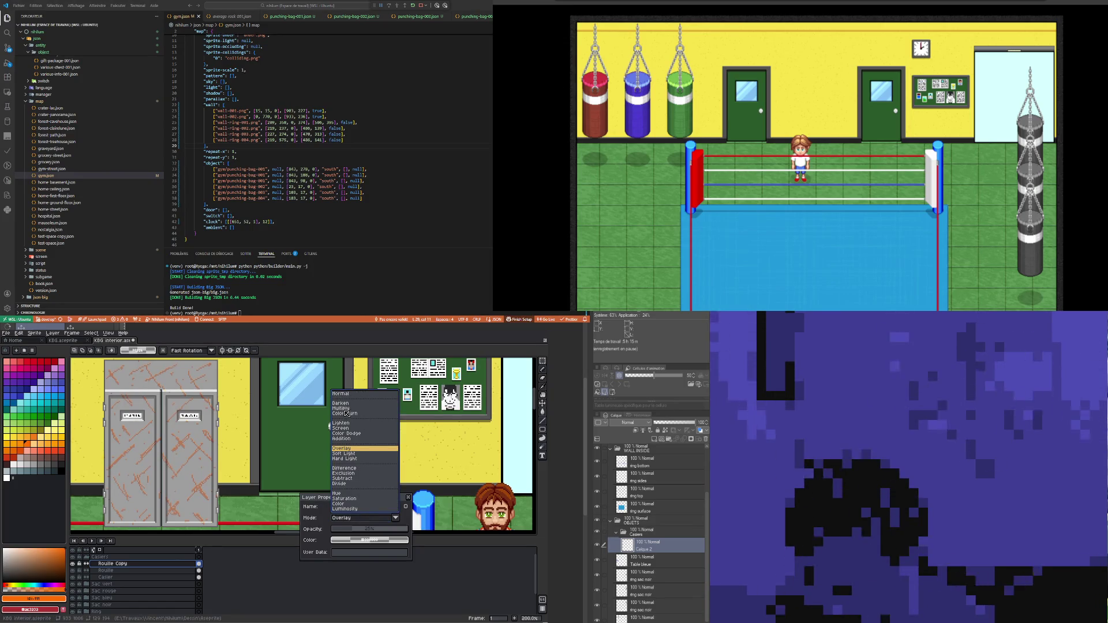
{"action": "left_click", "coordinate": [346, 414]}
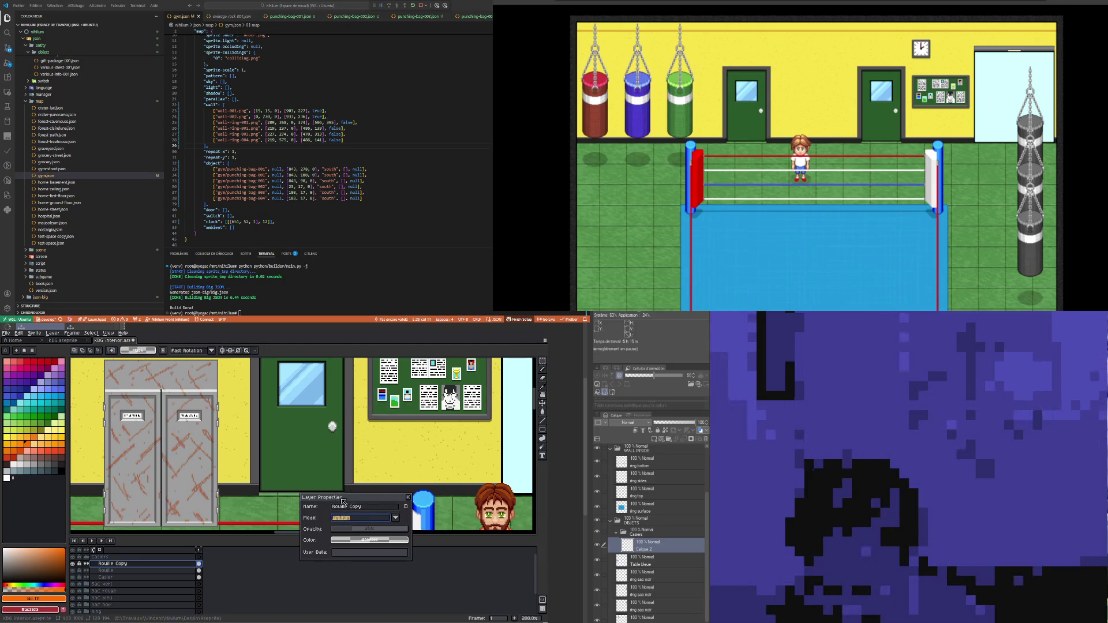
{"action": "left_click", "coordinate": [364, 520]}
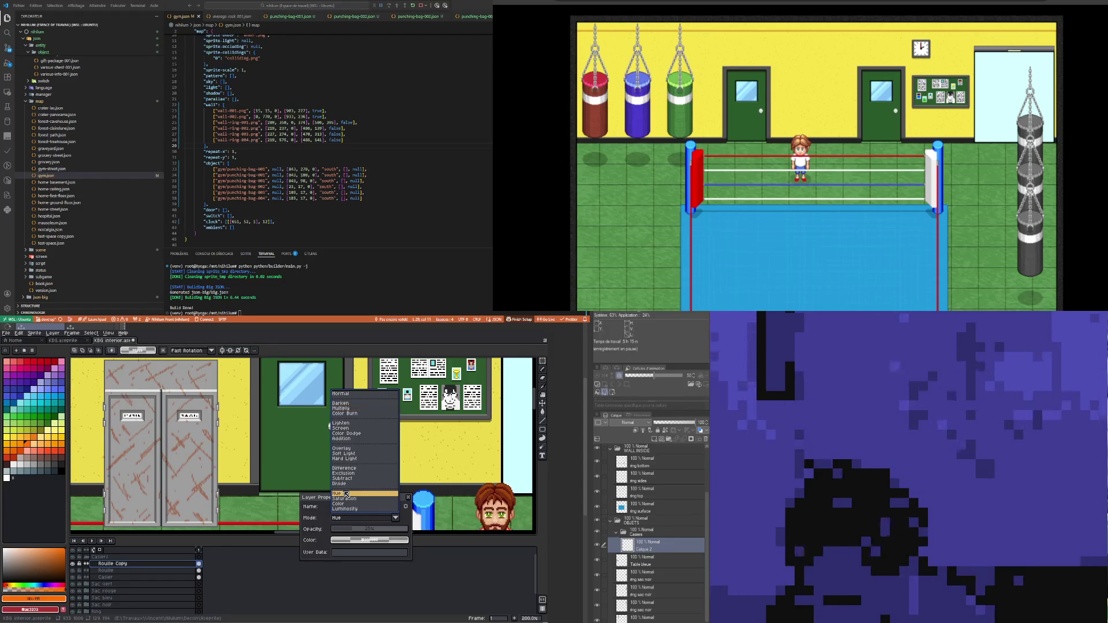
{"action": "left_click", "coordinate": [348, 493]}
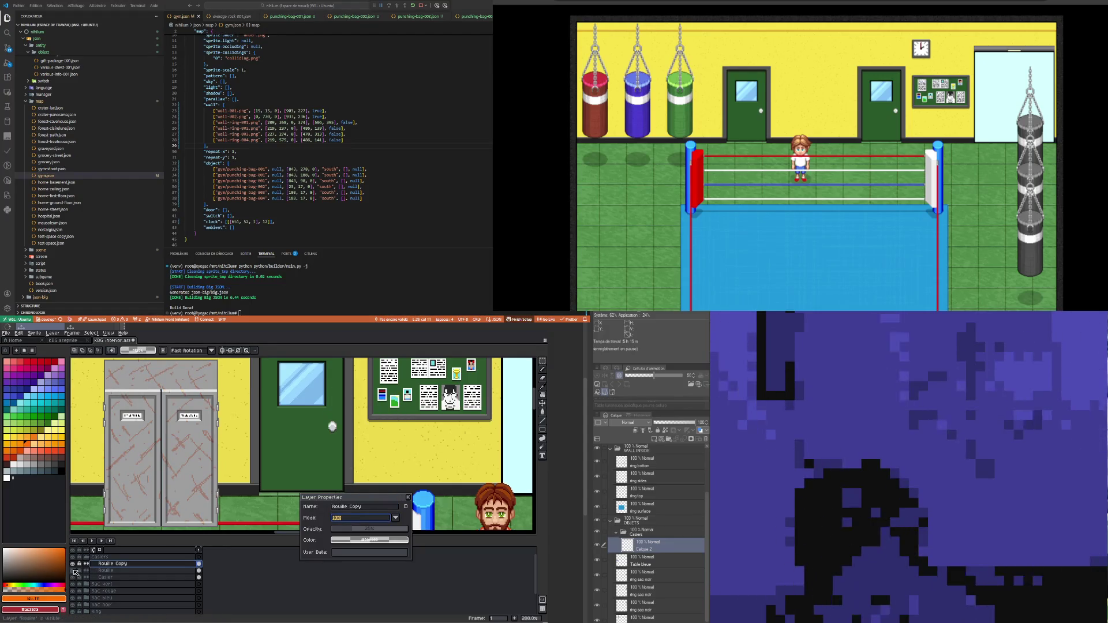
{"action": "left_click", "coordinate": [73, 571]}
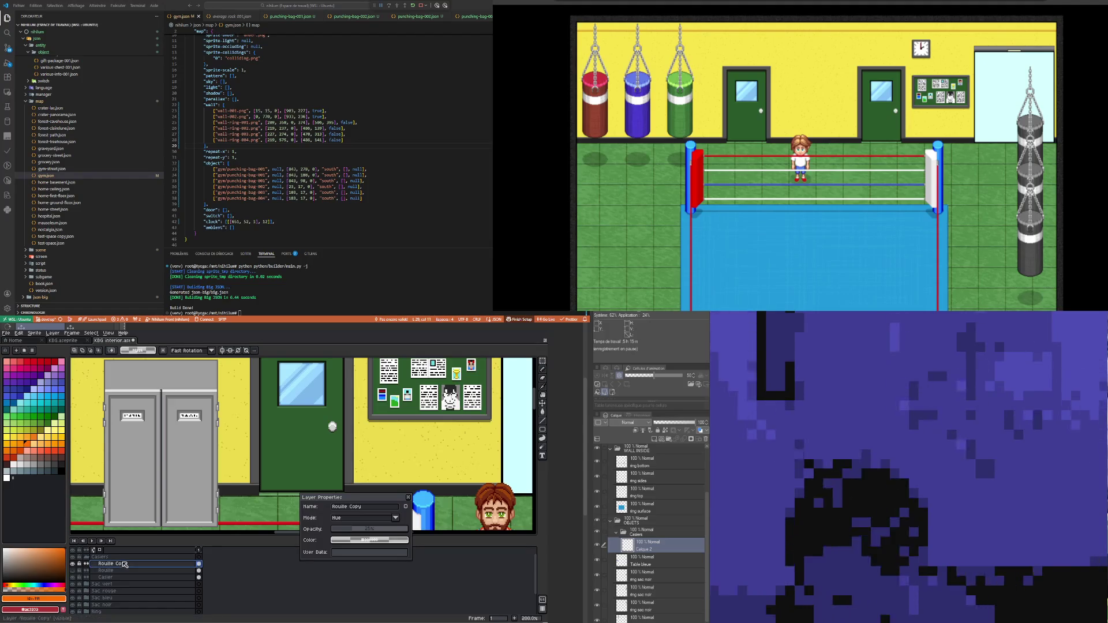
Step: Set Rouille Copy to Color blending at 89% opacity and show Rouille again
{"action": "left_click_drag", "start_coordinate": [340, 530], "coordinate": [373, 536]}
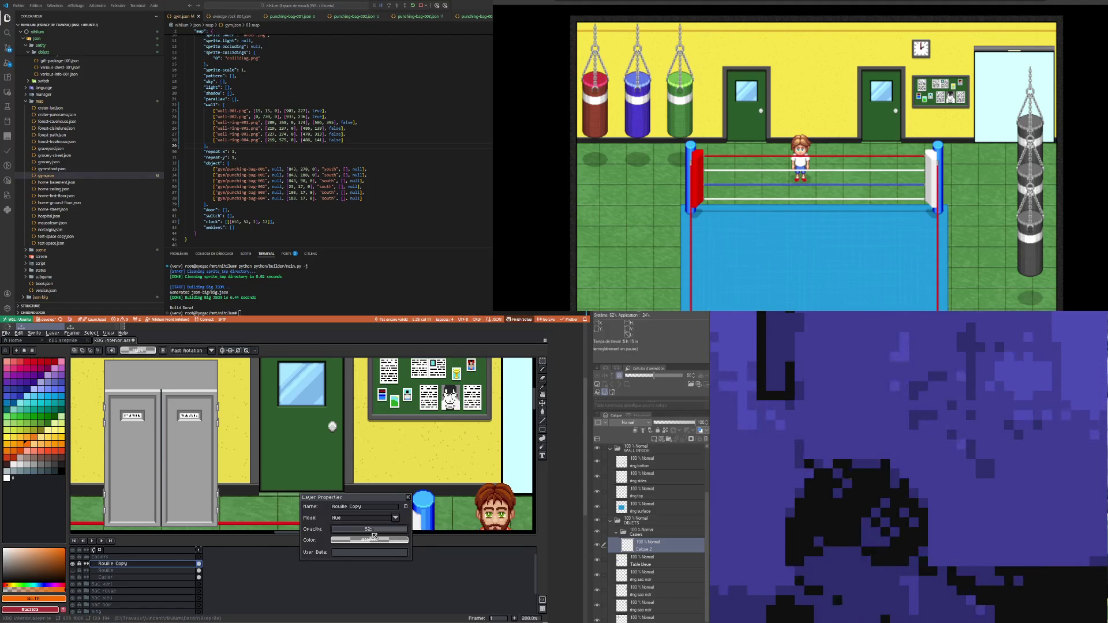
{"action": "left_click", "coordinate": [365, 519]}
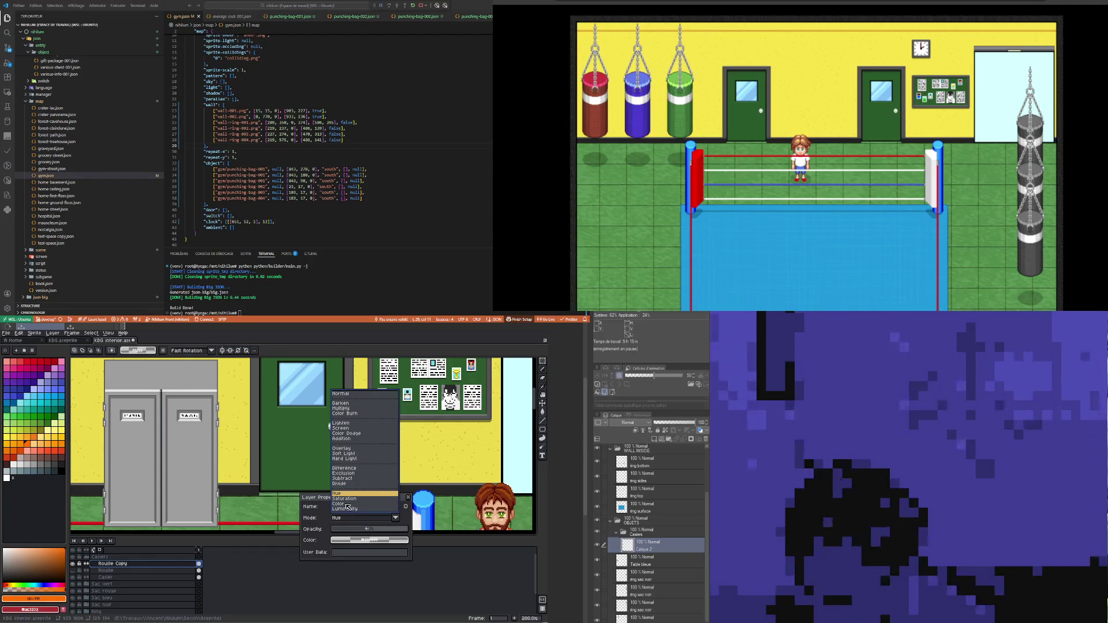
{"action": "left_click", "coordinate": [346, 504]}
{"action": "mouse_move", "coordinate": [359, 530]}
{"action": "left_mouse_down"}
{"action": "mouse_move", "coordinate": [400, 530]}
{"action": "mouse_move", "coordinate": [383, 528]}
{"action": "left_mouse_up"}
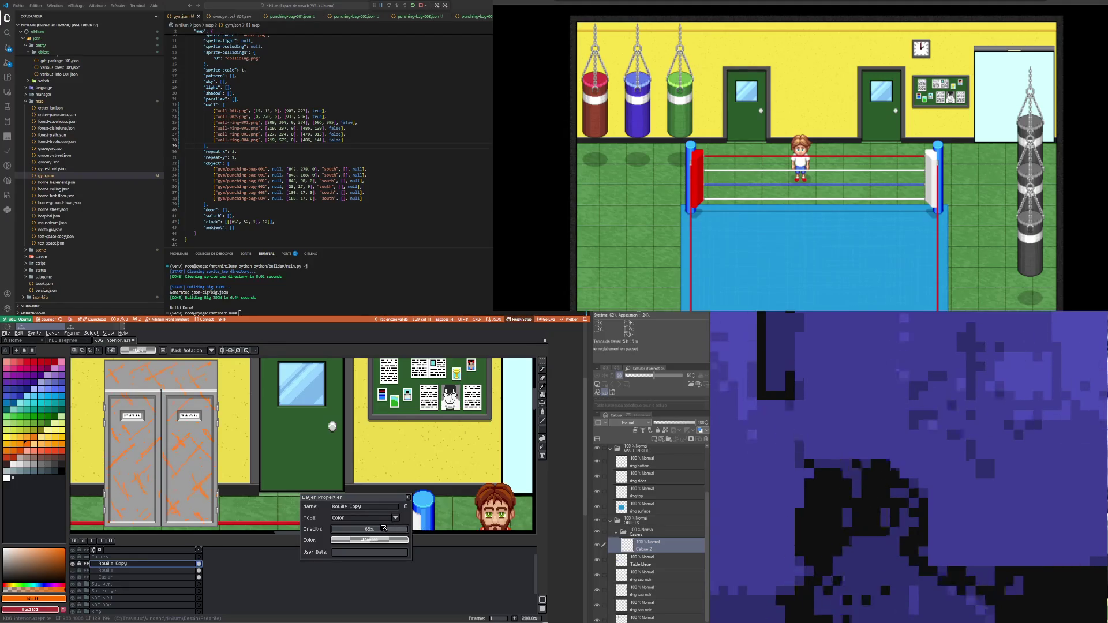
{"action": "left_click", "coordinate": [80, 571]}
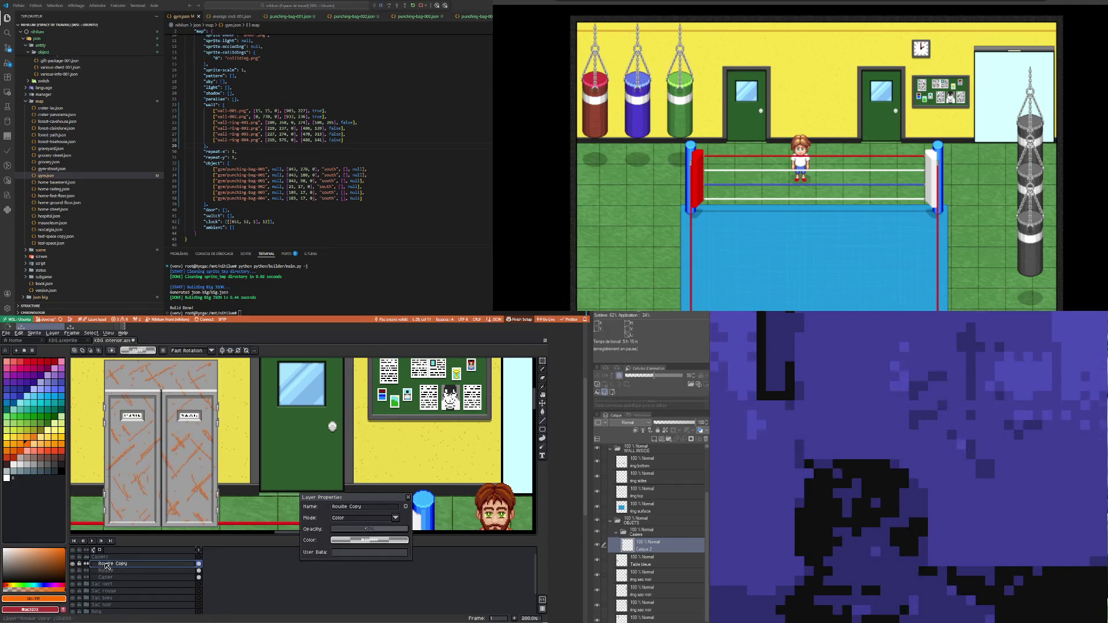
Step: Select and deselect the locker area, then lower Rouille Copy's opacity
{"action": "scroll", "coordinate": [202, 409], "scroll_direction": "down", "scroll_amount": 1}
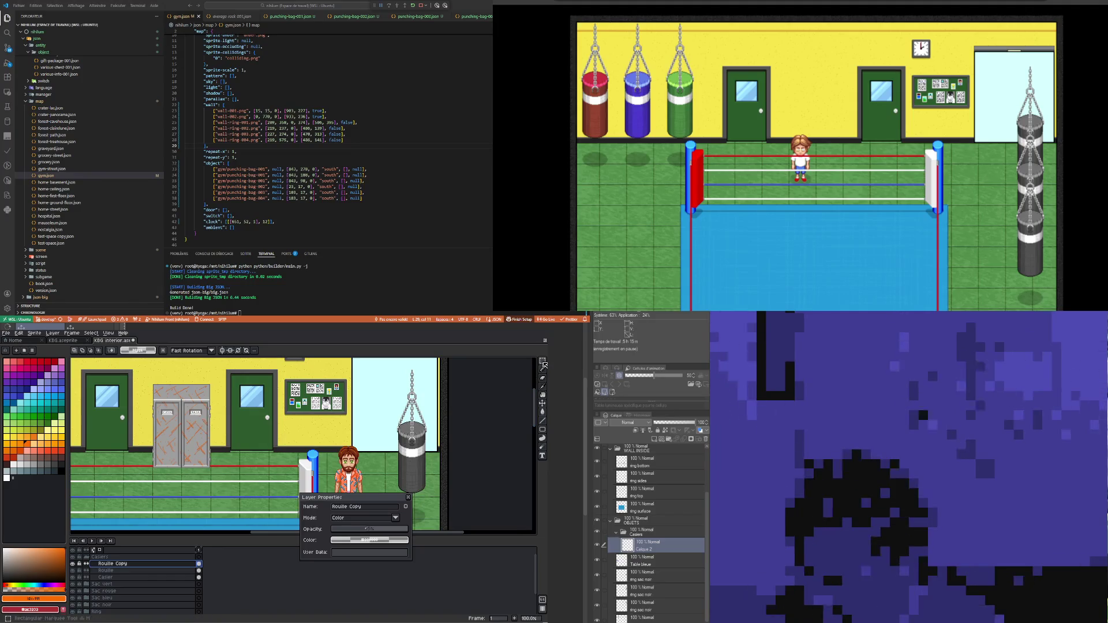
{"action": "mouse_move", "coordinate": [145, 372]}
{"action": "left_mouse_down"}
{"action": "mouse_move", "coordinate": [227, 460]}
{"action": "mouse_move", "coordinate": [227, 482]}
{"action": "left_mouse_up"}
{"action": "scroll", "coordinate": [187, 449], "scroll_direction": "up", "scroll_amount": 2}
{"action": "scroll", "coordinate": [186, 449], "scroll_direction": "up", "scroll_amount": 1}
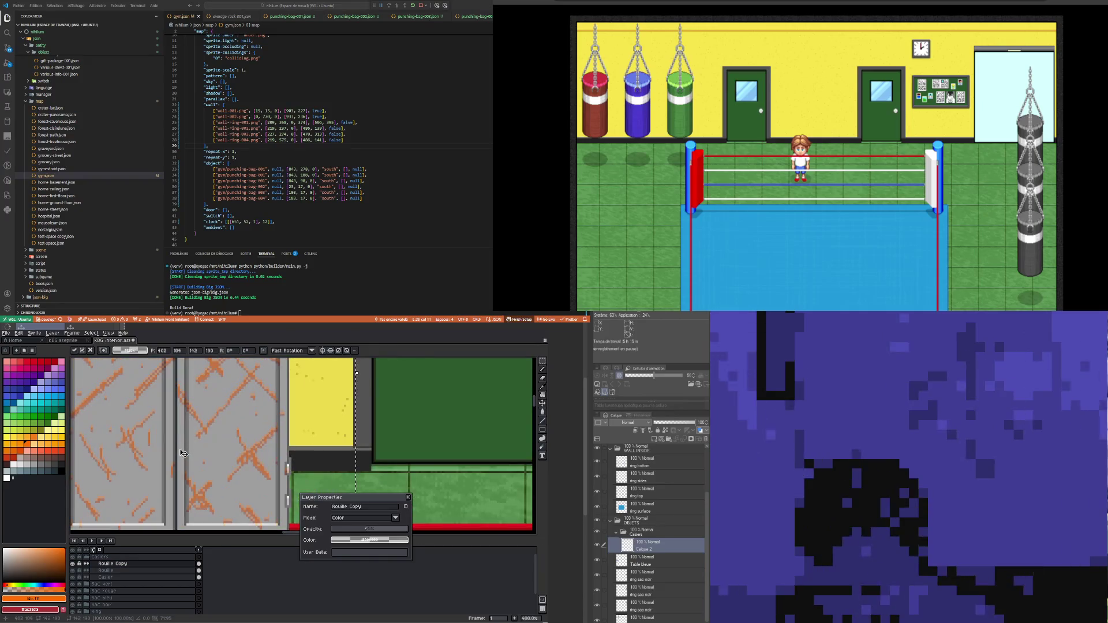
{"action": "scroll", "coordinate": [190, 456], "scroll_direction": "down", "scroll_amount": 2}
{"action": "key", "text": "ctrl+d"}
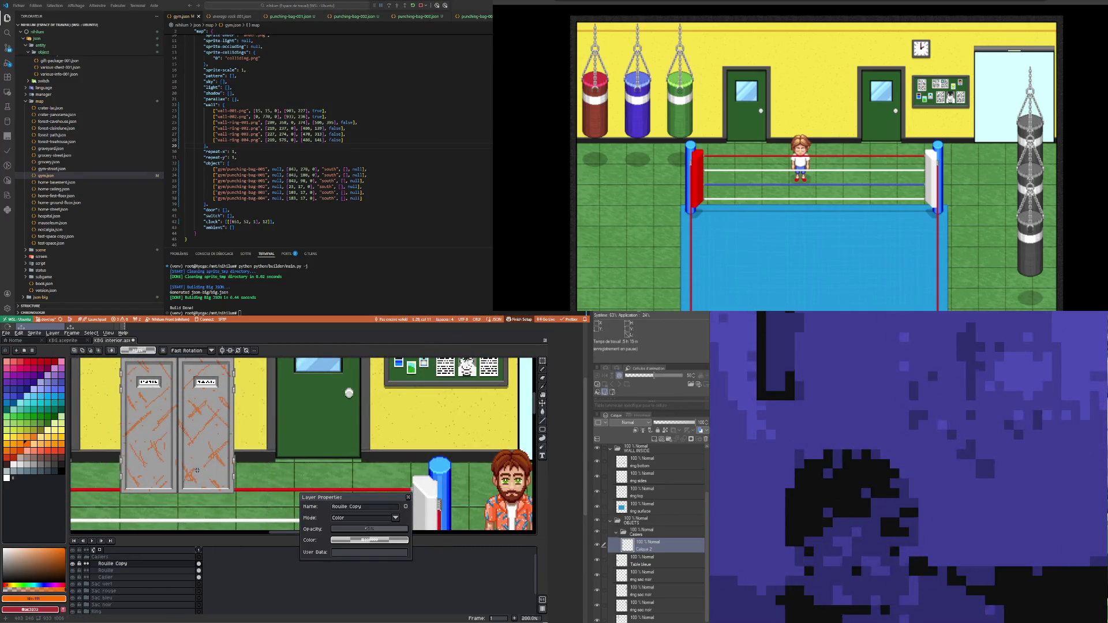
{"action": "scroll", "coordinate": [195, 467], "scroll_direction": "down", "scroll_amount": 1}
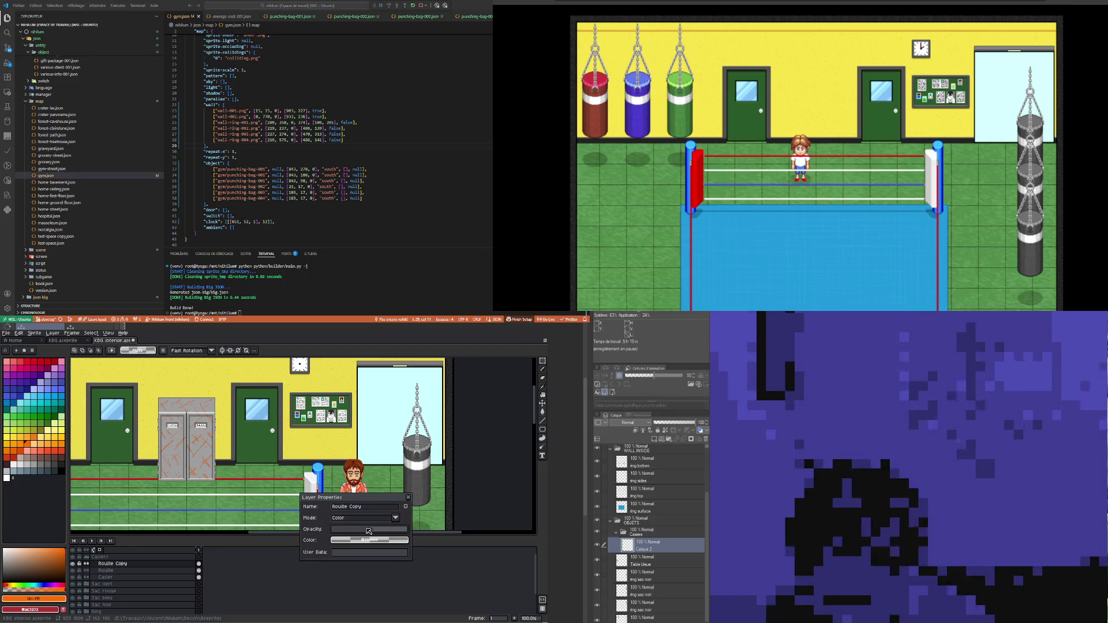
{"action": "mouse_move", "coordinate": [366, 529]}
{"action": "left_mouse_down"}
{"action": "mouse_move", "coordinate": [350, 533]}
{"action": "mouse_move", "coordinate": [401, 532]}
{"action": "mouse_move", "coordinate": [373, 532]}
{"action": "left_mouse_up"}
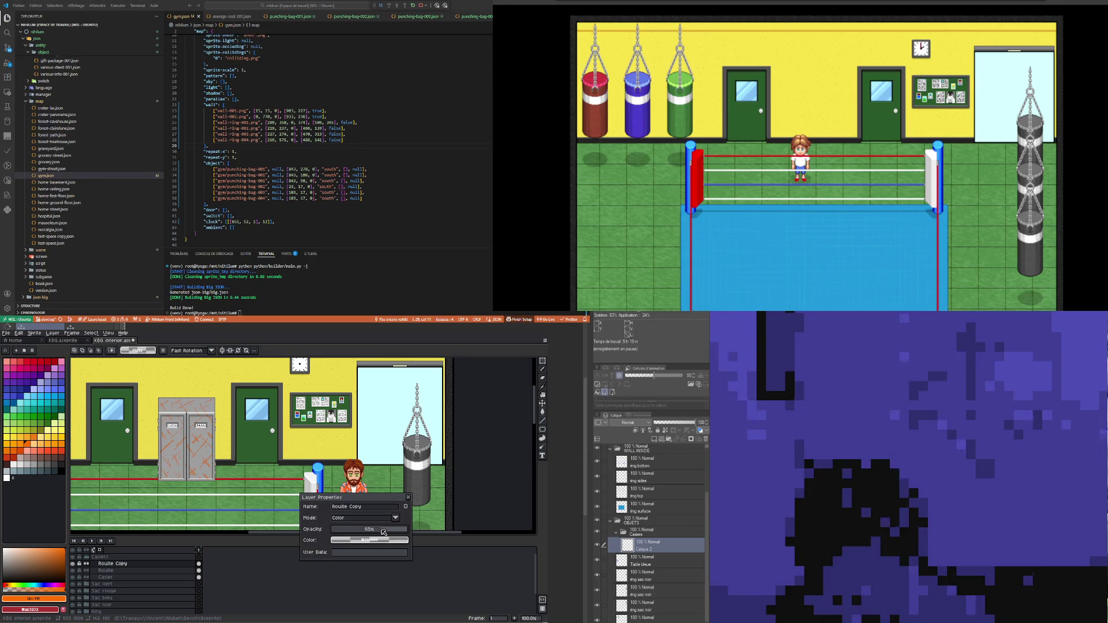
{"action": "left_click", "coordinate": [106, 570]}
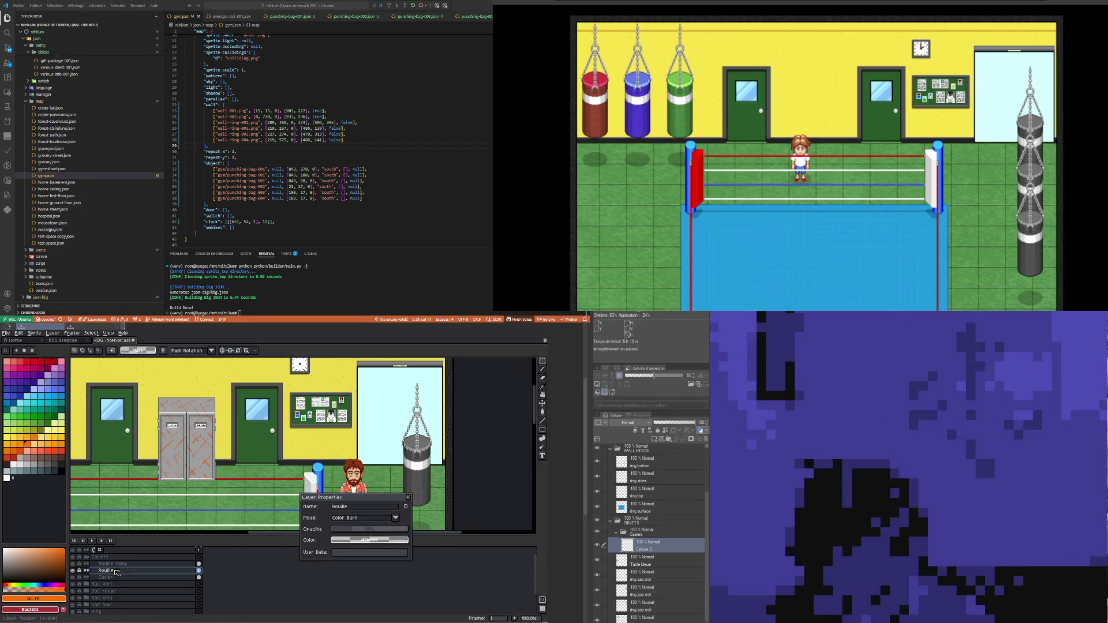
Step: Compare Rouille on and off, drop its opacity to about 10%, and close its properties
{"action": "scroll", "coordinate": [166, 438], "scroll_direction": "up", "scroll_amount": 1}
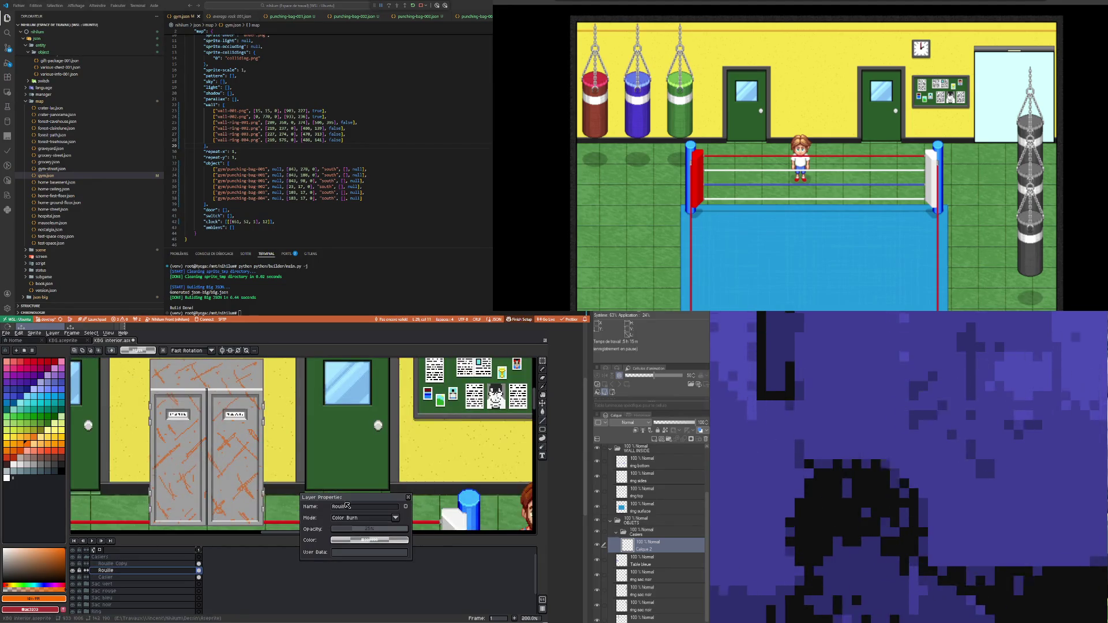
{"action": "left_click", "coordinate": [72, 570]}
{"action": "left_click", "coordinate": [73, 571]}
{"action": "left_click", "coordinate": [344, 529]}
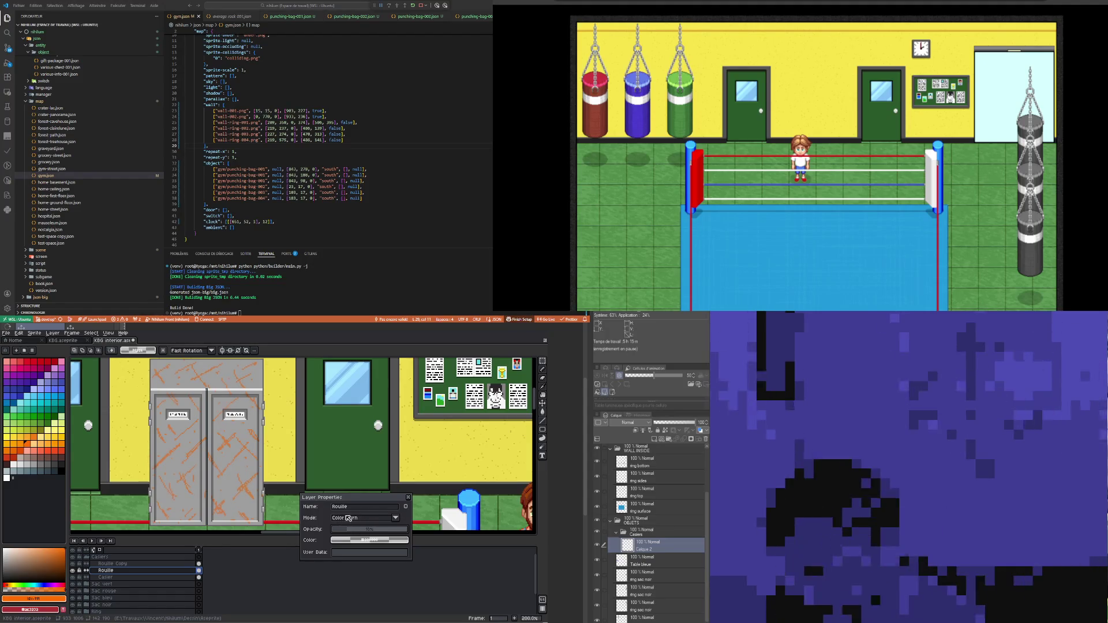
{"action": "scroll", "coordinate": [219, 505], "scroll_direction": "down", "scroll_amount": 1}
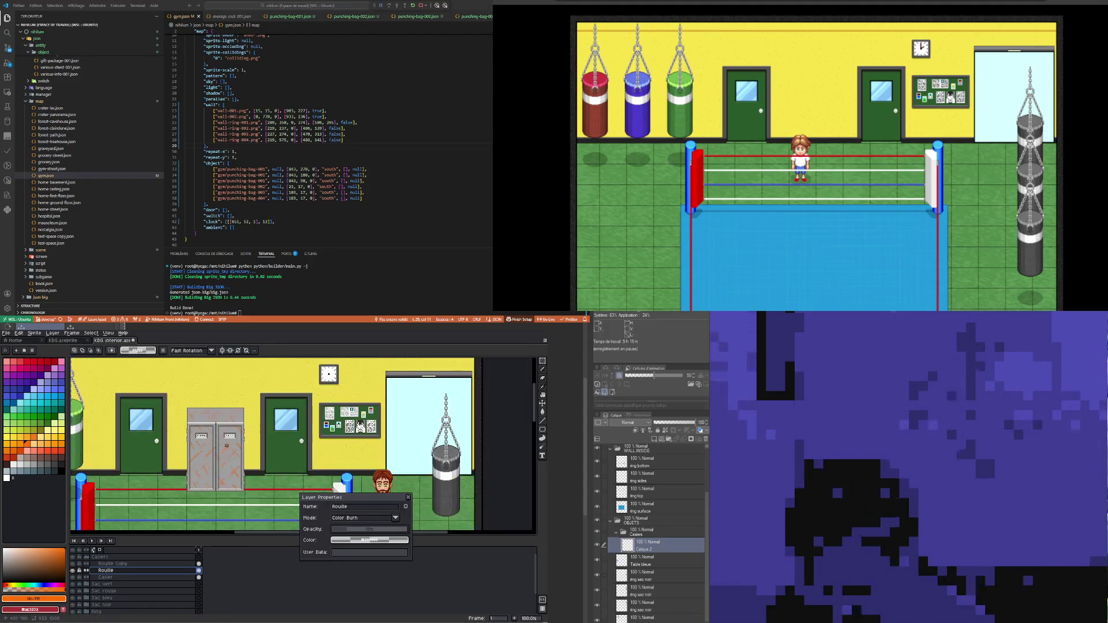
{"action": "scroll", "coordinate": [222, 496], "scroll_direction": "up", "scroll_amount": 1}
{"action": "scroll", "coordinate": [226, 486], "scroll_direction": "down", "scroll_amount": 1}
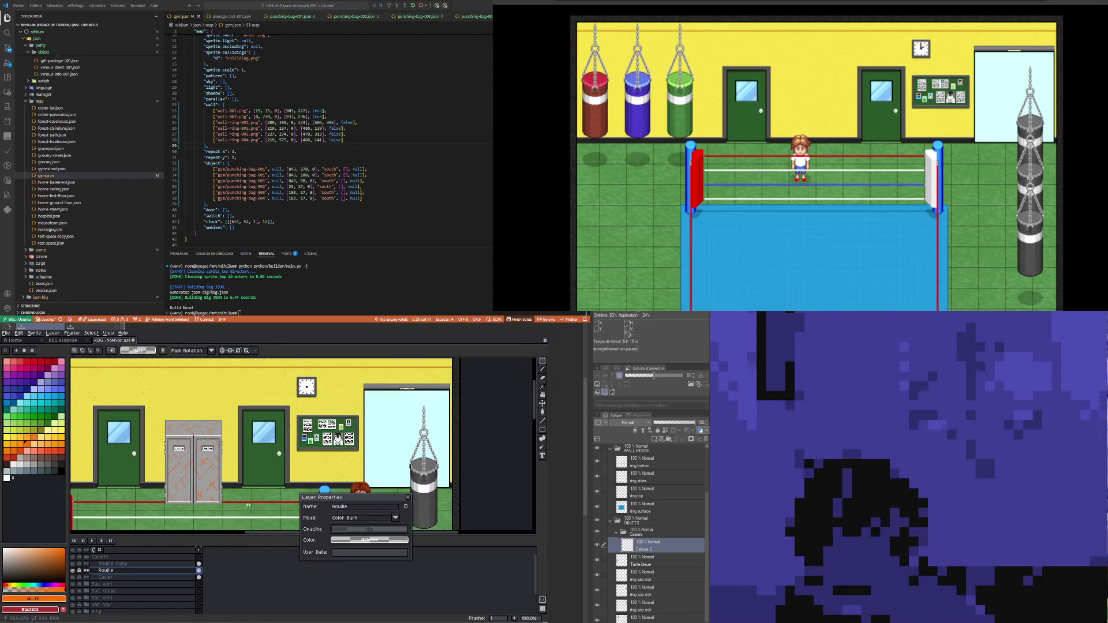
{"action": "left_click", "coordinate": [409, 498]}
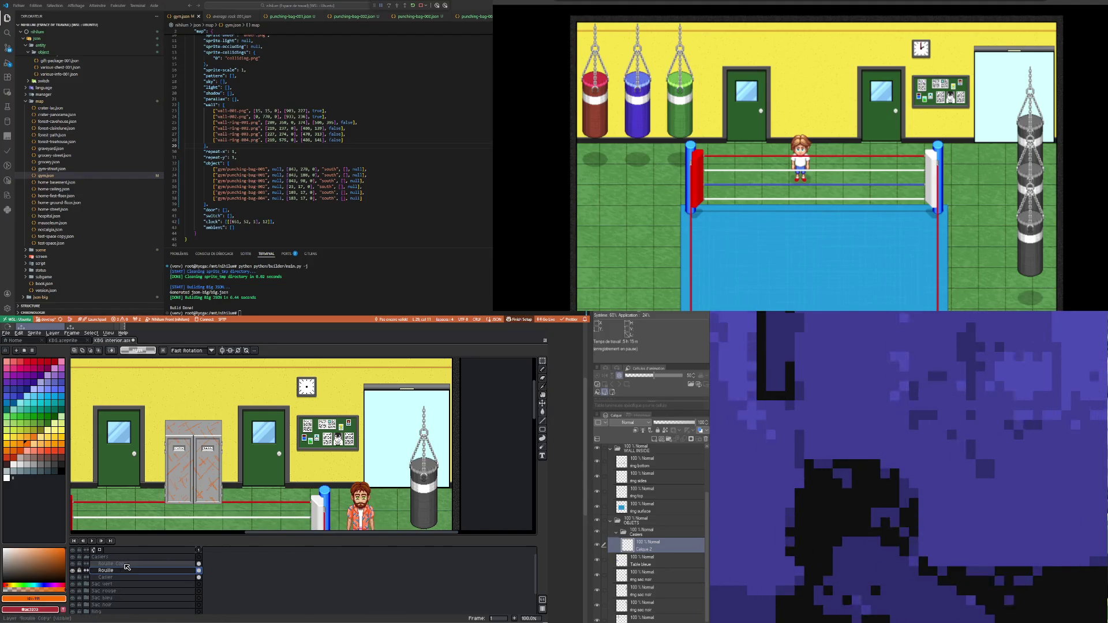
{"action": "right_click", "coordinate": [123, 571]}
Step: Make Rouille visible and add a new Layer 8 above it
{"action": "mouse_move", "coordinate": [144, 578]}
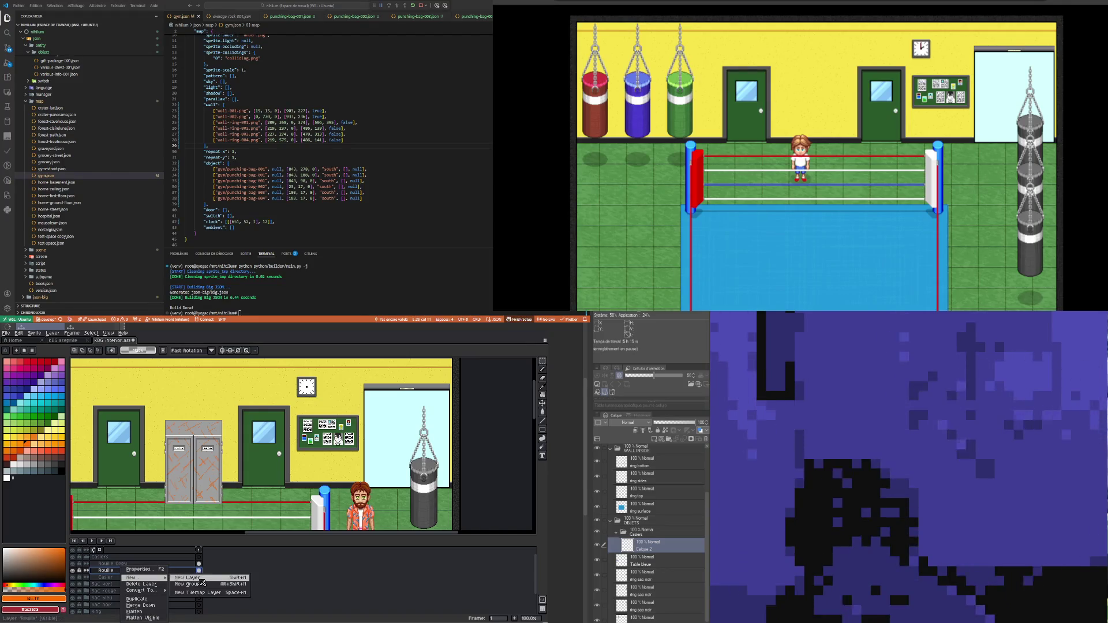
{"action": "left_click", "coordinate": [85, 573]}
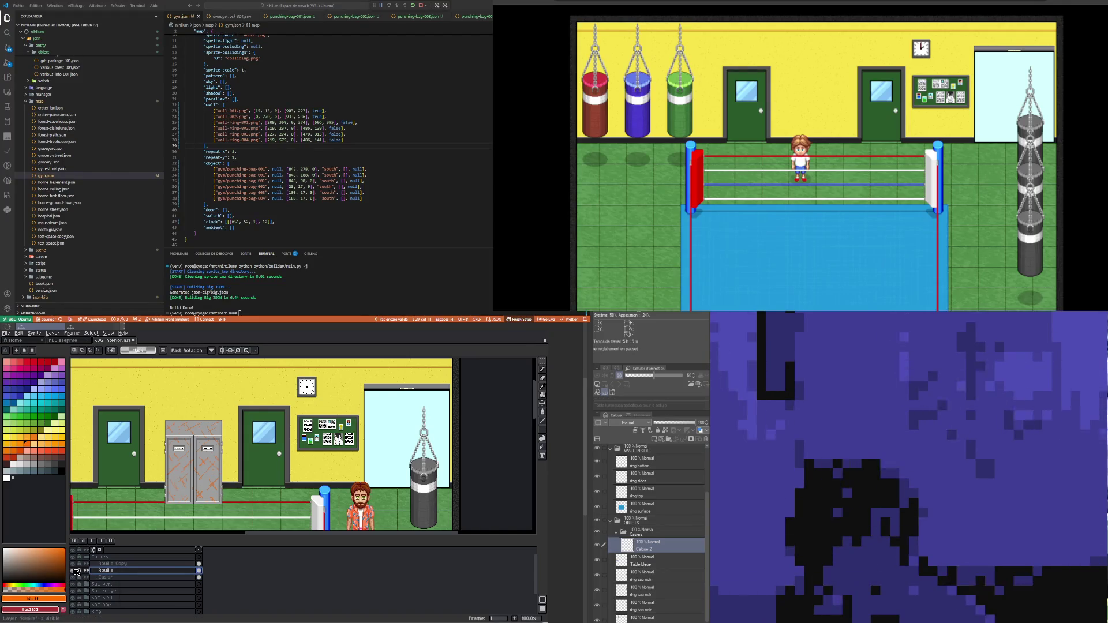
{"action": "left_click", "coordinate": [73, 572]}
{"action": "right_click", "coordinate": [124, 568]}
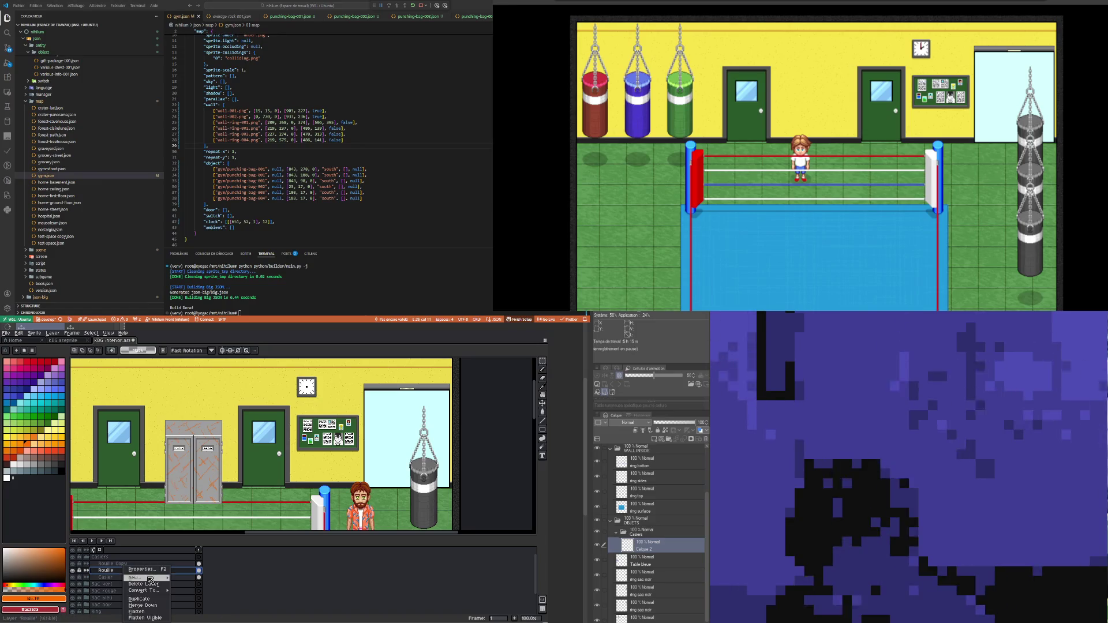
{"action": "left_click", "coordinate": [191, 578]}
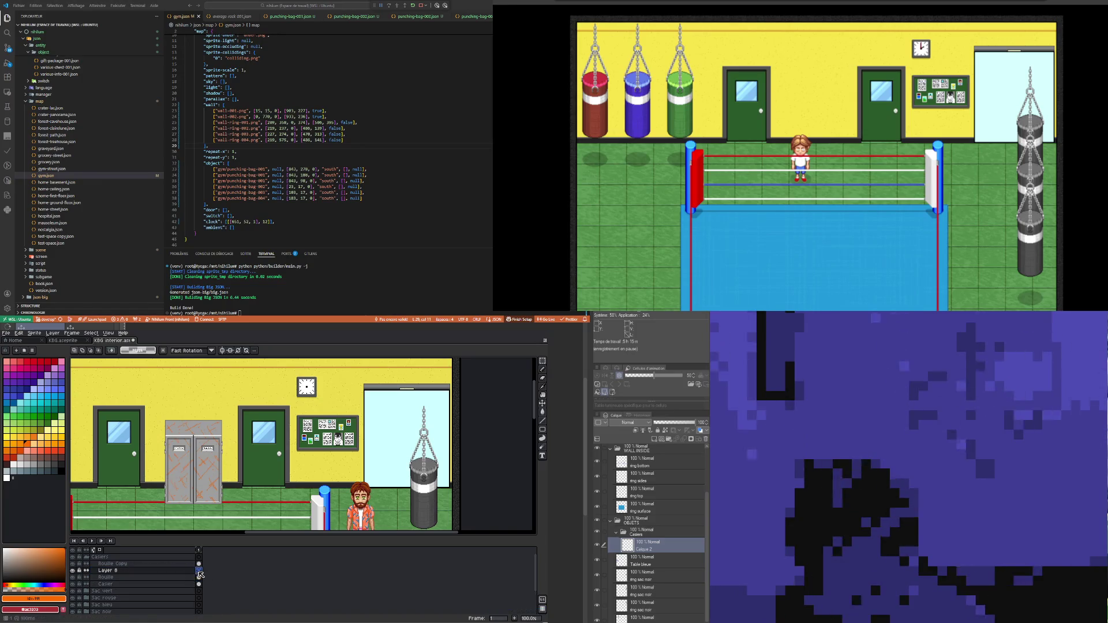
Step: Spray red speckles across the grey lockers on Layer 8
{"action": "left_click", "coordinate": [540, 374]}
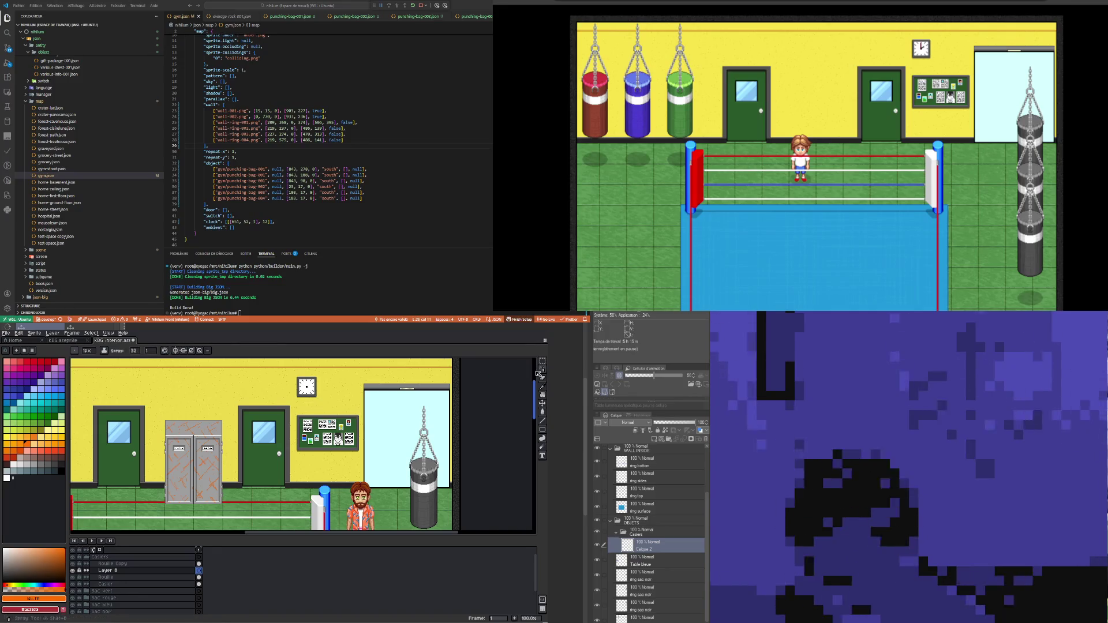
{"action": "left_click", "coordinate": [33, 361]}
{"action": "mouse_move", "coordinate": [203, 460]}
{"action": "left_mouse_down"}
{"action": "mouse_move", "coordinate": [196, 477]}
{"action": "mouse_move", "coordinate": [205, 470]}
{"action": "mouse_move", "coordinate": [173, 439]}
{"action": "mouse_move", "coordinate": [156, 462]}
{"action": "mouse_move", "coordinate": [167, 490]}
{"action": "mouse_move", "coordinate": [245, 506]}
{"action": "left_mouse_up"}
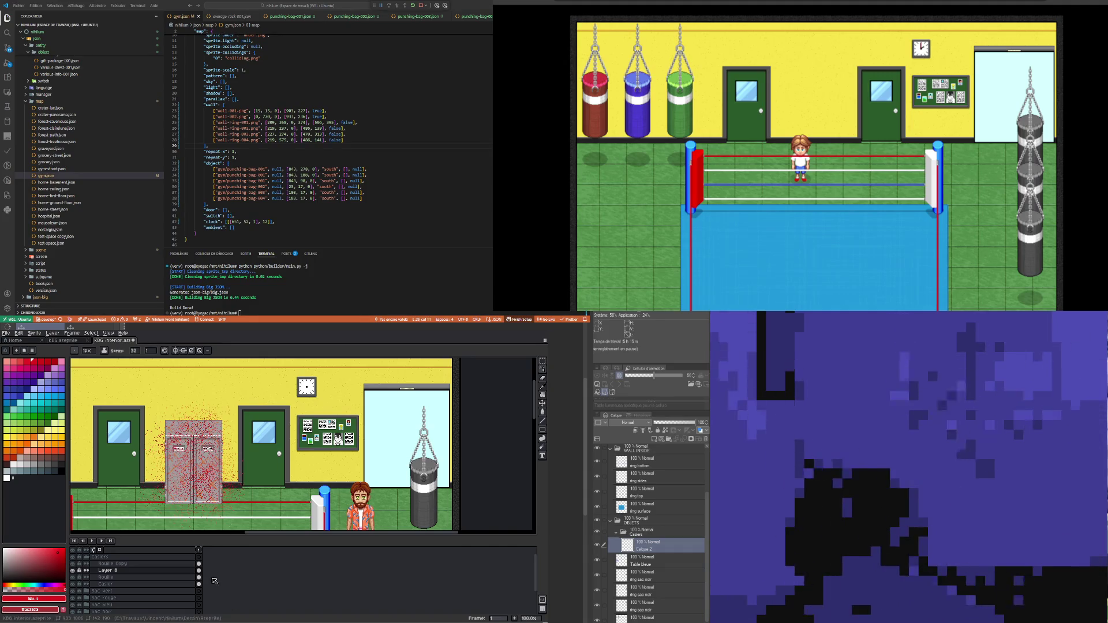
{"action": "scroll", "coordinate": [216, 459], "scroll_direction": "up", "scroll_amount": 1}
{"action": "scroll", "coordinate": [214, 460], "scroll_direction": "up", "scroll_amount": 1}
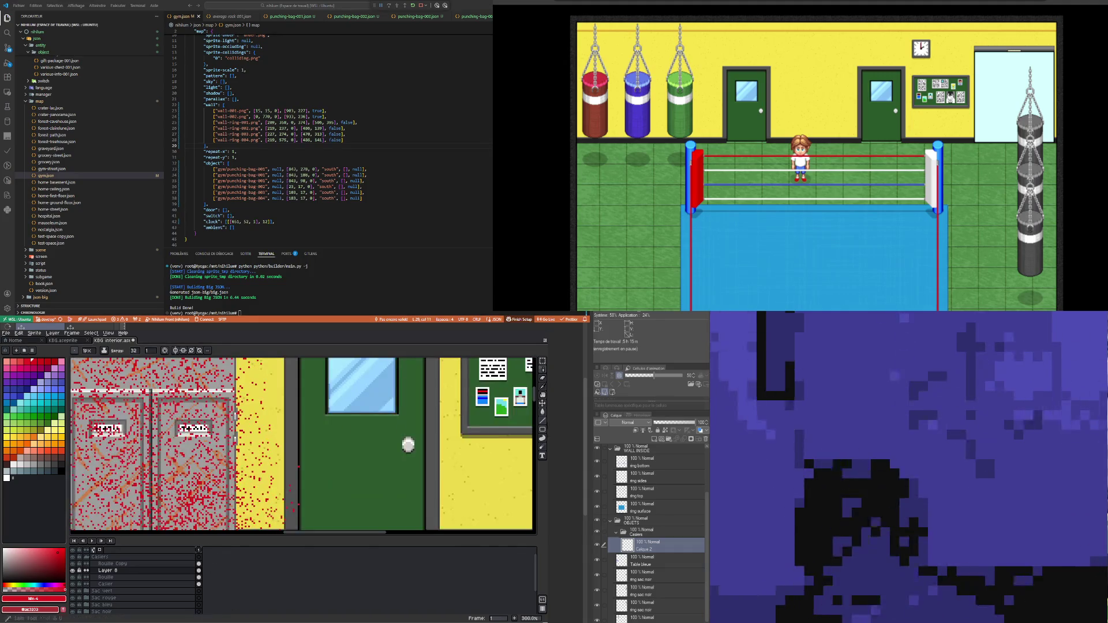
Step: Magic-wand select the red sprayed pixels, keeping Layer 8 active
{"action": "left_click", "coordinate": [542, 361]}
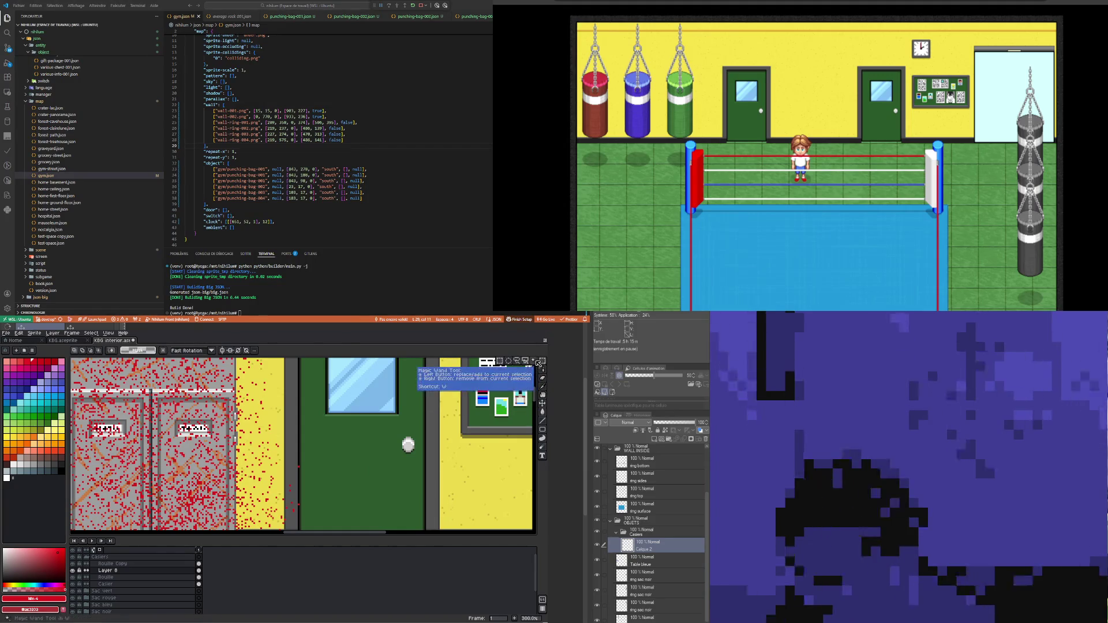
{"action": "left_click", "coordinate": [527, 361]}
{"action": "scroll", "coordinate": [265, 443], "scroll_direction": "up", "scroll_amount": 1}
{"action": "left_click", "coordinate": [331, 486]}
{"action": "scroll", "coordinate": [331, 487], "scroll_direction": "down", "scroll_amount": 2}
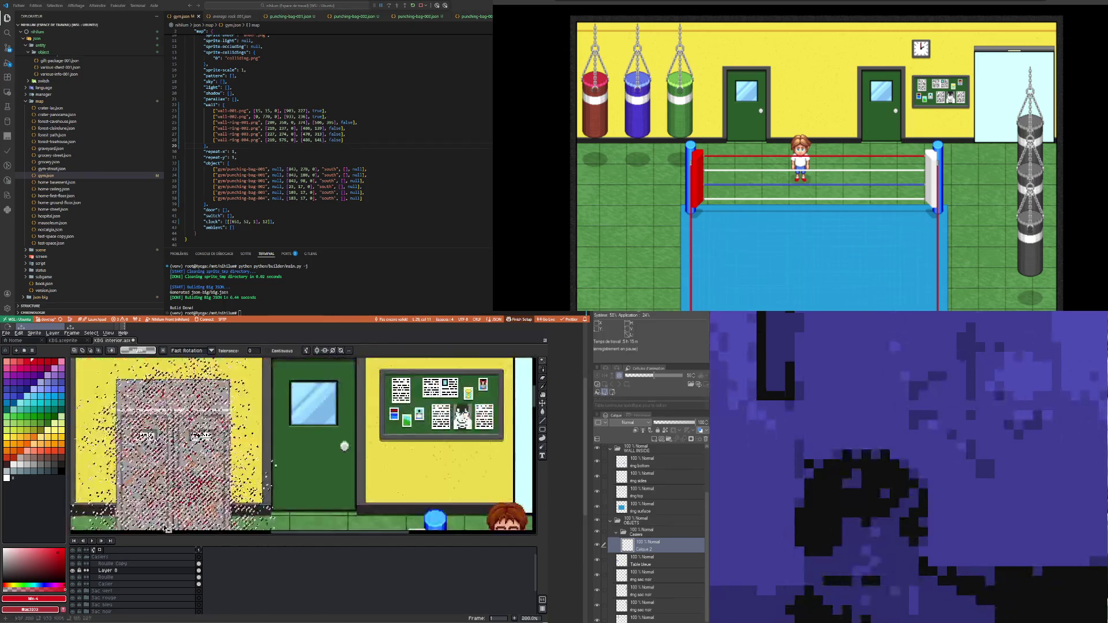
{"action": "left_click", "coordinate": [199, 577]}
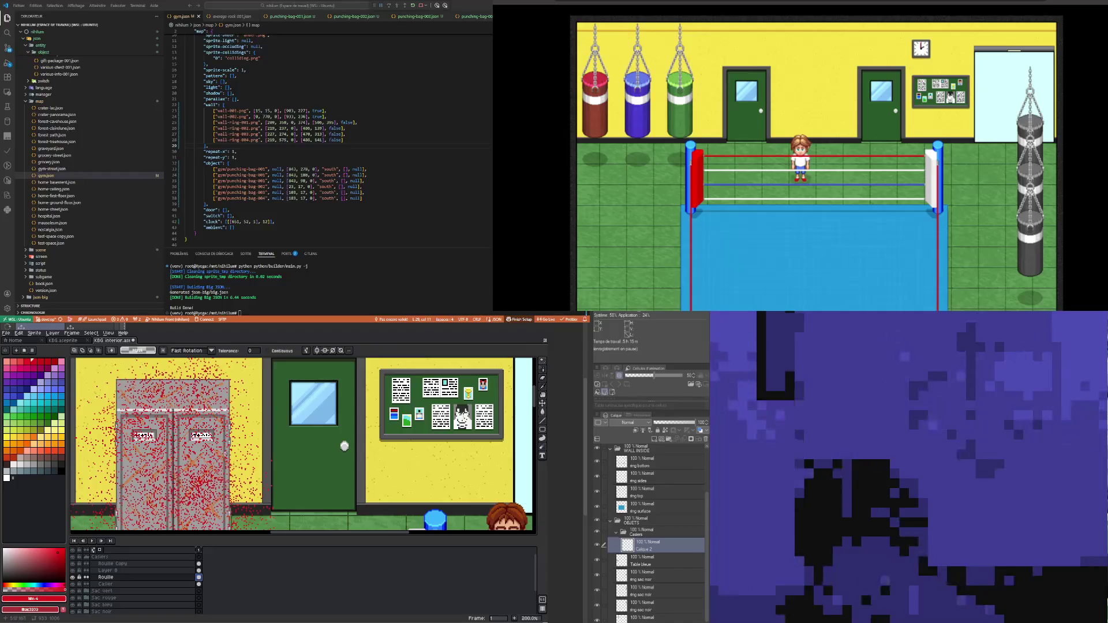
{"action": "left_click", "coordinate": [191, 571]}
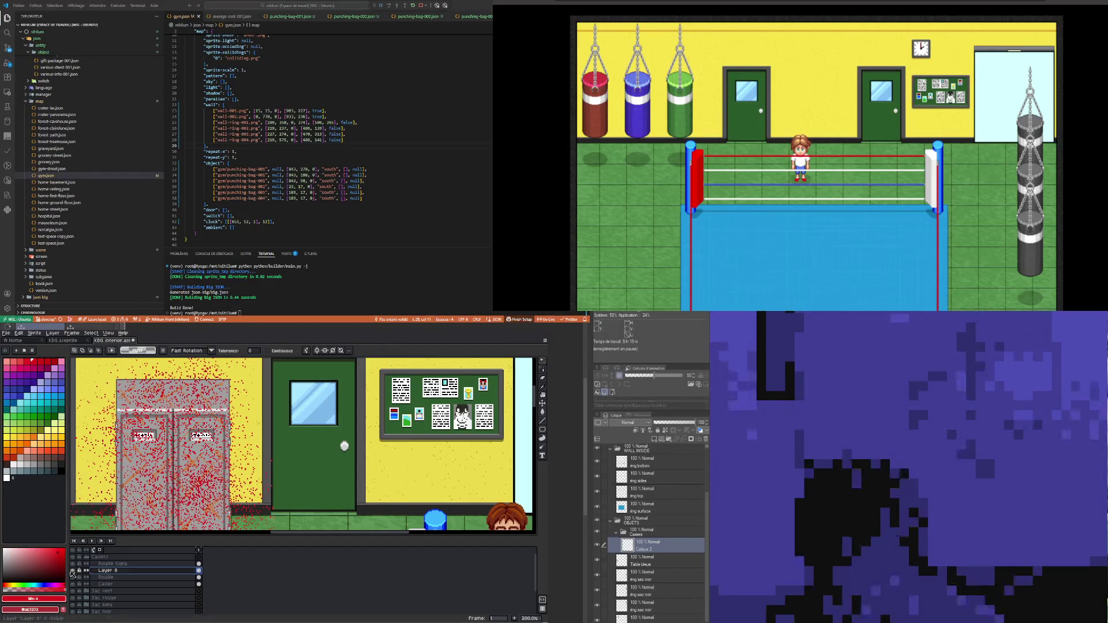
Step: Compare the lockers with and without the red speckles, then reselect the Spray tool
{"action": "left_click", "coordinate": [72, 572]}
{"action": "scroll", "coordinate": [196, 469], "scroll_direction": "down", "scroll_amount": 1}
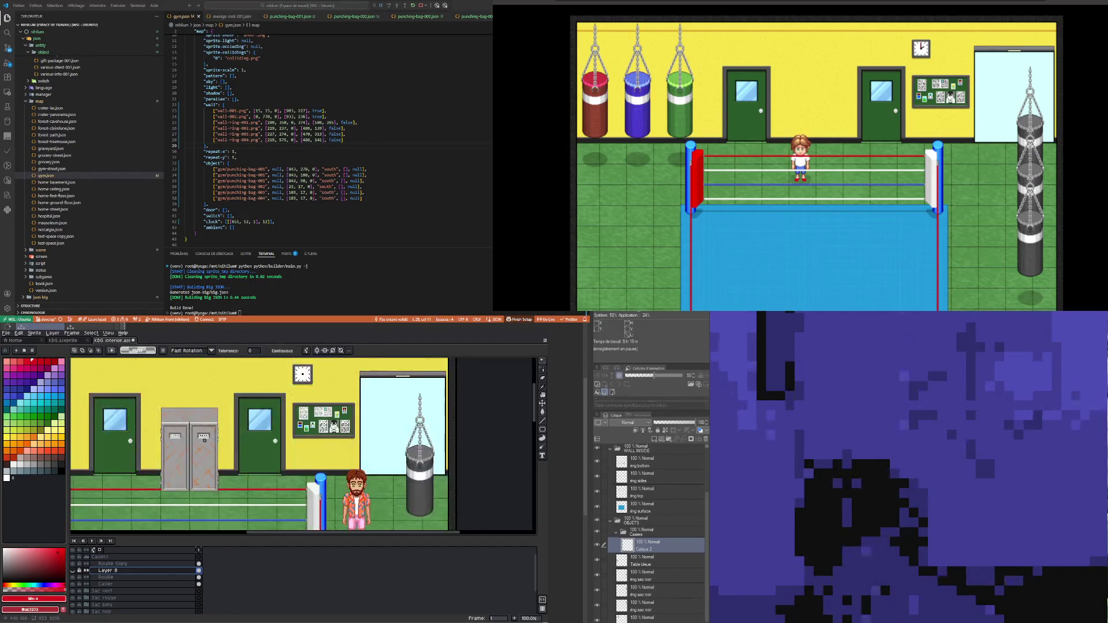
{"action": "scroll", "coordinate": [196, 468], "scroll_direction": "up", "scroll_amount": 2}
{"action": "scroll", "coordinate": [193, 470], "scroll_direction": "down", "scroll_amount": 1}
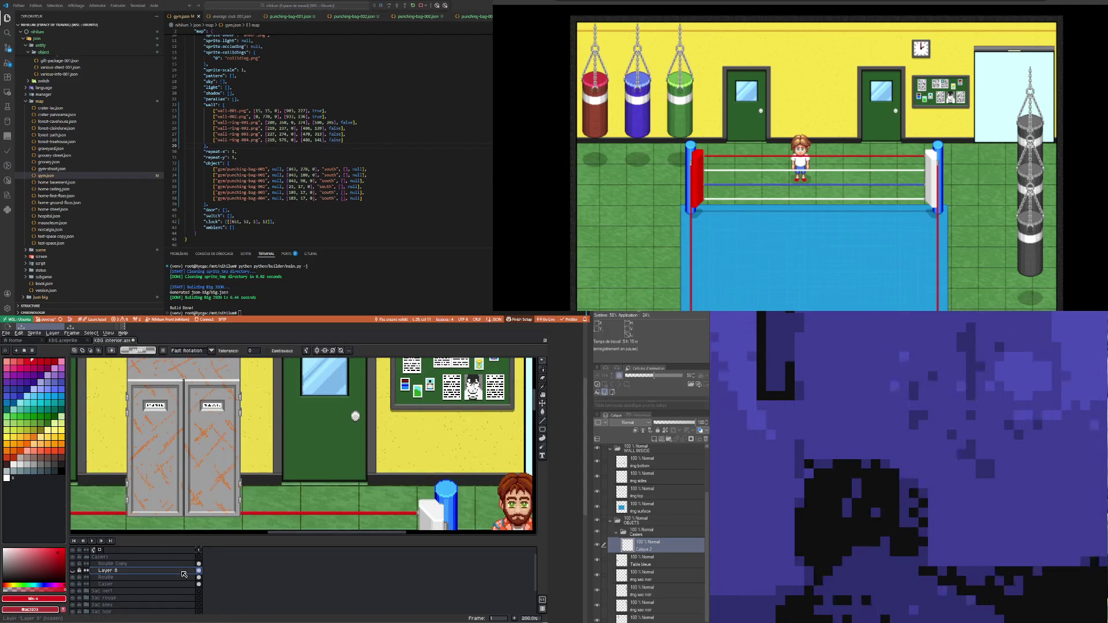
{"action": "scroll", "coordinate": [146, 499], "scroll_direction": "up", "scroll_amount": 2}
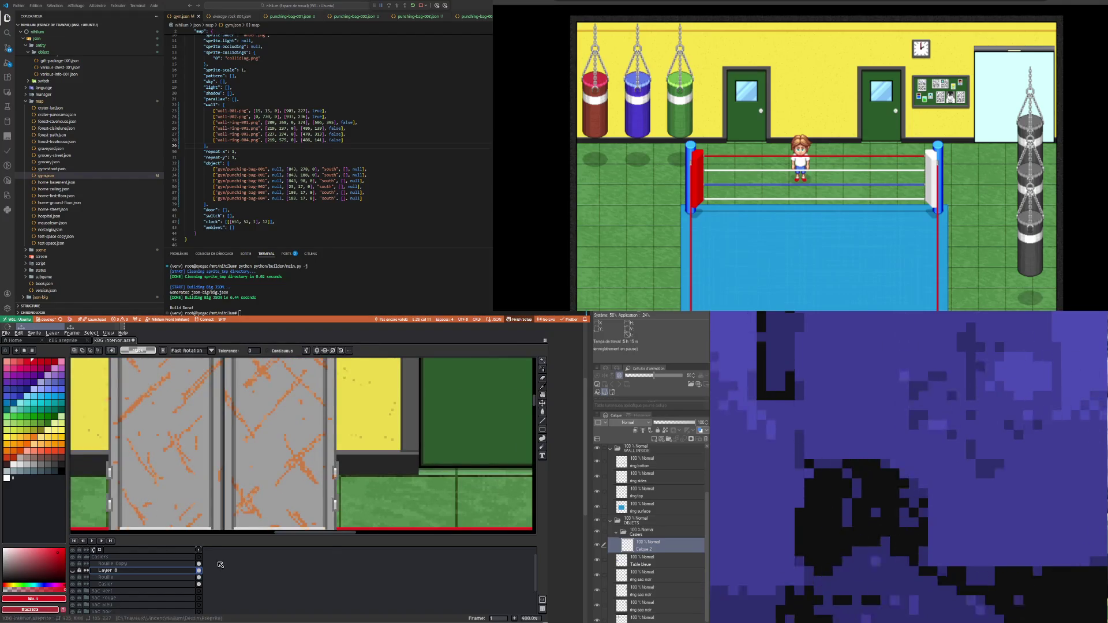
{"action": "left_click", "coordinate": [79, 570]}
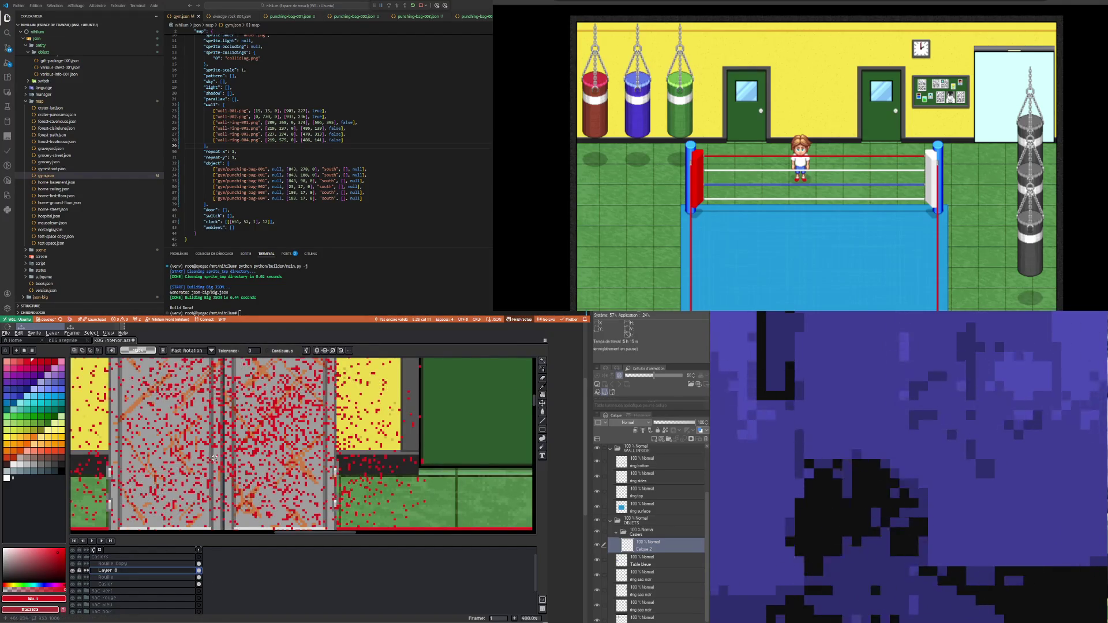
{"action": "scroll", "coordinate": [214, 458], "scroll_direction": "down", "scroll_amount": 2}
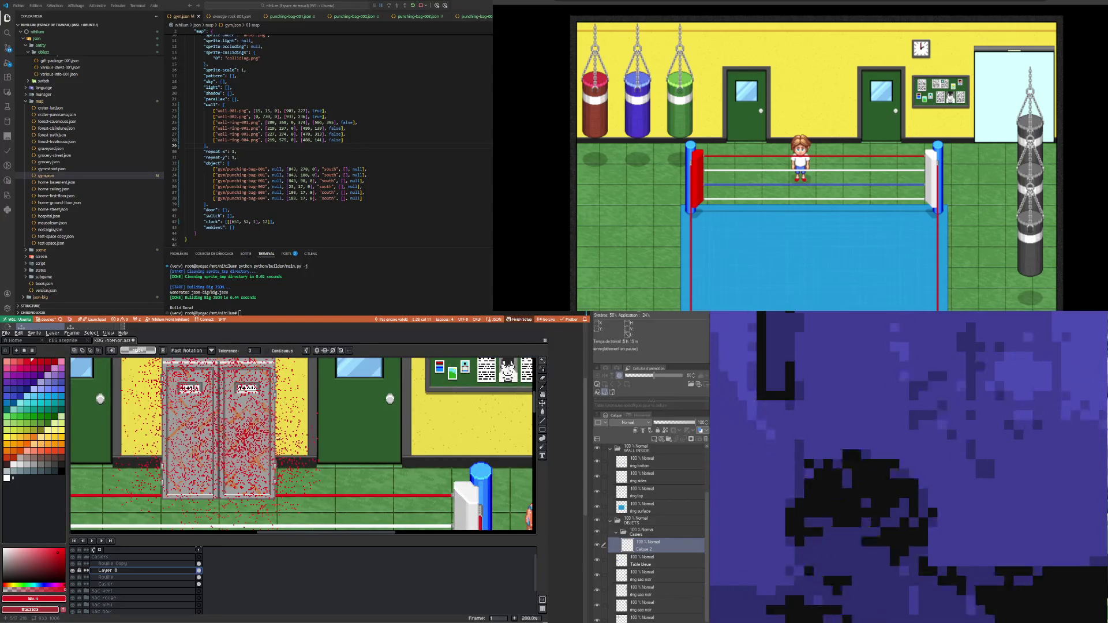
{"action": "left_click", "coordinate": [542, 370]}
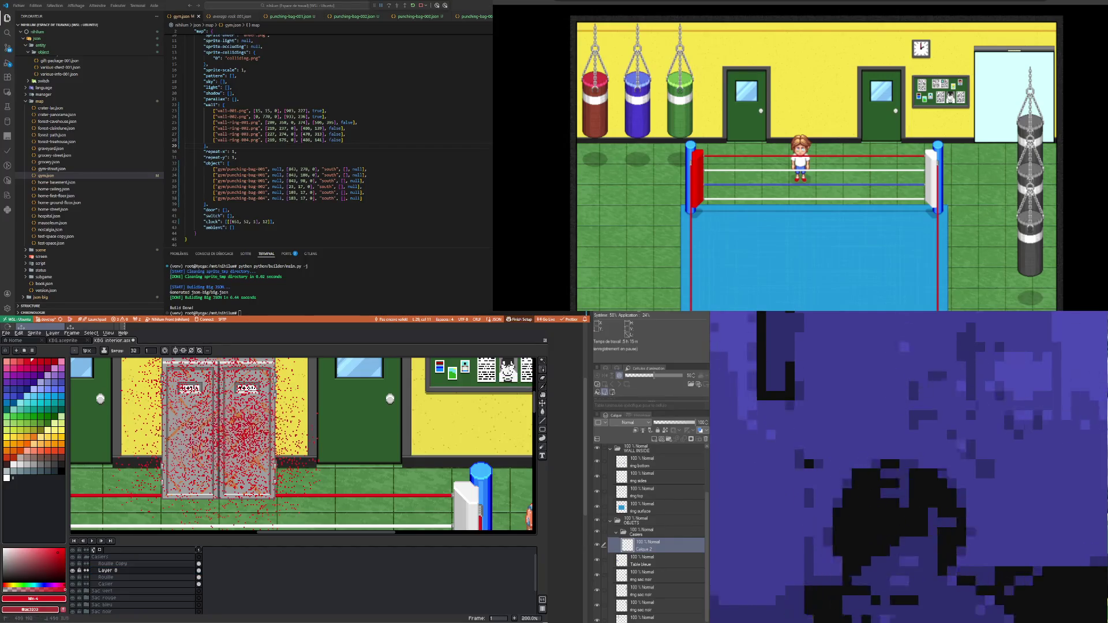
{"action": "left_click_drag", "start_coordinate": [537, 412], "coordinate": [540, 404]}
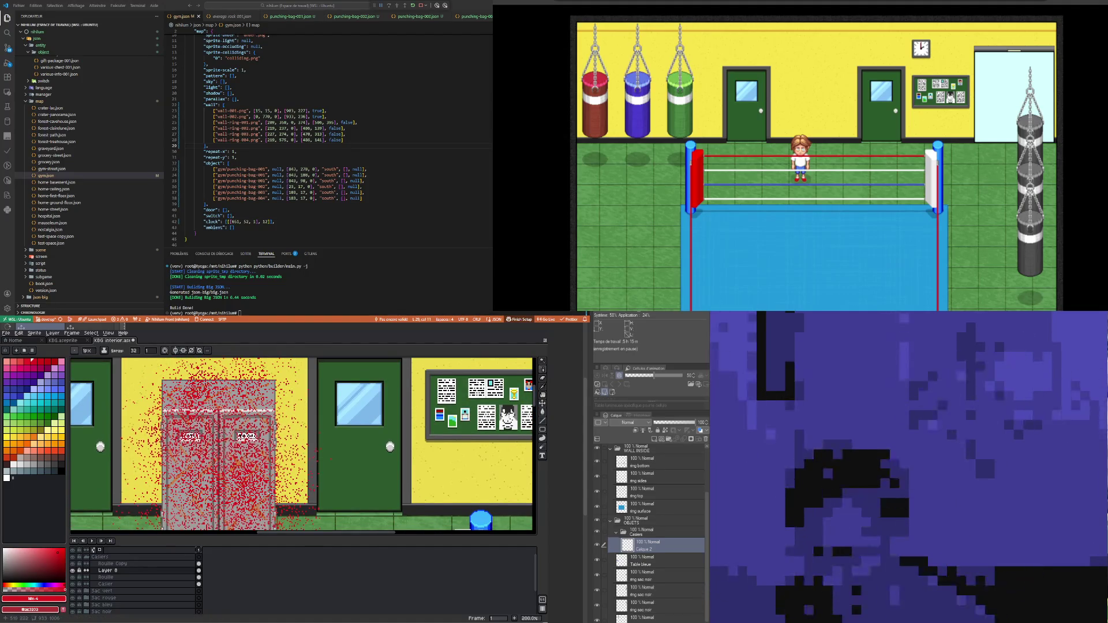
Step: Zoom out and back in, pick polygon selection, and make the Casier layer active
{"action": "key", "text": "minus"}
{"action": "key", "text": "plus"}
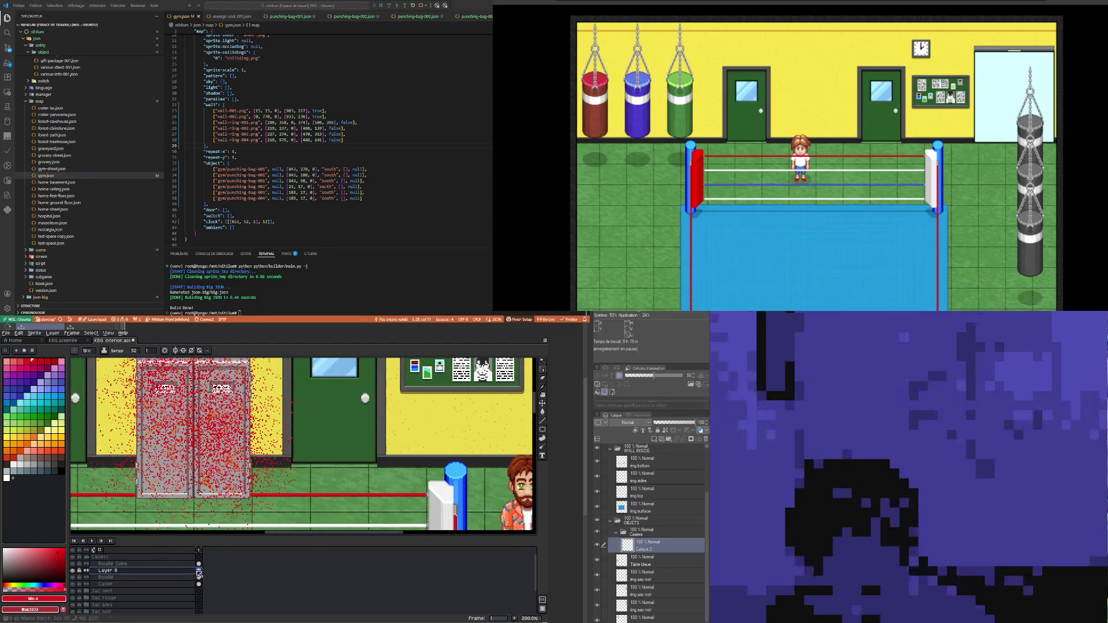
{"action": "left_click", "coordinate": [542, 360]}
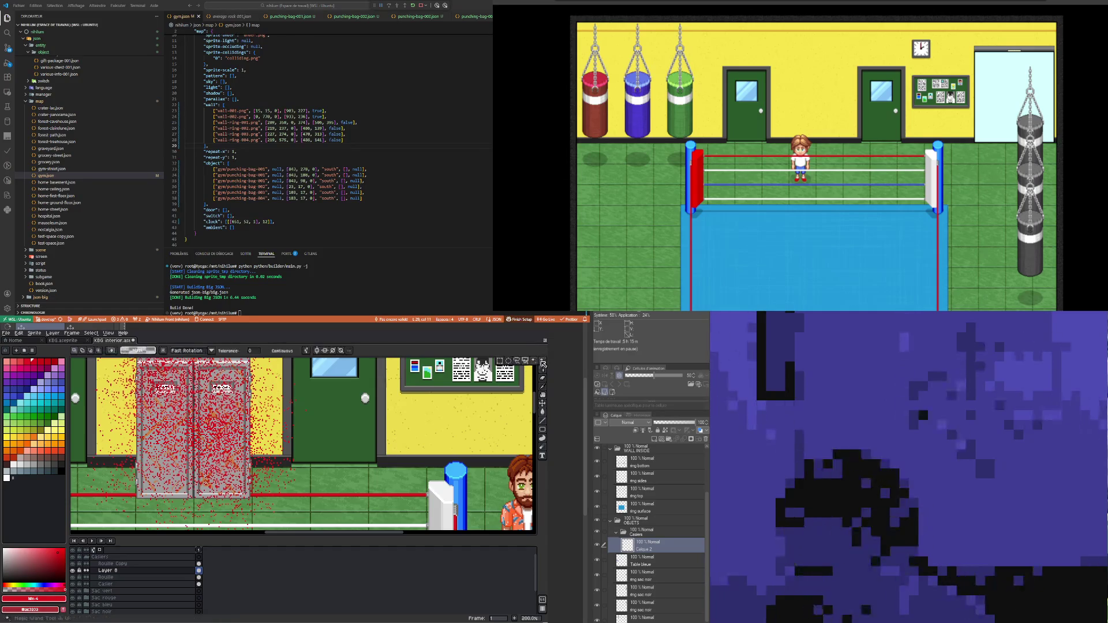
{"action": "scroll", "coordinate": [233, 418], "scroll_direction": "up", "scroll_amount": 2}
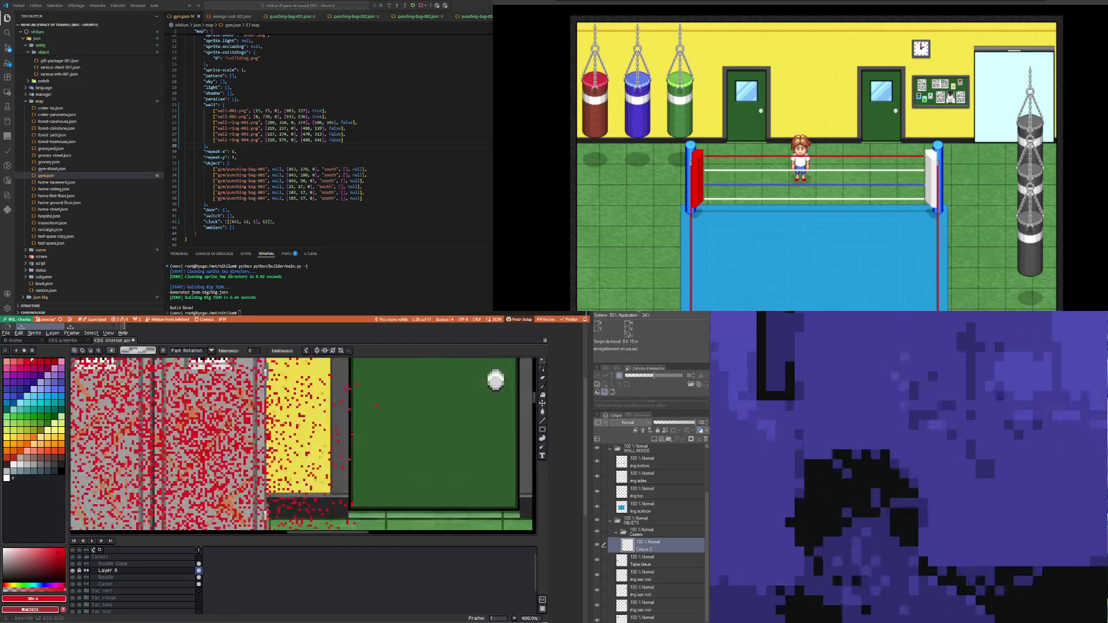
{"action": "scroll", "coordinate": [213, 429], "scroll_direction": "down", "scroll_amount": 2}
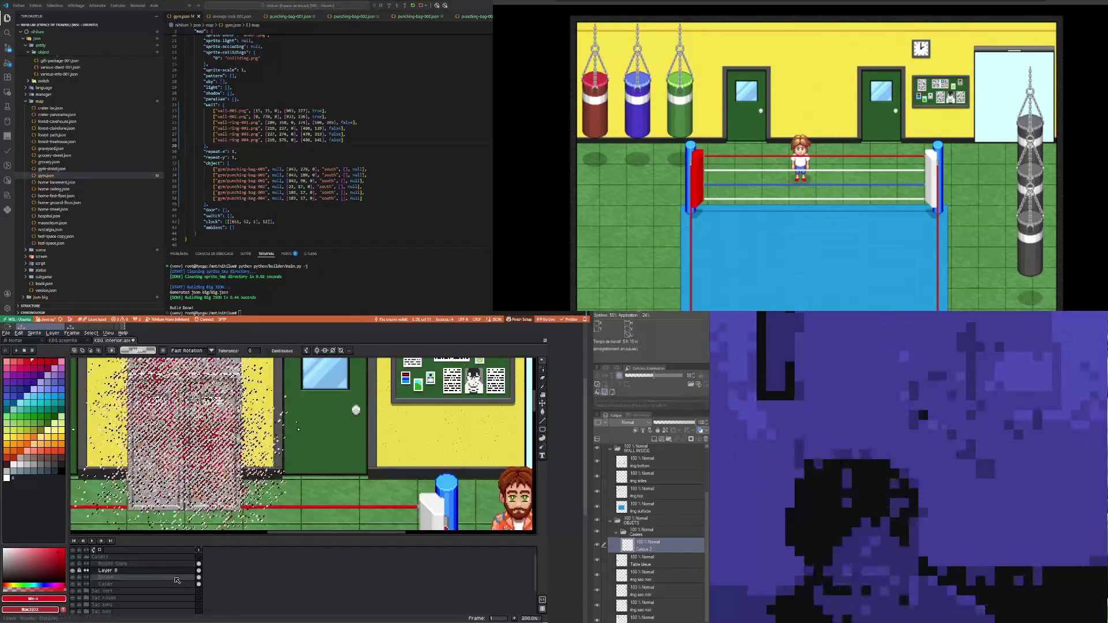
{"action": "left_click", "coordinate": [196, 584]}
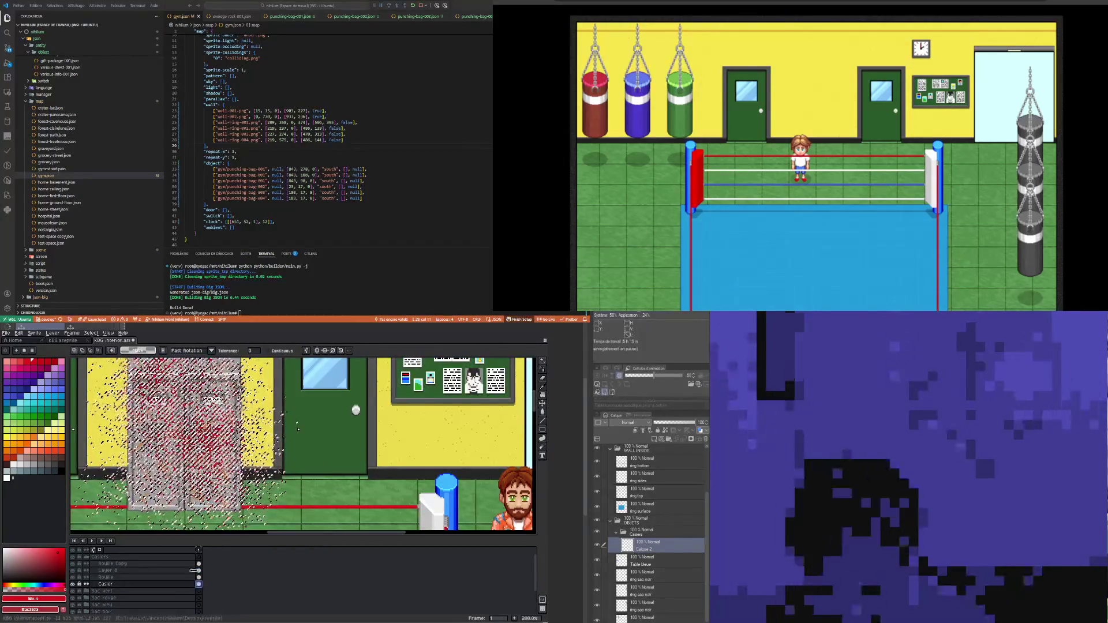
{"action": "scroll", "coordinate": [150, 470], "scroll_direction": "up", "scroll_amount": 2}
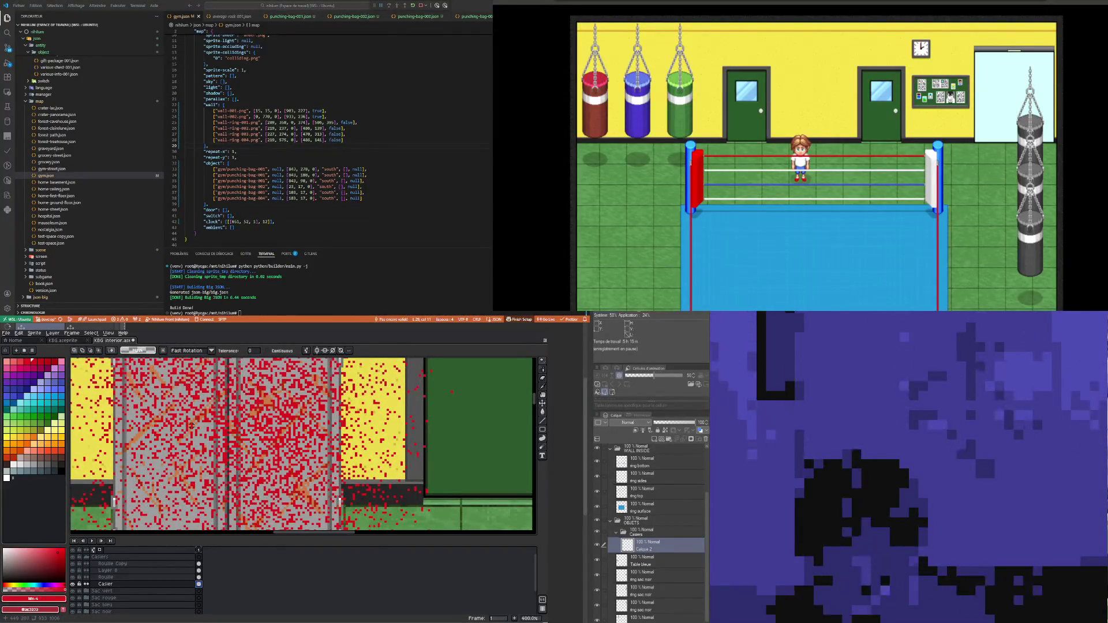
Step: Hide Rouille and toggle the red noise Layer 8 on and off to compare
{"action": "left_click", "coordinate": [73, 577]}
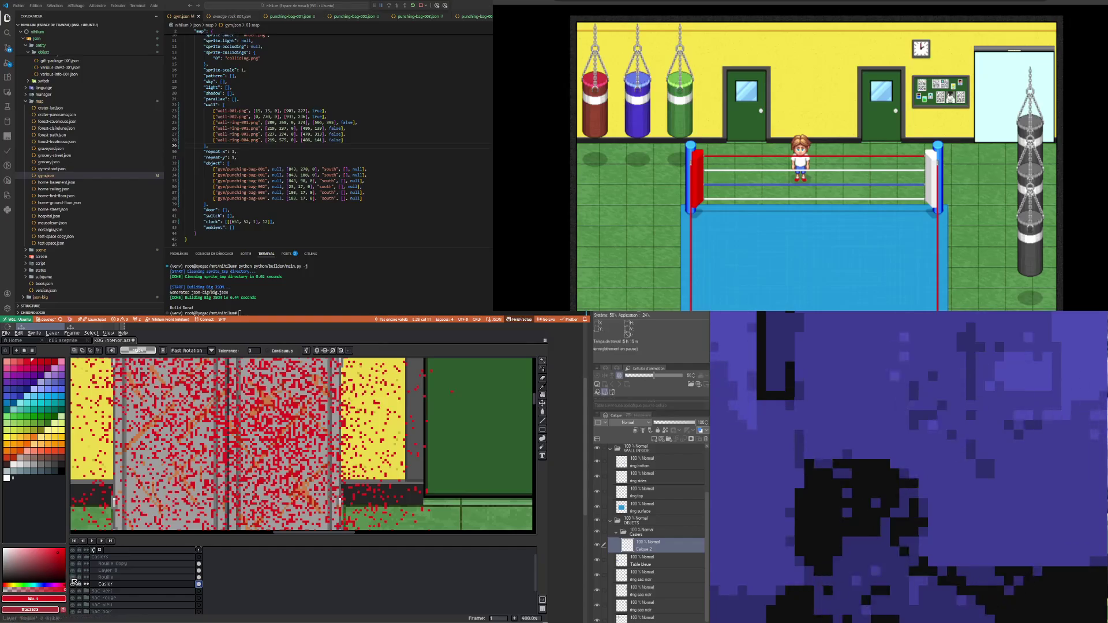
{"action": "left_click", "coordinate": [74, 571]}
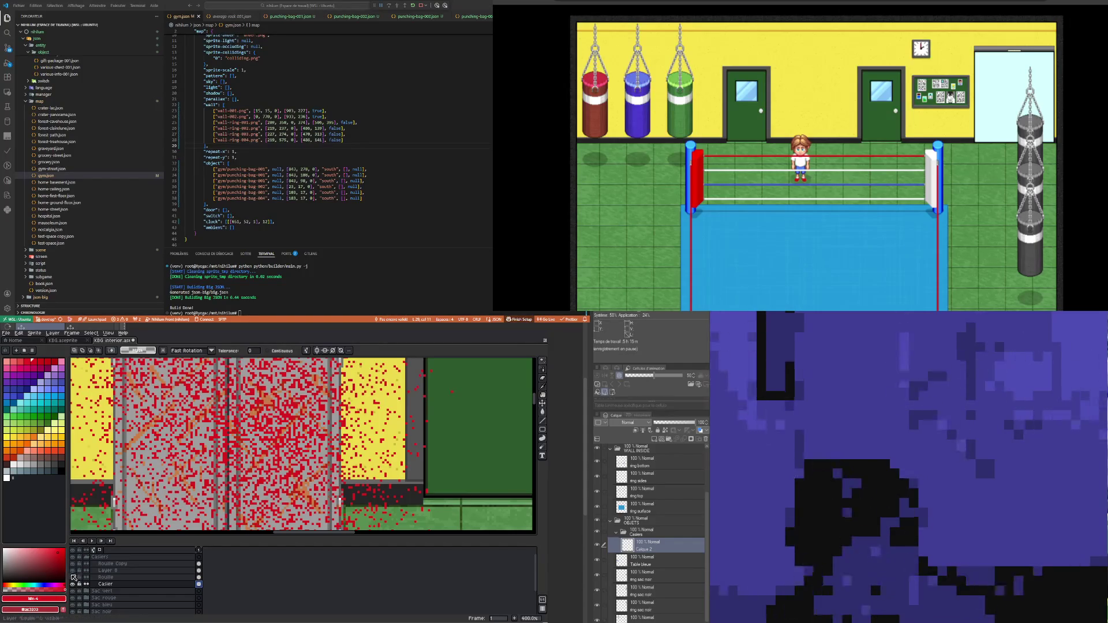
{"action": "left_click", "coordinate": [73, 571]}
{"action": "left_click", "coordinate": [74, 571]}
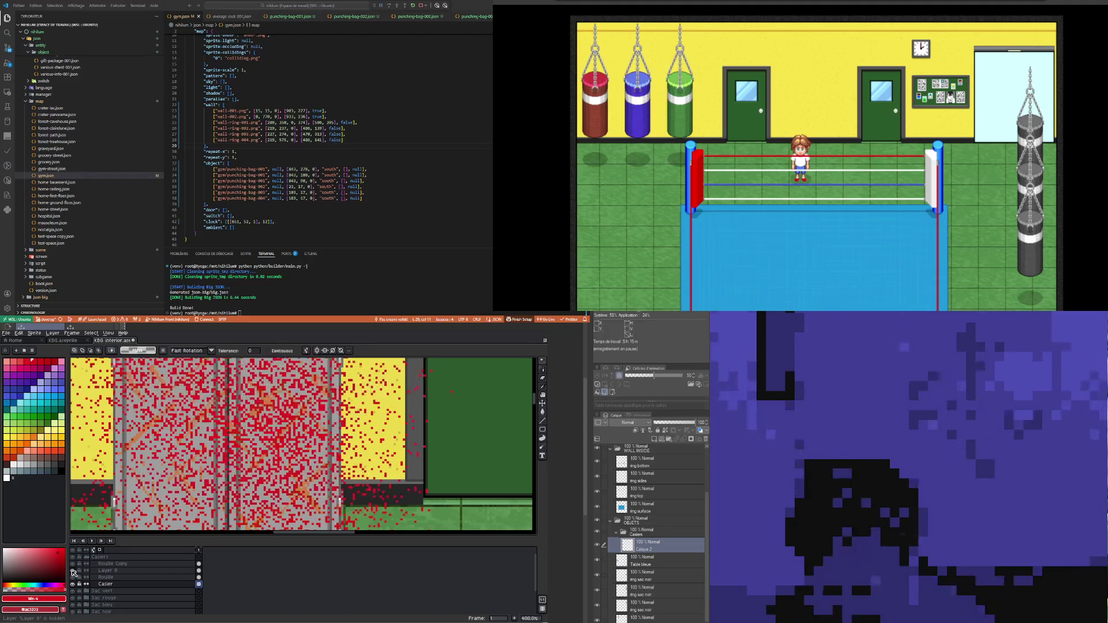
{"action": "scroll", "coordinate": [199, 487], "scroll_direction": "down", "scroll_amount": 2}
{"action": "scroll", "coordinate": [222, 468], "scroll_direction": "up", "scroll_amount": 2}
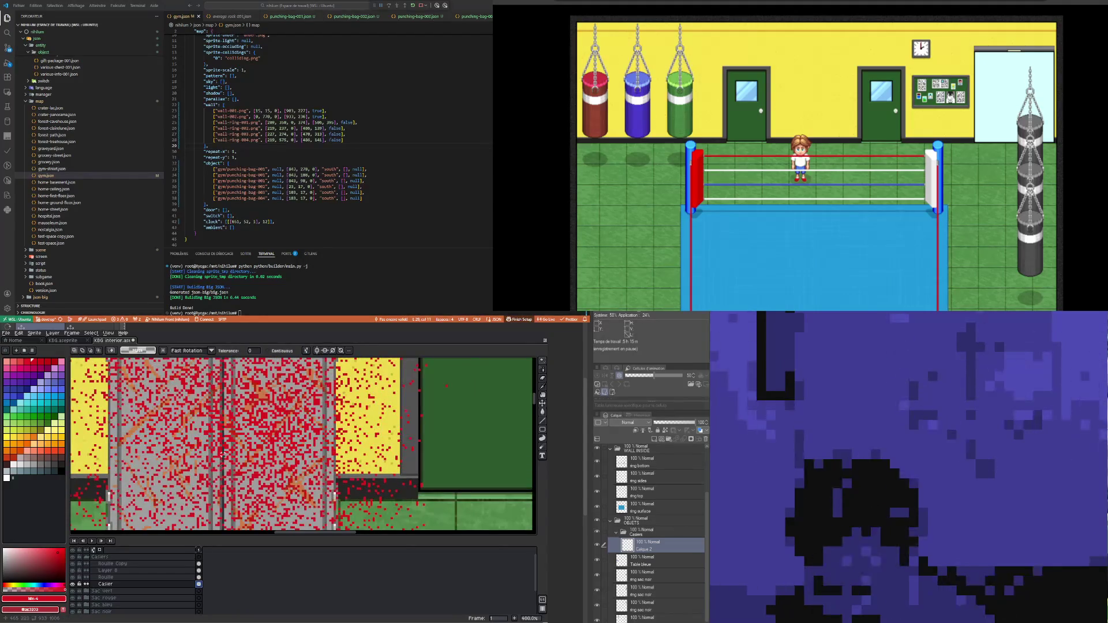
{"action": "scroll", "coordinate": [222, 450], "scroll_direction": "down", "scroll_amount": 3}
{"action": "scroll", "coordinate": [207, 491], "scroll_direction": "up", "scroll_amount": 1}
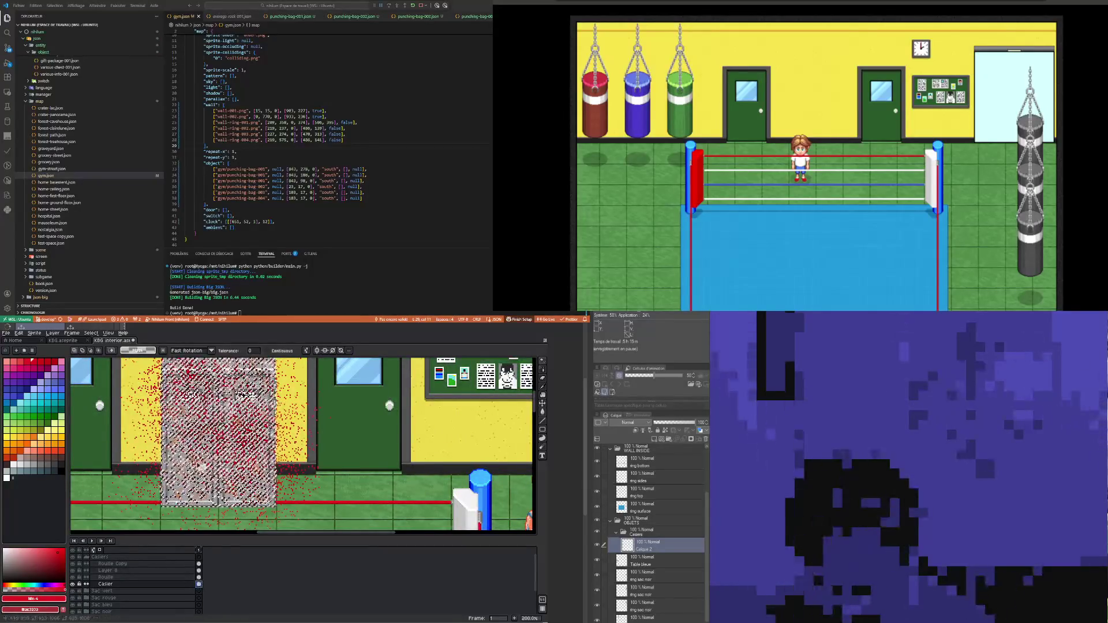
{"action": "scroll", "coordinate": [213, 444], "scroll_direction": "down", "scroll_amount": 1}
{"action": "scroll", "coordinate": [202, 445], "scroll_direction": "up", "scroll_amount": 1}
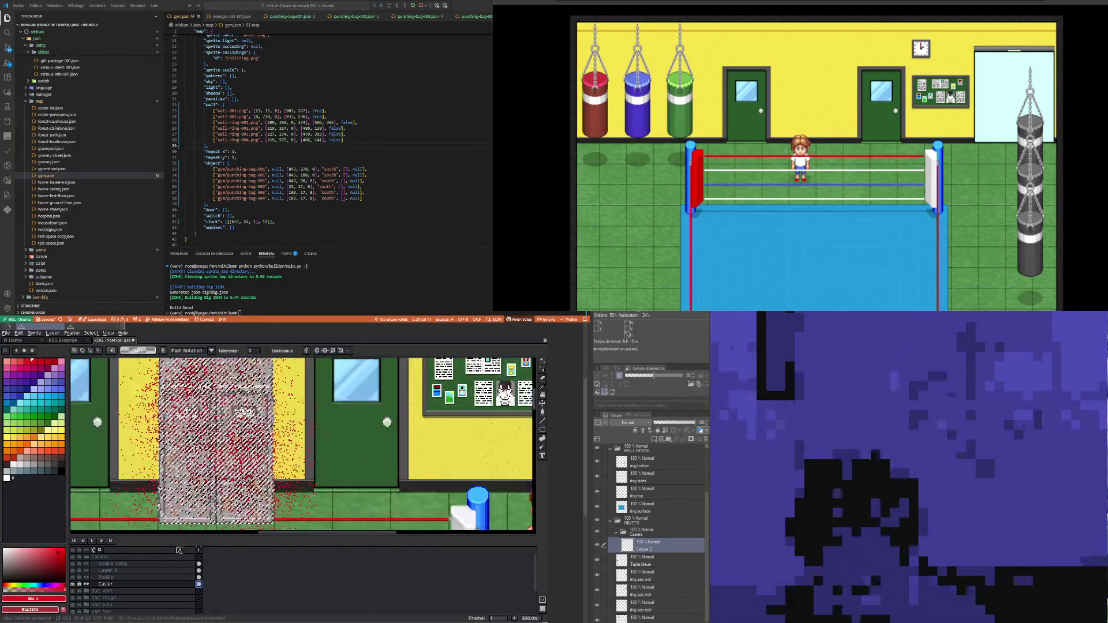
Step: Undo the magic-wand selection, show Rouille, and hide the red noise Layer 8
{"action": "key", "text": "ctrl+z"}
{"action": "left_click", "coordinate": [197, 583]}
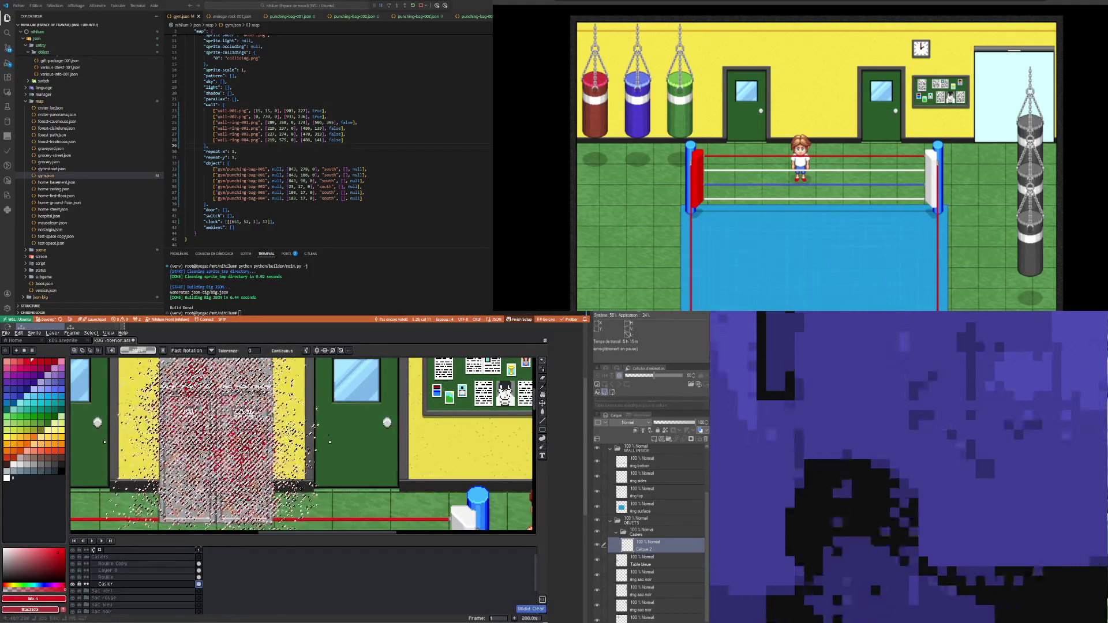
{"action": "left_click", "coordinate": [199, 570]}
{"action": "left_click", "coordinate": [73, 577]}
{"action": "left_click", "coordinate": [74, 570]}
{"action": "left_click", "coordinate": [74, 577]}
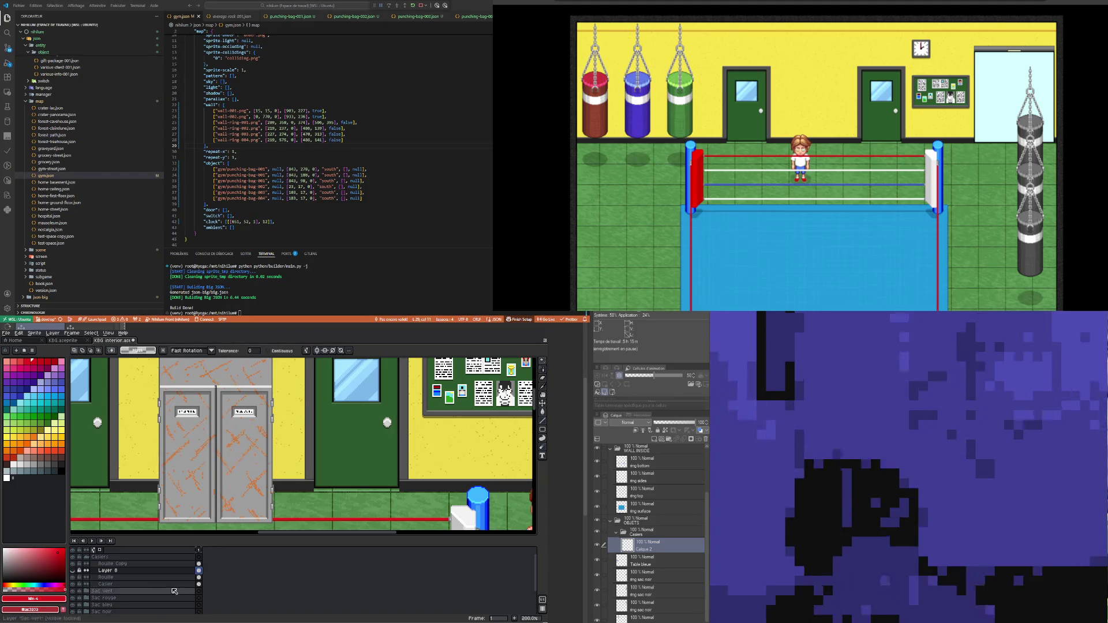
{"action": "left_click", "coordinate": [79, 577]}
Step: Briefly show Layer 8, make Rouille active, then hide Layer 8 again
{"action": "left_click", "coordinate": [73, 570]}
{"action": "scroll", "coordinate": [255, 428], "scroll_direction": "up", "scroll_amount": 1}
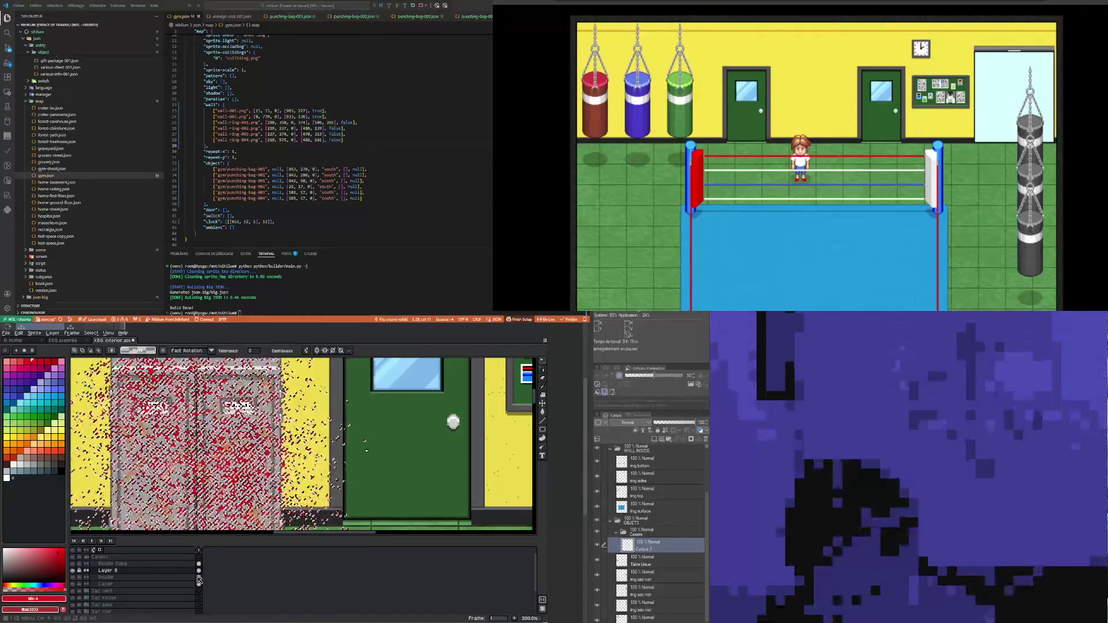
{"action": "left_click", "coordinate": [199, 577]}
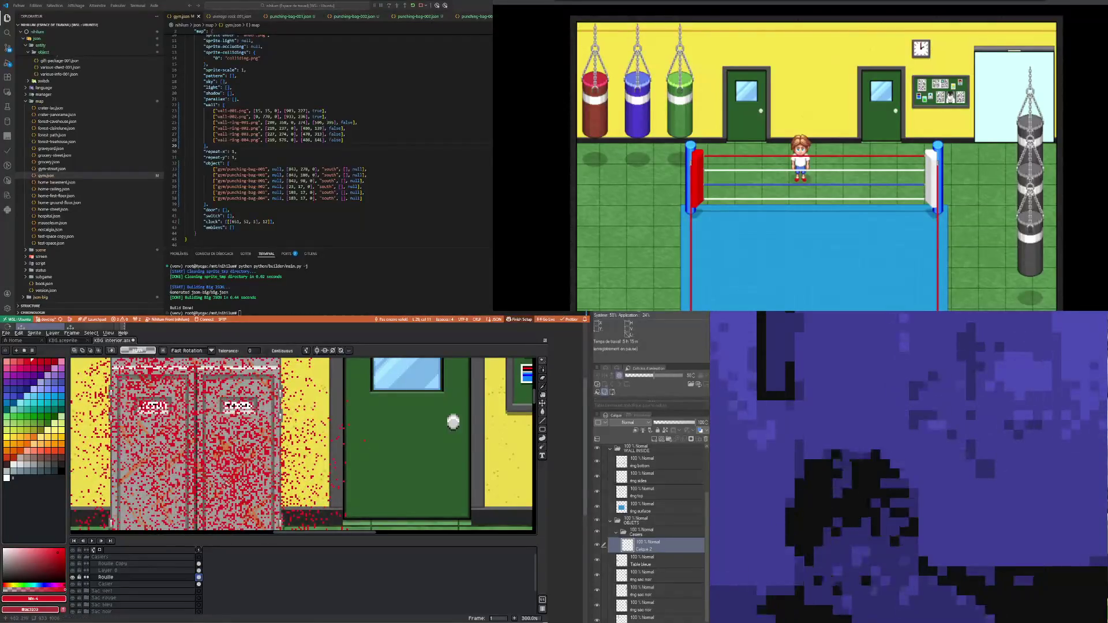
{"action": "left_click", "coordinate": [70, 572]}
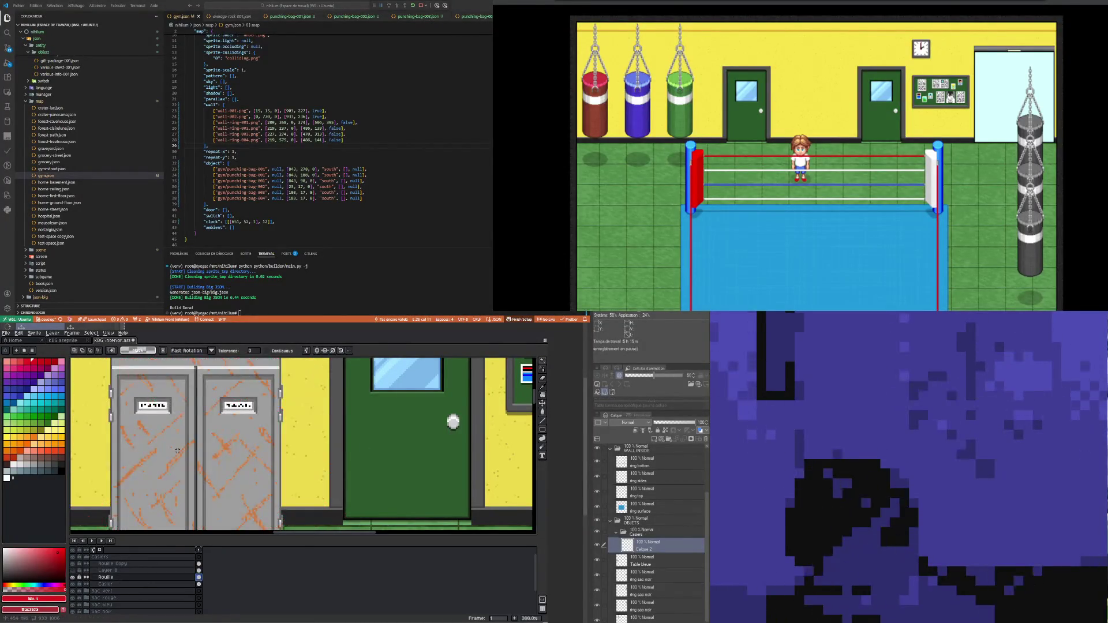
{"action": "scroll", "coordinate": [186, 438], "scroll_direction": "down", "scroll_amount": 2}
{"action": "scroll", "coordinate": [183, 474], "scroll_direction": "up", "scroll_amount": 2}
{"action": "scroll", "coordinate": [198, 420], "scroll_direction": "down", "scroll_amount": 2}
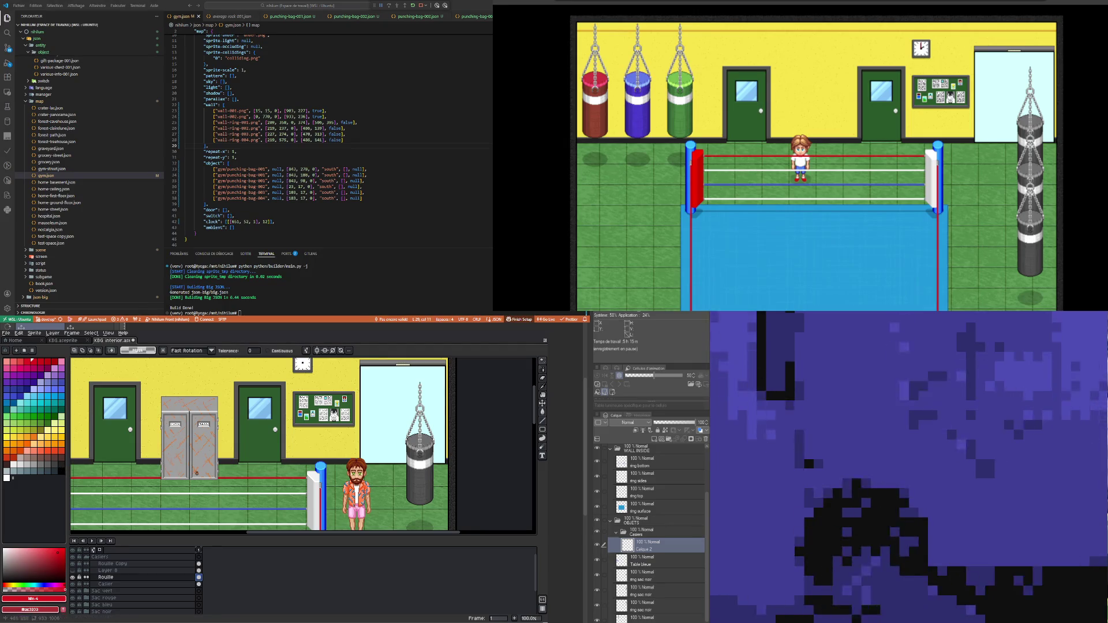
{"action": "scroll", "coordinate": [175, 447], "scroll_direction": "up", "scroll_amount": 1}
{"action": "scroll", "coordinate": [175, 447], "scroll_direction": "down", "scroll_amount": 1}
{"action": "scroll", "coordinate": [175, 447], "scroll_direction": "up", "scroll_amount": 1}
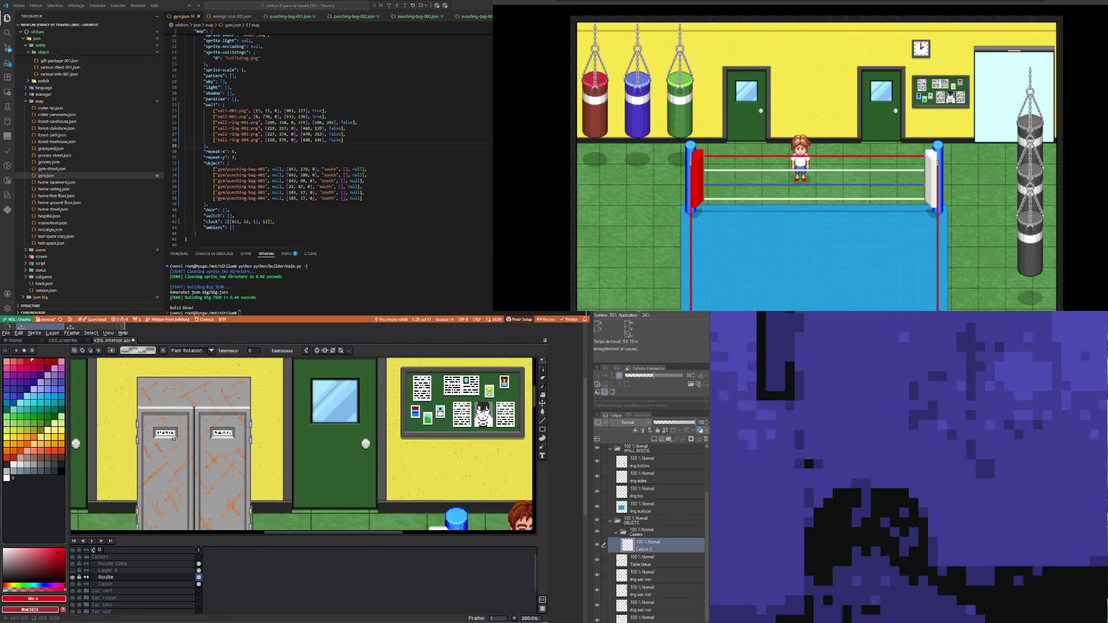
{"action": "left_click", "coordinate": [133, 571]}
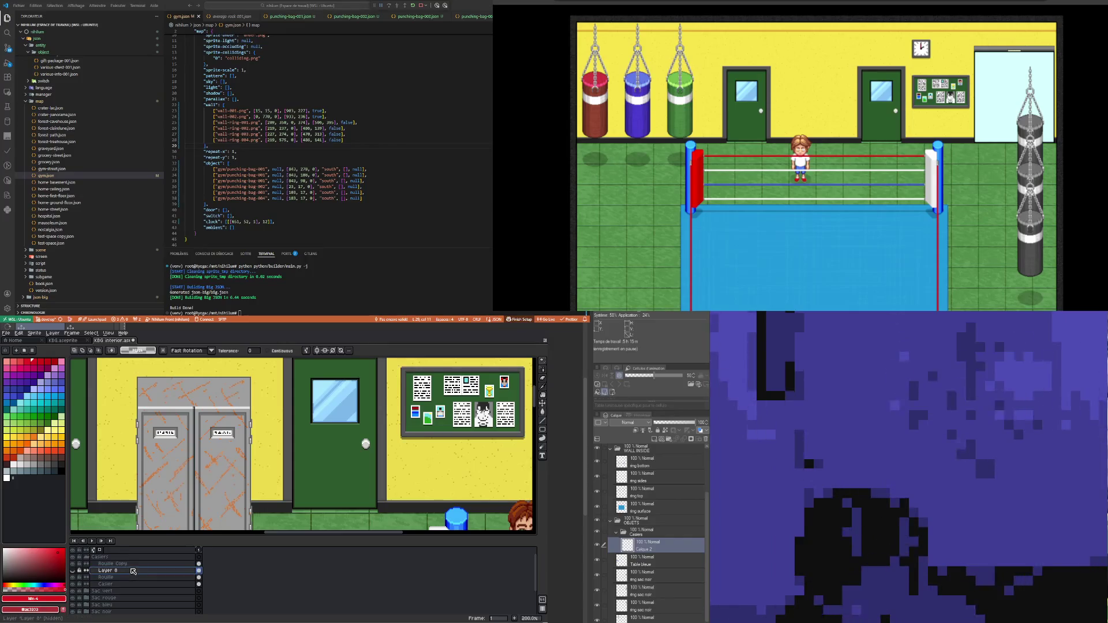
Step: Delete Layer 8 and set the Rouille layer's opacity to about 21%
{"action": "right_click", "coordinate": [133, 571]}
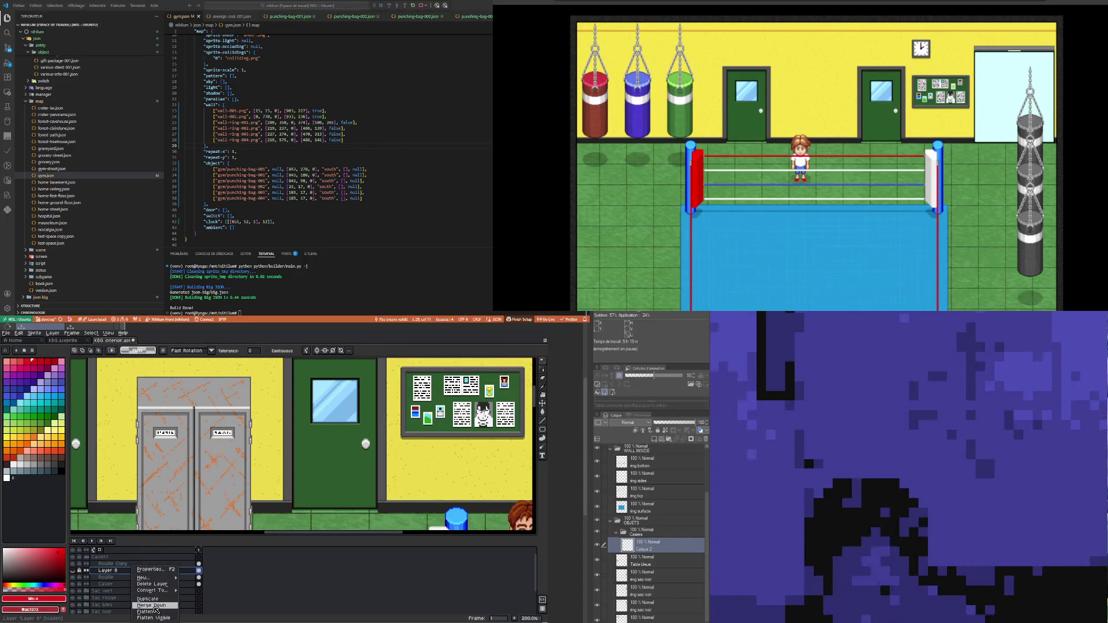
{"action": "left_click", "coordinate": [155, 584]}
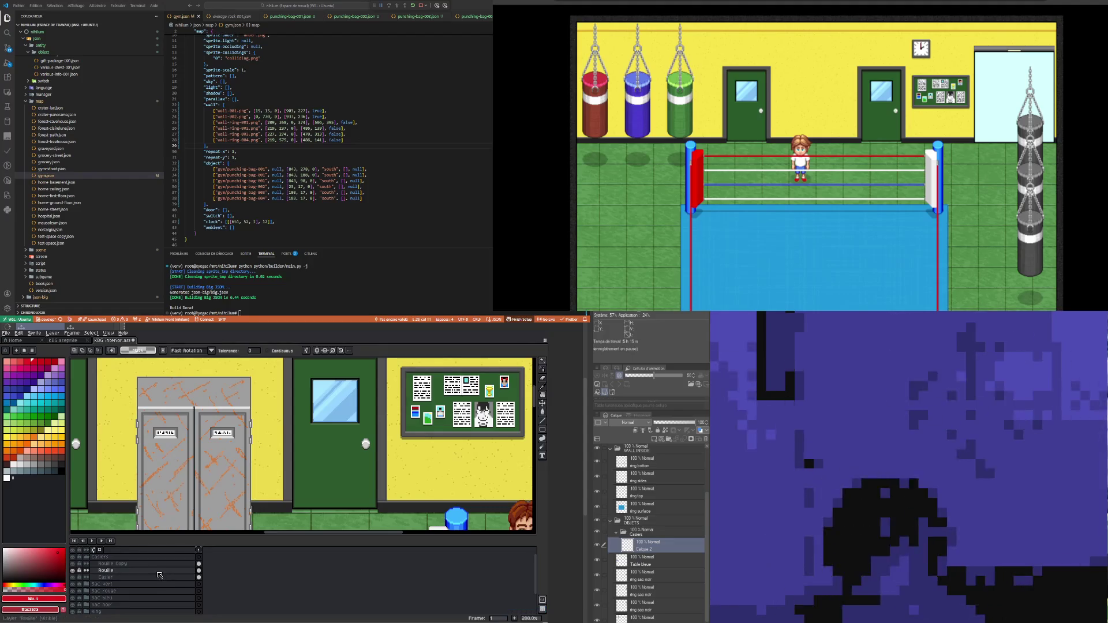
{"action": "left_click", "coordinate": [115, 571]}
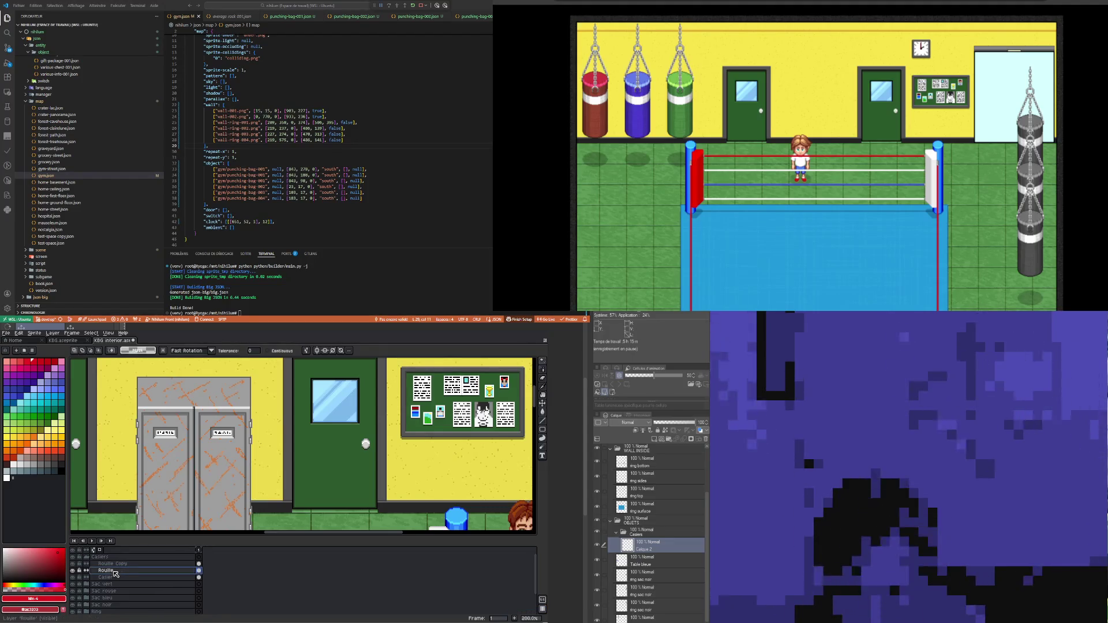
{"action": "double_click", "coordinate": [115, 571]}
{"action": "mouse_move", "coordinate": [343, 533]}
{"action": "left_mouse_down"}
{"action": "mouse_move", "coordinate": [415, 531]}
{"action": "mouse_move", "coordinate": [349, 535]}
{"action": "left_mouse_up"}
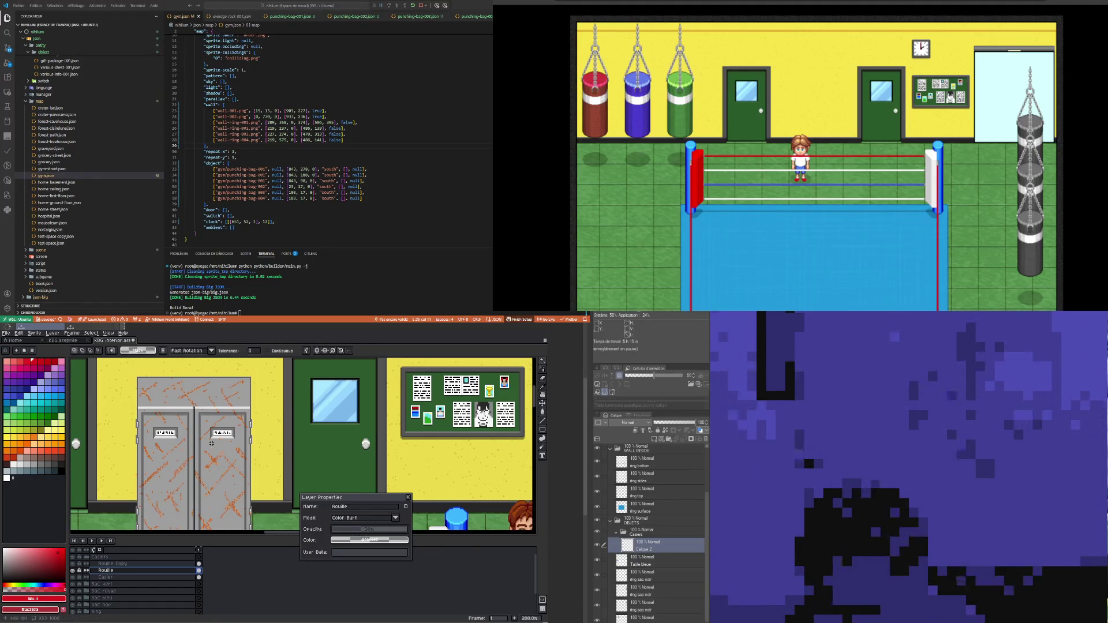
Step: Adjust Rouille Copy's opacity until it sits at about 50%
{"action": "left_click", "coordinate": [112, 564]}
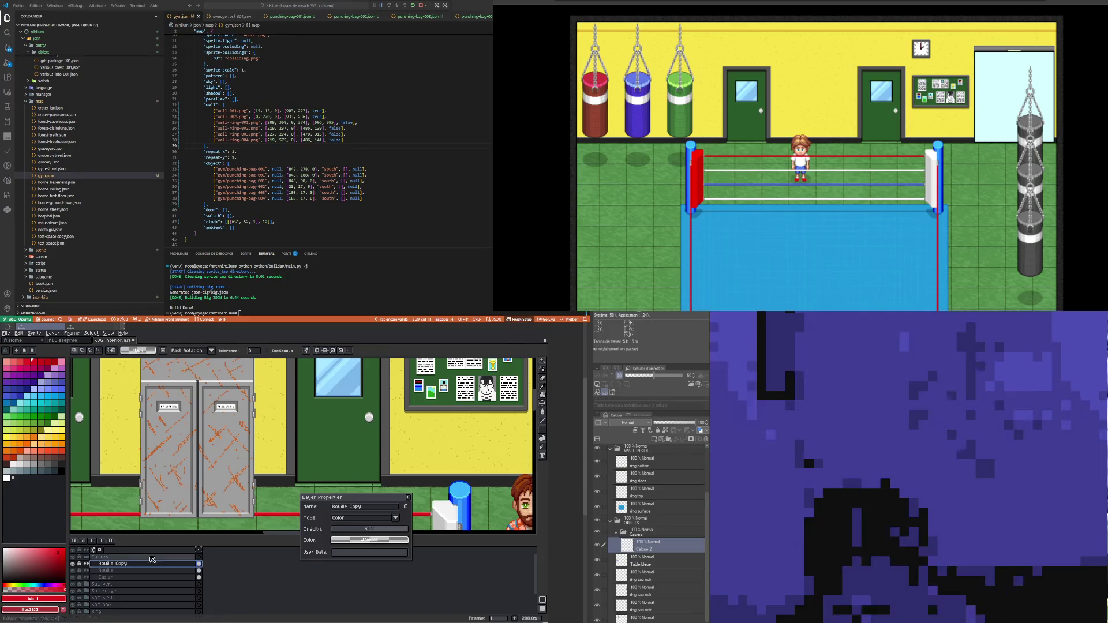
{"action": "mouse_move", "coordinate": [365, 530]}
{"action": "left_mouse_down"}
{"action": "mouse_move", "coordinate": [392, 530]}
{"action": "mouse_move", "coordinate": [357, 532]}
{"action": "mouse_move", "coordinate": [378, 532]}
{"action": "left_mouse_up"}
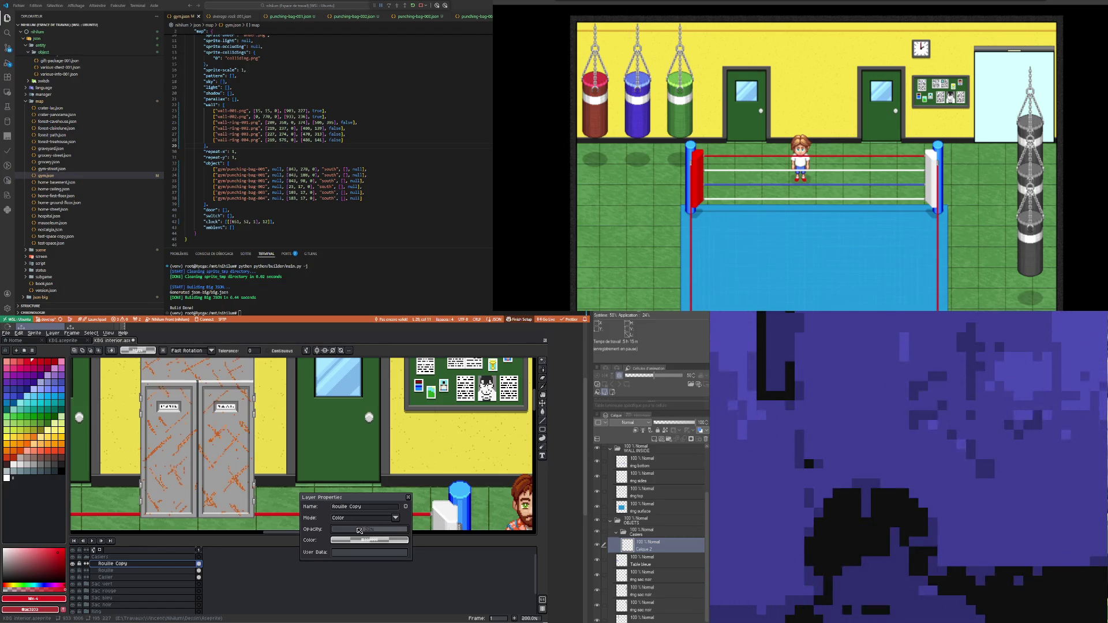
{"action": "left_click_drag", "start_coordinate": [362, 530], "coordinate": [368, 529]}
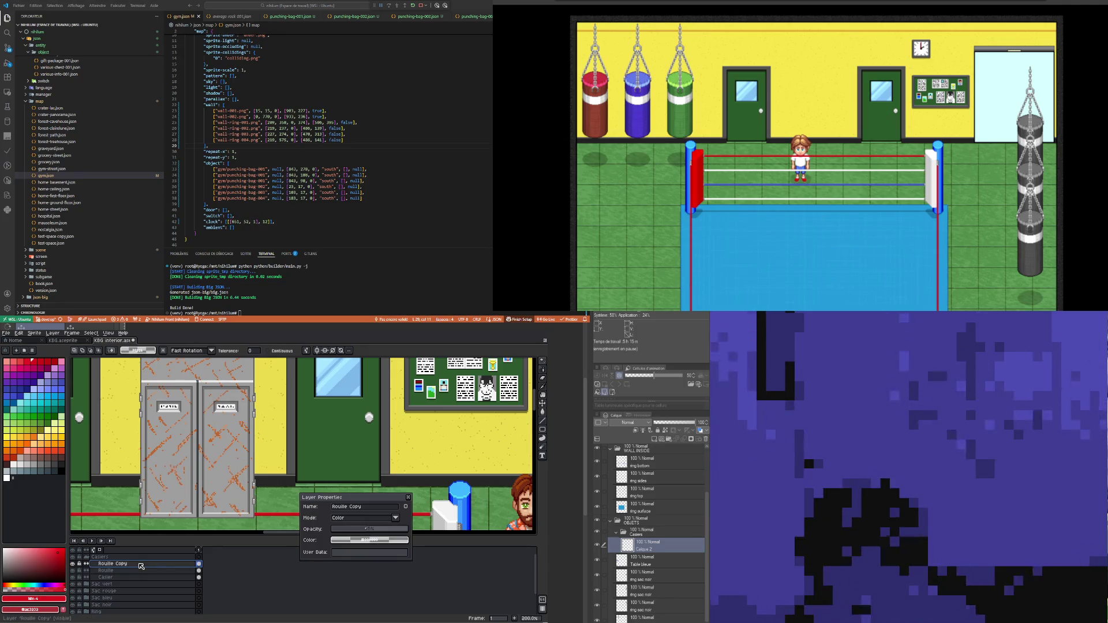
{"action": "left_click", "coordinate": [372, 531]}
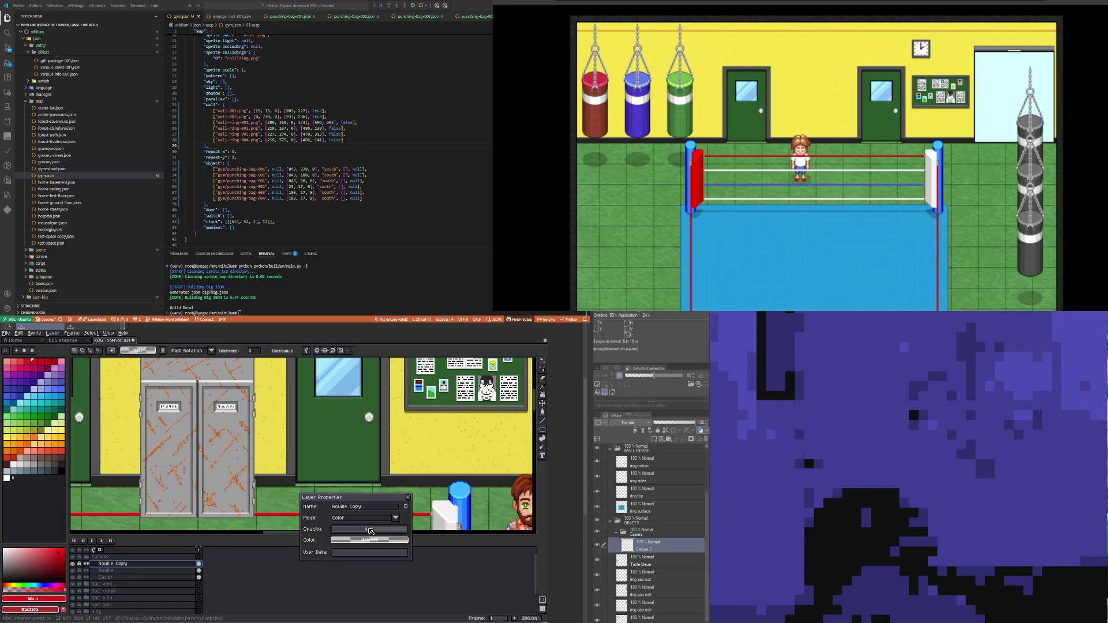
Step: Merge Rouille Copy down, undo the merge, and close the layer properties
{"action": "right_click", "coordinate": [151, 563]}
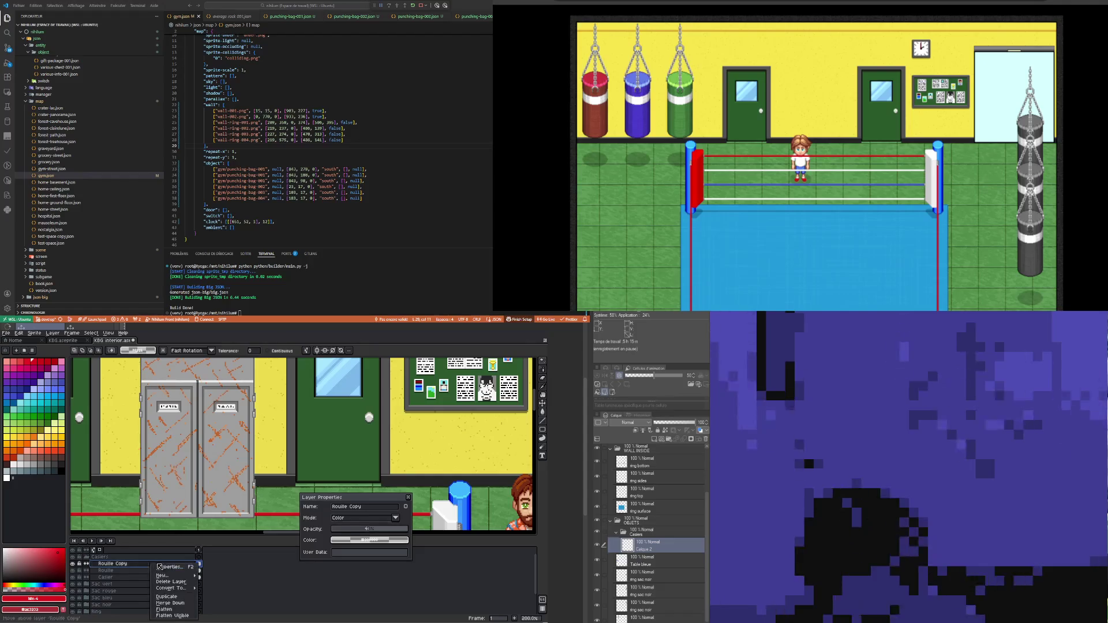
{"action": "left_click", "coordinate": [188, 603]}
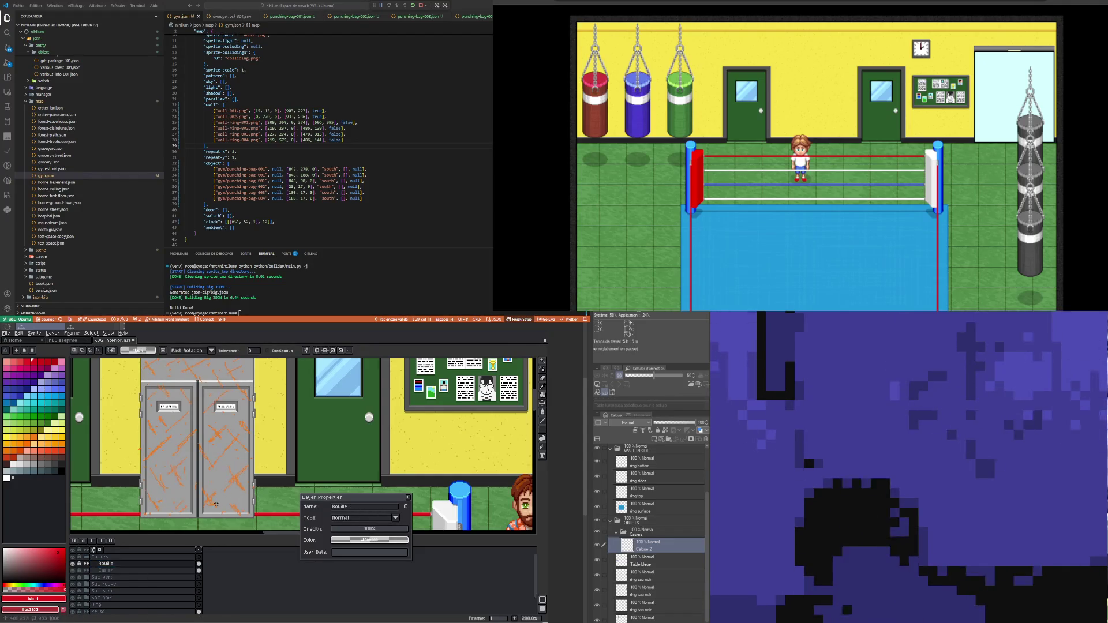
{"action": "key", "text": "ctrl+z"}
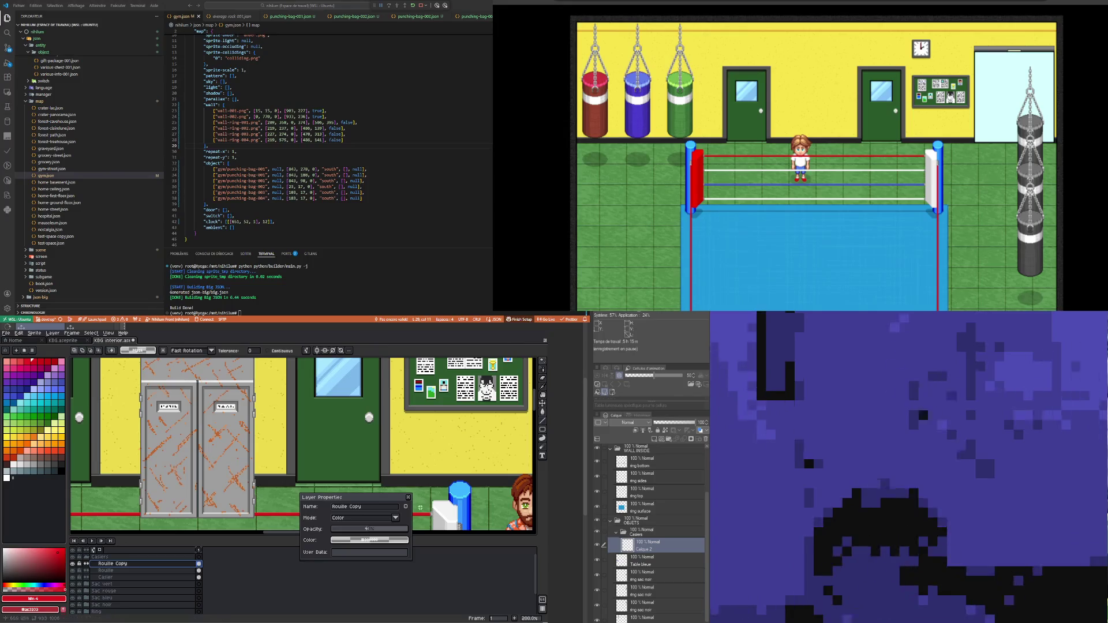
{"action": "left_click", "coordinate": [408, 498]}
{"action": "scroll", "coordinate": [409, 497], "scroll_direction": "down", "scroll_amount": 3}
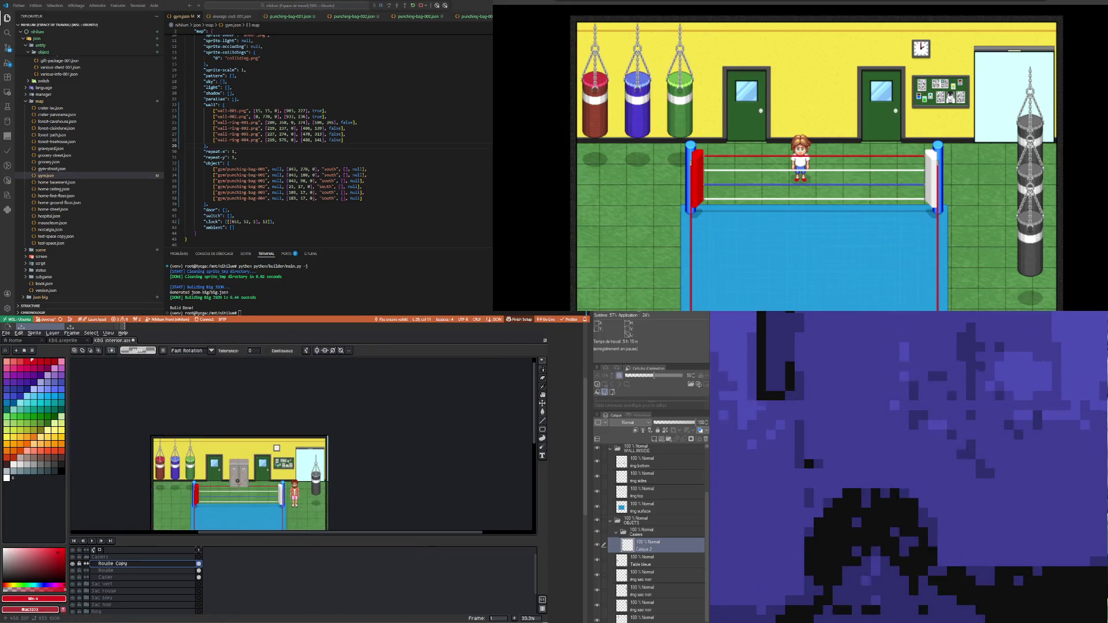
Step: Save the gym interior sprite via File > Save
{"action": "scroll", "coordinate": [239, 506], "scroll_direction": "up", "scroll_amount": 2}
{"action": "scroll", "coordinate": [208, 461], "scroll_direction": "down", "scroll_amount": 1}
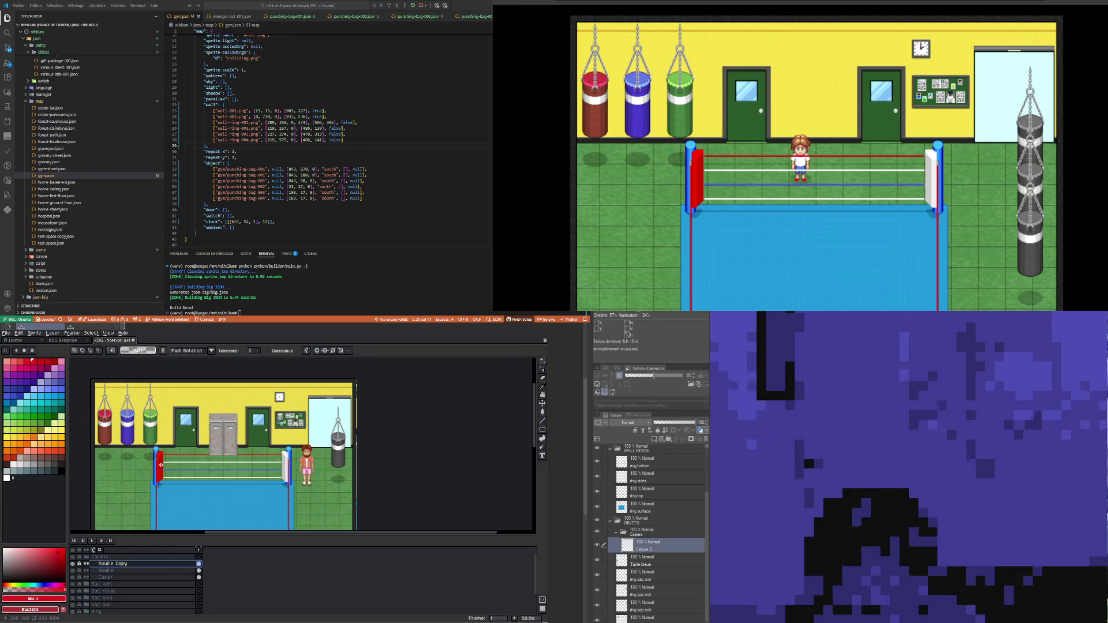
{"action": "scroll", "coordinate": [152, 422], "scroll_direction": "up", "scroll_amount": 1}
{"action": "scroll", "coordinate": [375, 450], "scroll_direction": "up", "scroll_amount": 1}
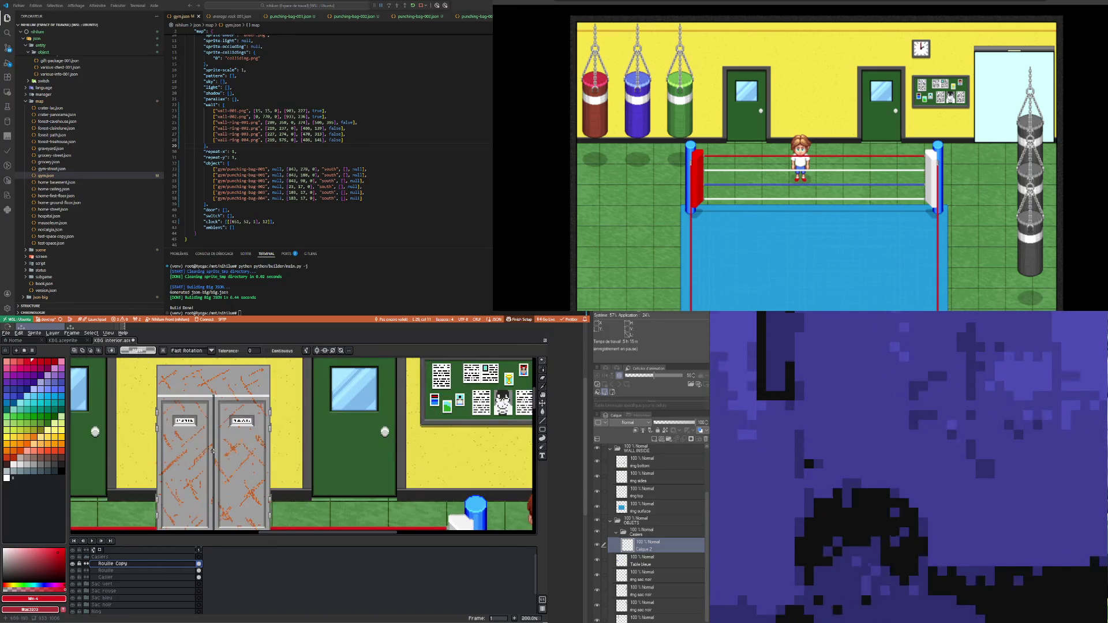
{"action": "left_click", "coordinate": [9, 333]}
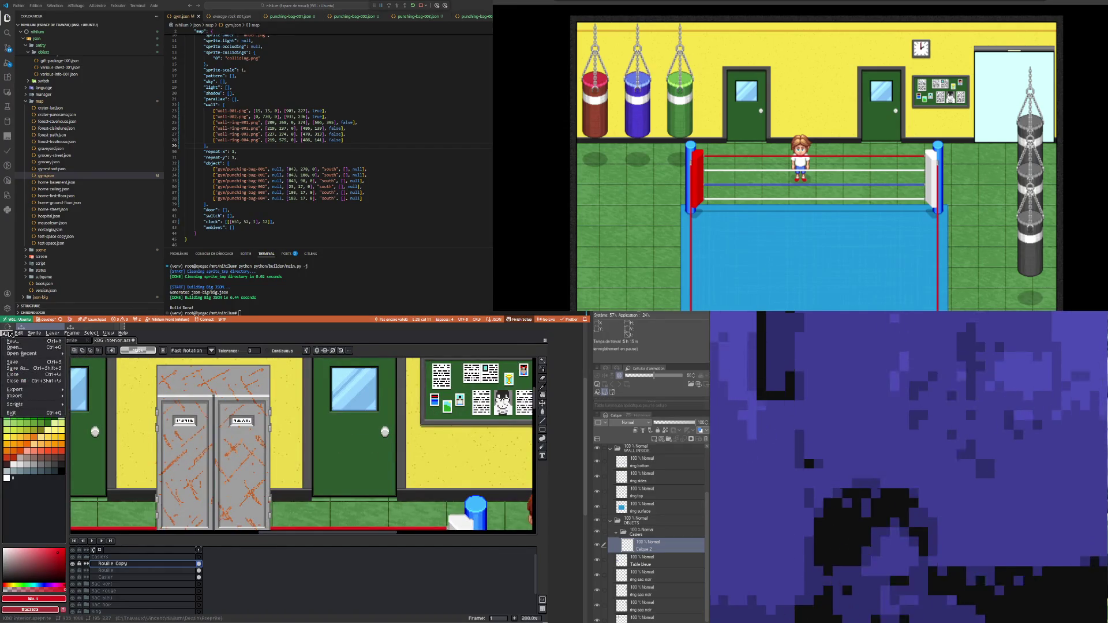
{"action": "left_click", "coordinate": [16, 362]}
{"action": "scroll", "coordinate": [173, 433], "scroll_direction": "down", "scroll_amount": 2}
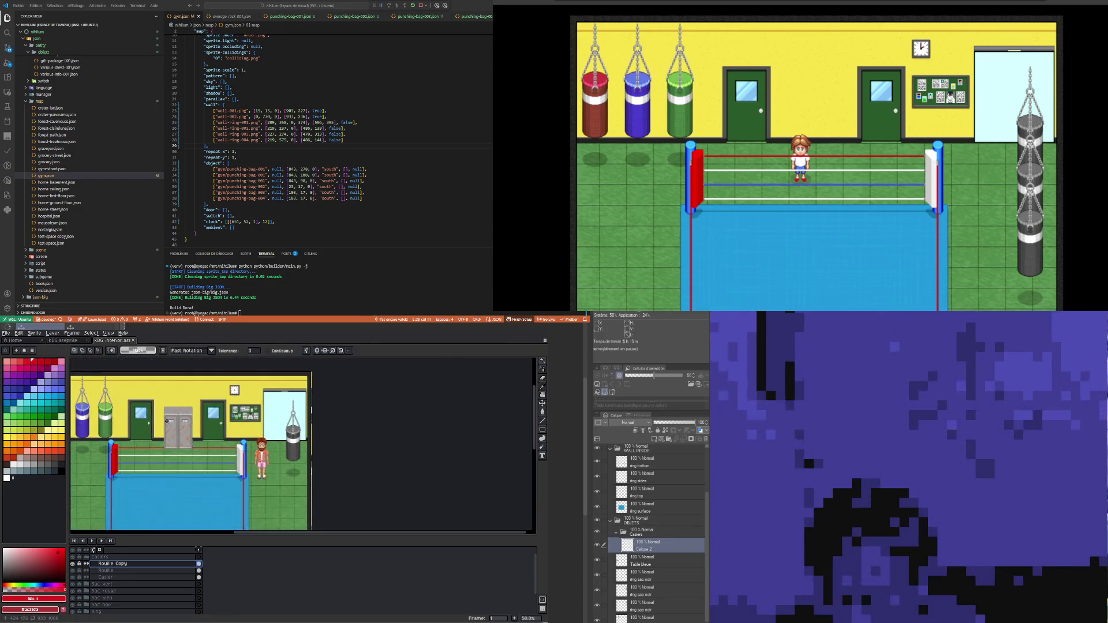
{"action": "scroll", "coordinate": [173, 434], "scroll_direction": "up", "scroll_amount": 1}
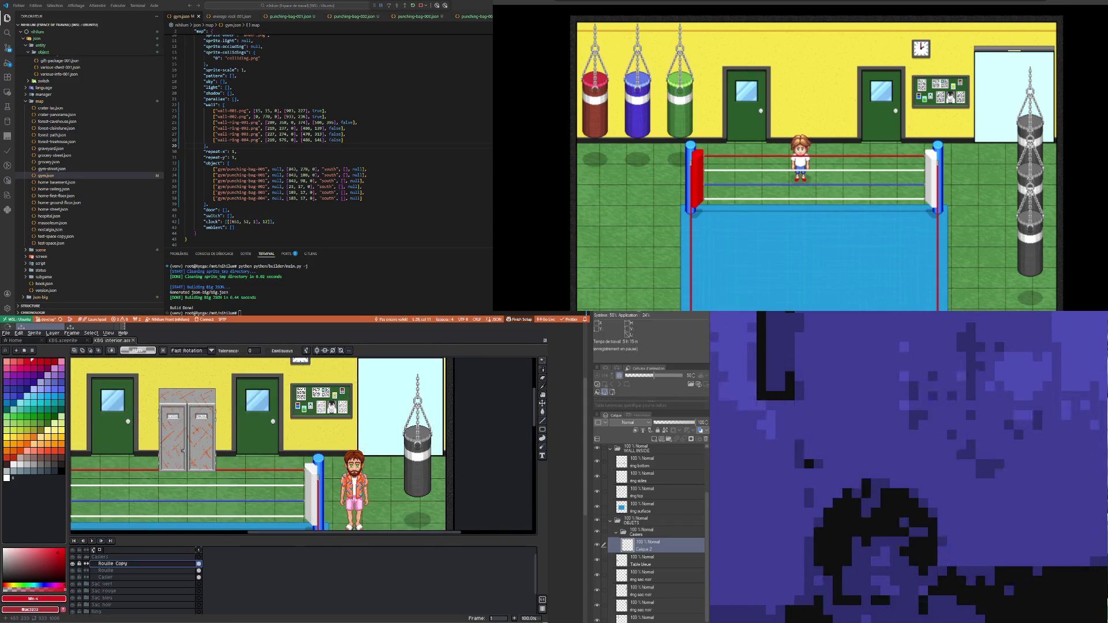
{"action": "double_click", "coordinate": [112, 564]}
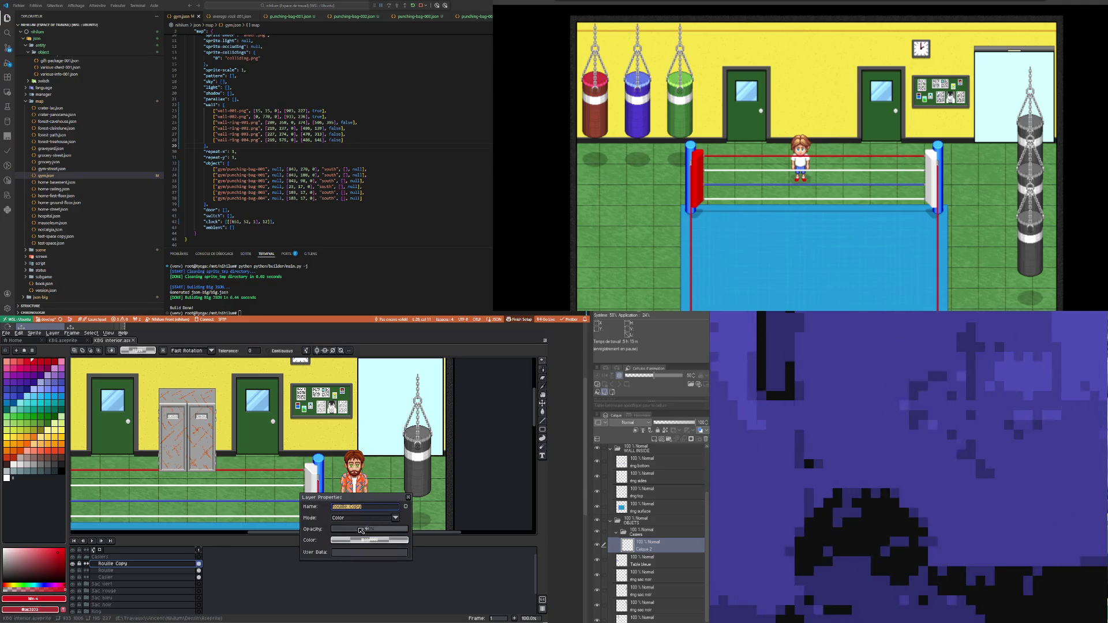
Step: Adjust the Rouille Copy layer's opacity and zoom in to check the rust scratches on the lockers
{"action": "left_click", "coordinate": [360, 530]}
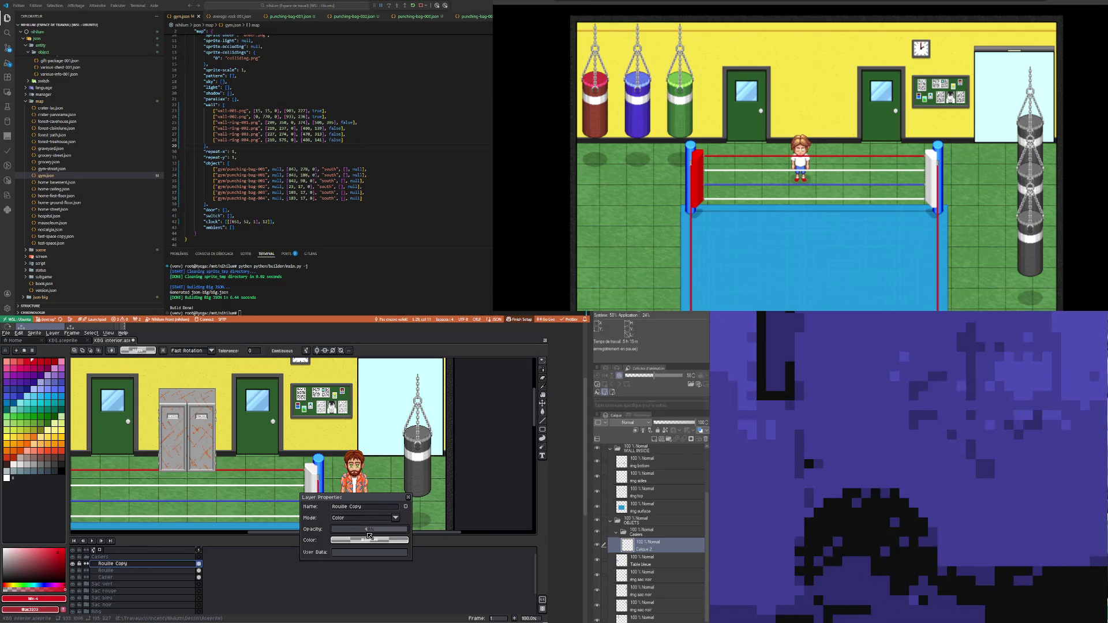
{"action": "left_click", "coordinate": [407, 499]}
{"action": "scroll", "coordinate": [195, 449], "scroll_direction": "up", "scroll_amount": 2}
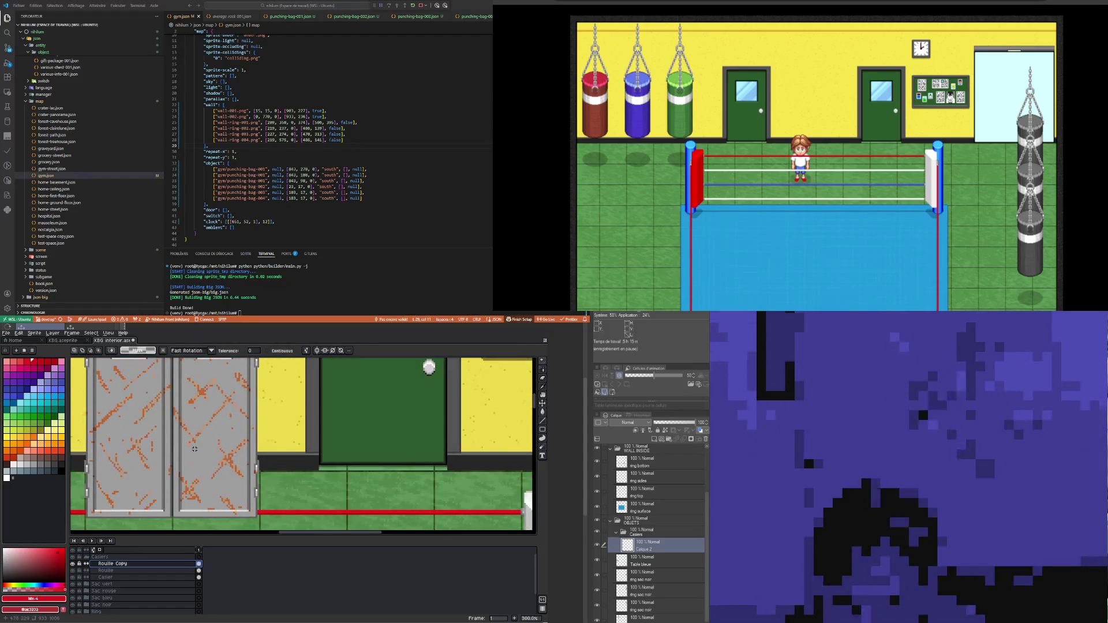
{"action": "scroll", "coordinate": [186, 456], "scroll_direction": "down", "scroll_amount": 2}
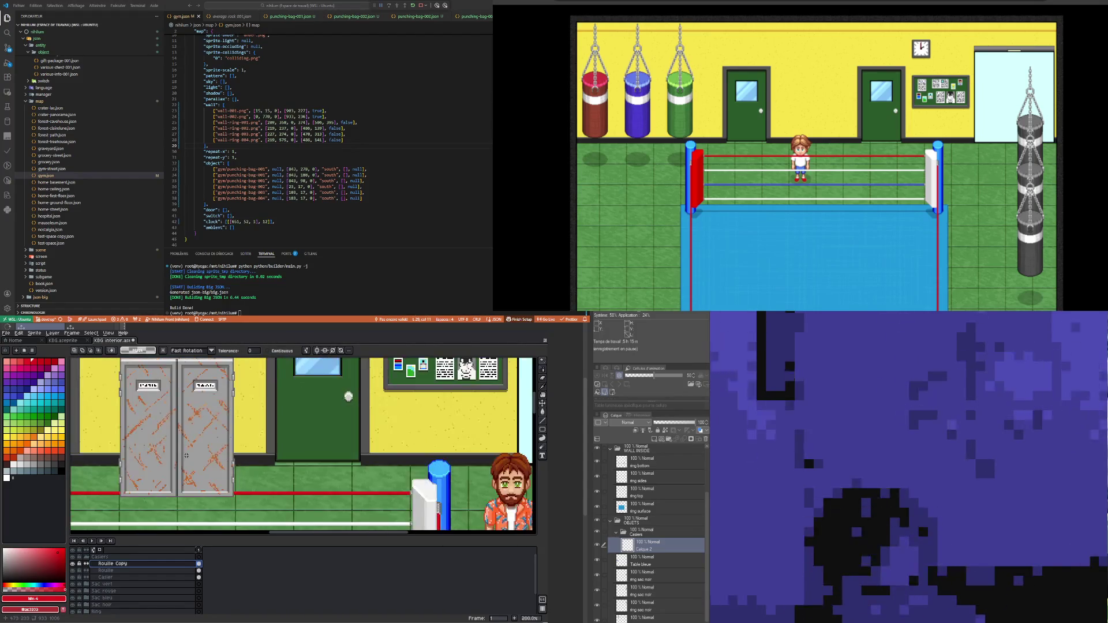
{"action": "scroll", "coordinate": [181, 434], "scroll_direction": "up", "scroll_amount": 1}
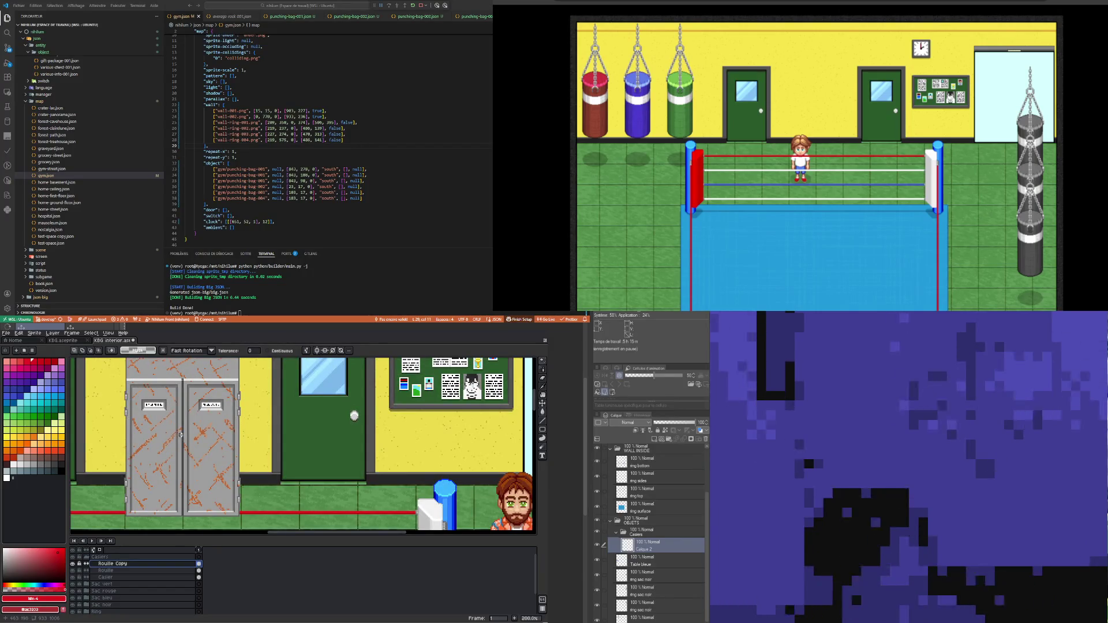
{"action": "scroll", "coordinate": [180, 434], "scroll_direction": "down", "scroll_amount": 2}
{"action": "scroll", "coordinate": [179, 449], "scroll_direction": "up", "scroll_amount": 1}
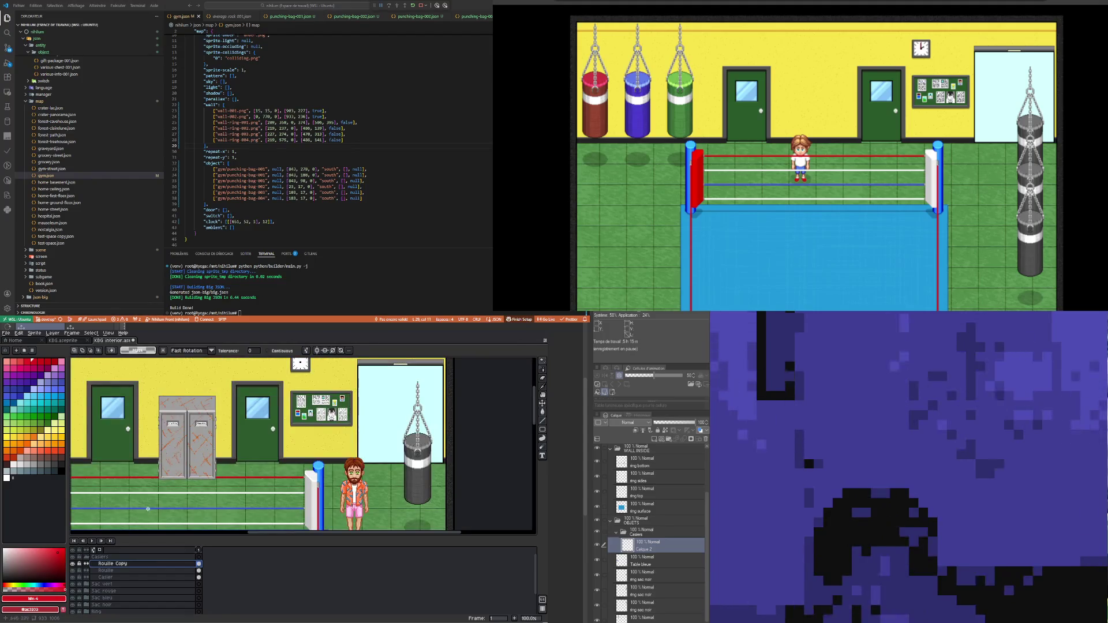
{"action": "scroll", "coordinate": [161, 448], "scroll_direction": "up", "scroll_amount": 1}
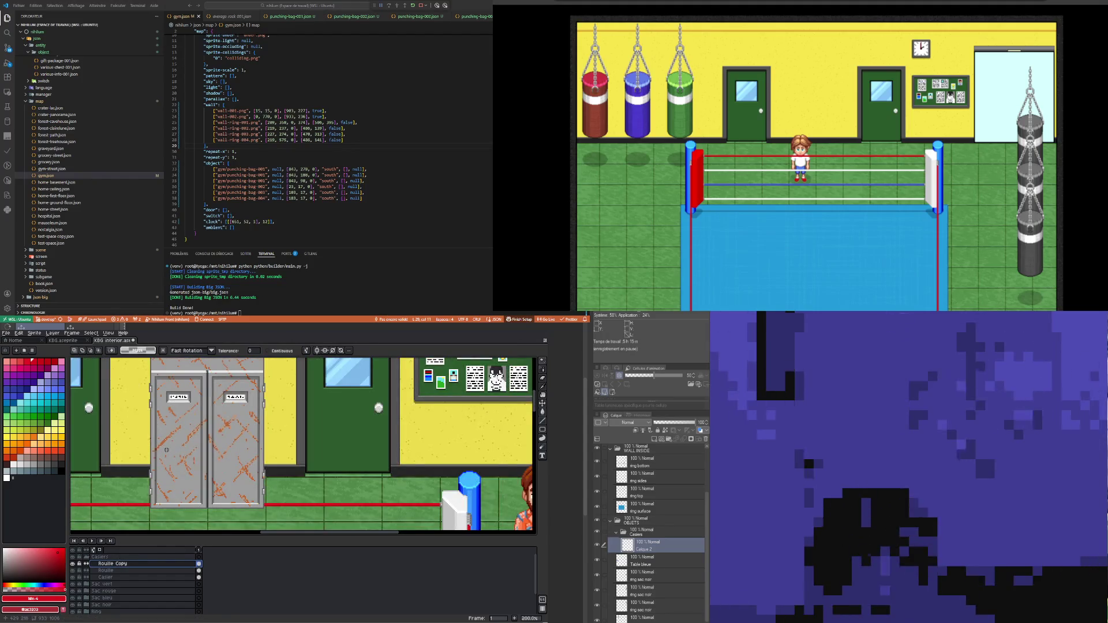
{"action": "scroll", "coordinate": [166, 452], "scroll_direction": "down", "scroll_amount": 1}
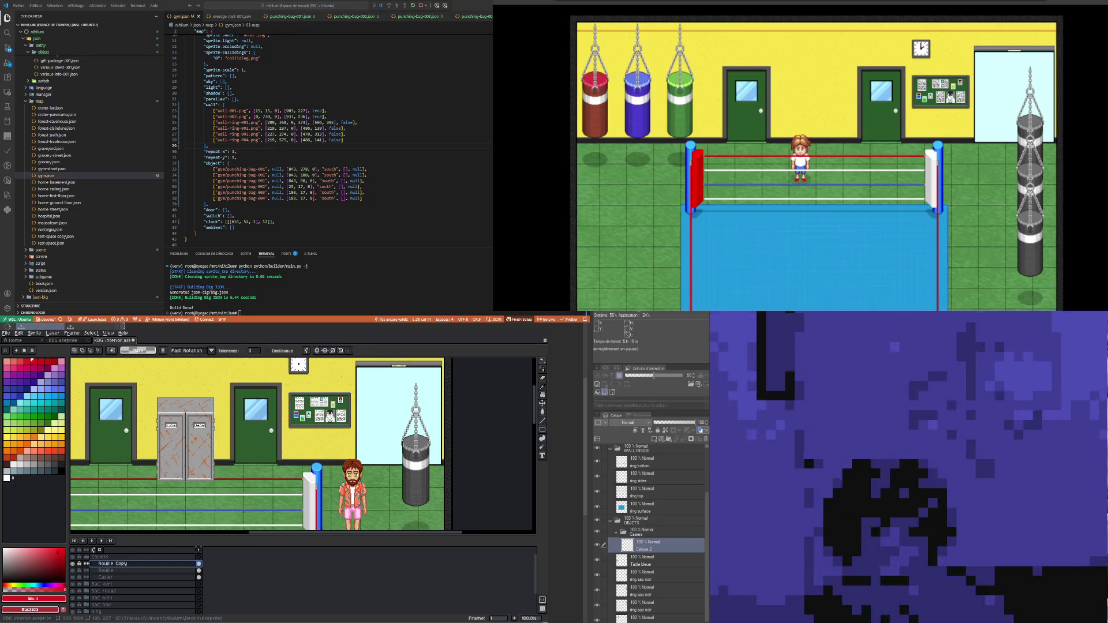
{"action": "scroll", "coordinate": [180, 459], "scroll_direction": "up", "scroll_amount": 1}
{"action": "scroll", "coordinate": [180, 459], "scroll_direction": "down", "scroll_amount": 1}
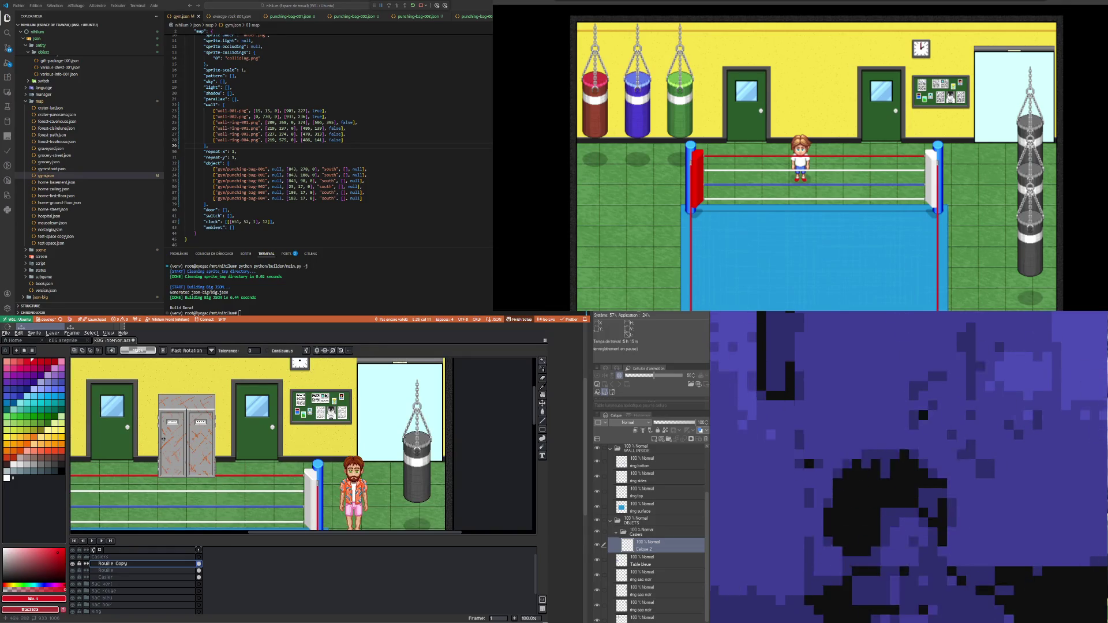
{"action": "scroll", "coordinate": [162, 439], "scroll_direction": "up", "scroll_amount": 1}
{"action": "scroll", "coordinate": [164, 439], "scroll_direction": "down", "scroll_amount": 1}
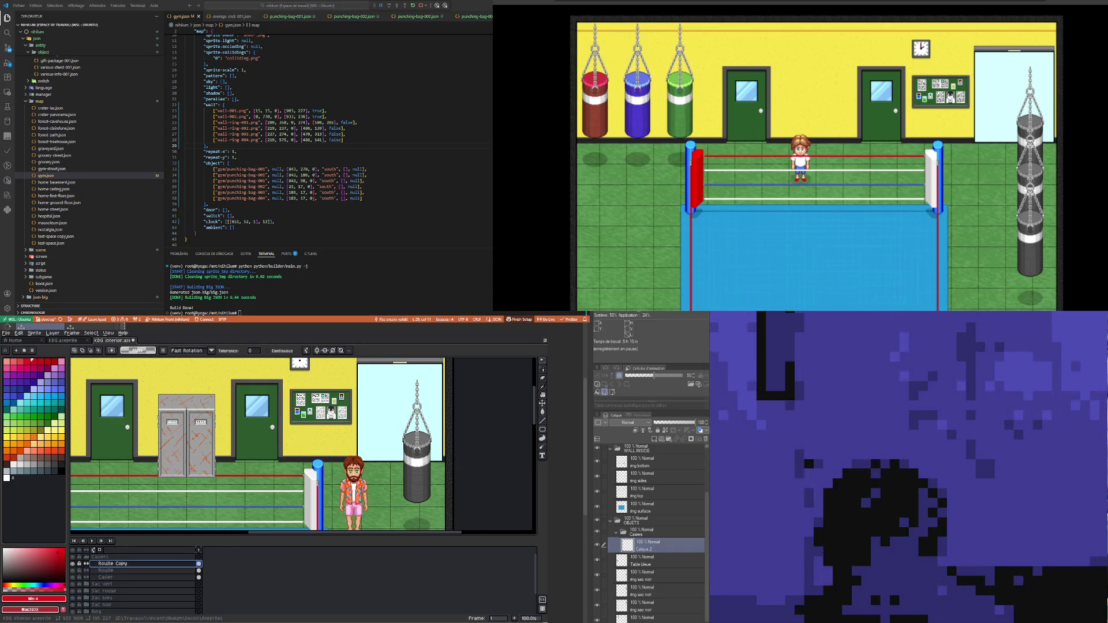
{"action": "left_click", "coordinate": [115, 577]}
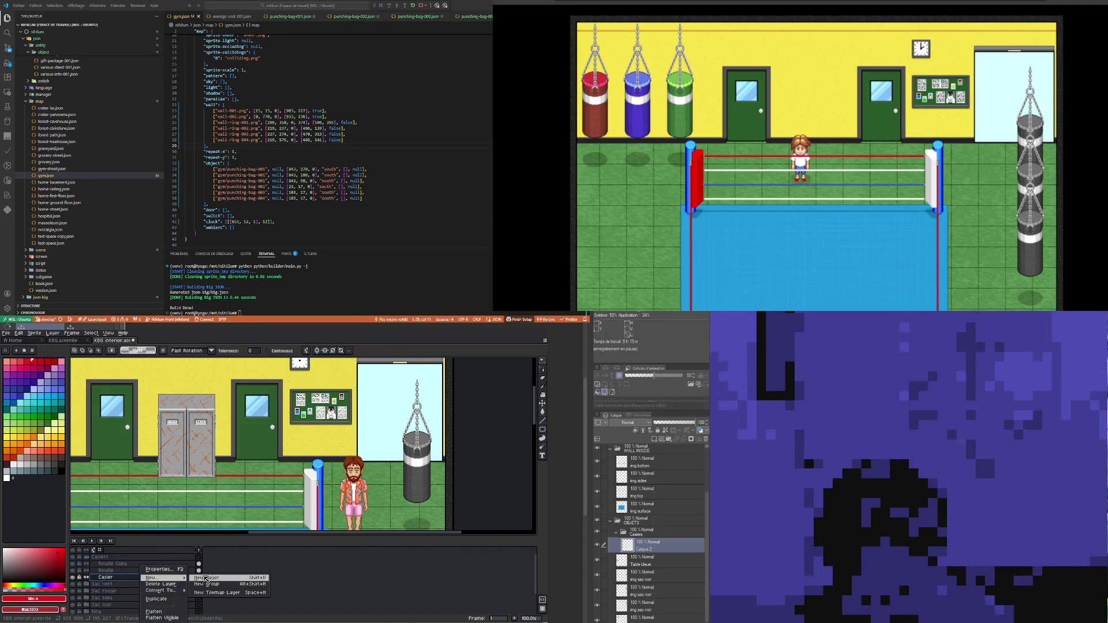
Step: Add a new layer with Shift+N, move it under Casier and rename it 'Ombre'
{"action": "key", "text": "shift+n"}
{"action": "left_click_drag", "start_coordinate": [133, 581], "coordinate": [139, 588]}
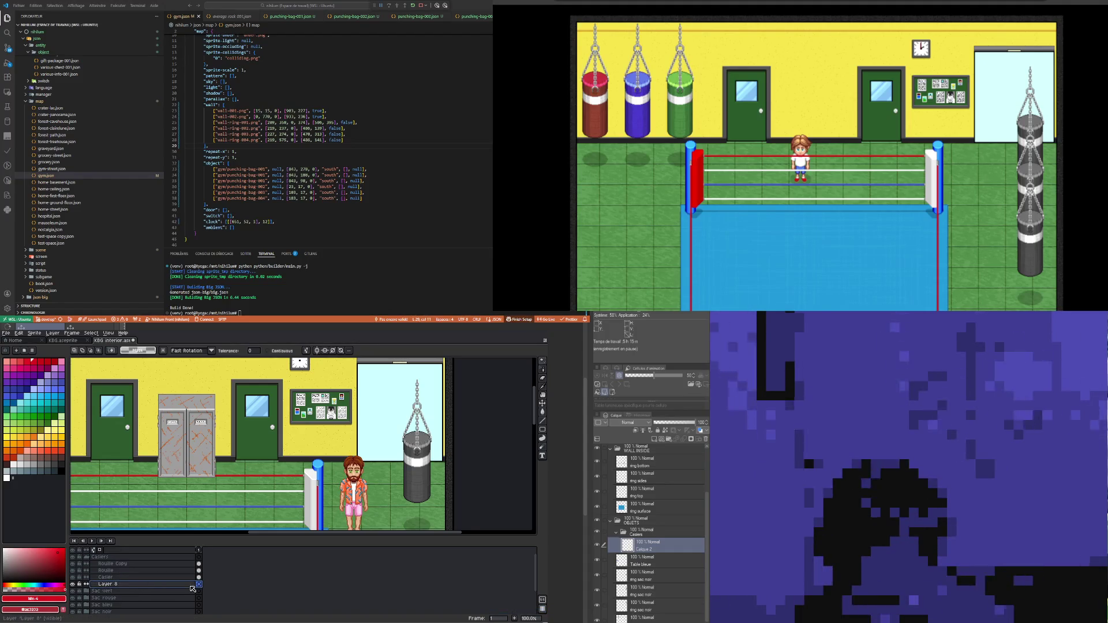
{"action": "double_click", "coordinate": [162, 588]}
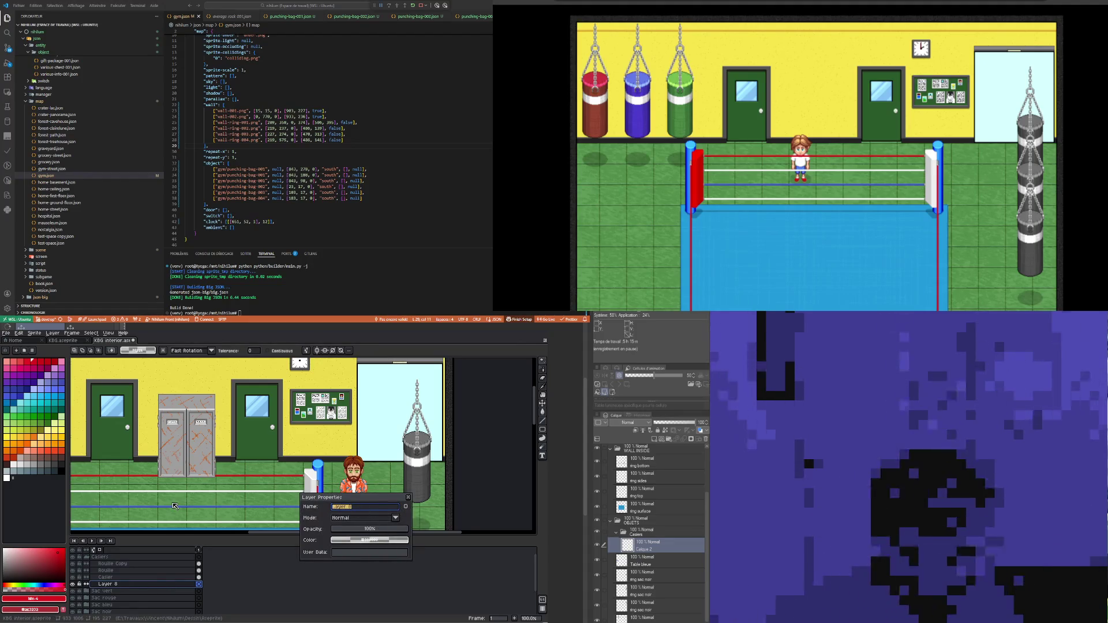
{"action": "type", "text": "Ombre"}
{"action": "key", "text": "Return"}
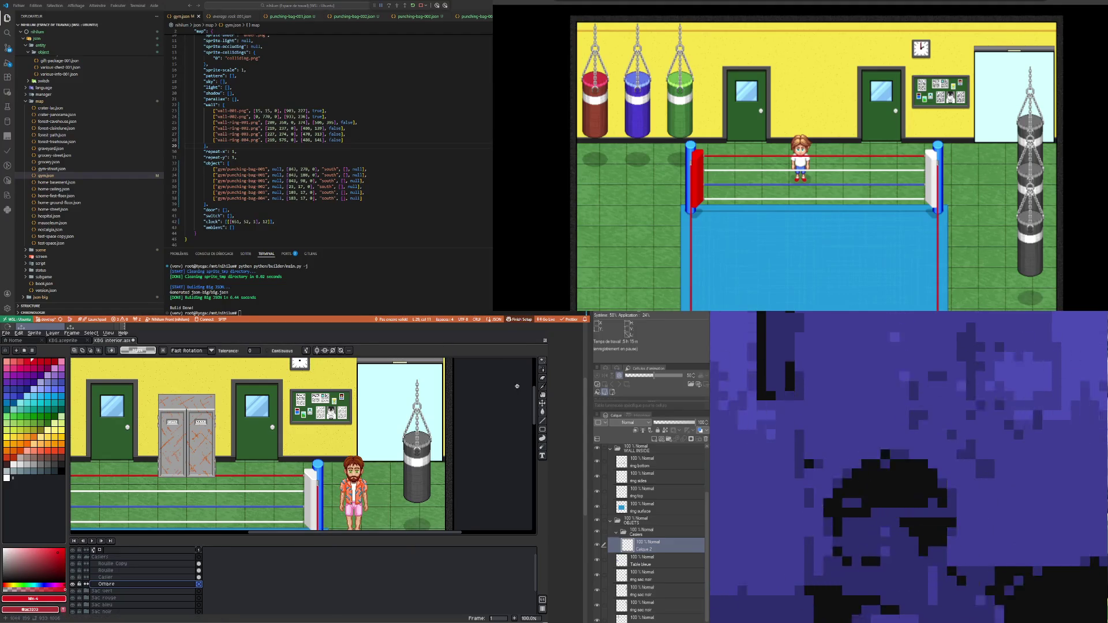
{"action": "left_click", "coordinate": [198, 577]}
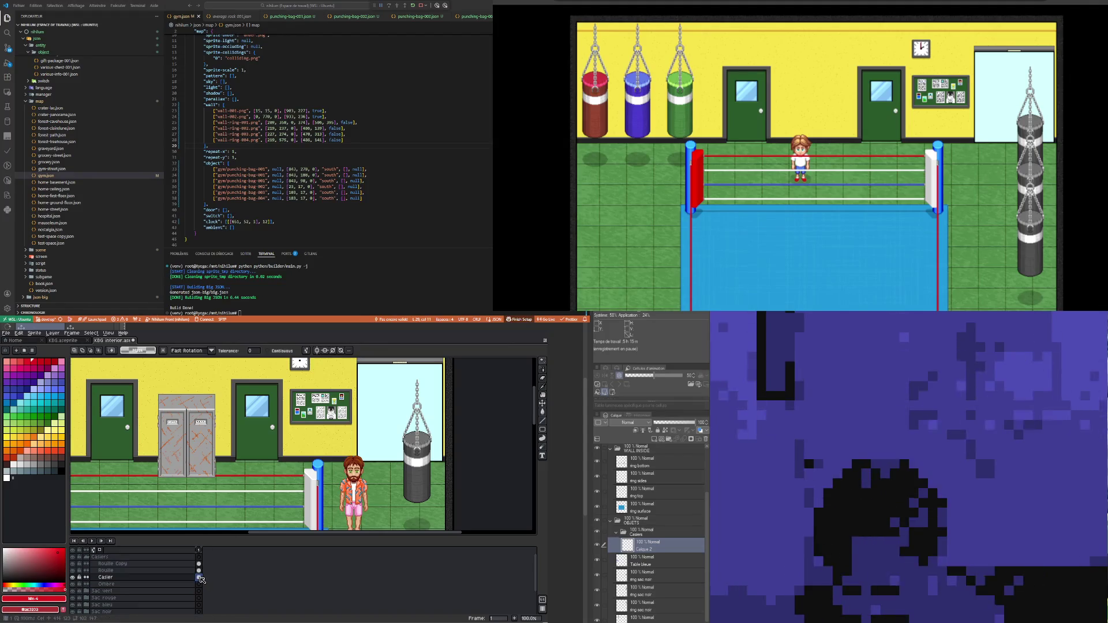
Step: Select the empty area around the lockers and invert it so only the lockers are selected
{"action": "left_click", "coordinate": [542, 361]}
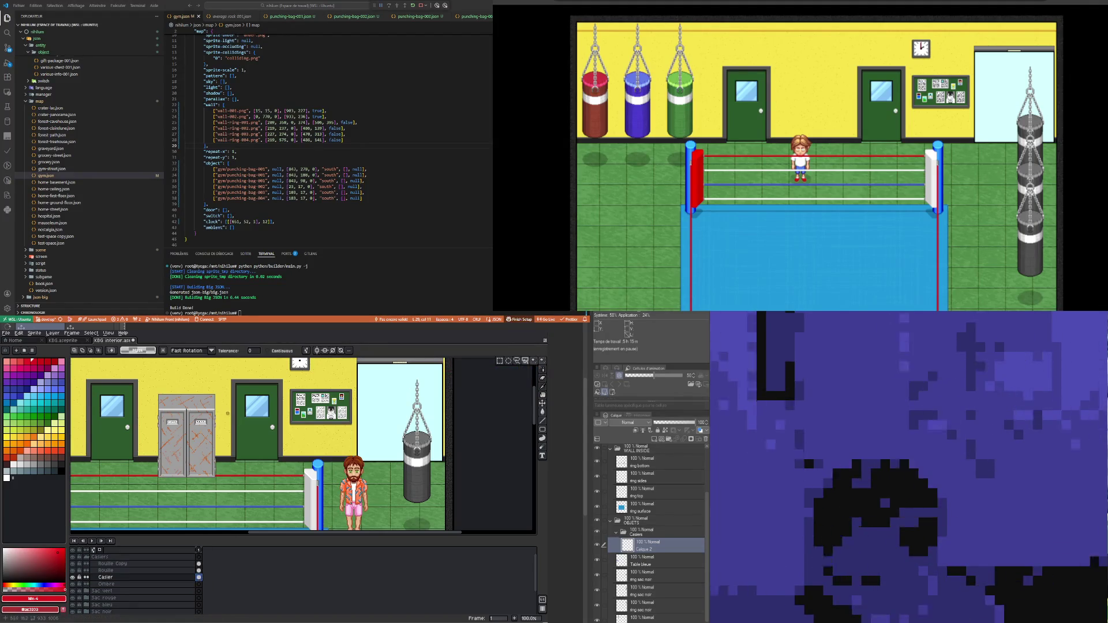
{"action": "left_click", "coordinate": [195, 381]}
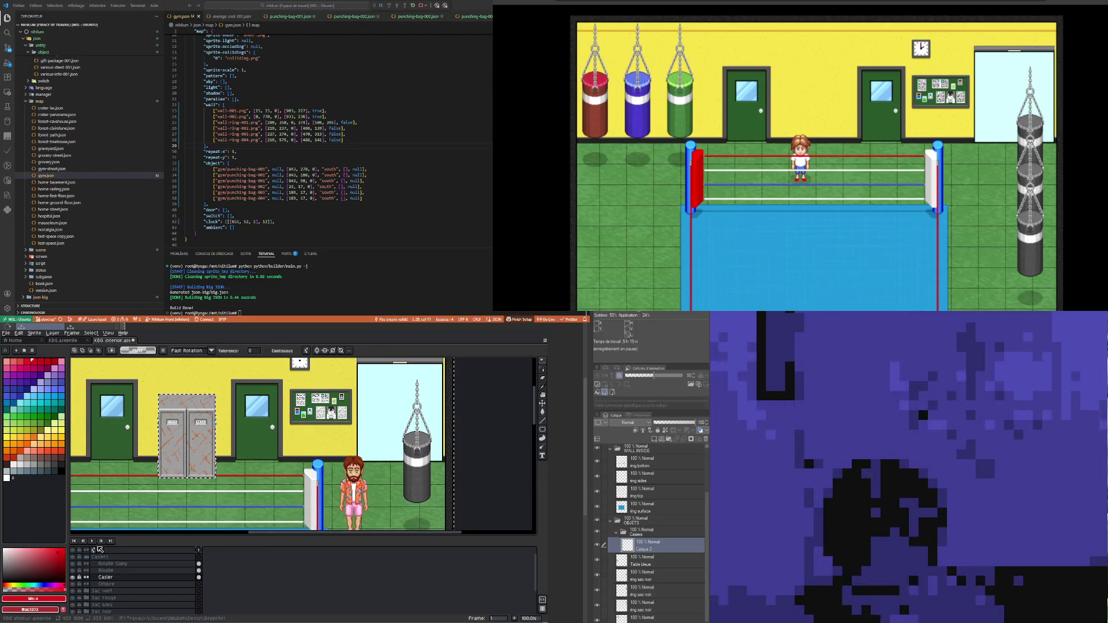
{"action": "left_click", "coordinate": [92, 333]}
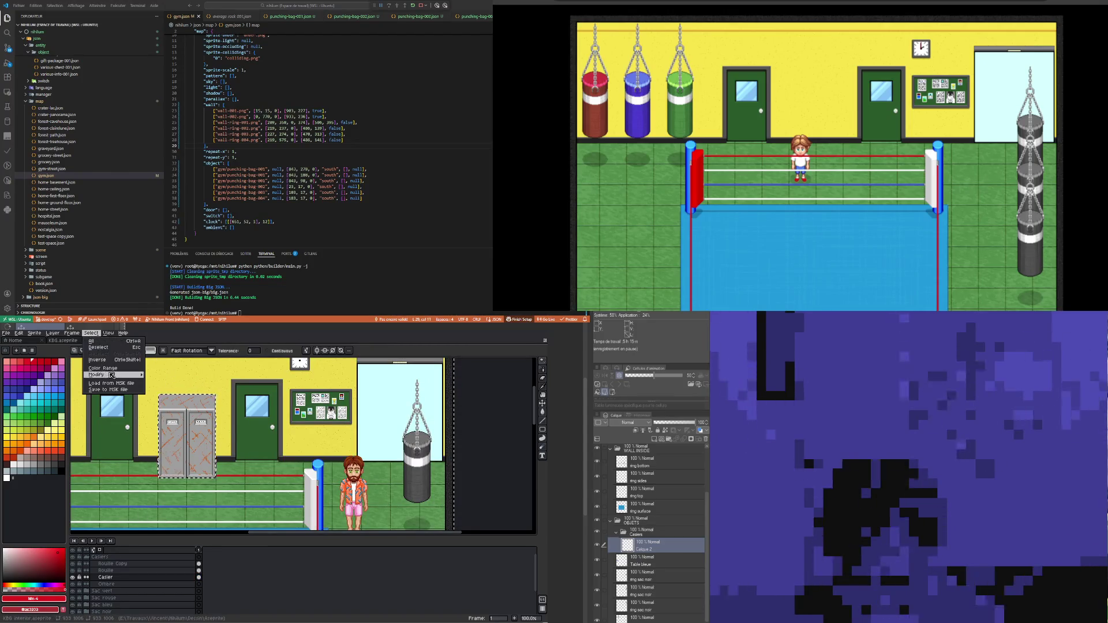
{"action": "left_click", "coordinate": [97, 359]}
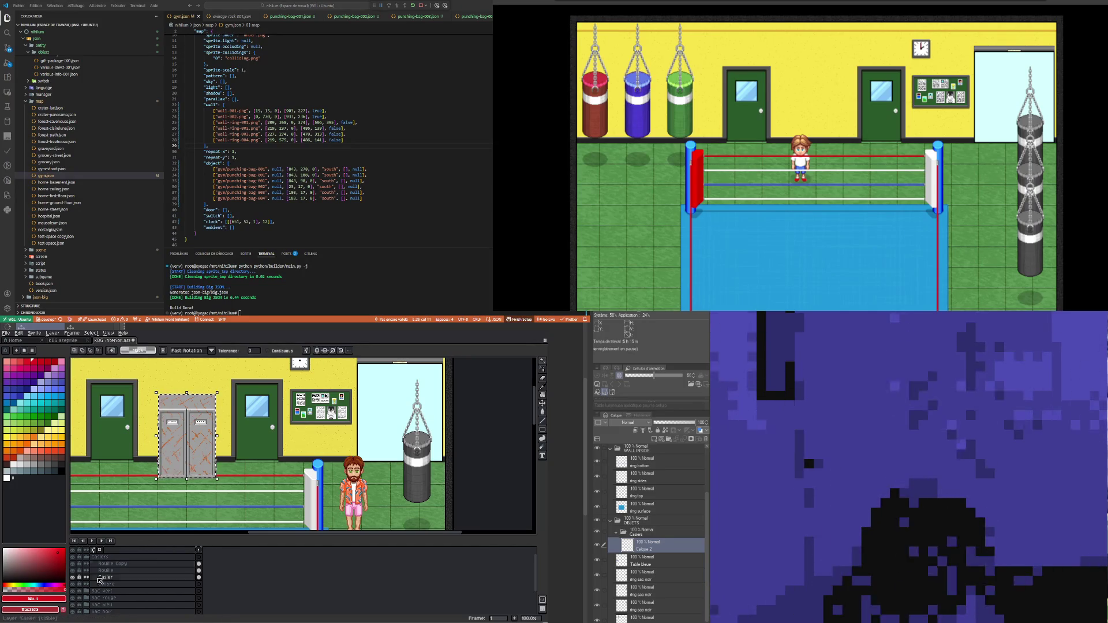
Step: Fill the locker selection with black on the Ombre layer
{"action": "left_click", "coordinate": [186, 584]}
{"action": "scroll", "coordinate": [202, 468], "scroll_direction": "up", "scroll_amount": 1}
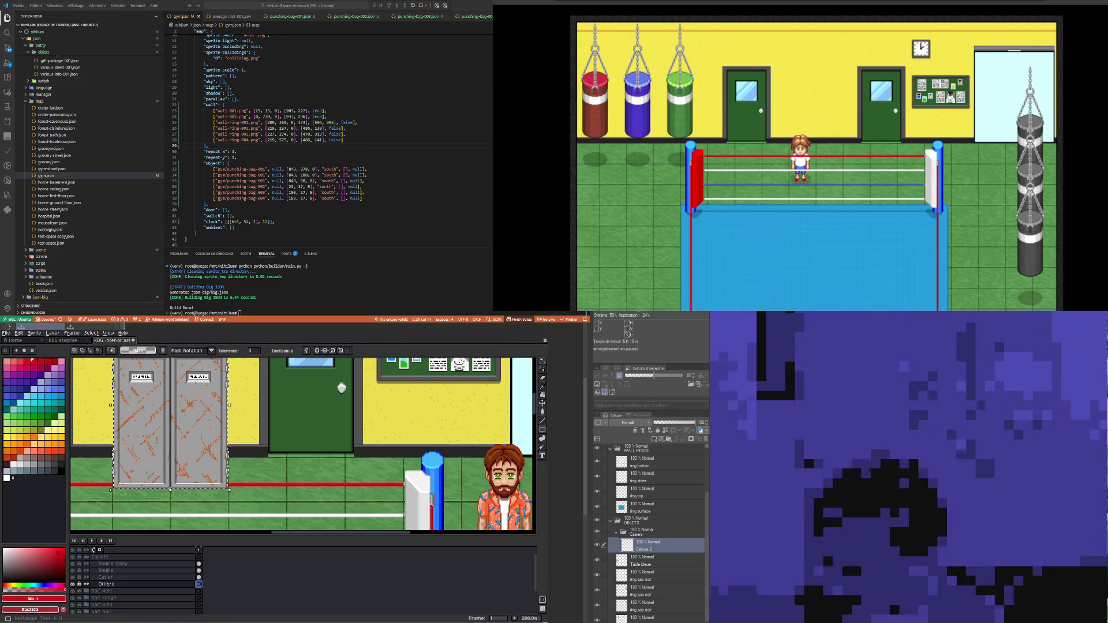
{"action": "left_click", "coordinate": [542, 437]}
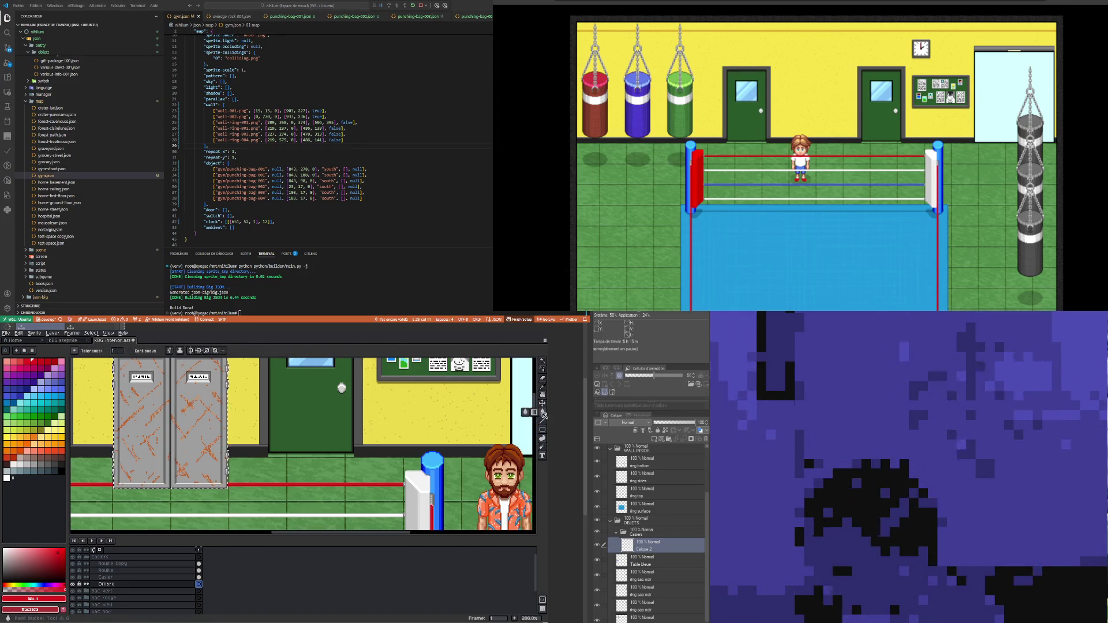
{"action": "left_click", "coordinate": [61, 471]}
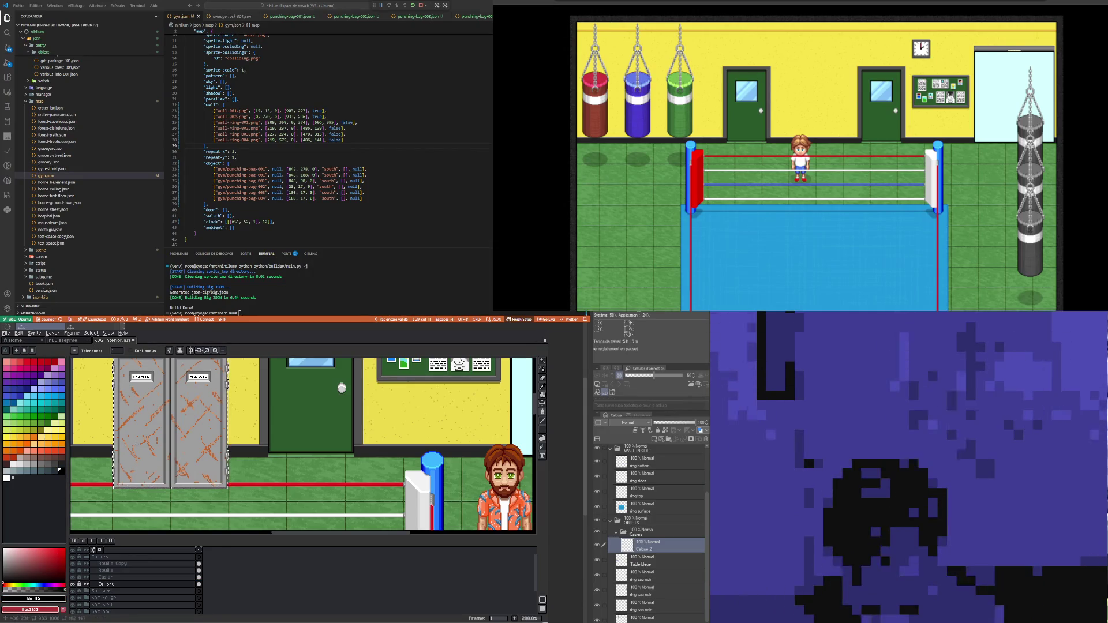
{"action": "left_click", "coordinate": [198, 474]}
{"action": "scroll", "coordinate": [198, 474], "scroll_direction": "down", "scroll_amount": 1}
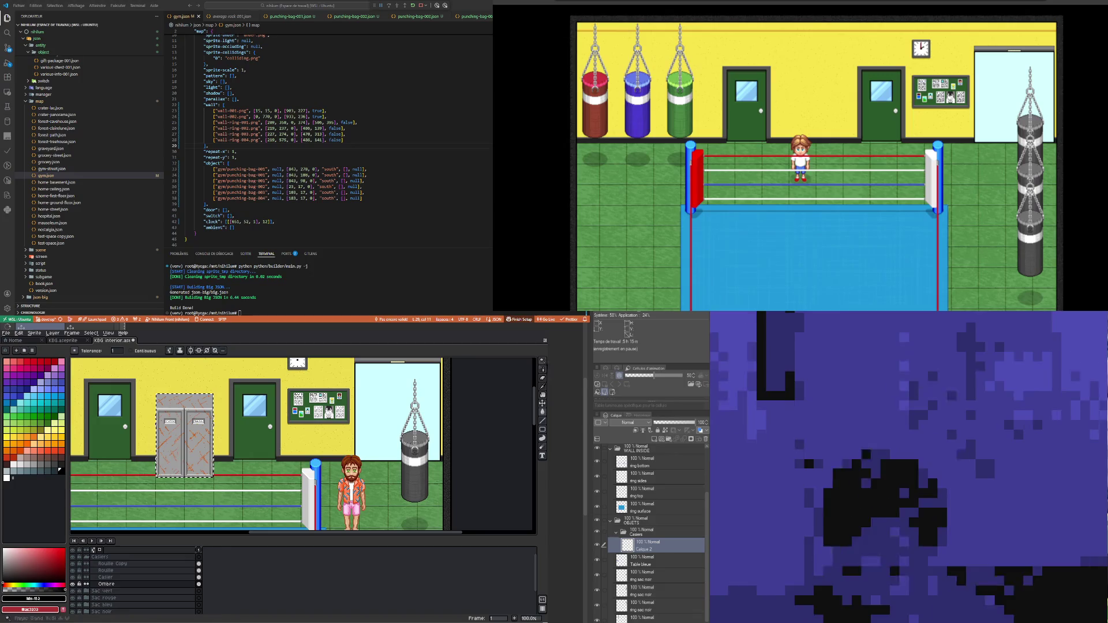
Step: Expand the locker selection using a square brush shape
{"action": "left_click", "coordinate": [91, 333]}
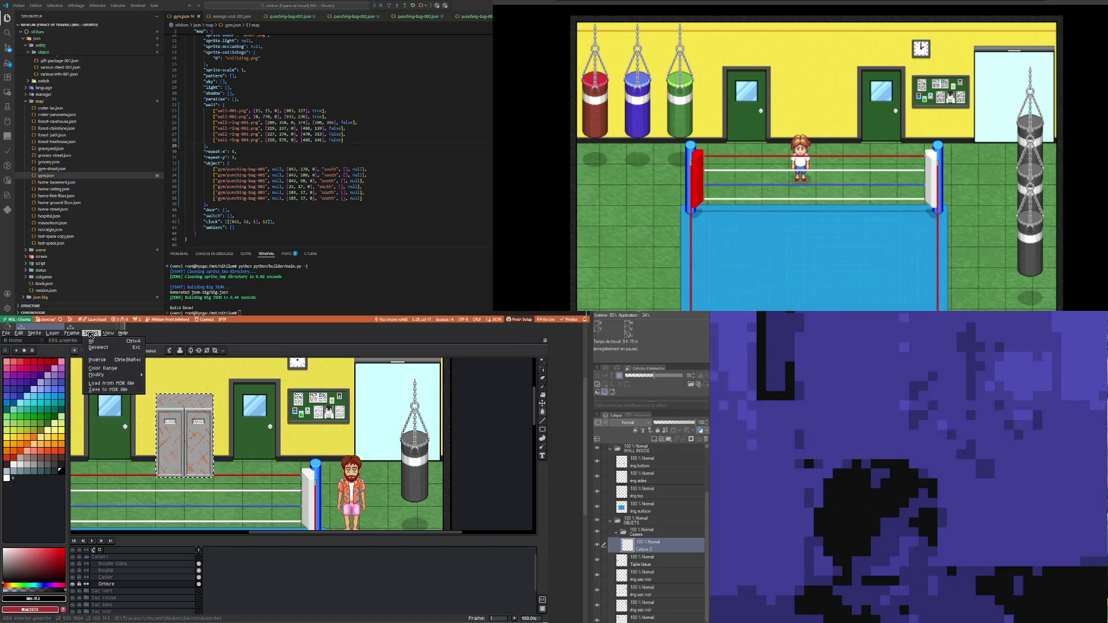
{"action": "left_click", "coordinate": [160, 380]}
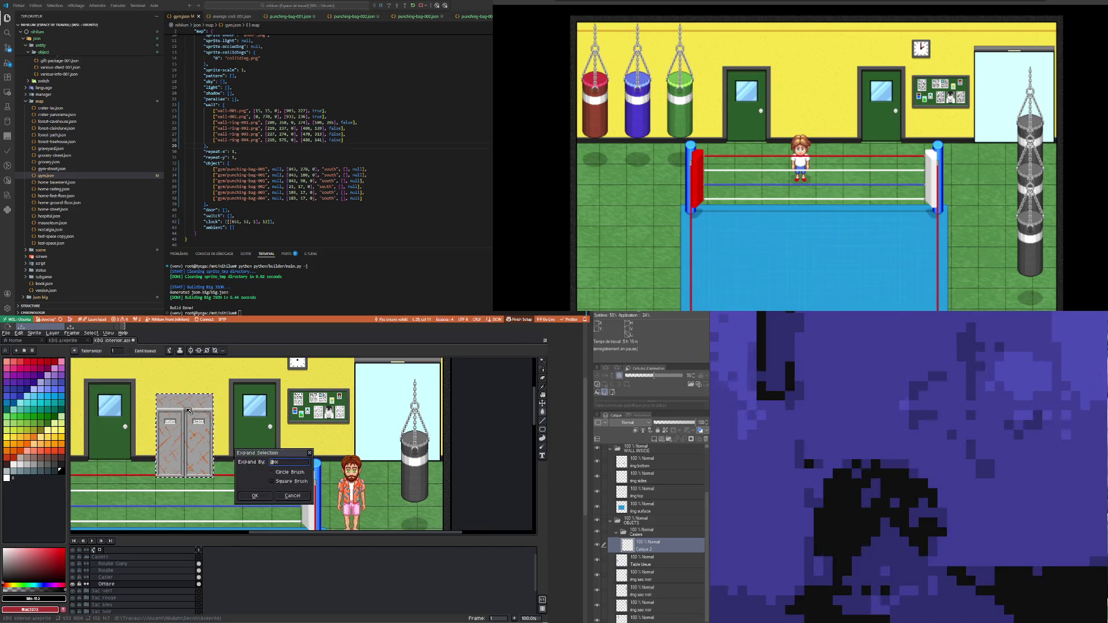
{"action": "left_click", "coordinate": [272, 481]}
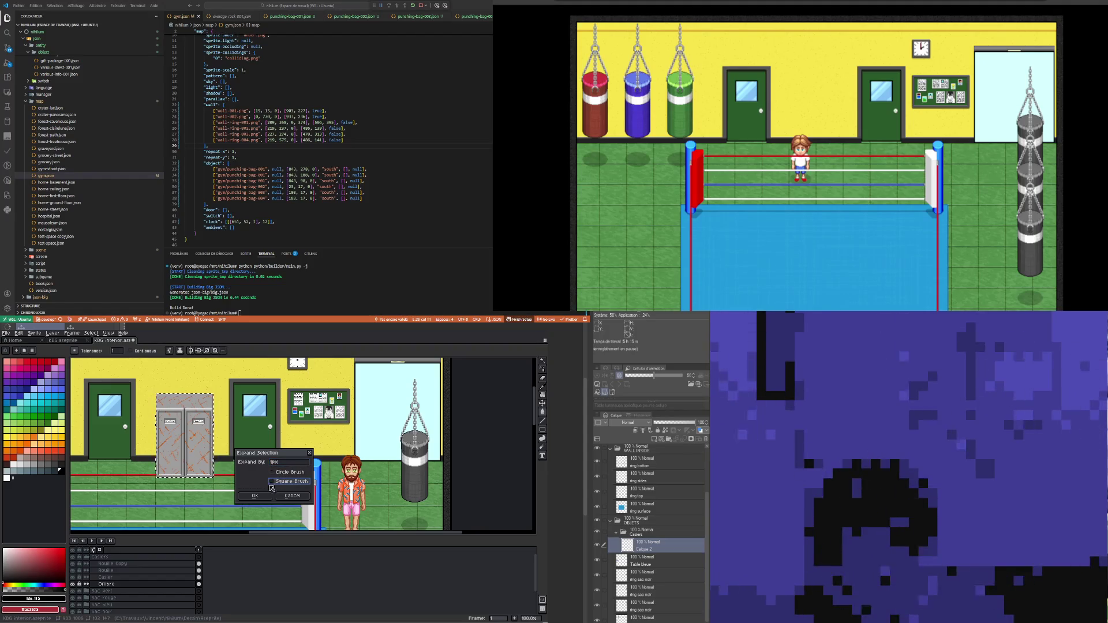
{"action": "left_click", "coordinate": [254, 496]}
{"action": "scroll", "coordinate": [182, 462], "scroll_direction": "up", "scroll_amount": 2}
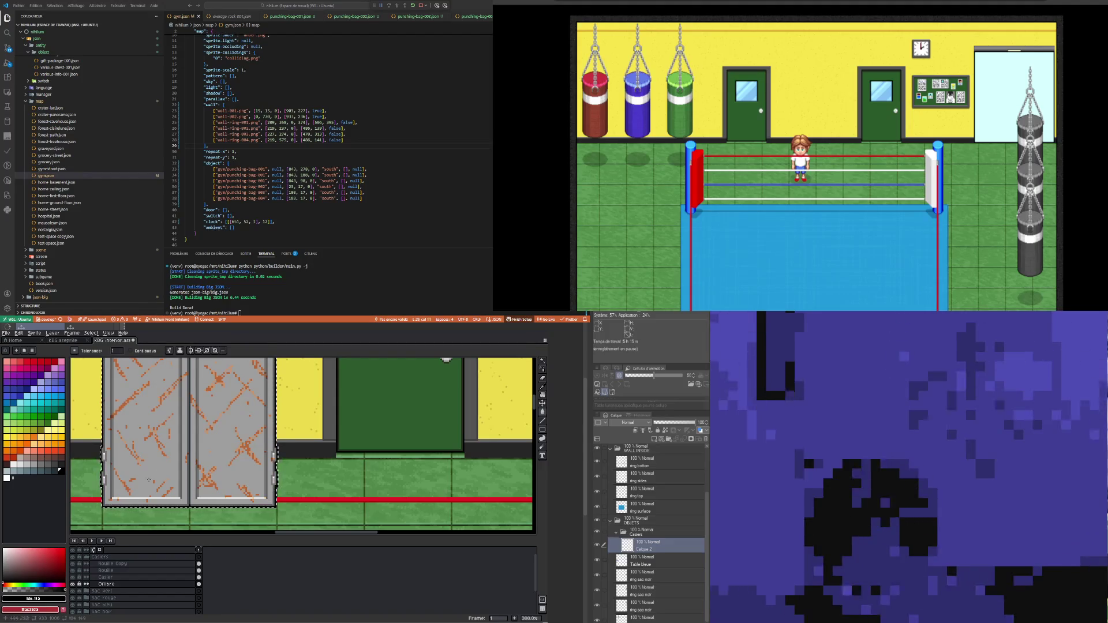
Step: Select the lockers with the black shadow band below and nudge it up 21 pixels
{"action": "key", "text": "ctrl+d"}
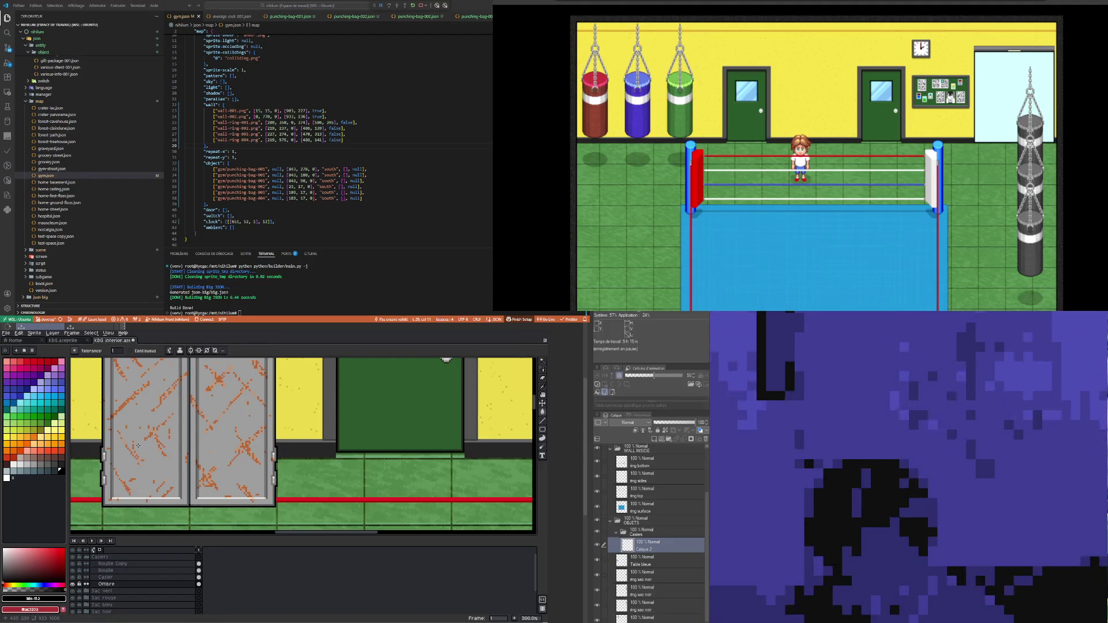
{"action": "left_click", "coordinate": [542, 360]}
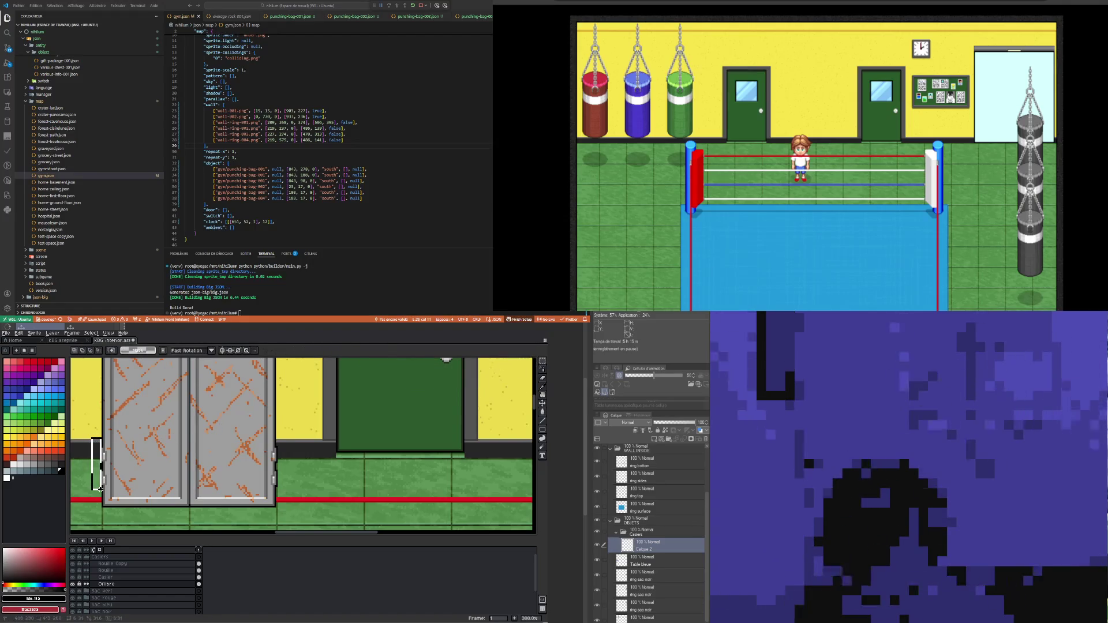
{"action": "left_click_drag", "start_coordinate": [313, 496], "coordinate": [284, 454]}
{"action": "left_click", "coordinate": [294, 439]}
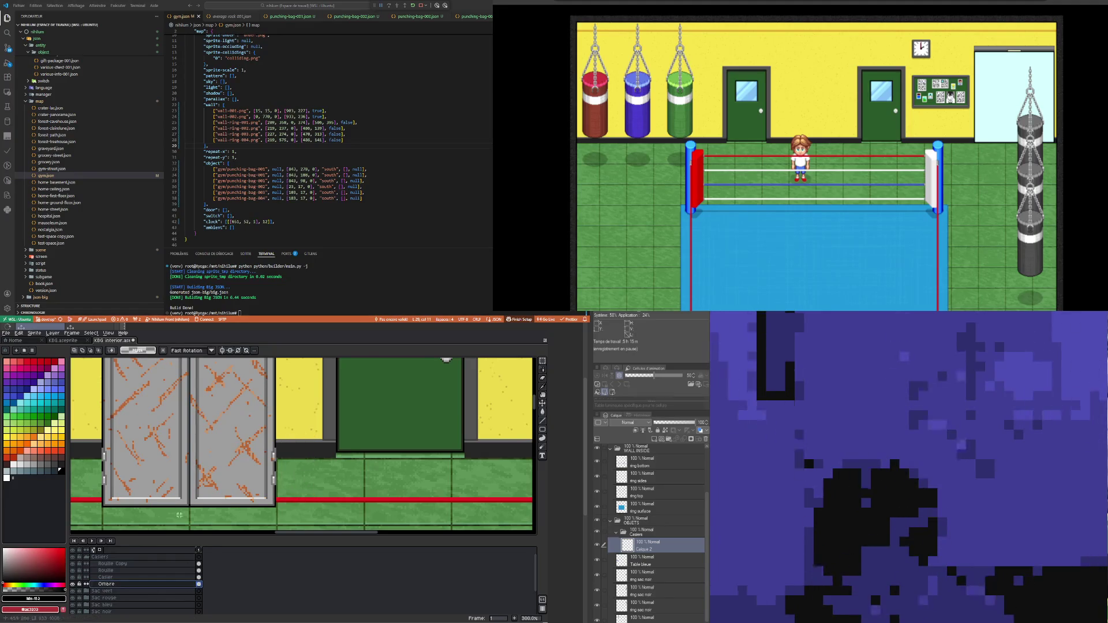
{"action": "key", "text": "1"}
{"action": "key", "text": "w"}
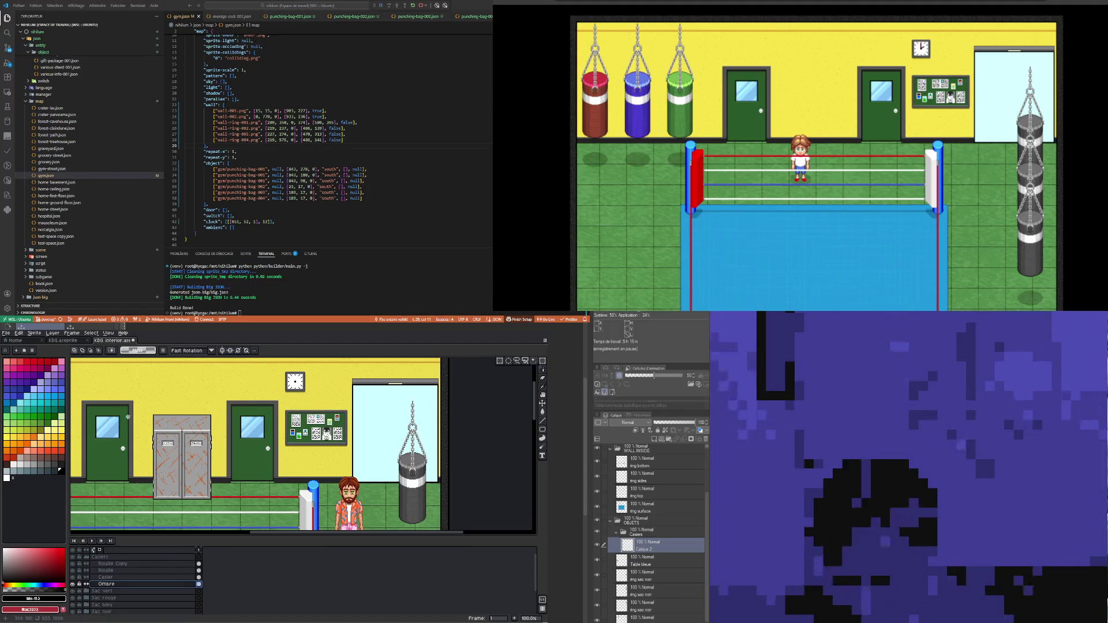
{"action": "mouse_move", "coordinate": [133, 411]}
{"action": "left_mouse_down"}
{"action": "mouse_move", "coordinate": [222, 500]}
{"action": "mouse_move", "coordinate": [223, 528]}
{"action": "left_mouse_up"}
{"action": "key", "text": "Up"}
{"action": "key", "text": "Up"}
{"action": "key", "text": "Up"}
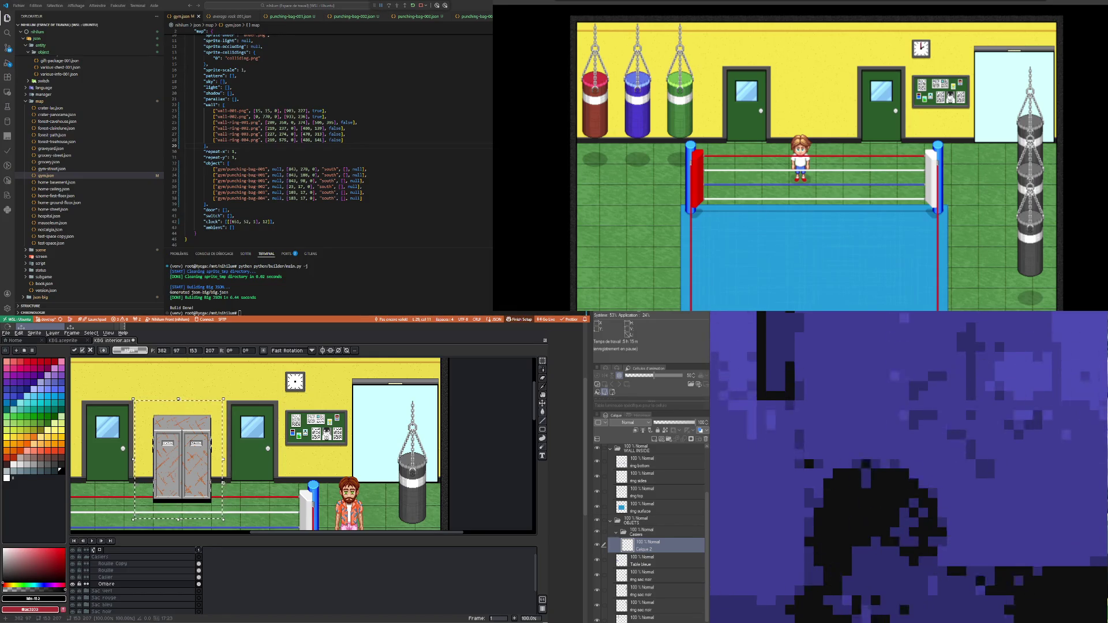
Step: Adjust the rectangular selection around the lockers, ending with the strip along the locker tops
{"action": "scroll", "coordinate": [231, 476], "scroll_direction": "up", "scroll_amount": 1}
{"action": "scroll", "coordinate": [208, 479], "scroll_direction": "down", "scroll_amount": 1}
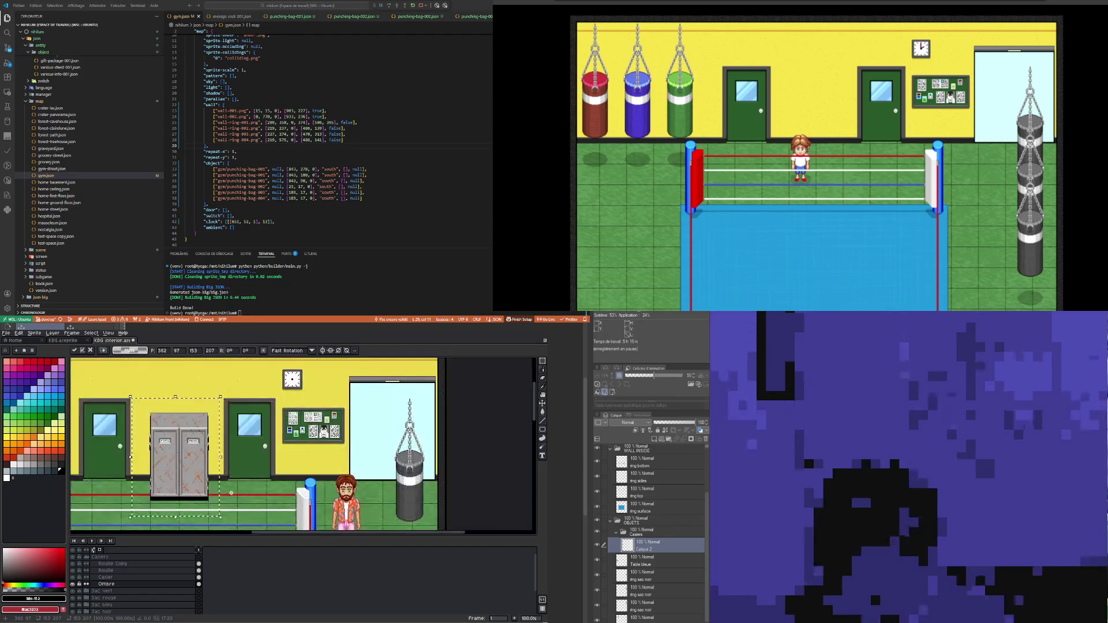
{"action": "scroll", "coordinate": [184, 482], "scroll_direction": "up", "scroll_amount": 1}
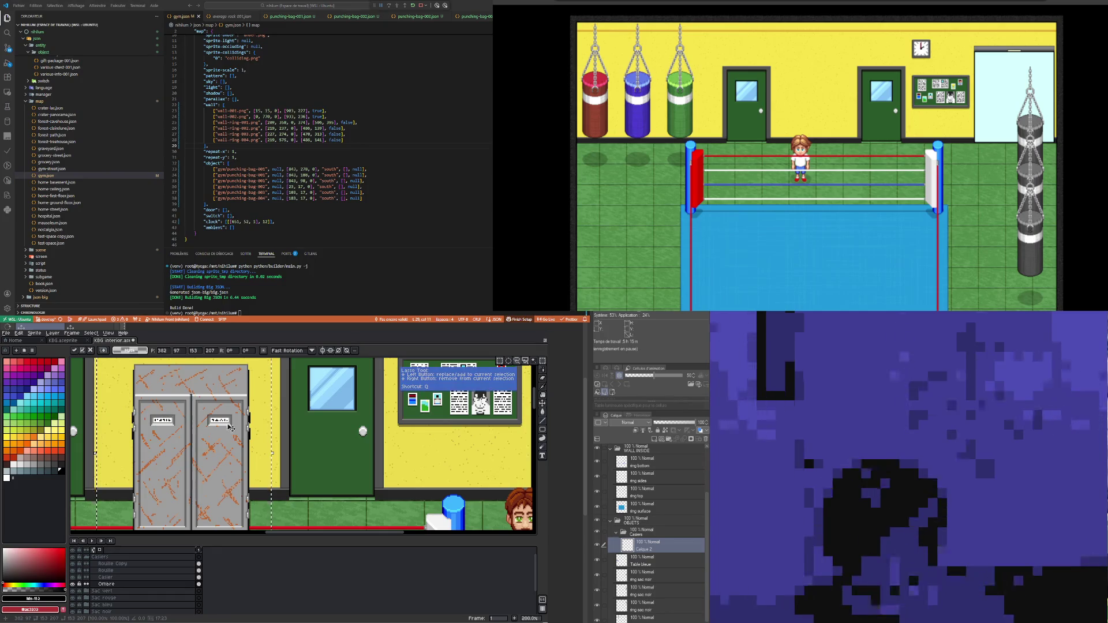
{"action": "key", "text": "m"}
{"action": "left_click_drag", "start_coordinate": [271, 450], "coordinate": [249, 397]}
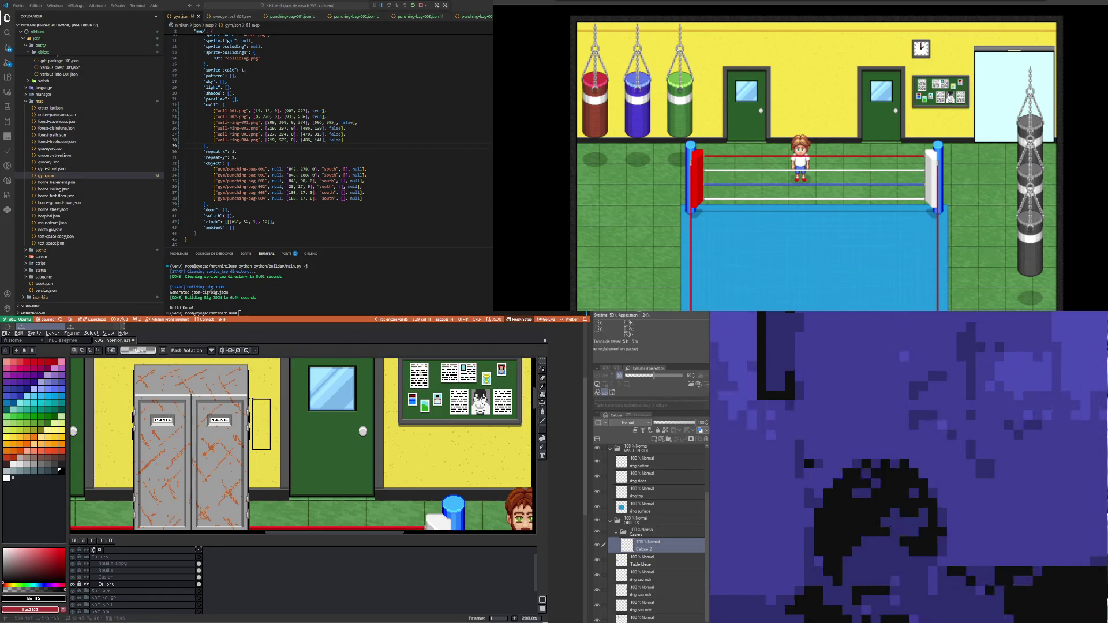
{"action": "mouse_move", "coordinate": [133, 452]}
{"action": "left_mouse_down"}
{"action": "mouse_move", "coordinate": [116, 401]}
{"action": "mouse_move", "coordinate": [273, 396]}
{"action": "left_mouse_up"}
{"action": "left_click", "coordinate": [131, 403]}
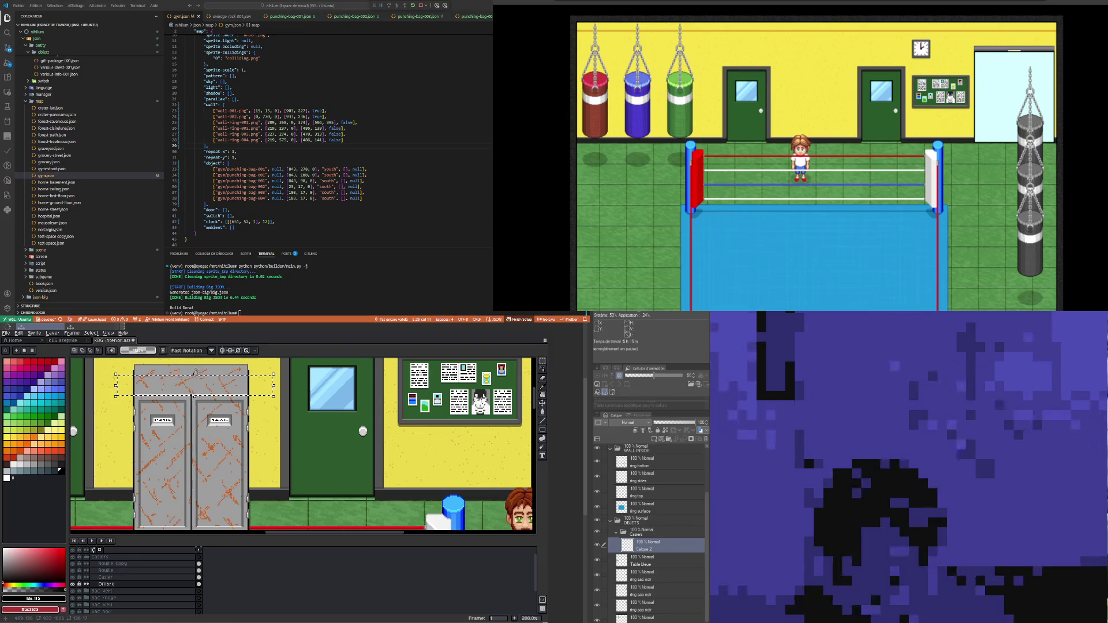
{"action": "left_click", "coordinate": [199, 370]}
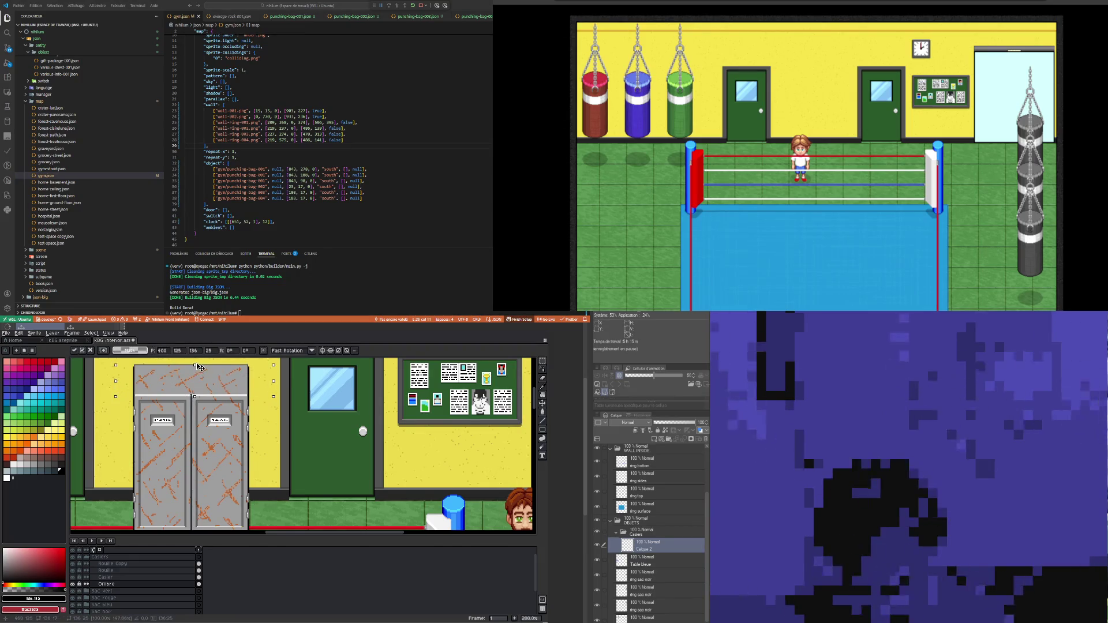
Step: Fade the Ombre layer to about 14% opacity in Layer Properties
{"action": "scroll", "coordinate": [199, 367], "scroll_direction": "down", "scroll_amount": 2}
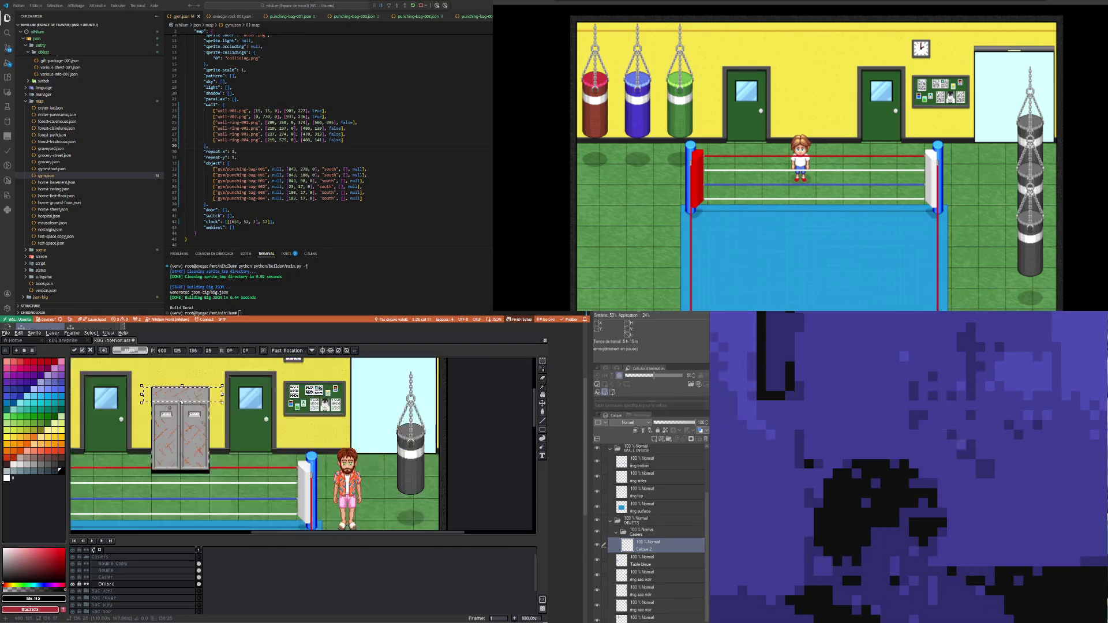
{"action": "double_click", "coordinate": [106, 584]}
{"action": "left_click_drag", "start_coordinate": [351, 529], "coordinate": [343, 531]}
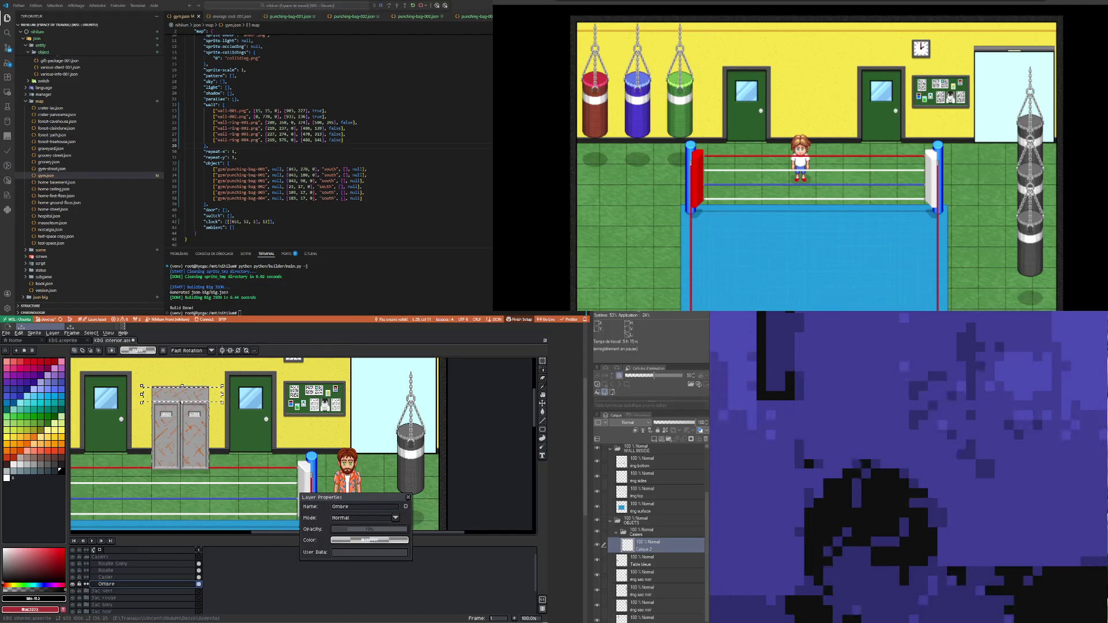
Step: Confirm the layer properties, deselect the lockers and make the Ombre layer active
{"action": "scroll", "coordinate": [186, 454], "scroll_direction": "up", "scroll_amount": 2}
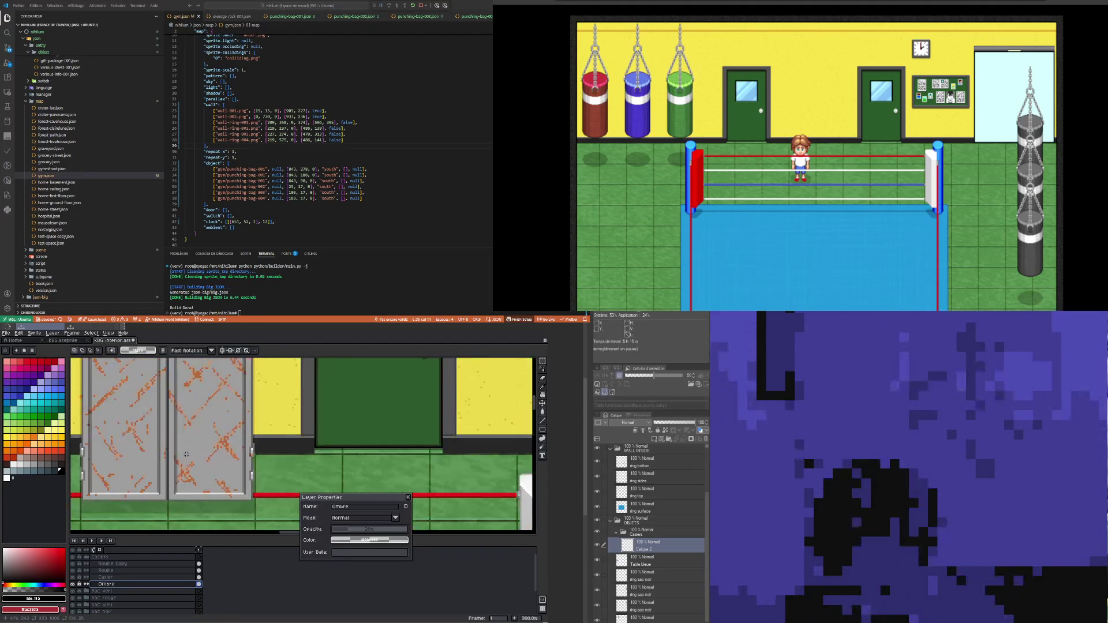
{"action": "scroll", "coordinate": [186, 454], "scroll_direction": "down", "scroll_amount": 2}
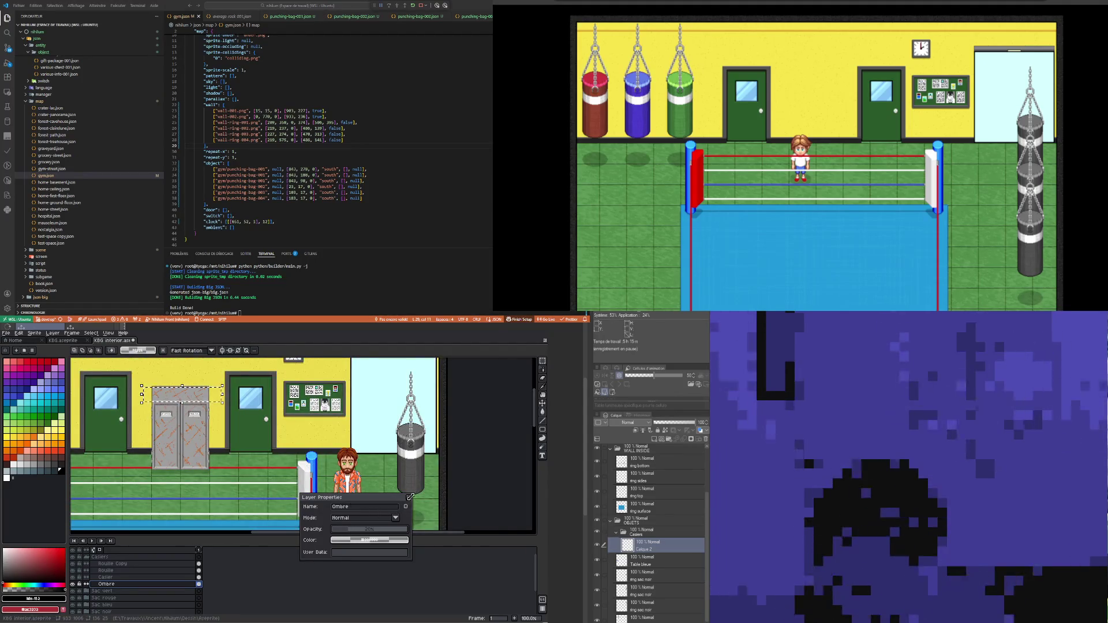
{"action": "key", "text": "Return"}
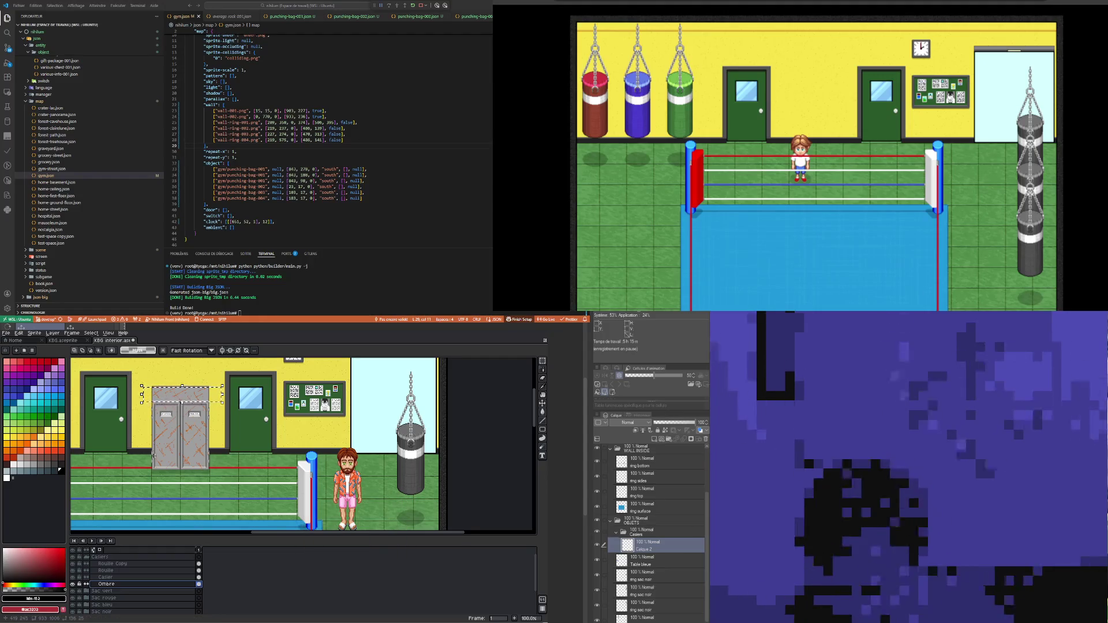
{"action": "key", "text": "ctrl+d"}
{"action": "scroll", "coordinate": [154, 455], "scroll_direction": "down", "scroll_amount": 2}
{"action": "scroll", "coordinate": [159, 455], "scroll_direction": "up", "scroll_amount": 2}
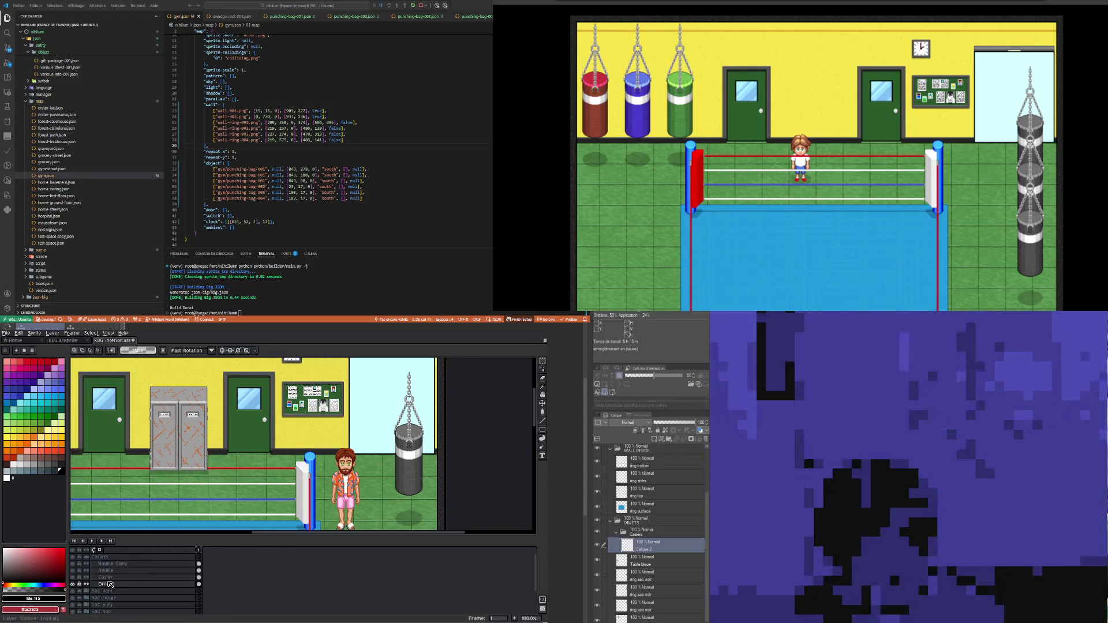
{"action": "left_click", "coordinate": [113, 585]}
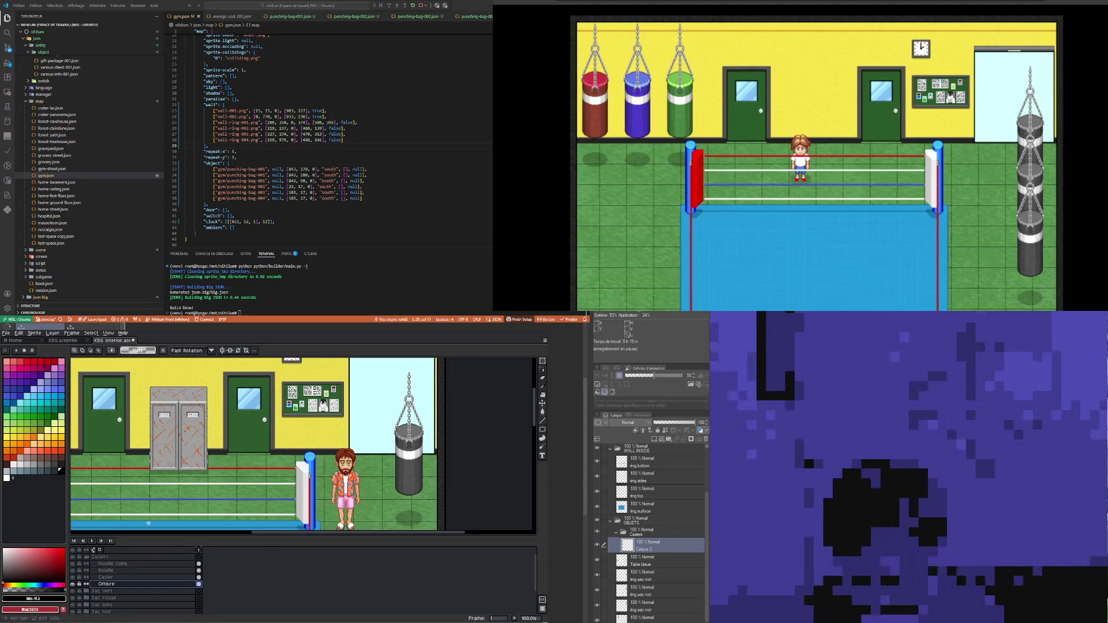
Step: Set the Ombre shadow opacity to about 15%, nudging it slightly higher
{"action": "scroll", "coordinate": [226, 408], "scroll_direction": "down", "scroll_amount": 1}
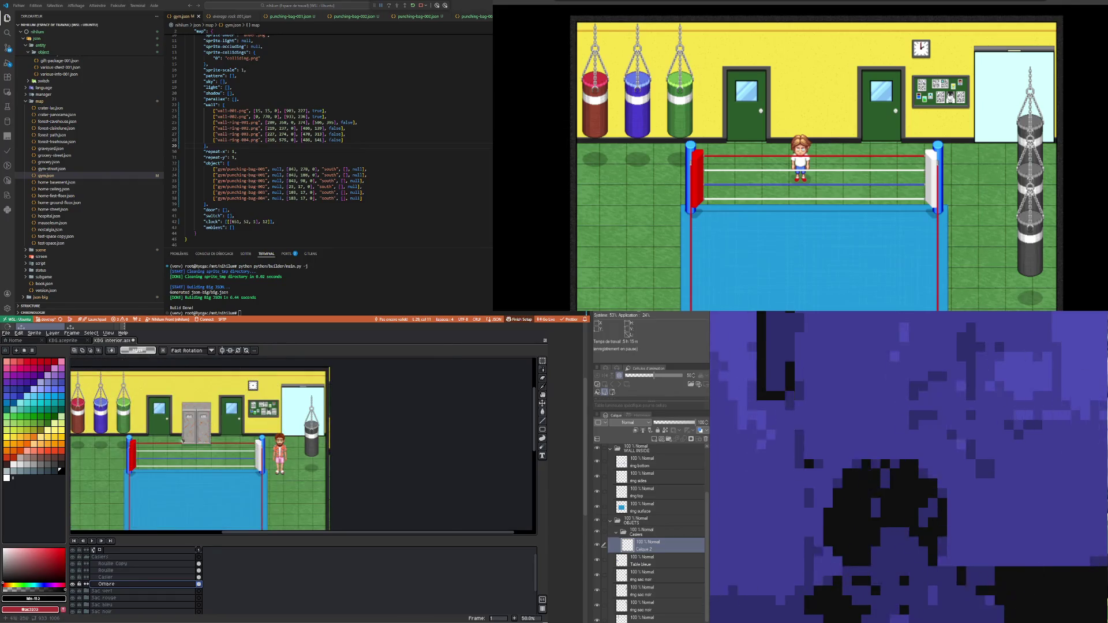
{"action": "scroll", "coordinate": [180, 442], "scroll_direction": "up", "scroll_amount": 1}
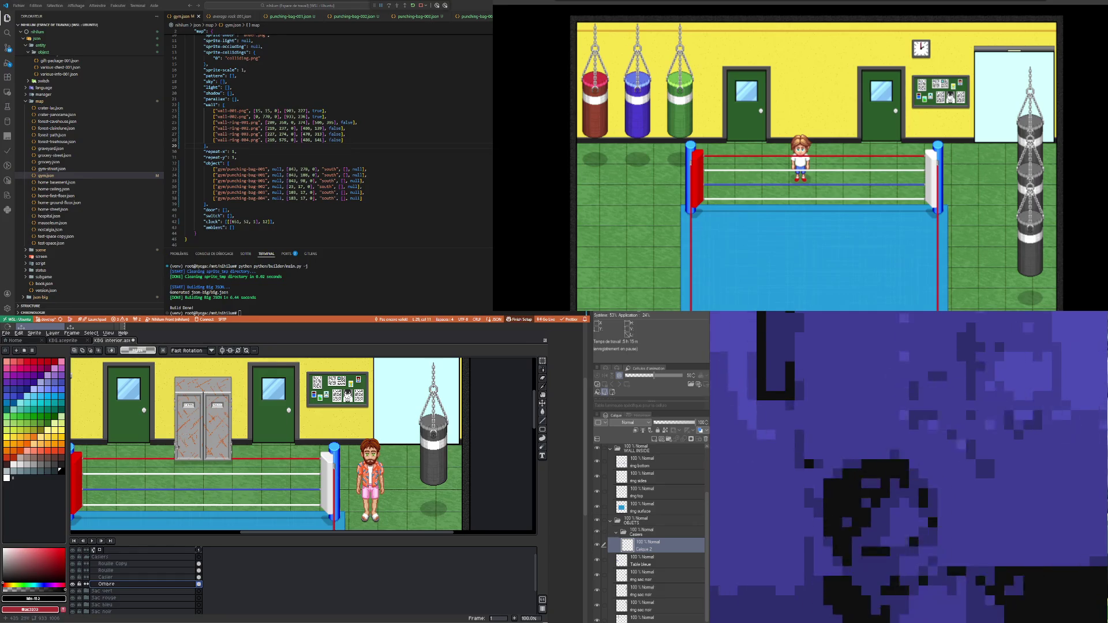
{"action": "double_click", "coordinate": [106, 584]}
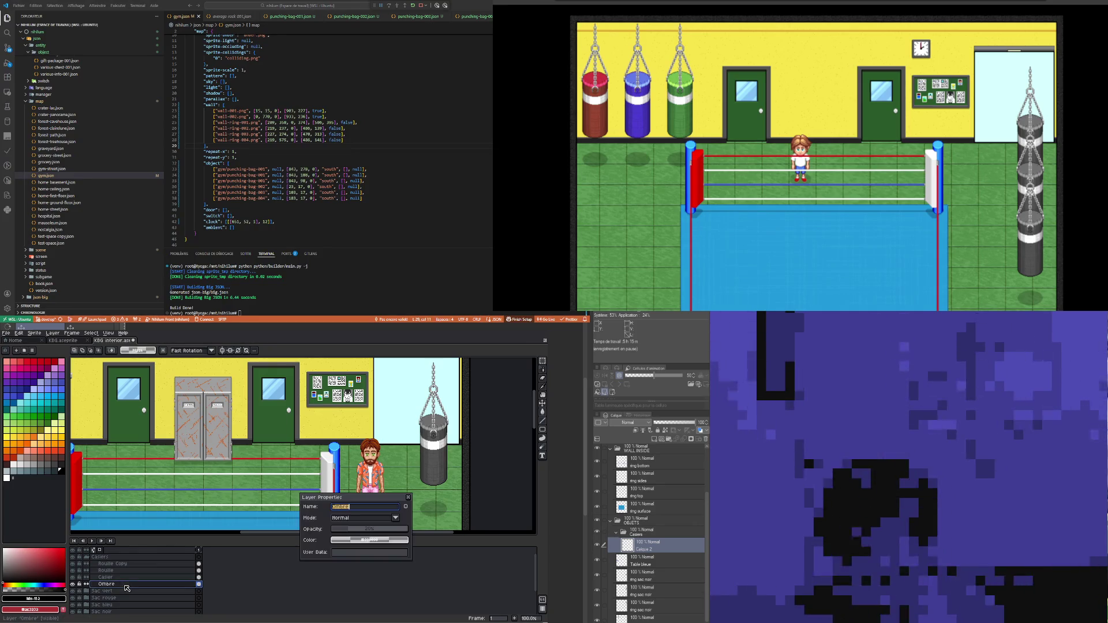
{"action": "left_click", "coordinate": [347, 531]}
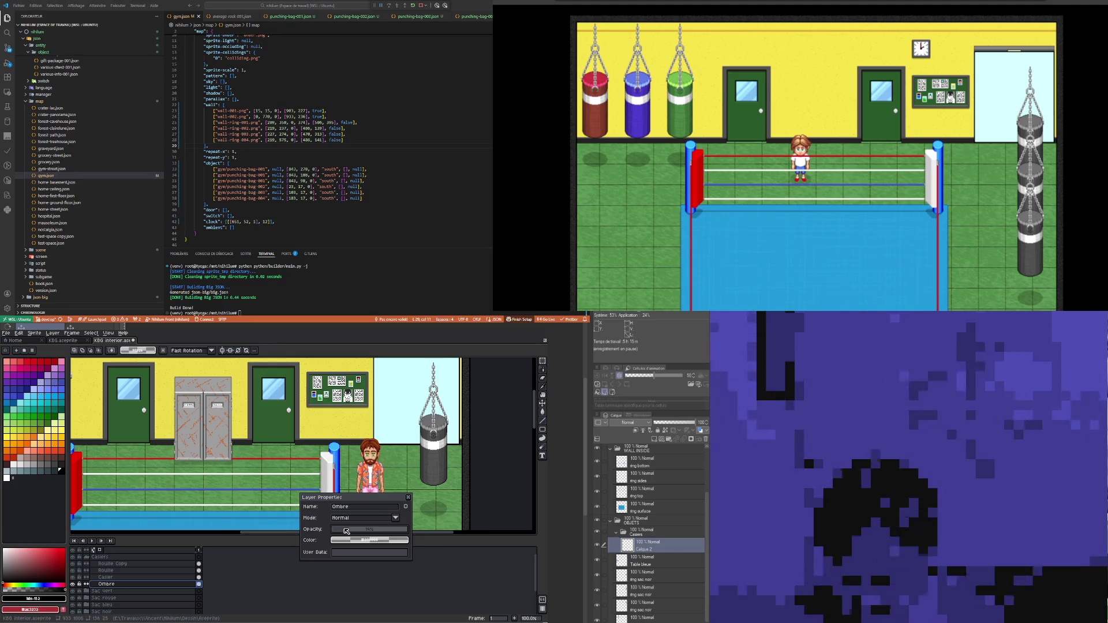
{"action": "left_click_drag", "start_coordinate": [346, 531], "coordinate": [354, 531]}
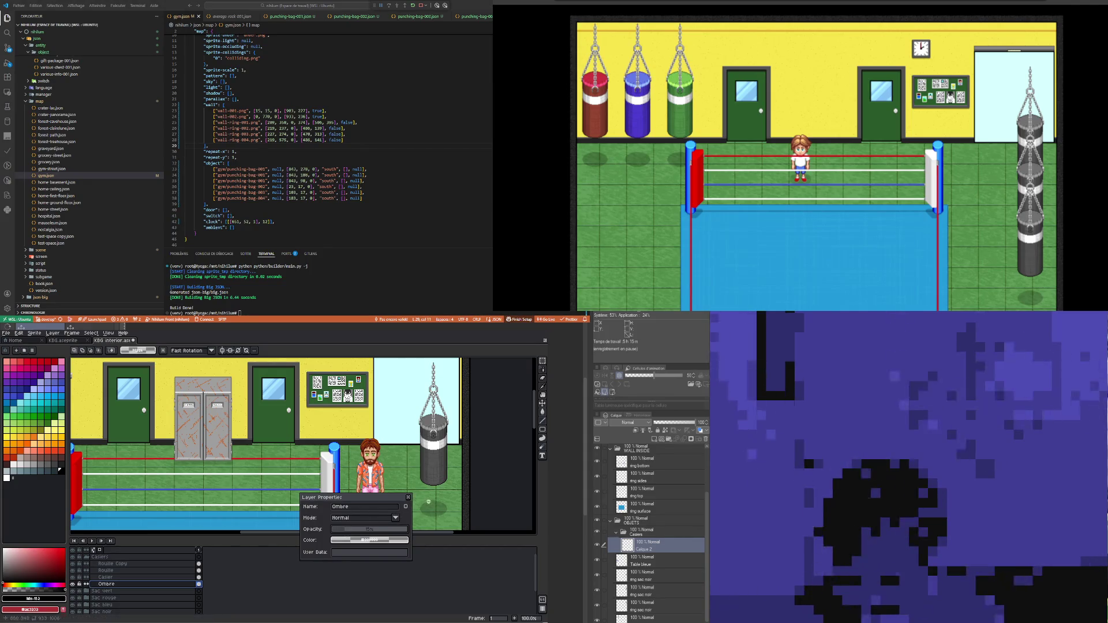
{"action": "left_click", "coordinate": [408, 497]}
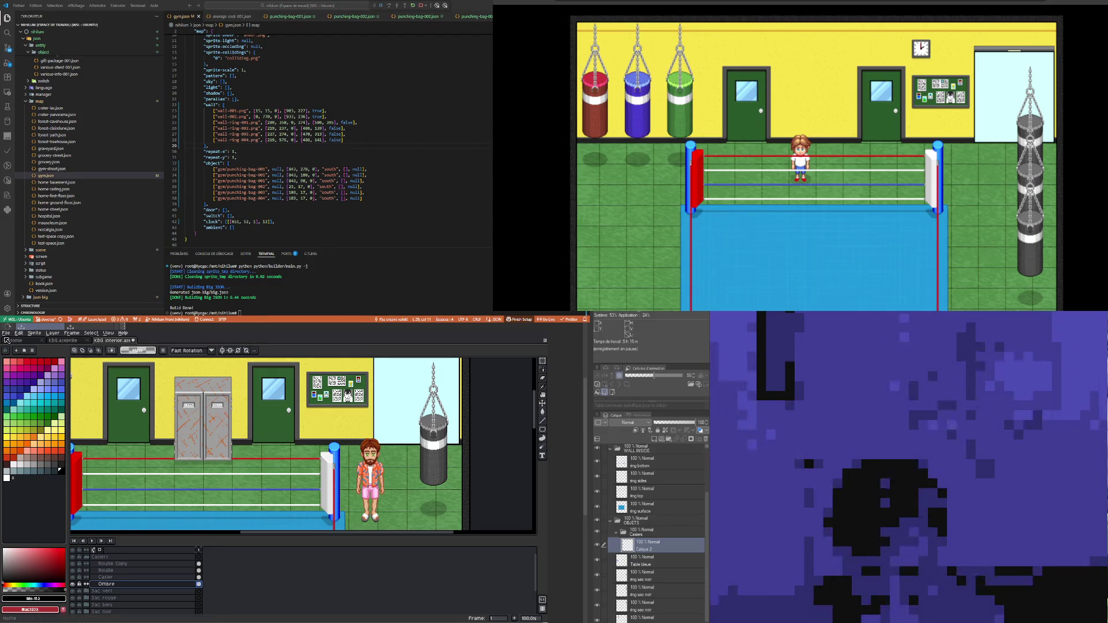
Step: Zoom out to view the whole gym scene
{"action": "left_click", "coordinate": [5, 333]}
{"action": "key", "text": "Escape"}
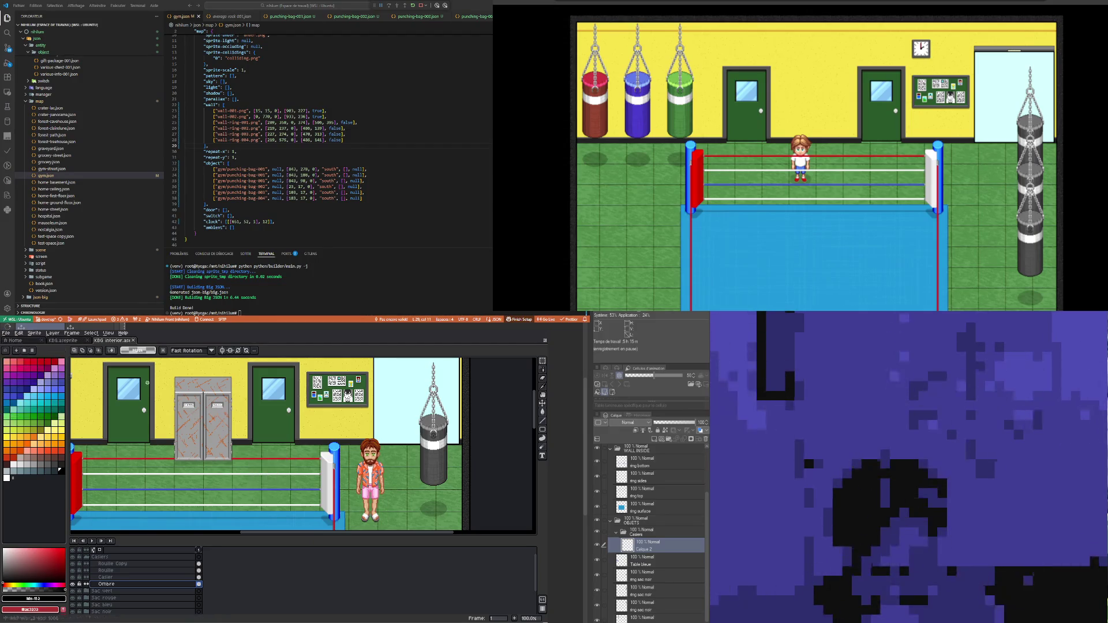
{"action": "scroll", "coordinate": [275, 445], "scroll_direction": "down", "scroll_amount": 1}
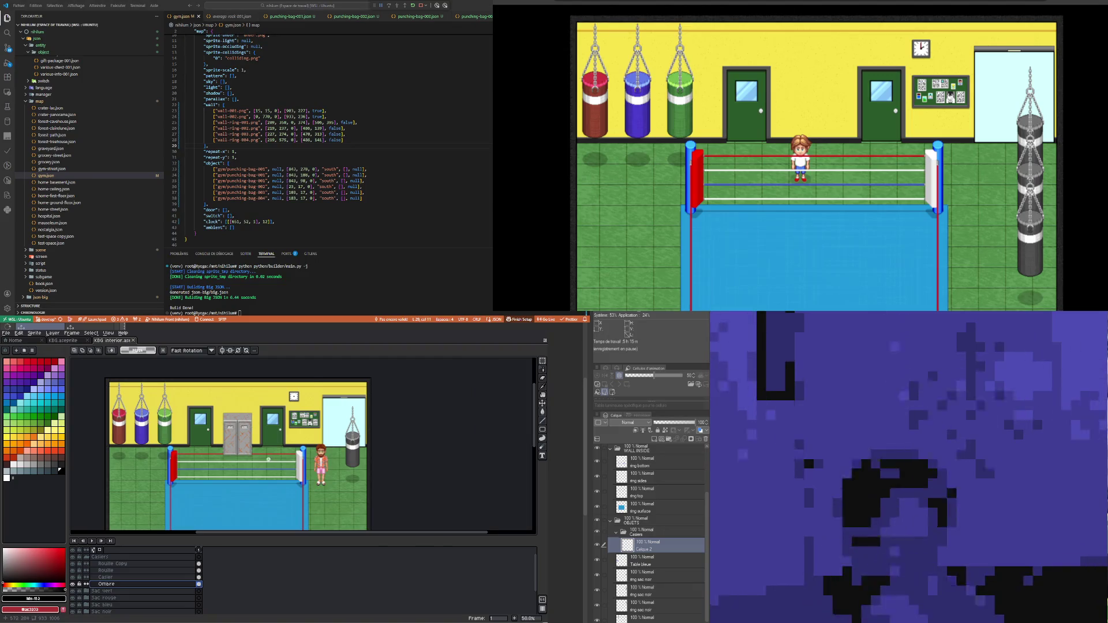
{"action": "scroll", "coordinate": [268, 460], "scroll_direction": "up", "scroll_amount": 1}
{"action": "scroll", "coordinate": [247, 460], "scroll_direction": "down", "scroll_amount": 1}
{"action": "scroll", "coordinate": [244, 448], "scroll_direction": "up", "scroll_amount": 1}
{"action": "scroll", "coordinate": [233, 461], "scroll_direction": "down", "scroll_amount": 3}
{"action": "scroll", "coordinate": [219, 501], "scroll_direction": "up", "scroll_amount": 1}
{"action": "scroll", "coordinate": [219, 501], "scroll_direction": "down", "scroll_amount": 1}
{"action": "scroll", "coordinate": [231, 503], "scroll_direction": "up", "scroll_amount": 1}
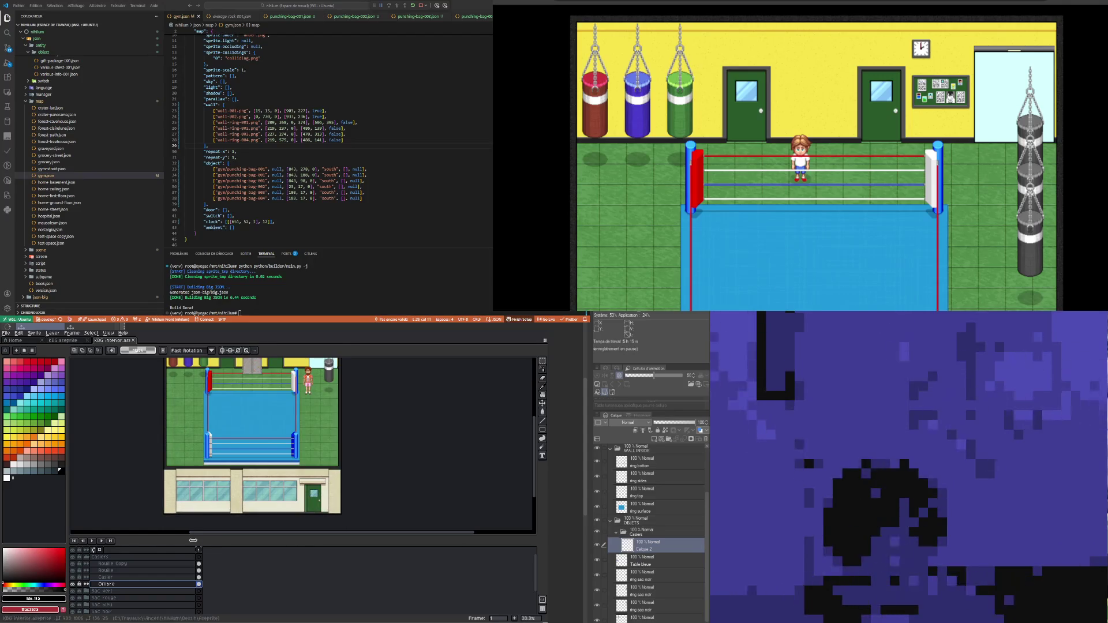
{"action": "scroll", "coordinate": [247, 455], "scroll_direction": "down", "scroll_amount": 1}
{"action": "left_click", "coordinate": [99, 557]}
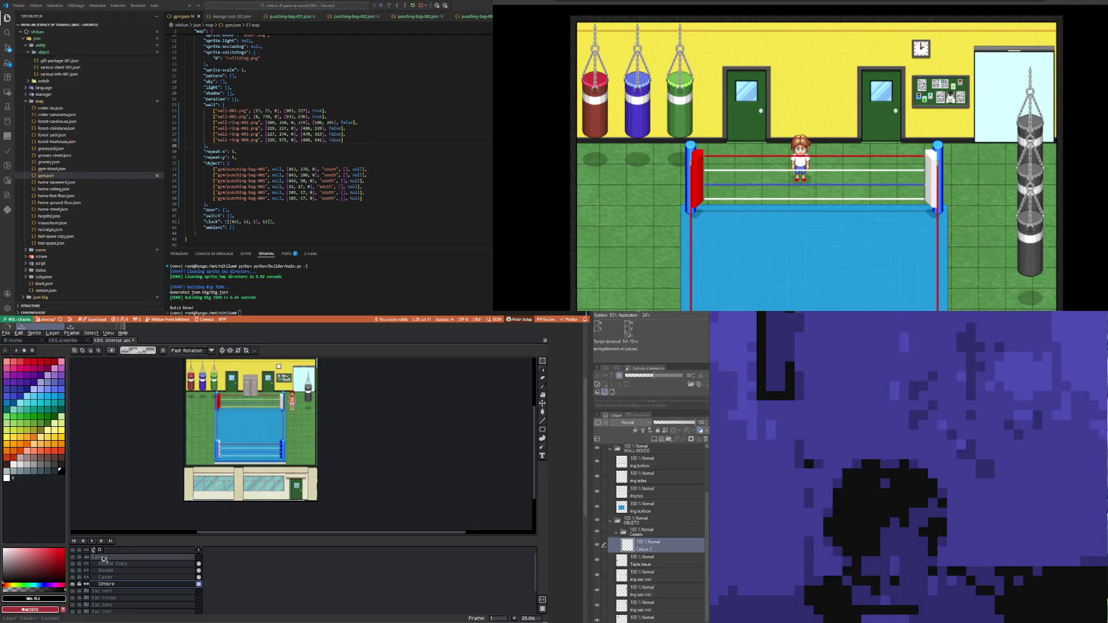
{"action": "scroll", "coordinate": [263, 369], "scroll_direction": "up", "scroll_amount": 6}
{"action": "scroll", "coordinate": [202, 432], "scroll_direction": "down", "scroll_amount": 2}
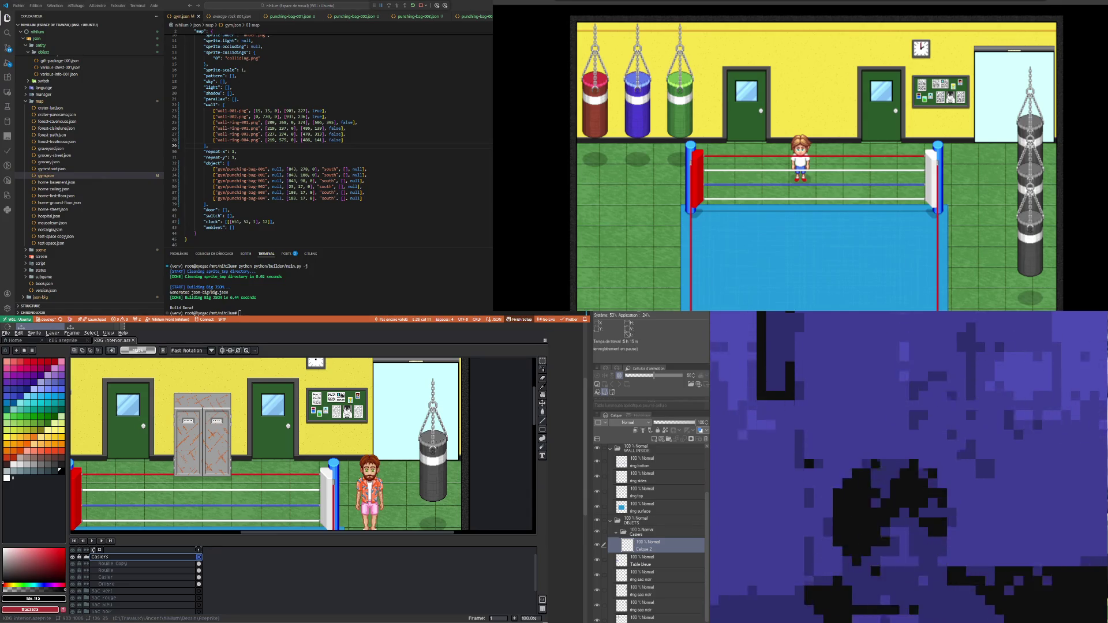
{"action": "scroll", "coordinate": [300, 444], "scroll_direction": "down", "scroll_amount": 3}
{"action": "scroll", "coordinate": [300, 445], "scroll_direction": "up", "scroll_amount": 3}
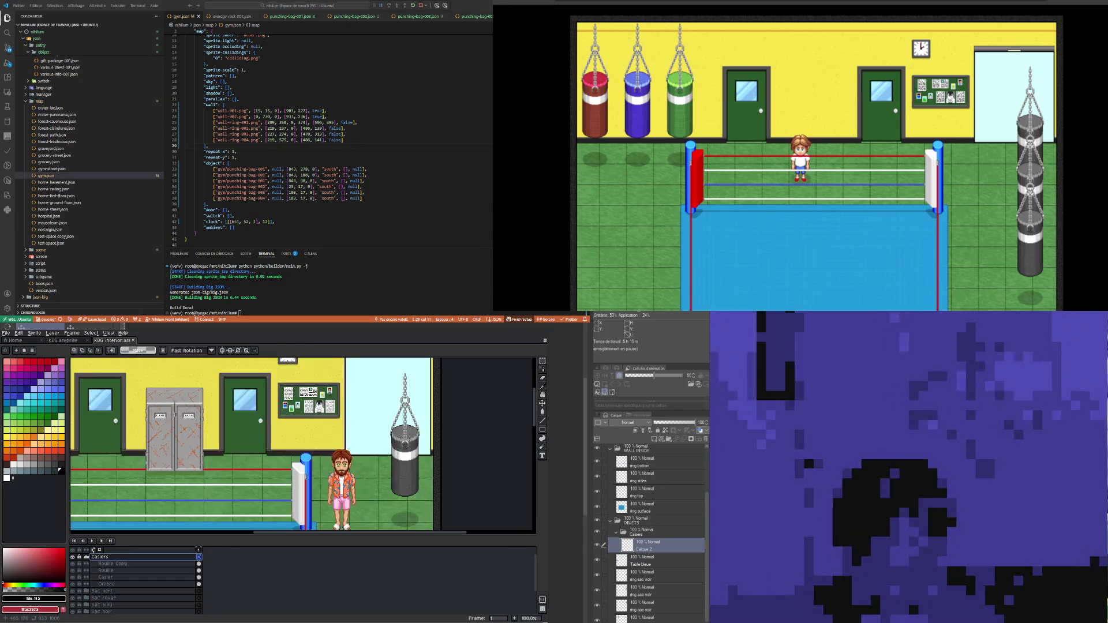
{"action": "scroll", "coordinate": [167, 417], "scroll_direction": "down", "scroll_amount": 2}
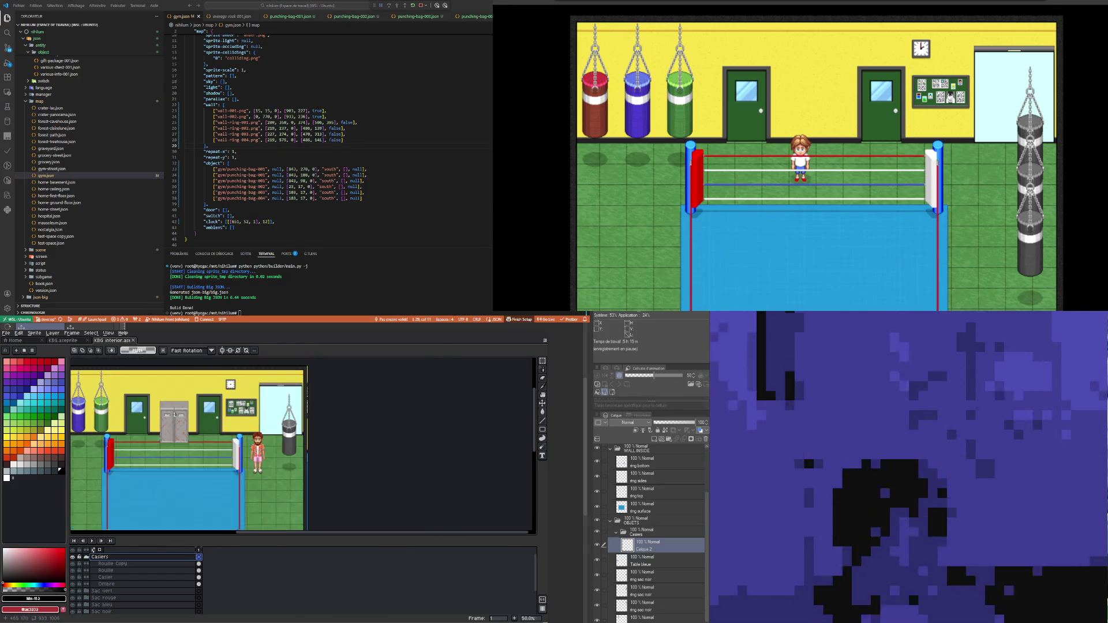
{"action": "scroll", "coordinate": [166, 417], "scroll_direction": "up", "scroll_amount": 1}
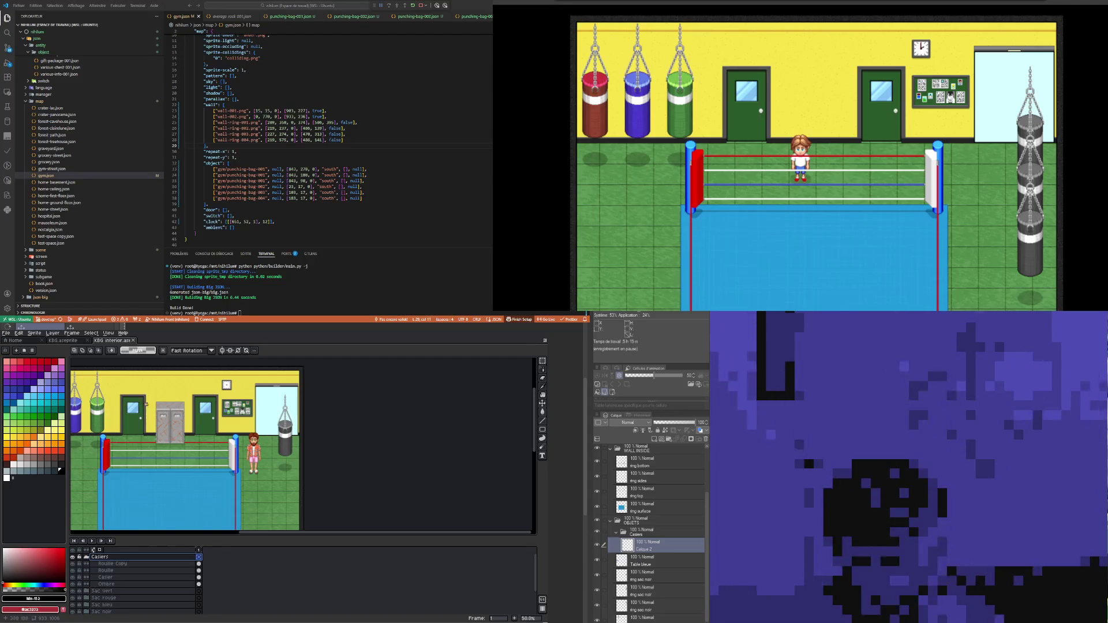
Step: Export the sprite sheet with the output file renamed to casiers.png
{"action": "left_click", "coordinate": [7, 333]}
{"action": "mouse_move", "coordinate": [35, 394]}
{"action": "left_click", "coordinate": [104, 398]}
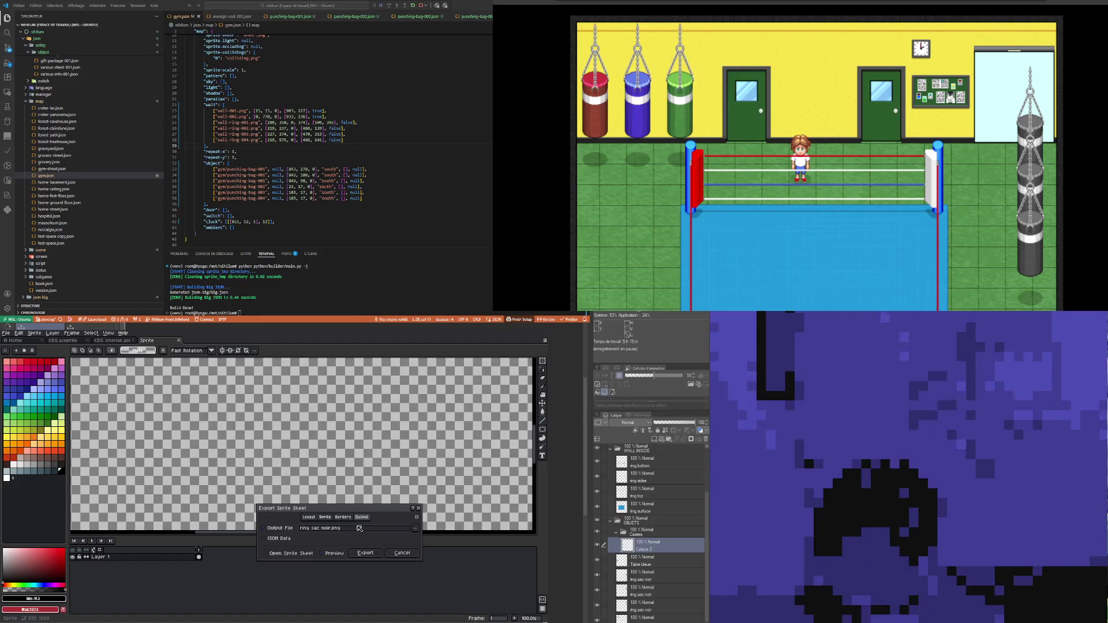
{"action": "left_click", "coordinate": [316, 529]}
{"action": "left_click_drag", "start_coordinate": [338, 529], "coordinate": [299, 529]}
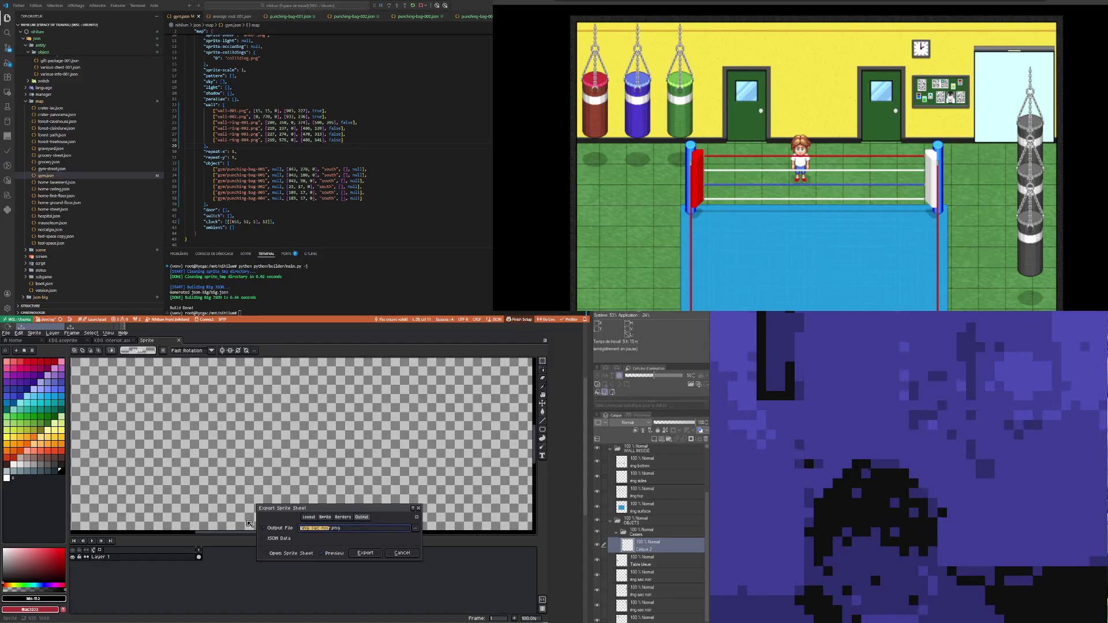
{"action": "type", "text": "casiers"}
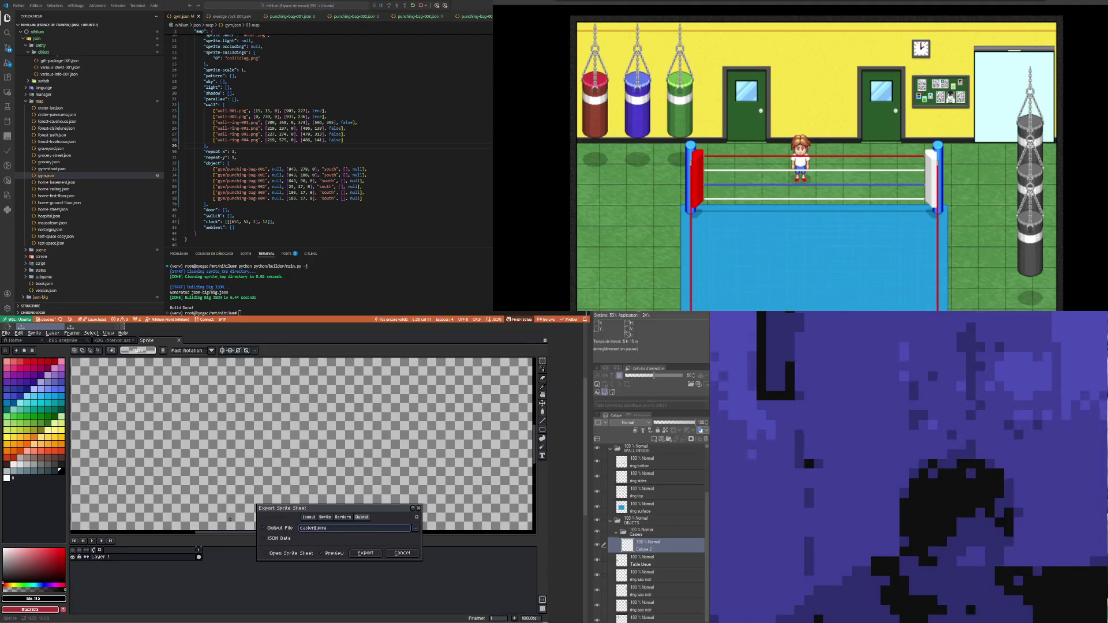
{"action": "type", "text": "s"}
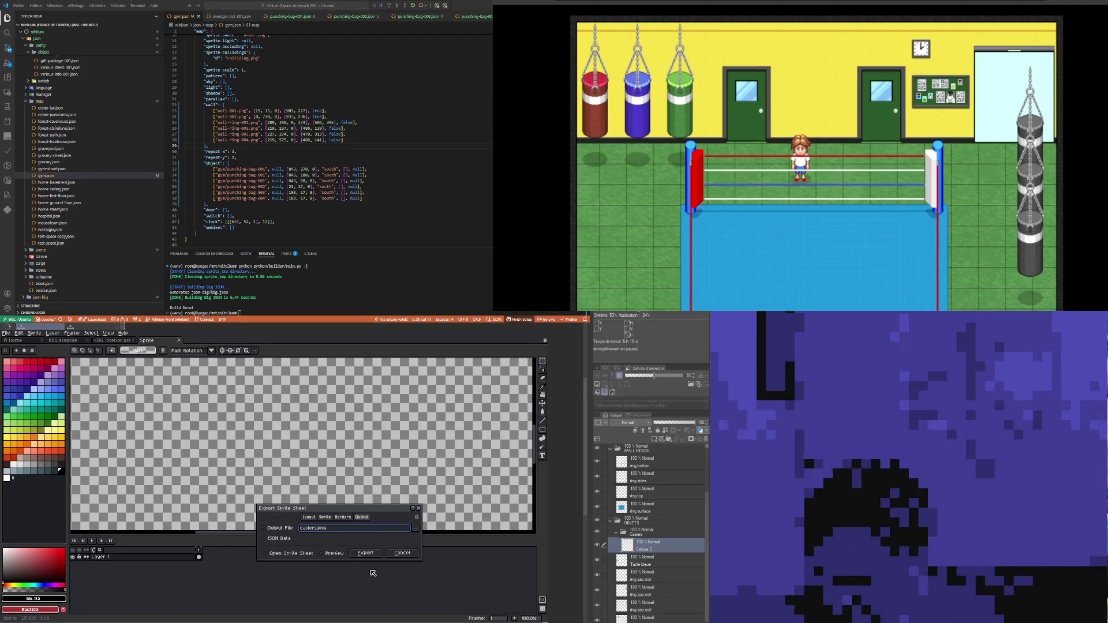
{"action": "left_click", "coordinate": [369, 555]}
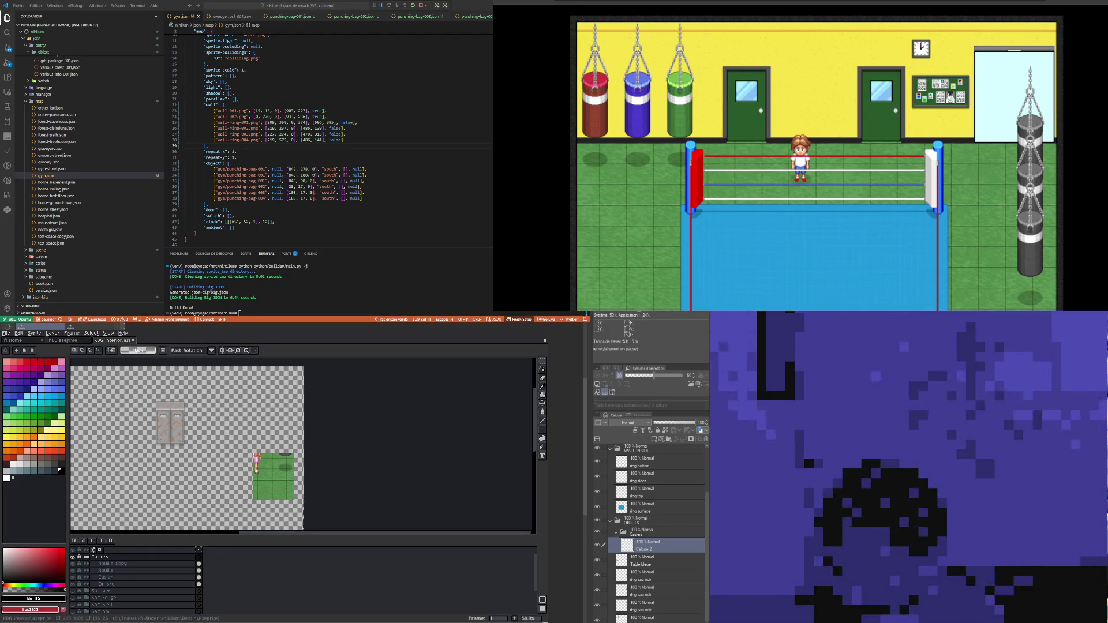
Step: Switch to Clip Studio Paint and zoom out on the gym map
{"action": "key", "text": "alt+Tab"}
{"action": "scroll", "coordinate": [319, 486], "scroll_direction": "down", "scroll_amount": 1}
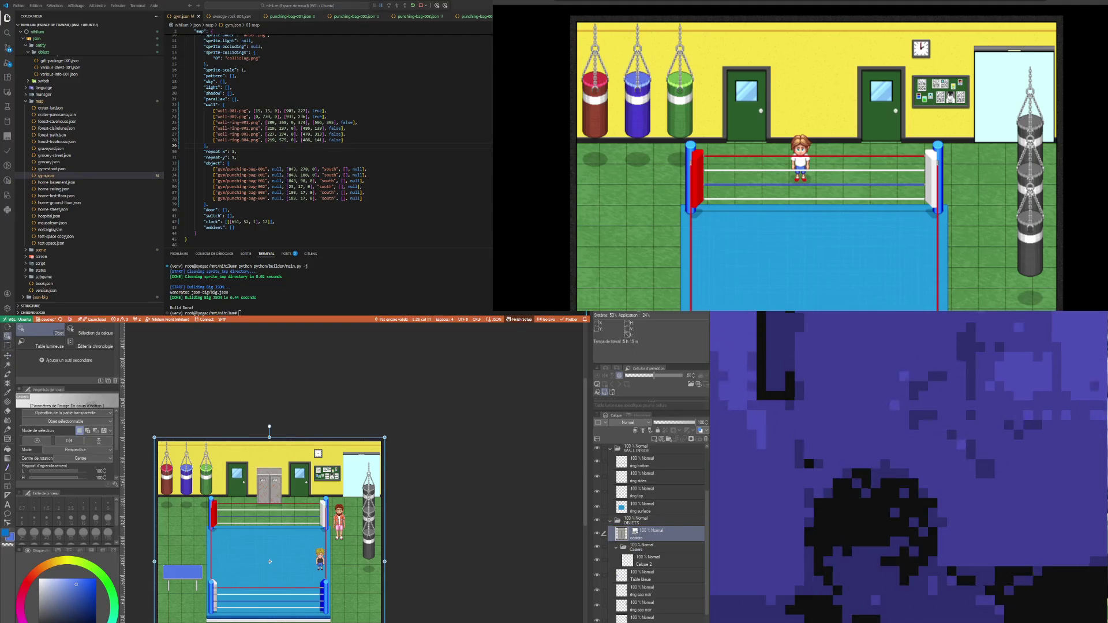
Step: Select the old Casiers folder in the Layer panel and delete it
{"action": "left_click", "coordinate": [645, 548]}
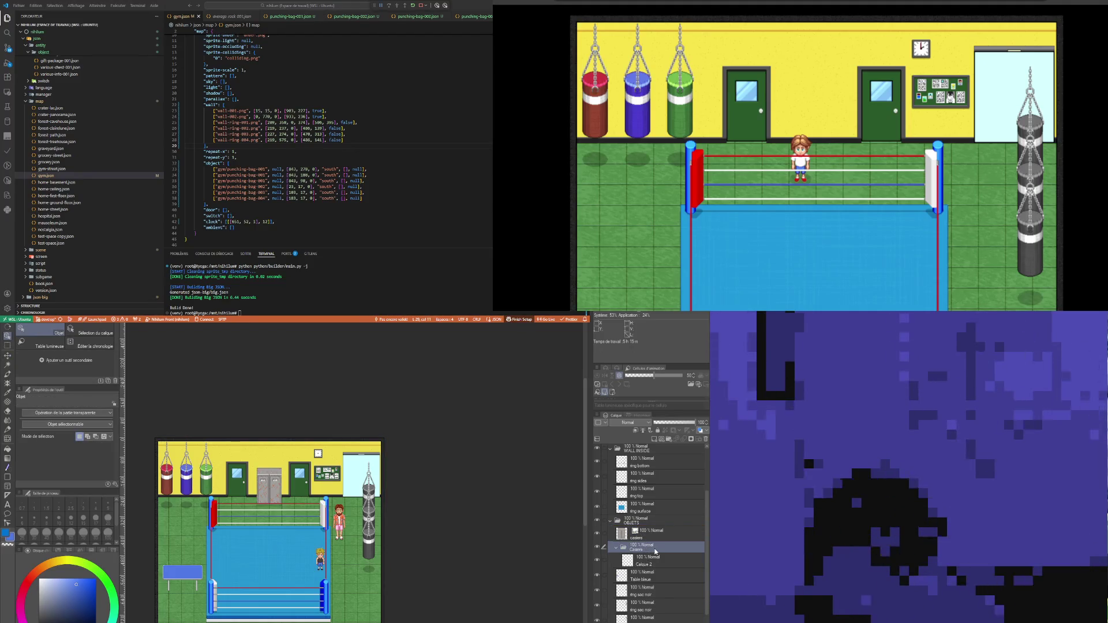
{"action": "left_click", "coordinate": [705, 438]}
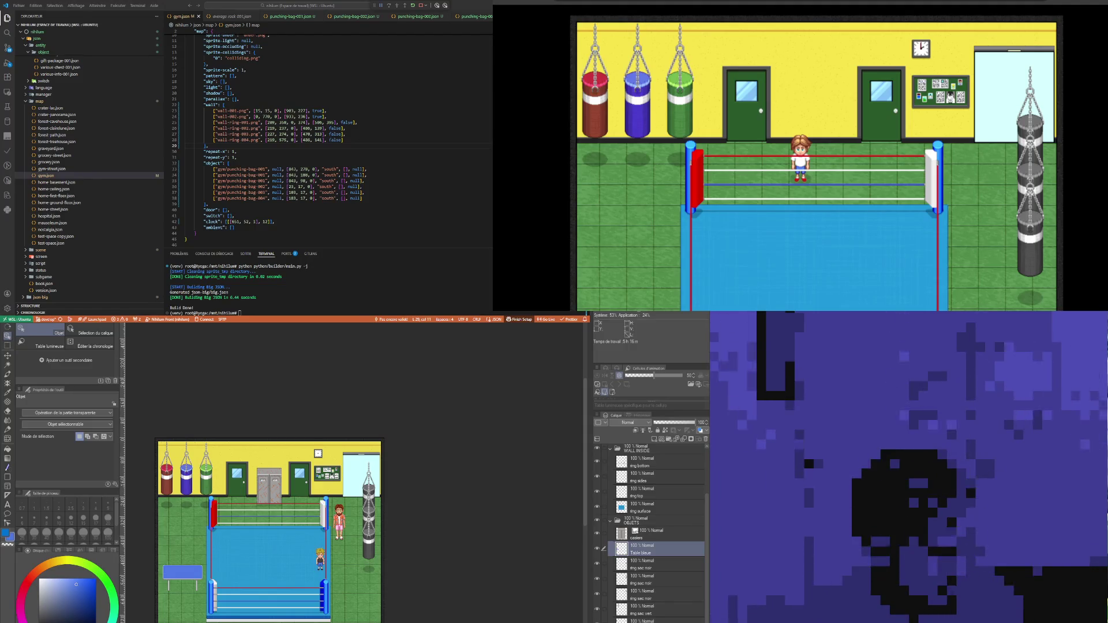
{"action": "scroll", "coordinate": [267, 502], "scroll_direction": "down", "scroll_amount": 2}
{"action": "scroll", "coordinate": [267, 502], "scroll_direction": "up", "scroll_amount": 1}
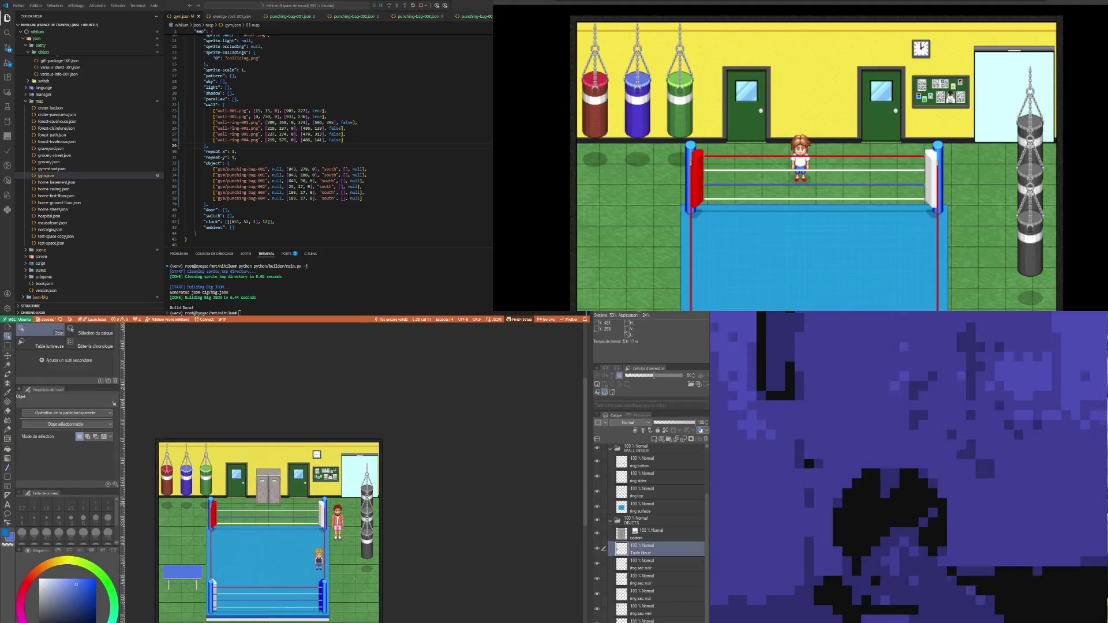
{"action": "scroll", "coordinate": [266, 502], "scroll_direction": "up", "scroll_amount": 1}
{"action": "scroll", "coordinate": [267, 502], "scroll_direction": "up", "scroll_amount": 1}
{"action": "scroll", "coordinate": [266, 502], "scroll_direction": "down", "scroll_amount": 1}
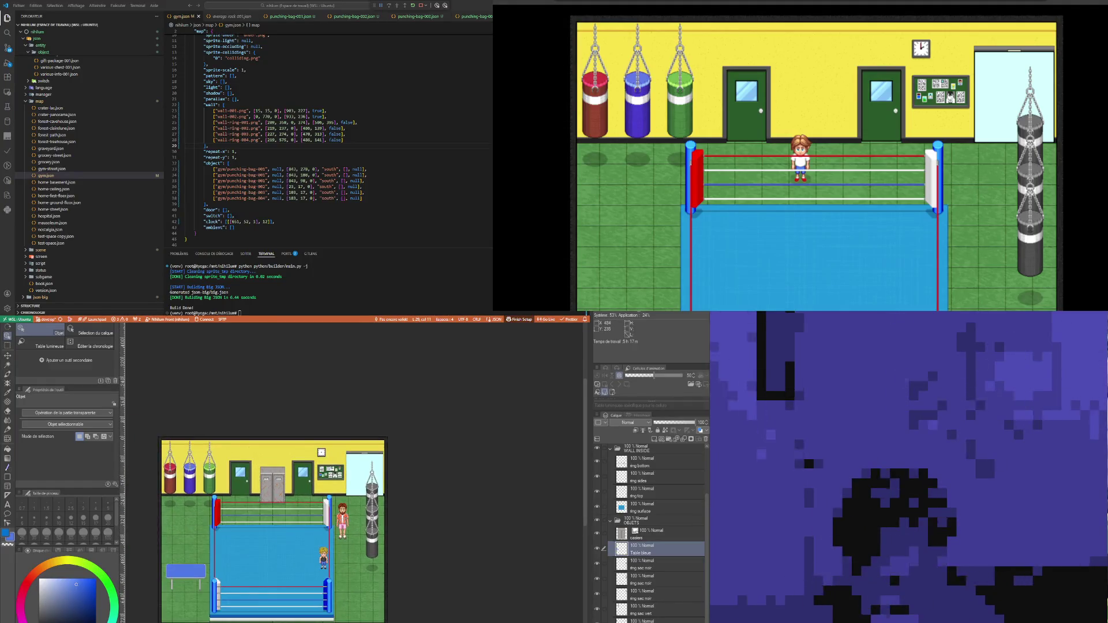
{"action": "scroll", "coordinate": [269, 492], "scroll_direction": "up", "scroll_amount": 1}
{"action": "scroll", "coordinate": [269, 492], "scroll_direction": "up", "scroll_amount": 1}
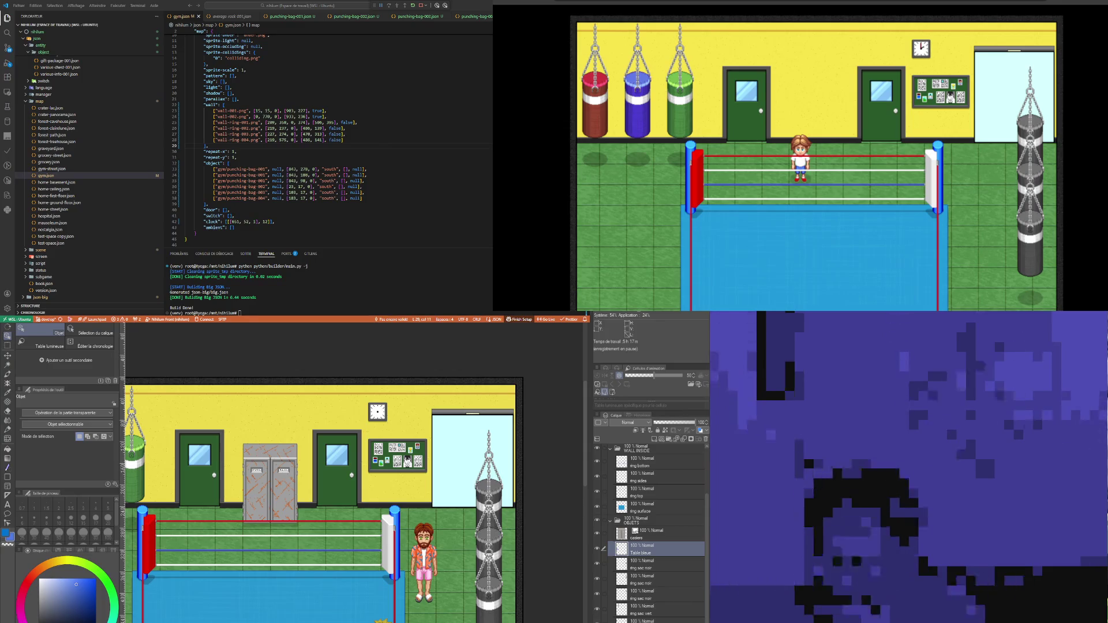
{"action": "scroll", "coordinate": [300, 483], "scroll_direction": "down", "scroll_amount": 4}
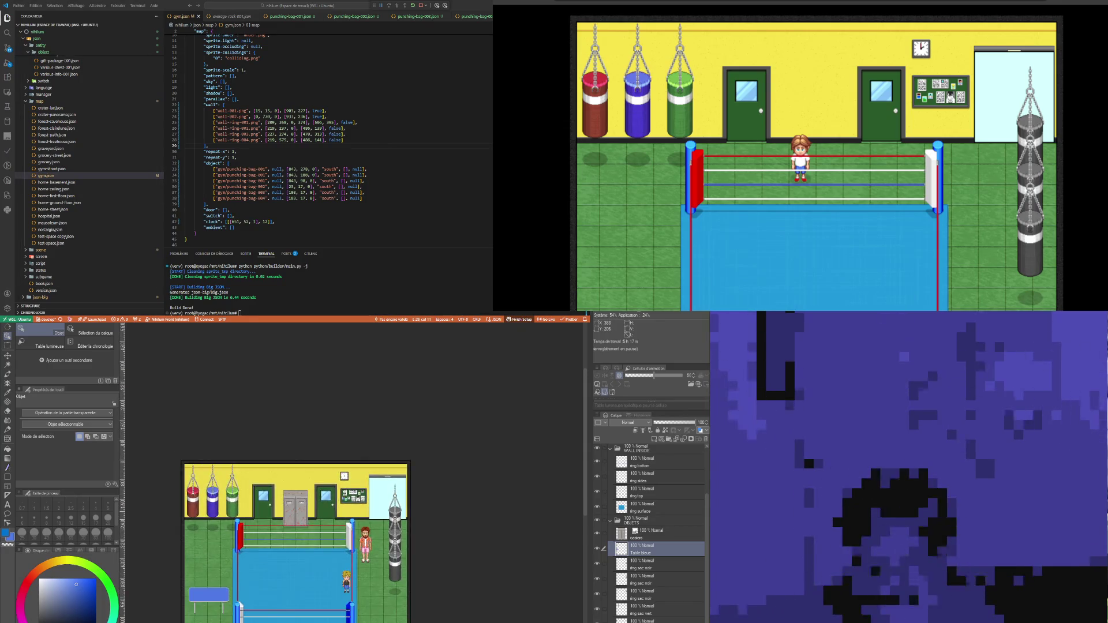
{"action": "scroll", "coordinate": [269, 551], "scroll_direction": "up", "scroll_amount": 1}
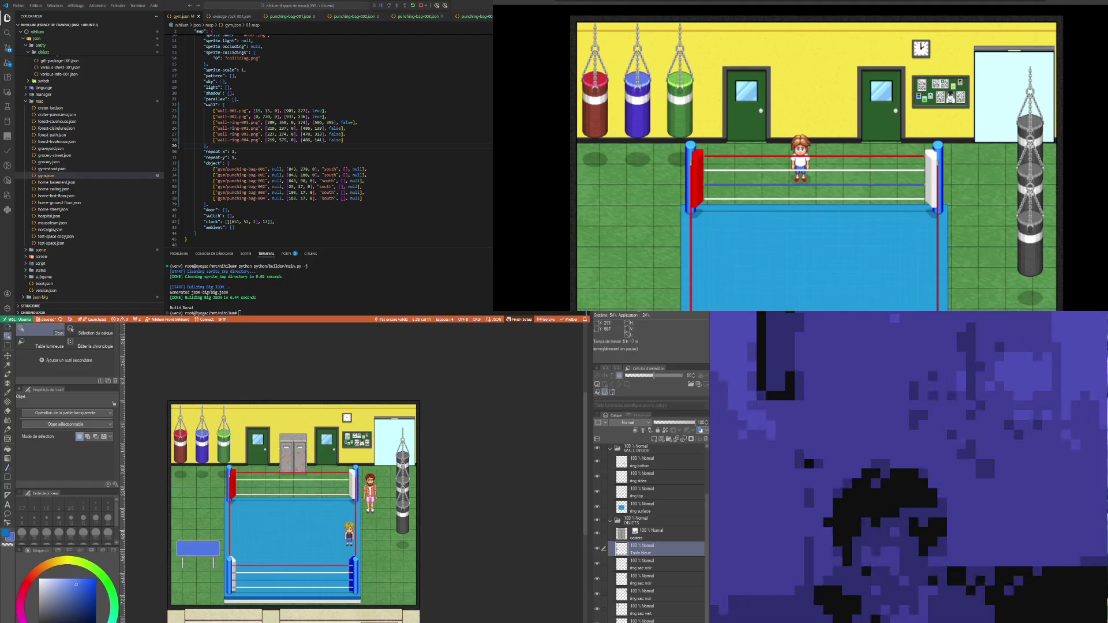
{"action": "scroll", "coordinate": [269, 551], "scroll_direction": "up", "scroll_amount": 1}
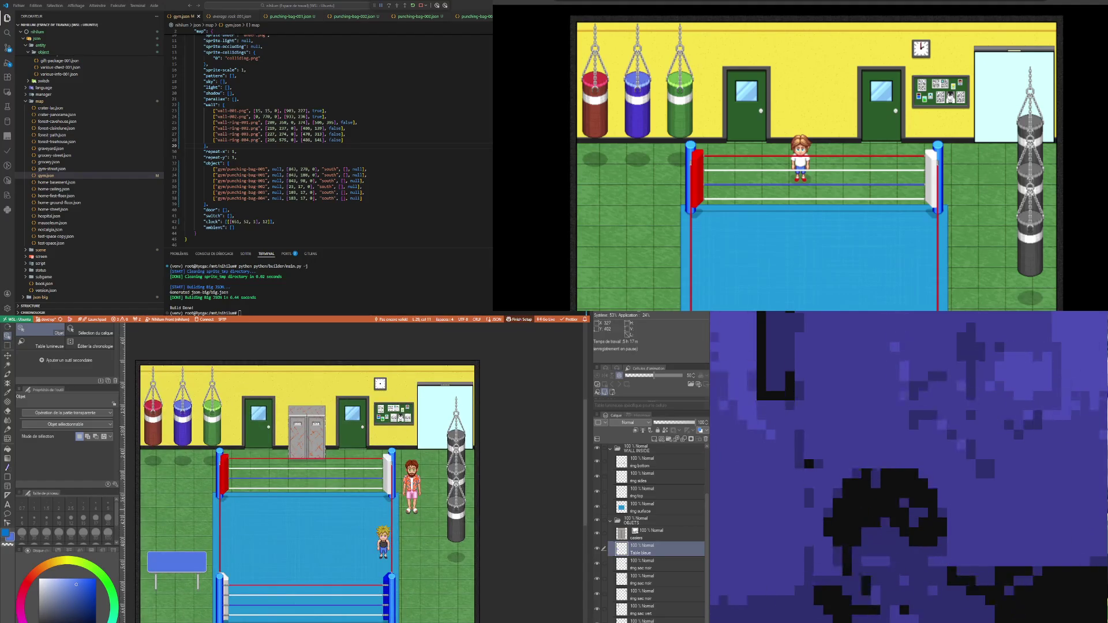
{"action": "scroll", "coordinate": [258, 506], "scroll_direction": "up", "scroll_amount": 1}
{"action": "scroll", "coordinate": [257, 506], "scroll_direction": "down", "scroll_amount": 2}
{"action": "scroll", "coordinate": [305, 420], "scroll_direction": "up", "scroll_amount": 4}
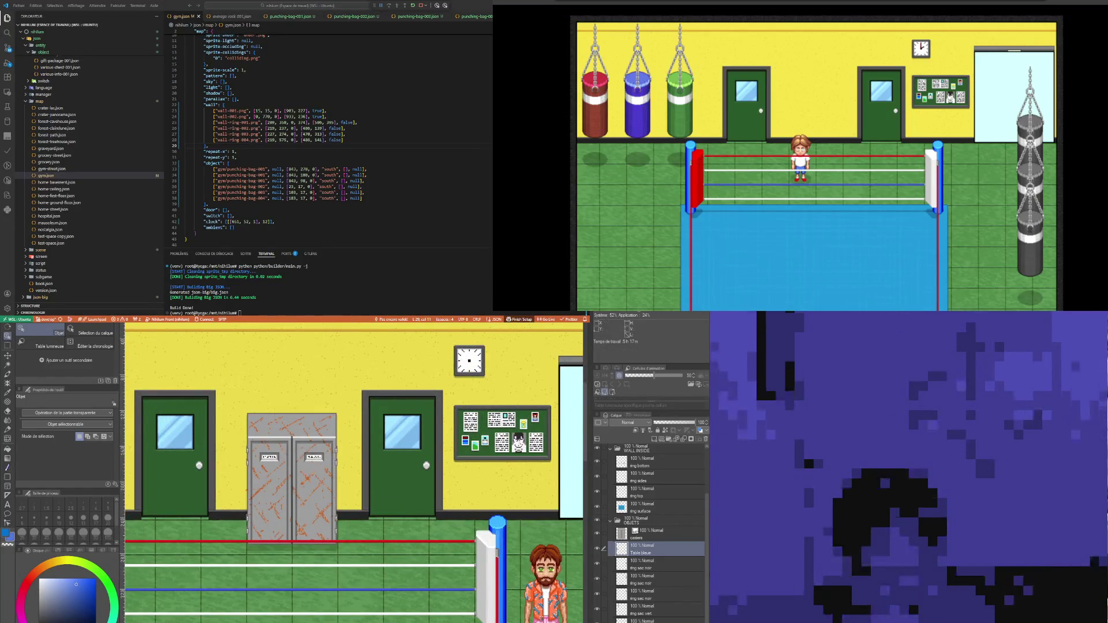
Step: Auto-select the lockers on the casiers layer and open them as a new document
{"action": "left_click", "coordinate": [657, 532]}
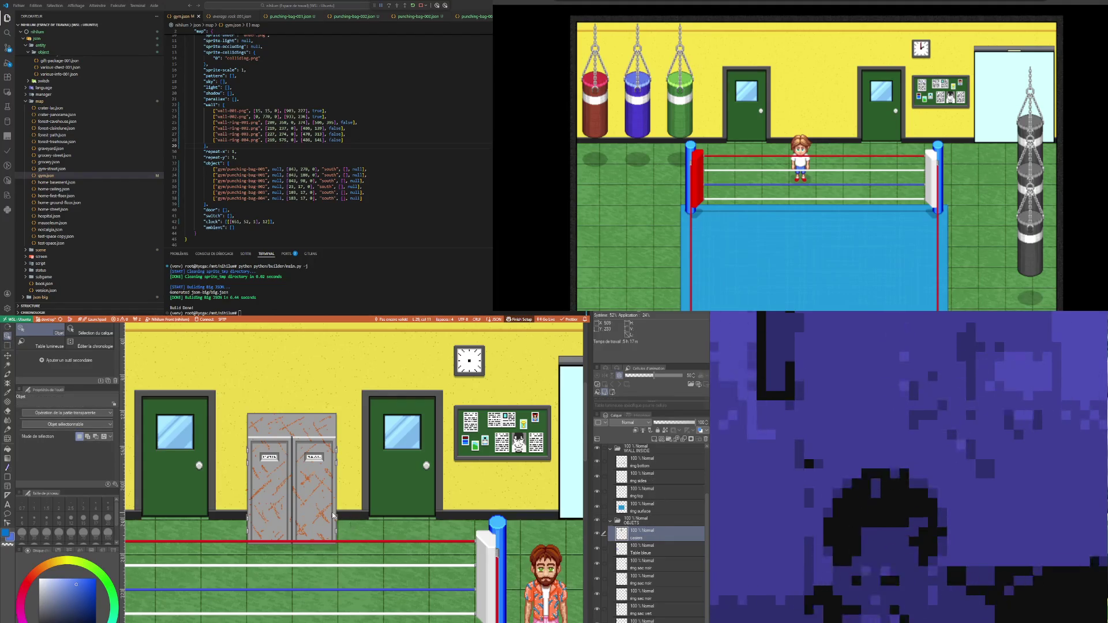
{"action": "scroll", "coordinate": [302, 511], "scroll_direction": "down", "scroll_amount": 1}
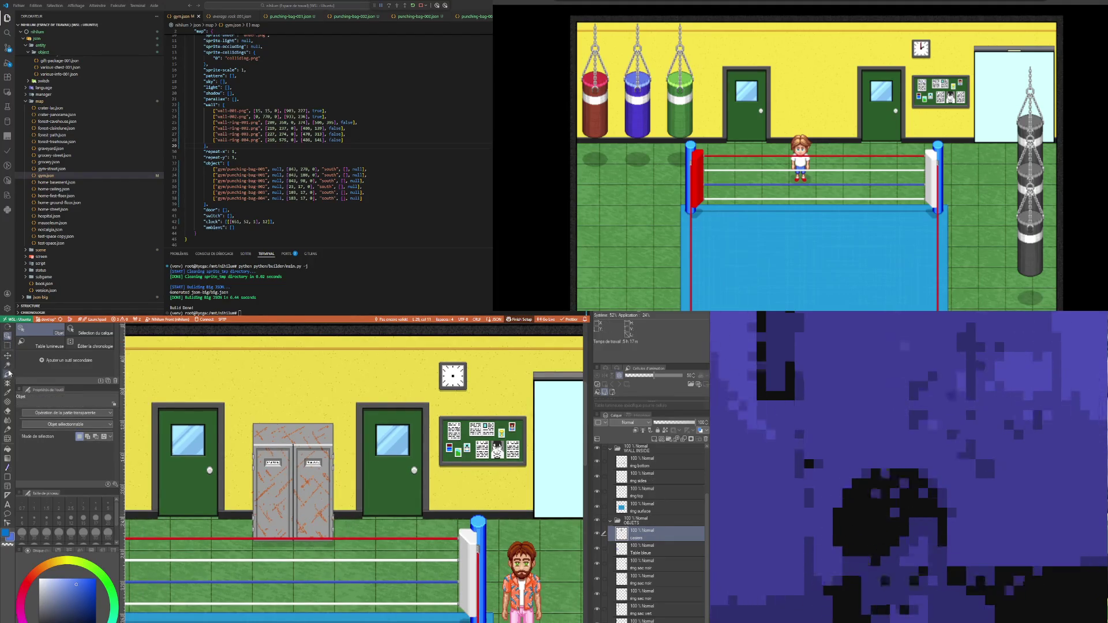
{"action": "left_click", "coordinate": [8, 364]}
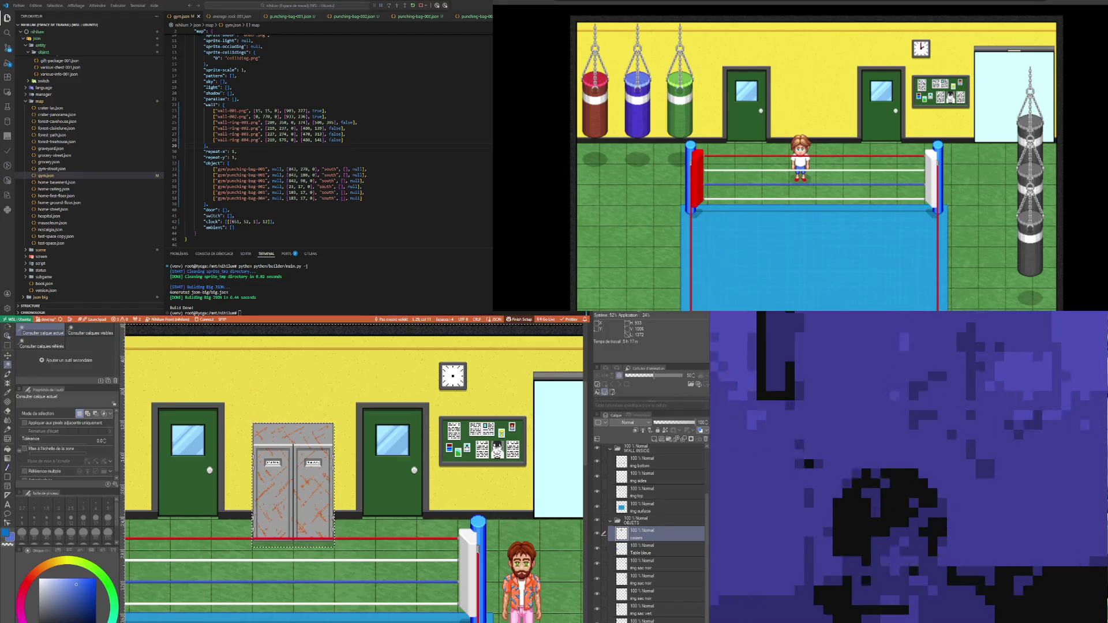
{"action": "left_click", "coordinate": [276, 491]}
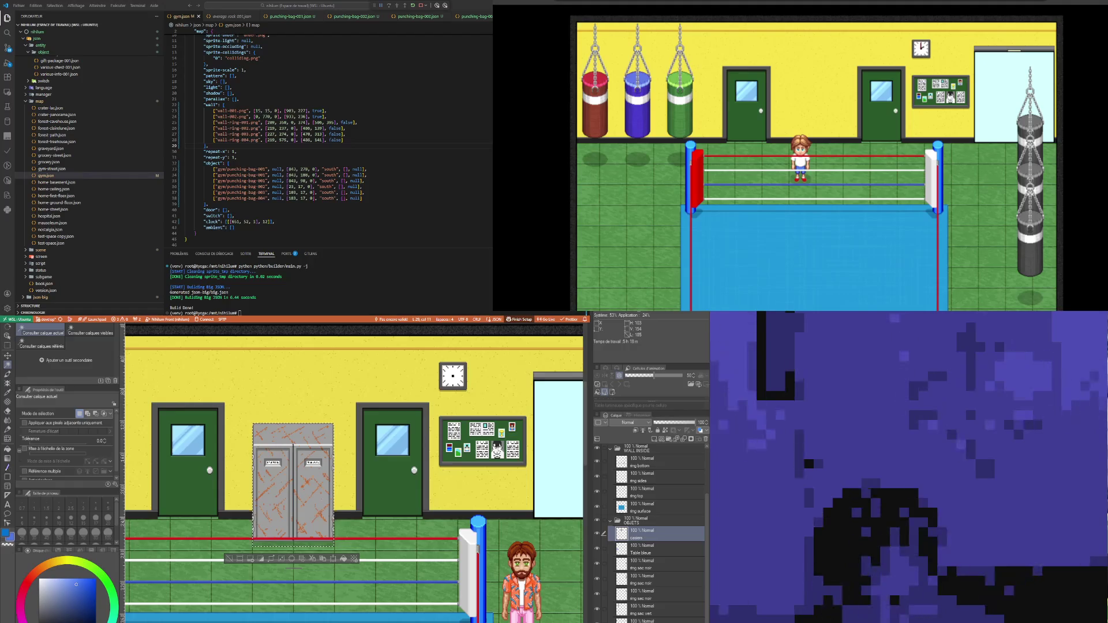
{"action": "key", "text": "ctrl+shift+n"}
Step: Hide the Papier layer to make the lockers background transparent, then zoom in on the lockers
{"action": "left_click", "coordinate": [599, 468]}
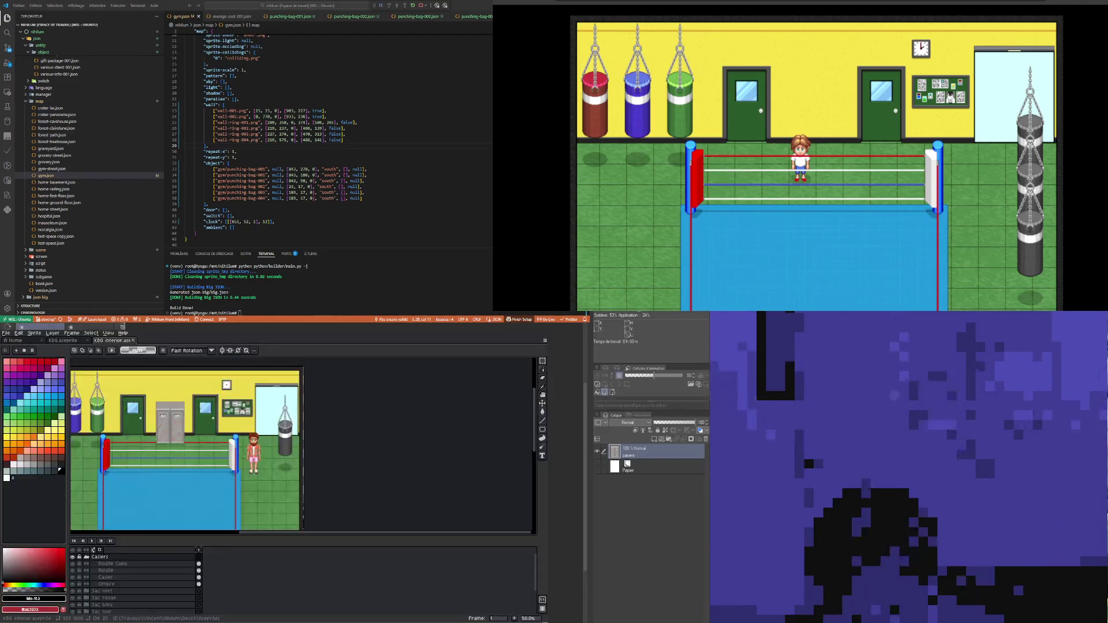
{"action": "scroll", "coordinate": [373, 515], "scroll_direction": "up", "scroll_amount": 4}
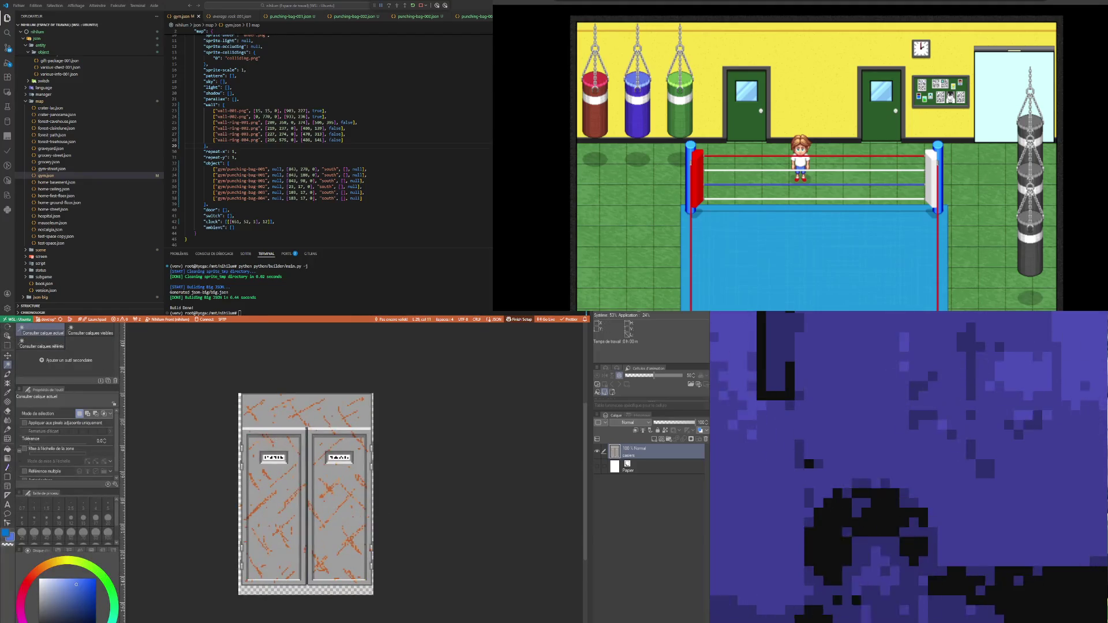
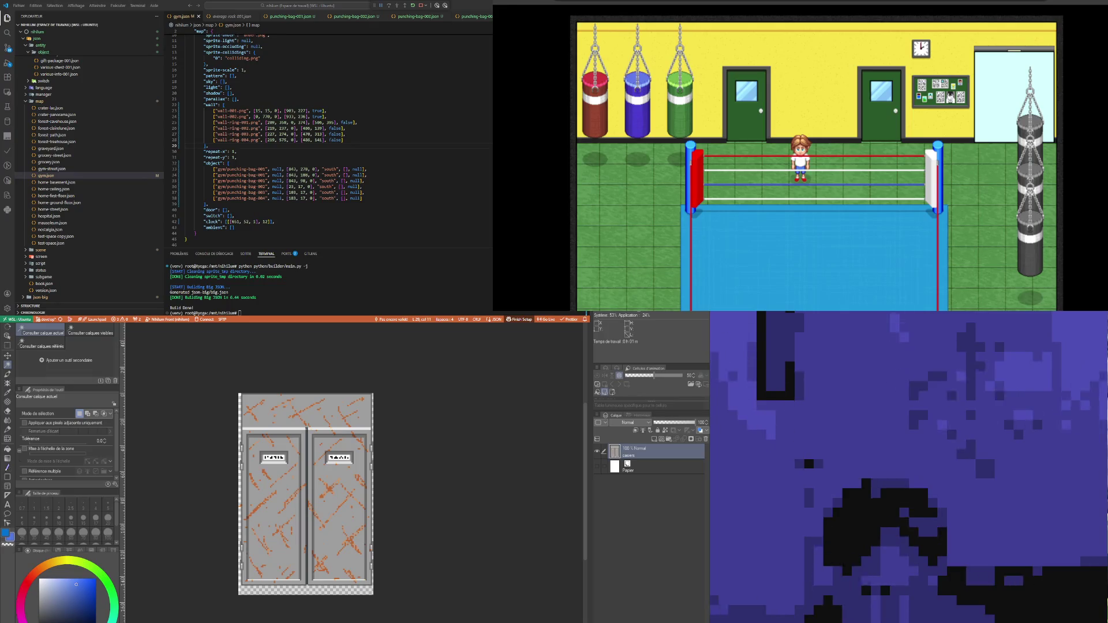
Step: In the gym scene, select the blue table by colour and invert so only the table stays selected
{"action": "key", "text": "ctrl+Tab"}
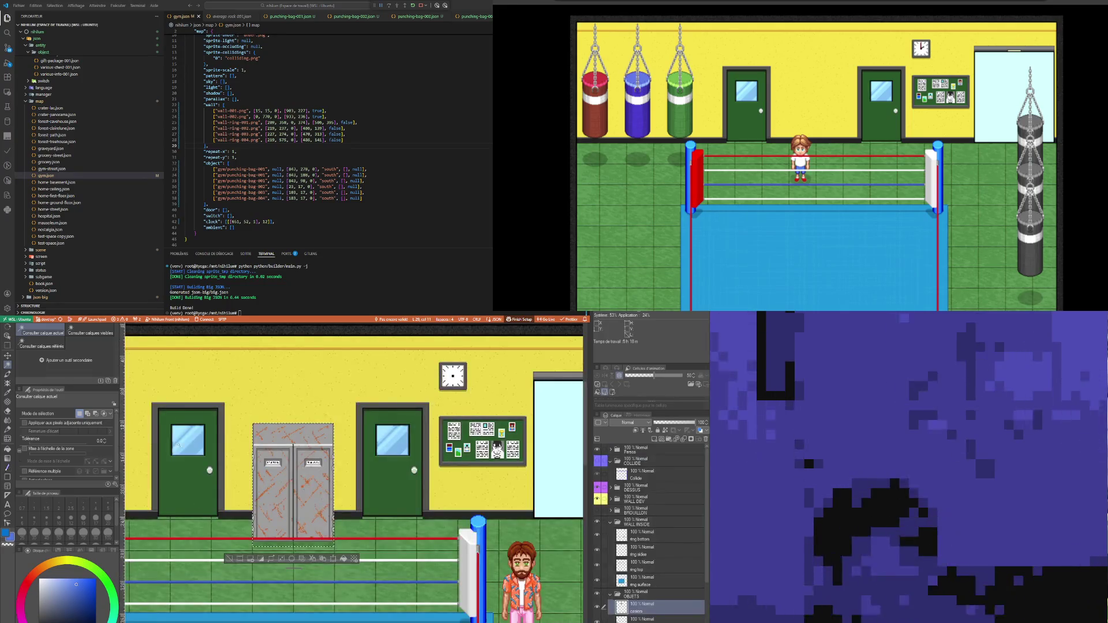
{"action": "scroll", "coordinate": [229, 561], "scroll_direction": "down", "scroll_amount": 5}
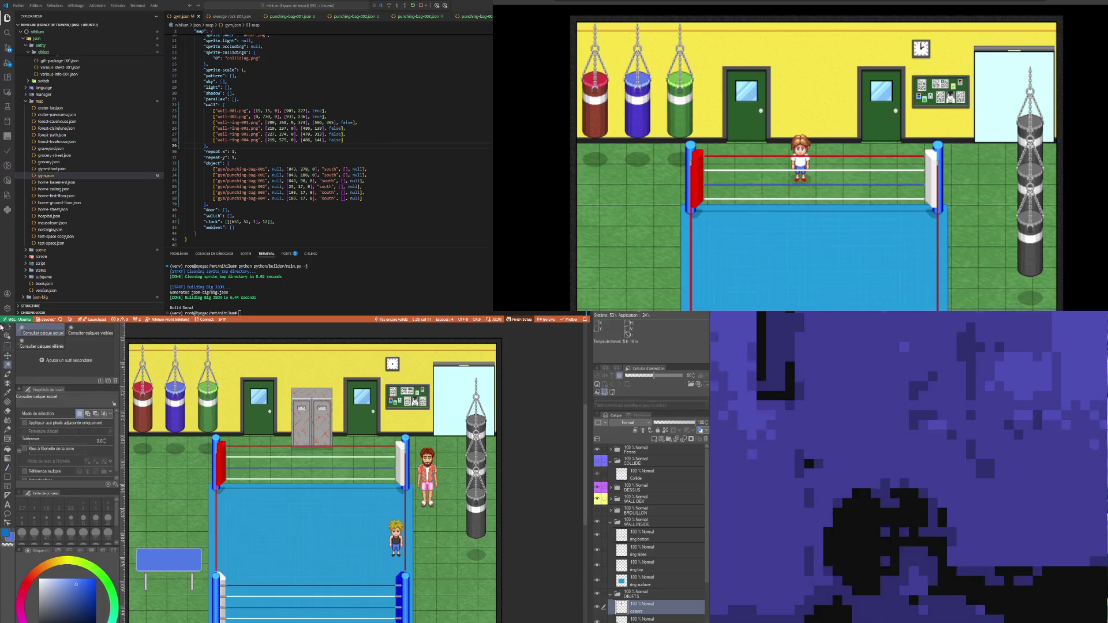
{"action": "left_click", "coordinate": [7, 335]}
{"action": "left_click", "coordinate": [171, 552]}
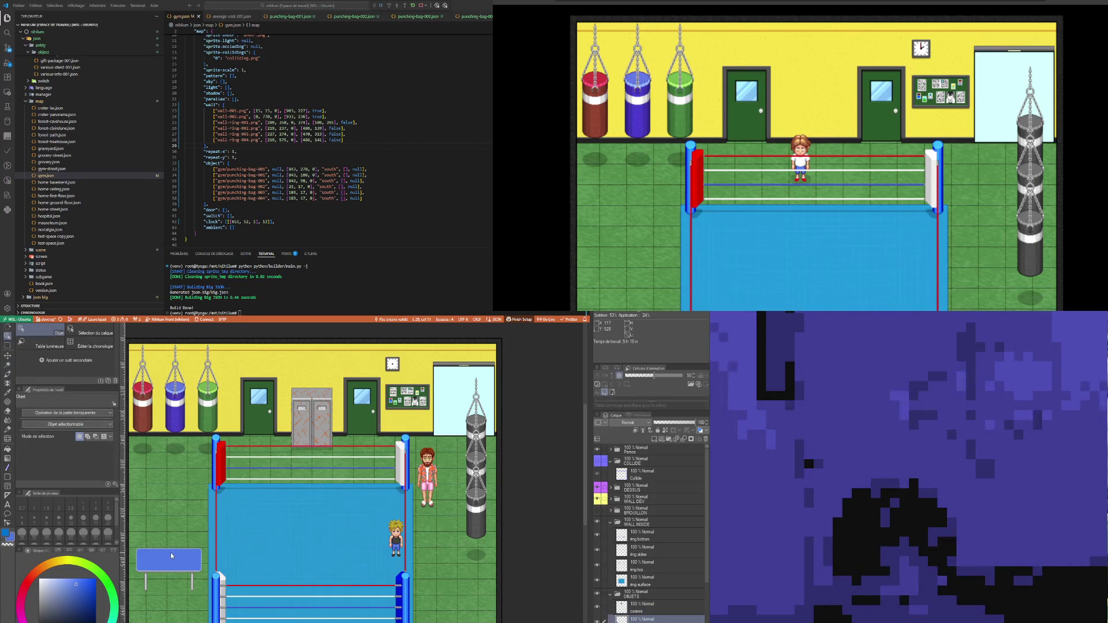
{"action": "left_click", "coordinate": [7, 364]}
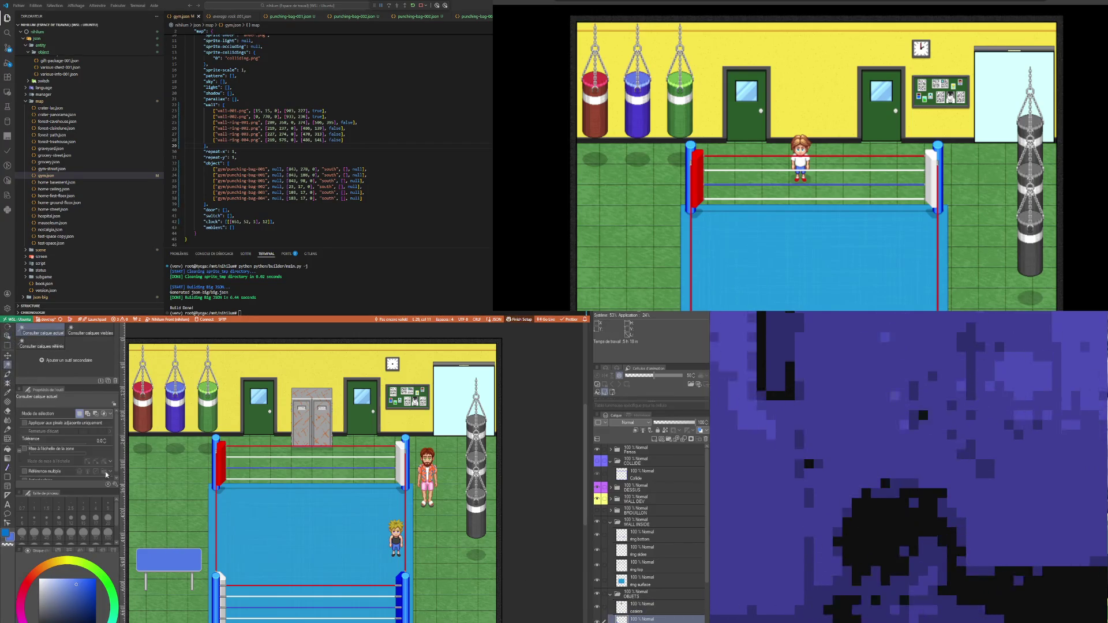
{"action": "left_click", "coordinate": [173, 511]}
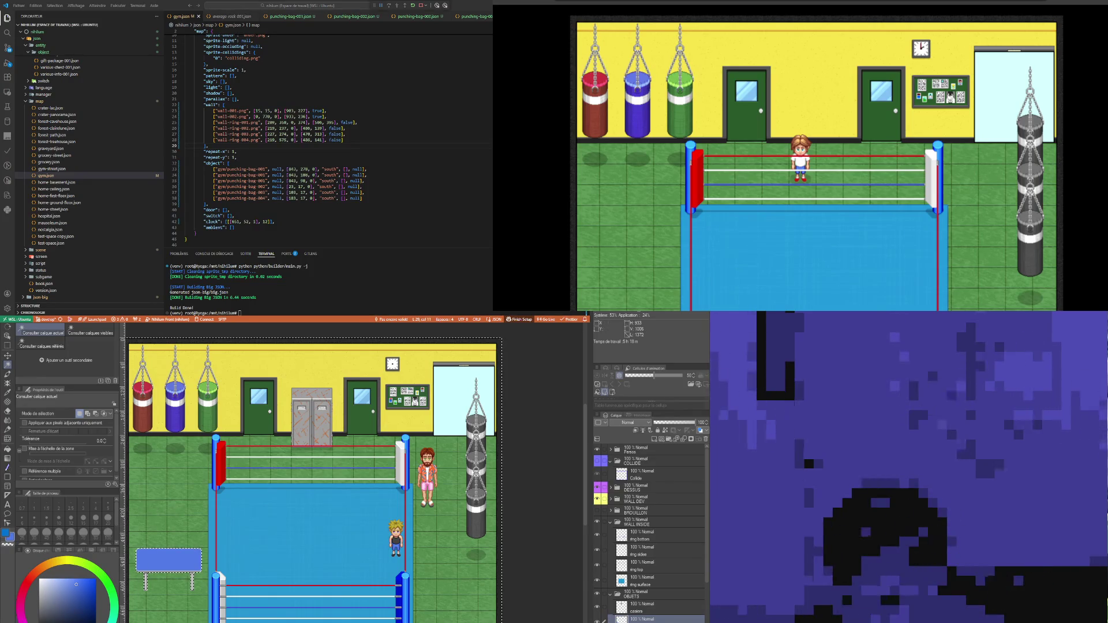
{"action": "key", "text": "ctrl+shift+i"}
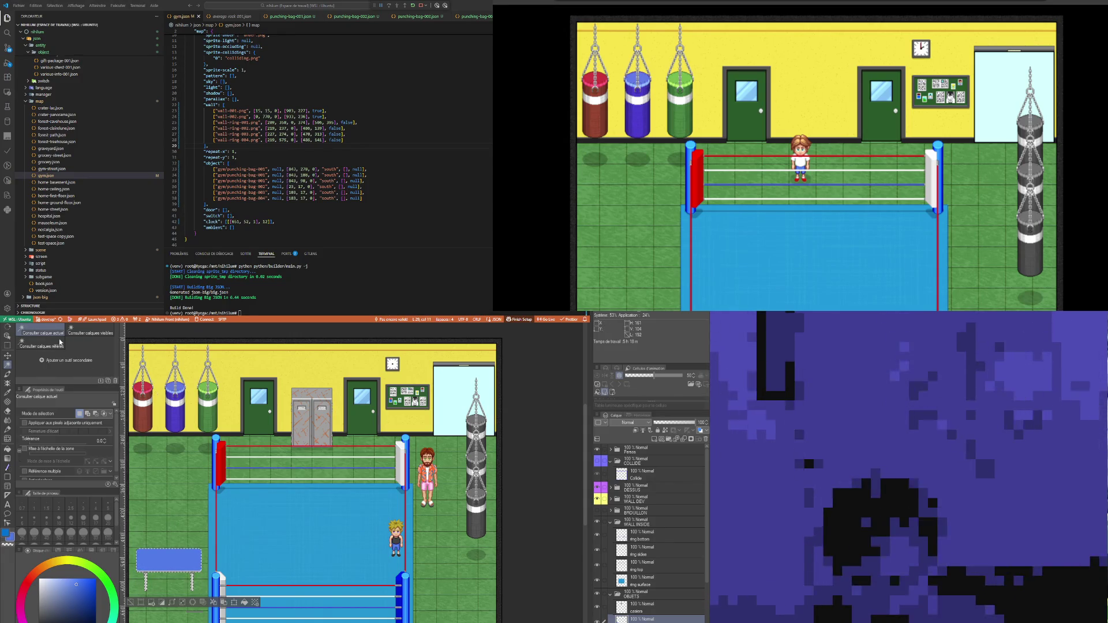
Step: Hide the Papier paper layer in the standalone blue-table file
{"action": "key", "text": "ctrl+Tab"}
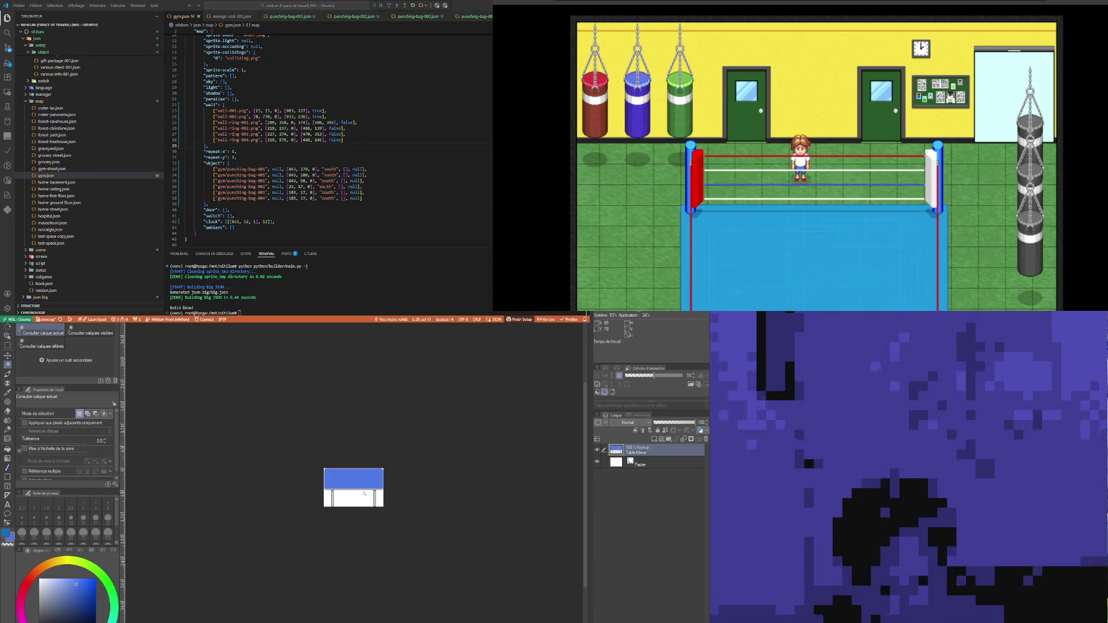
{"action": "scroll", "coordinate": [373, 477], "scroll_direction": "up", "scroll_amount": 4}
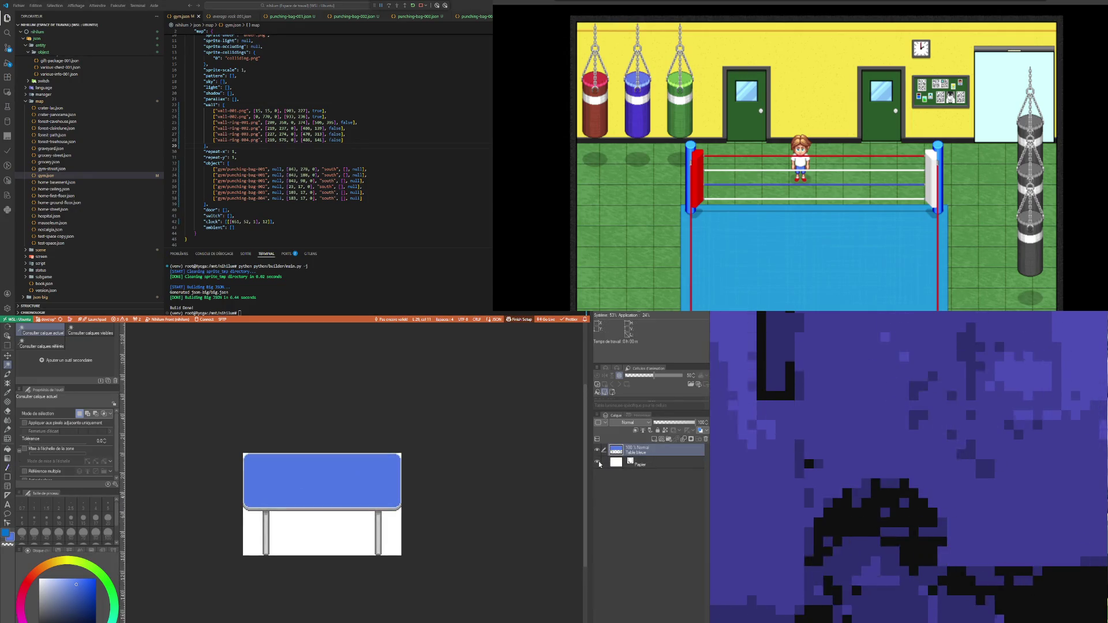
{"action": "left_click", "coordinate": [597, 462]}
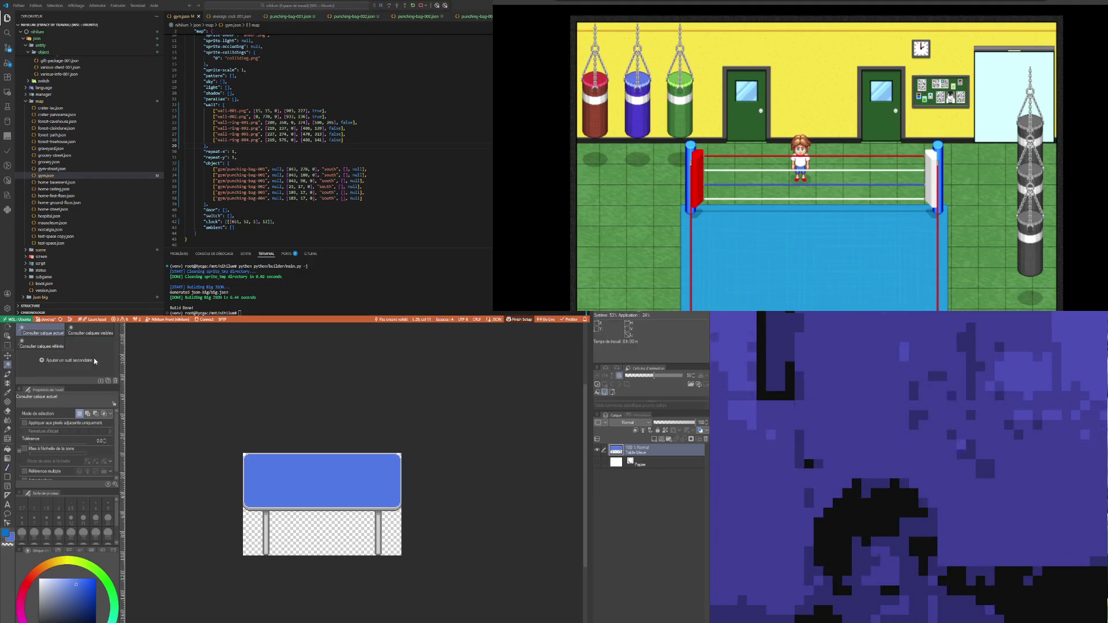
Step: Back in the gym scene, deselect and add a layer folder named 'Table bleue'
{"action": "key", "text": "ctrl+Tab"}
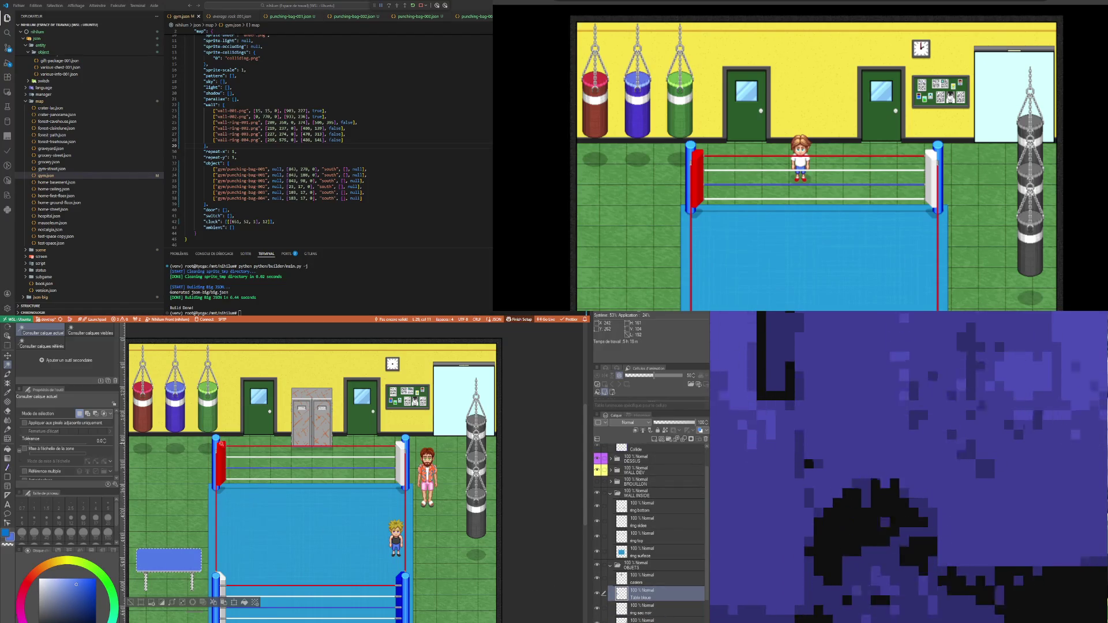
{"action": "key", "text": "ctrl+d"}
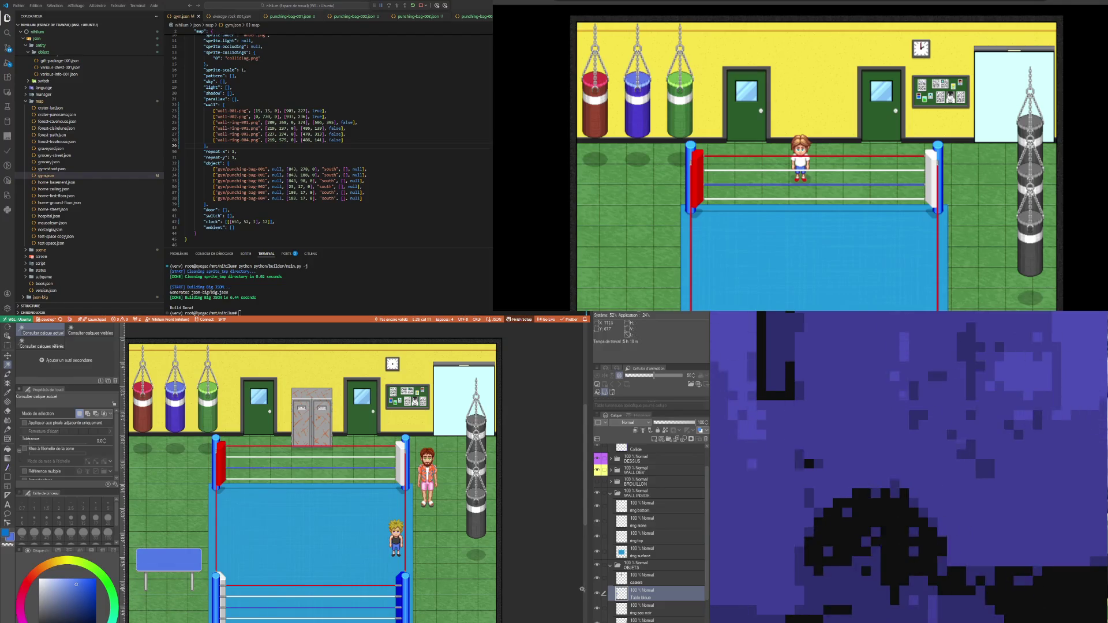
{"action": "left_click", "coordinate": [667, 439]}
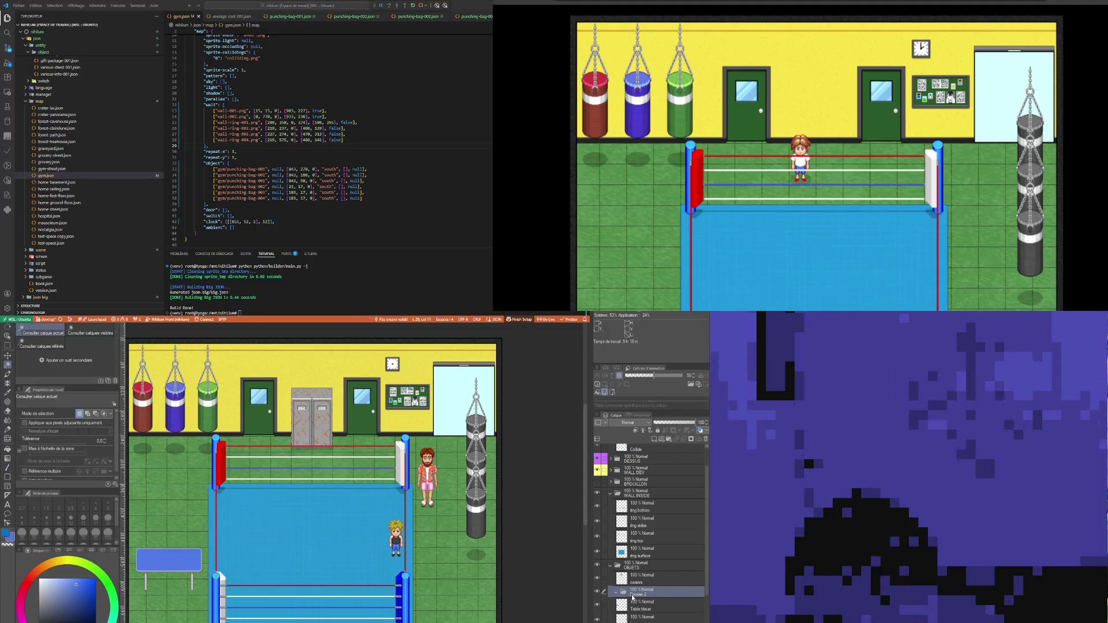
{"action": "left_click", "coordinate": [647, 607]}
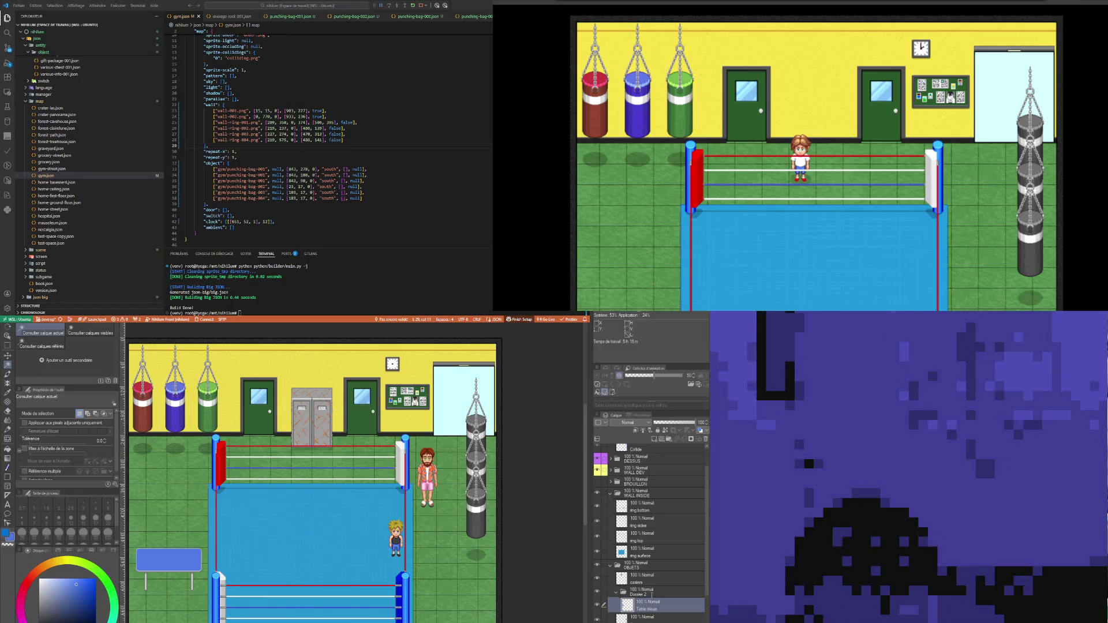
{"action": "type", "text": "Table bleue"}
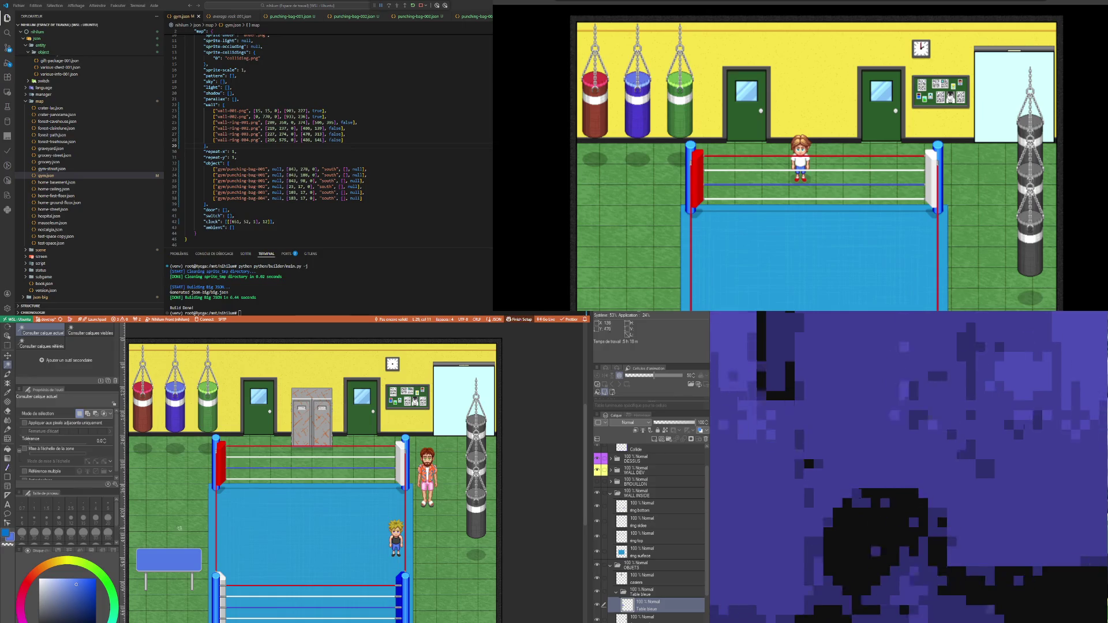
Step: Add an empty Calque 2 layer in the Table bleue folder, below the table layer
{"action": "left_click", "coordinate": [179, 502]}
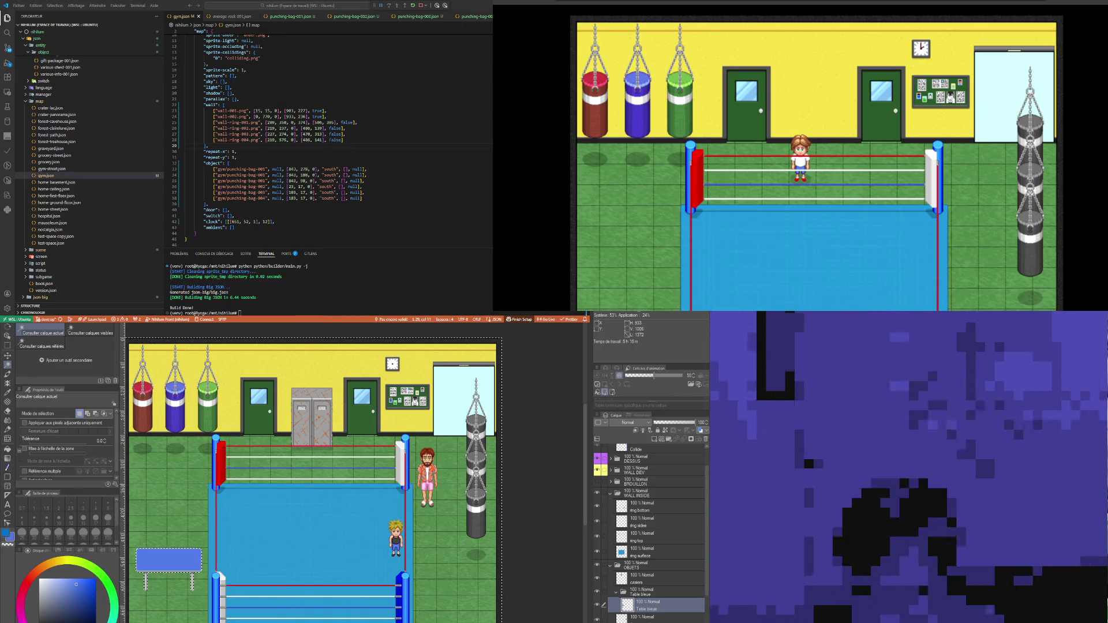
{"action": "left_click", "coordinate": [193, 580]}
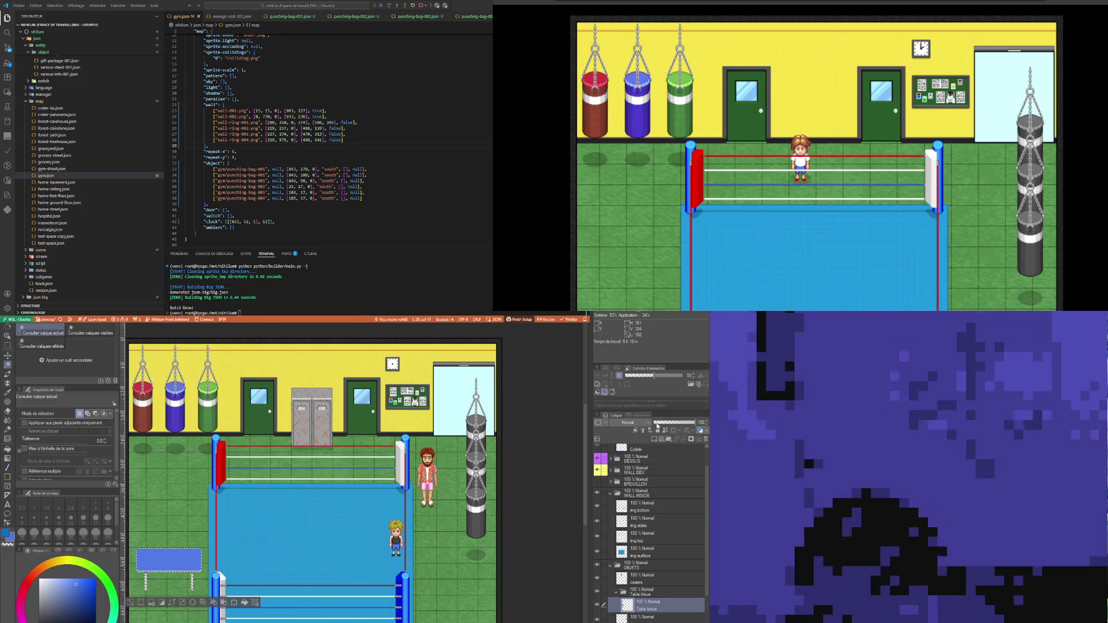
{"action": "left_click", "coordinate": [653, 439]}
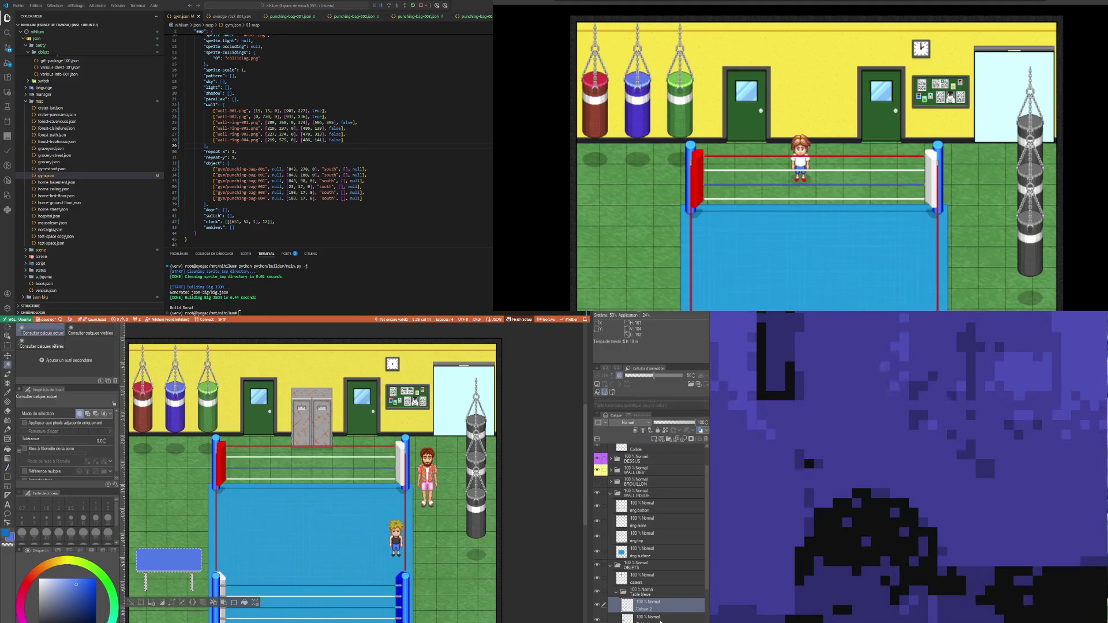
{"action": "left_click_drag", "start_coordinate": [660, 620], "coordinate": [658, 622]}
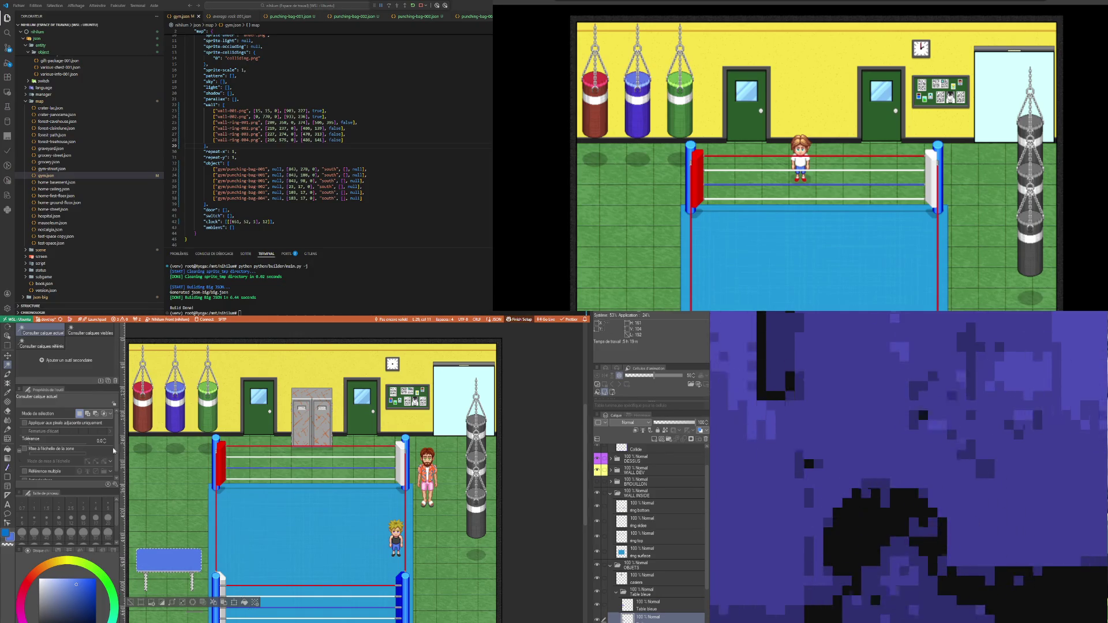
{"action": "left_click", "coordinate": [143, 602]}
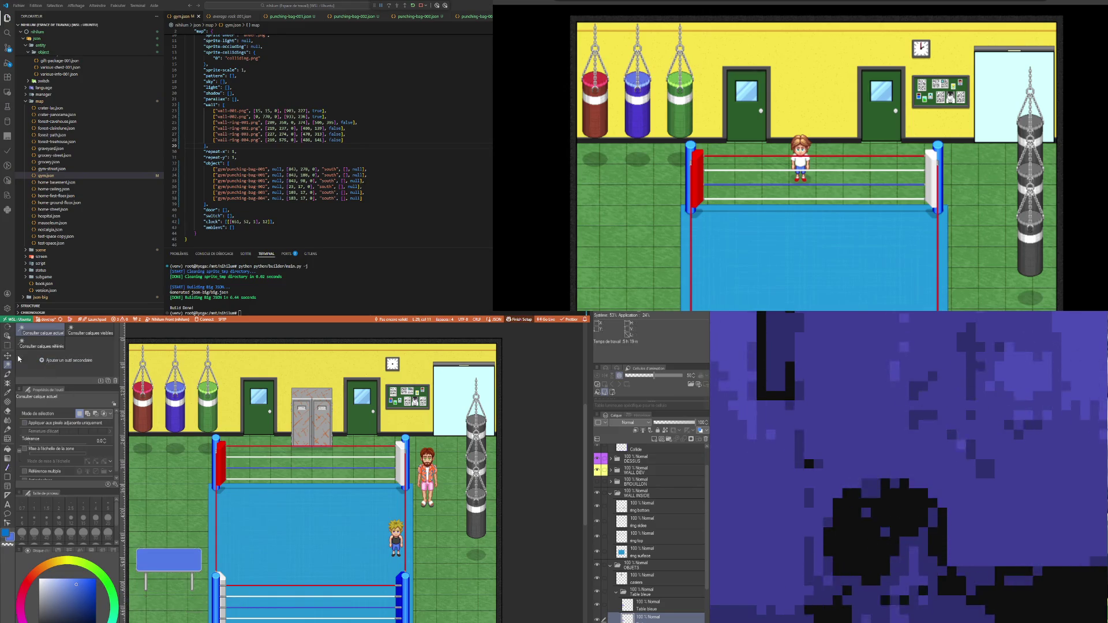
{"action": "left_click", "coordinate": [8, 356]}
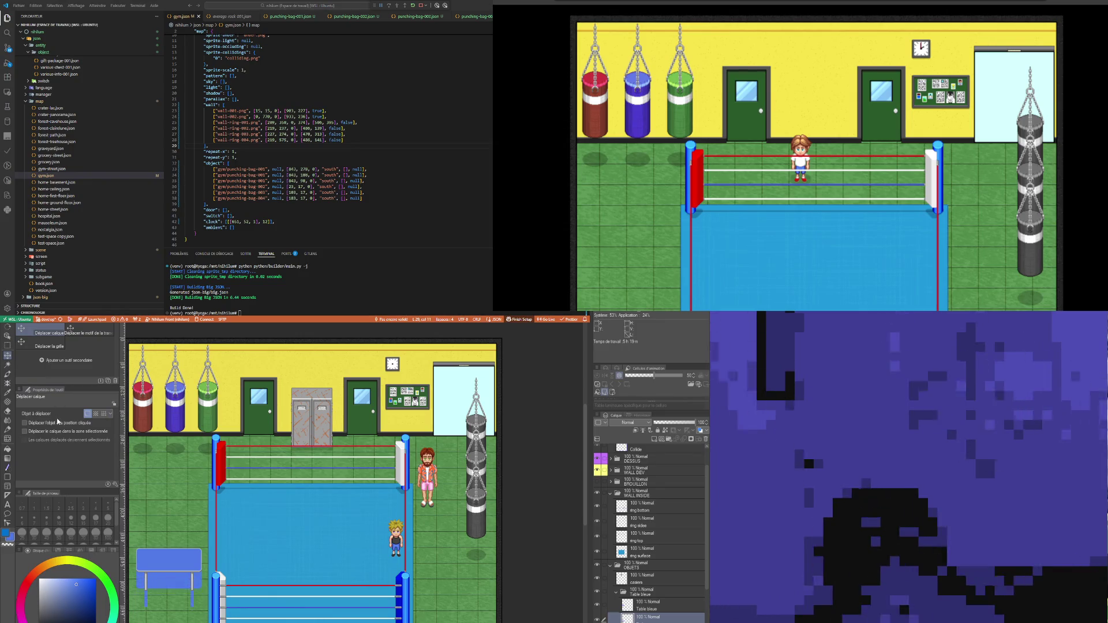
Step: Fill the area beneath the blue table with black and select that shadow strip
{"action": "scroll", "coordinate": [136, 611], "scroll_direction": "up", "scroll_amount": 4}
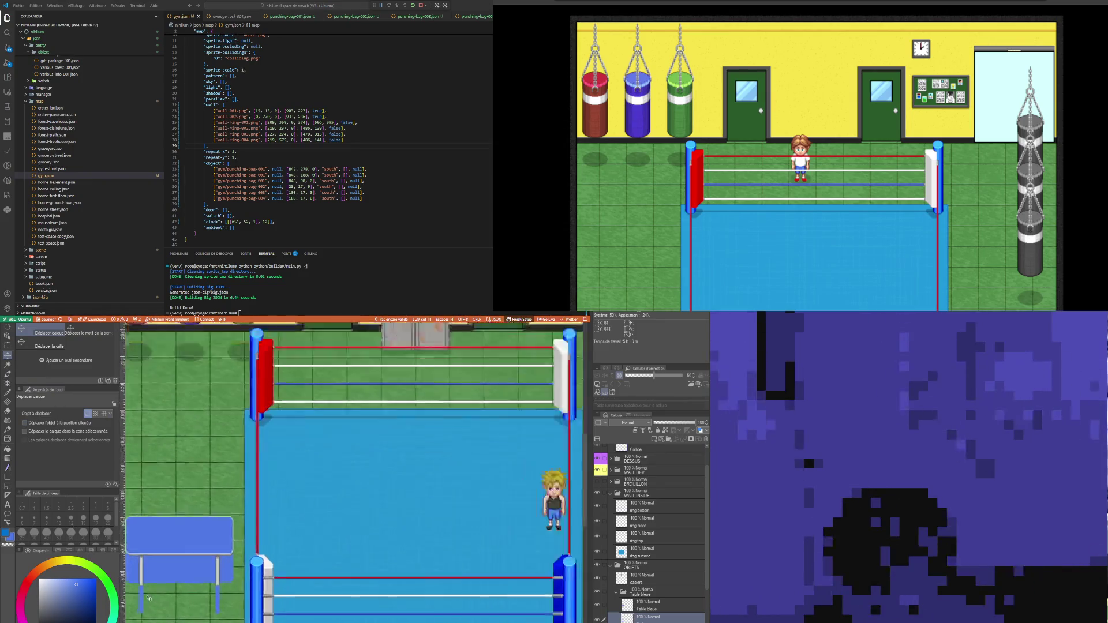
{"action": "scroll", "coordinate": [185, 575], "scroll_direction": "up", "scroll_amount": 6}
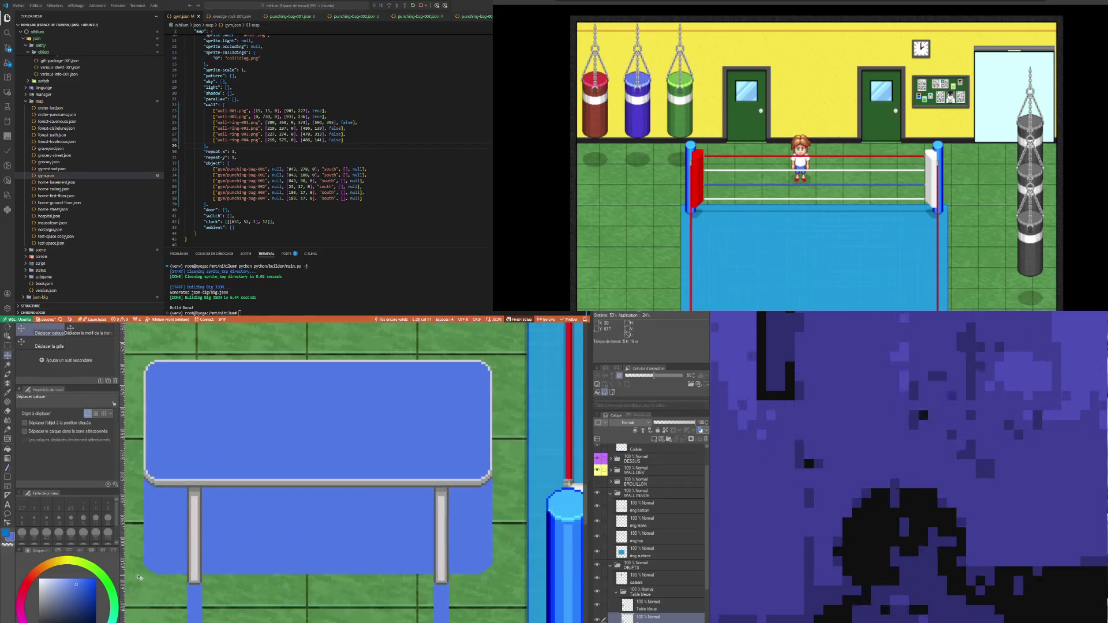
{"action": "scroll", "coordinate": [167, 564], "scroll_direction": "down", "scroll_amount": 2}
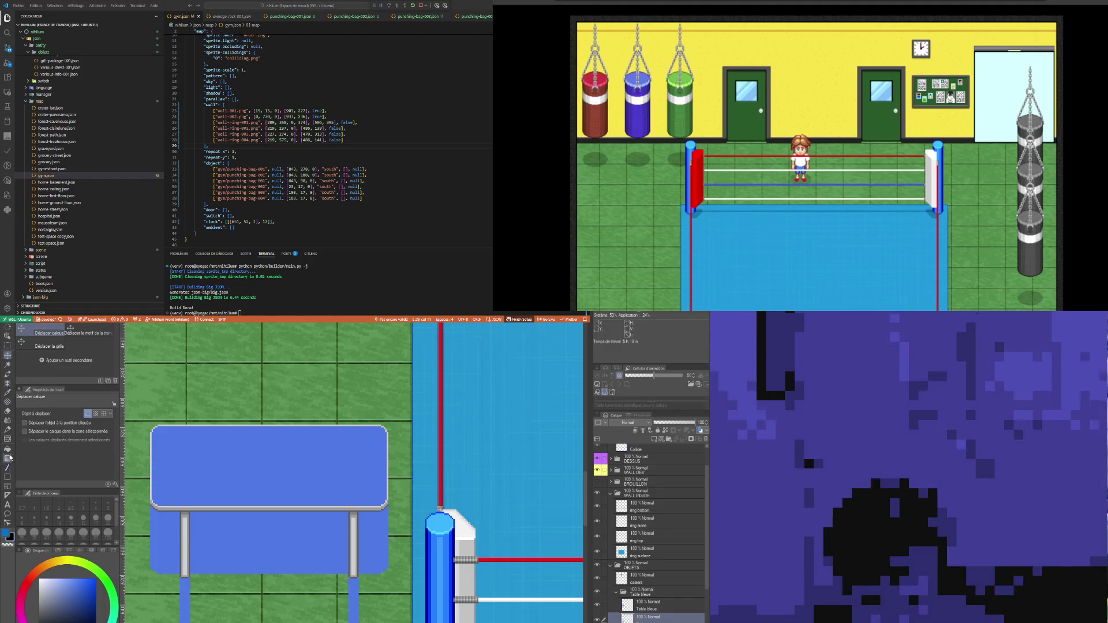
{"action": "left_click", "coordinate": [7, 448]}
{"action": "left_click", "coordinate": [259, 539]}
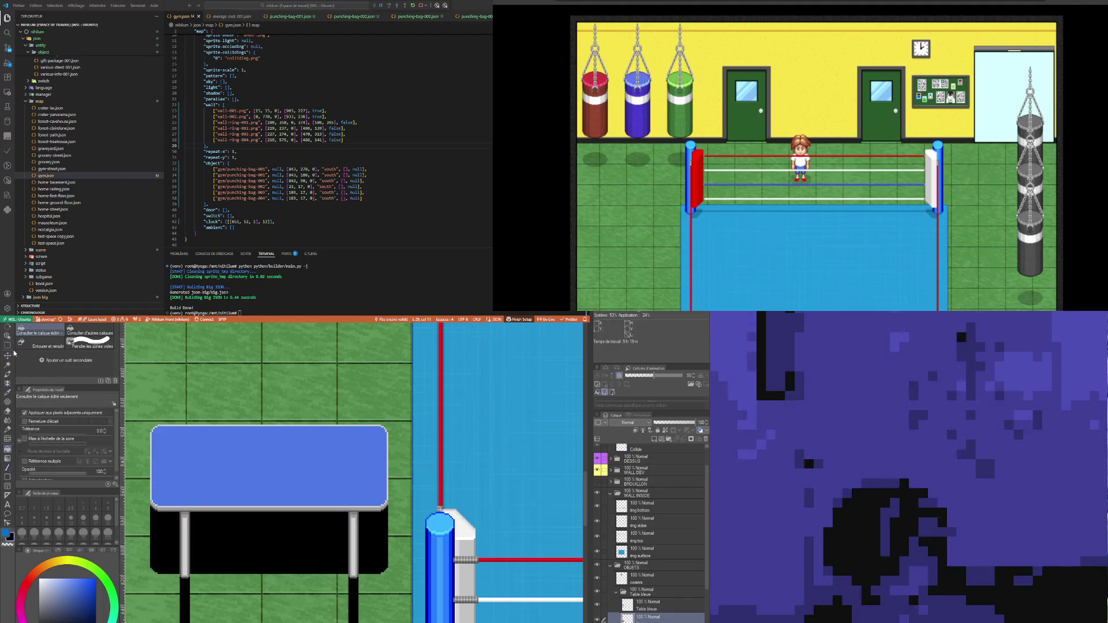
{"action": "left_click", "coordinate": [7, 345]}
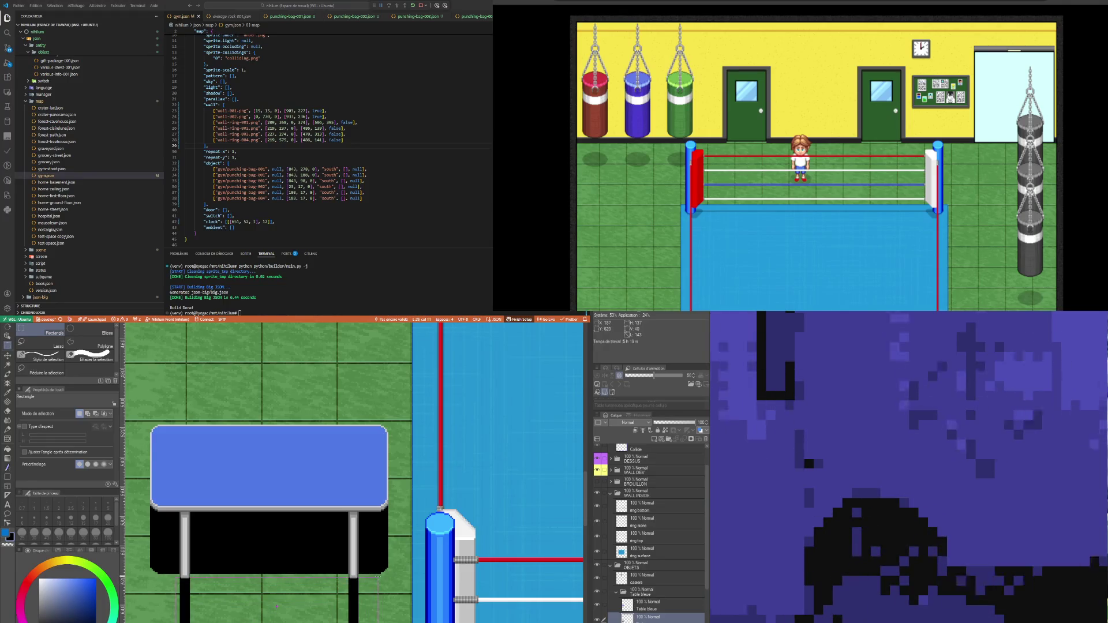
{"action": "left_click_drag", "start_coordinate": [379, 575], "coordinate": [375, 591]}
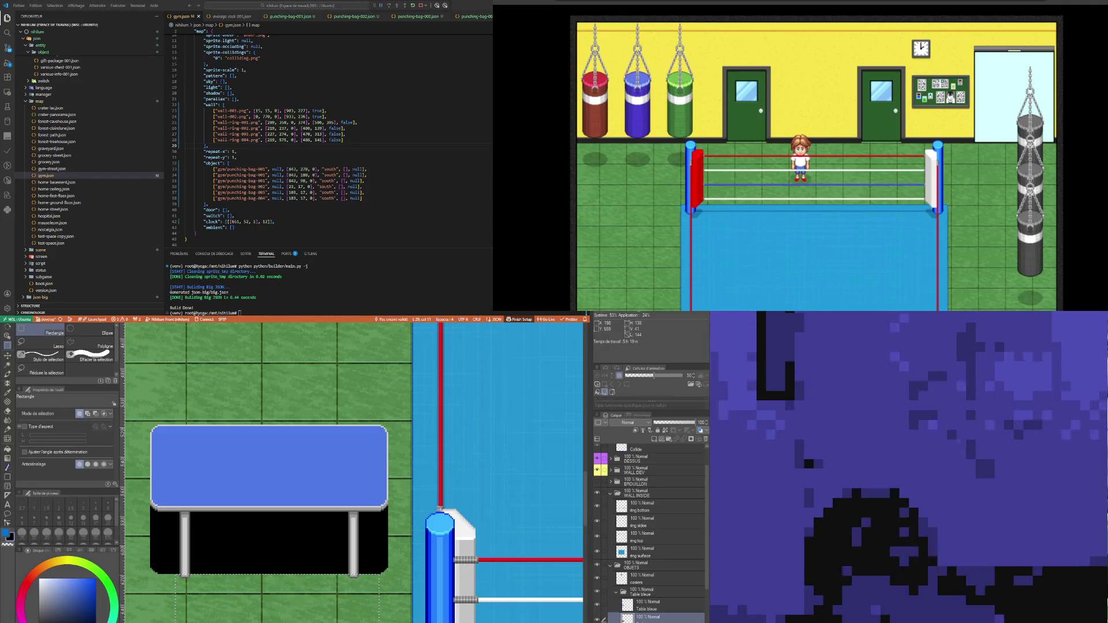
Step: Nudge the shadow up under the tabletop, commit it, and lower its opacity to about 21%
{"action": "scroll", "coordinate": [269, 474], "scroll_direction": "left", "scroll_amount": 5}
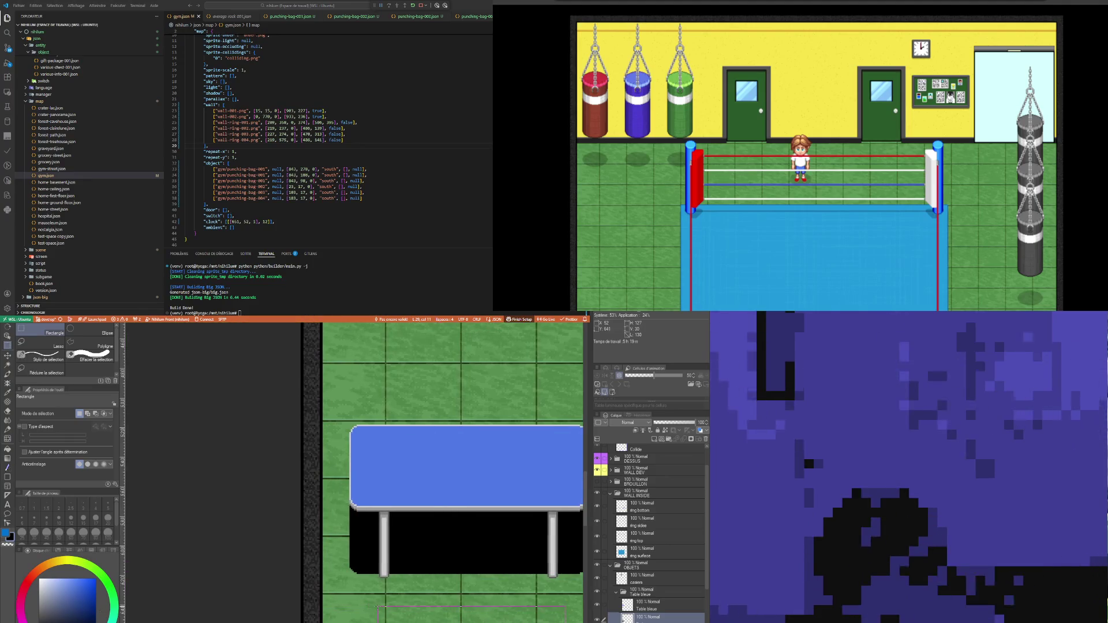
{"action": "scroll", "coordinate": [354, 473], "scroll_direction": "right", "scroll_amount": 10}
{"action": "scroll", "coordinate": [354, 473], "scroll_direction": "left", "scroll_amount": 7}
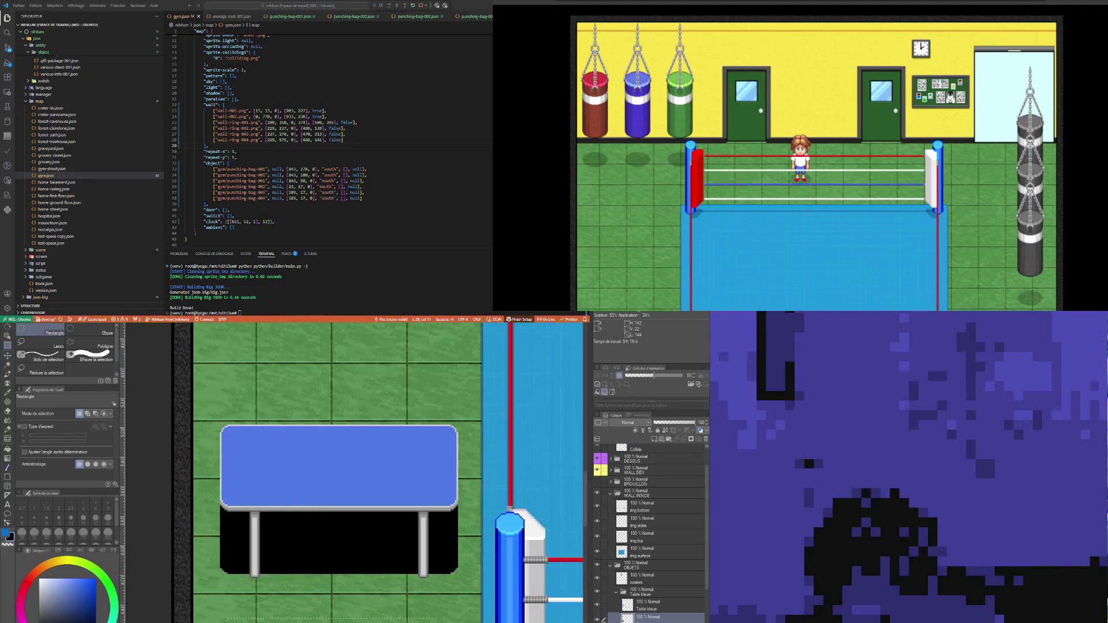
{"action": "key", "text": "ctrl+t"}
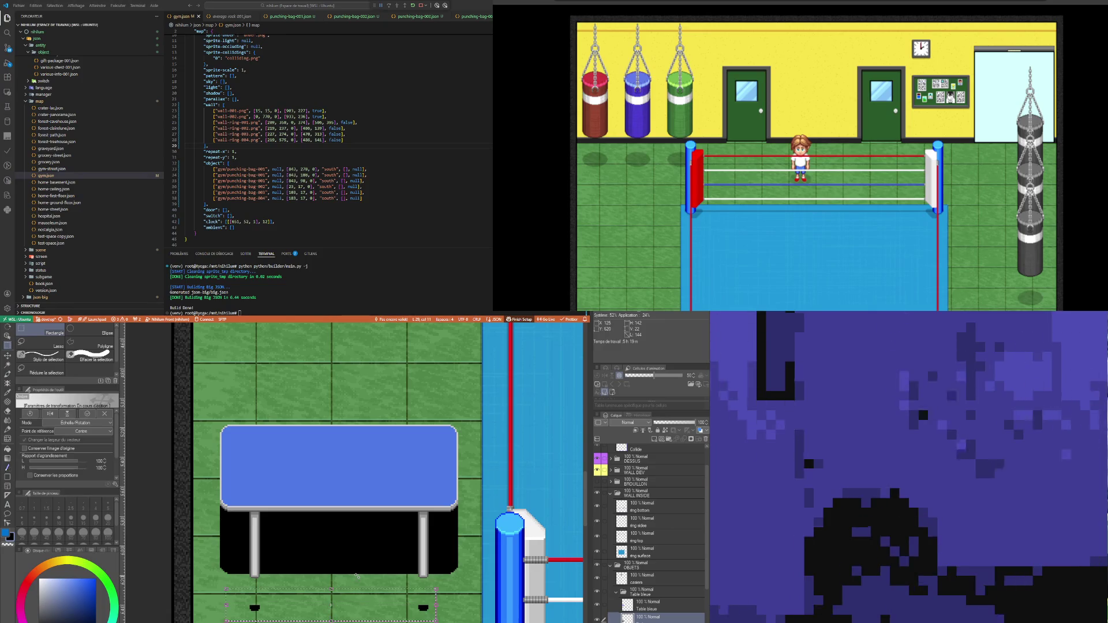
{"action": "key", "text": "Up"}
{"action": "key", "text": "Up"}
{"action": "key", "text": "Up"}
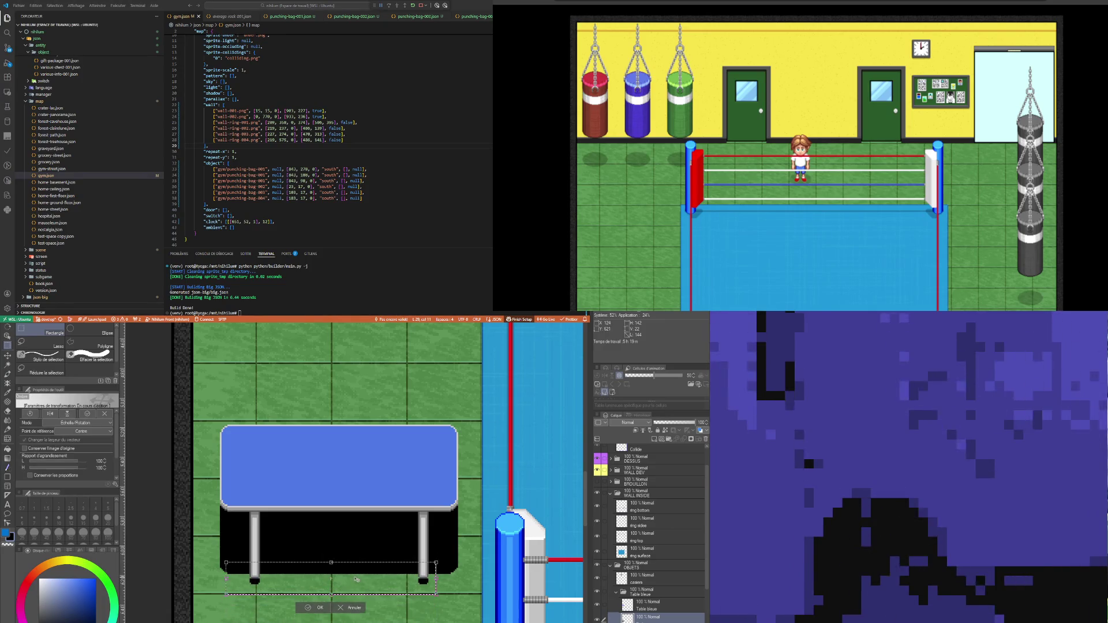
{"action": "key", "text": "Down"}
{"action": "key", "text": "Down"}
{"action": "key", "text": "Down"}
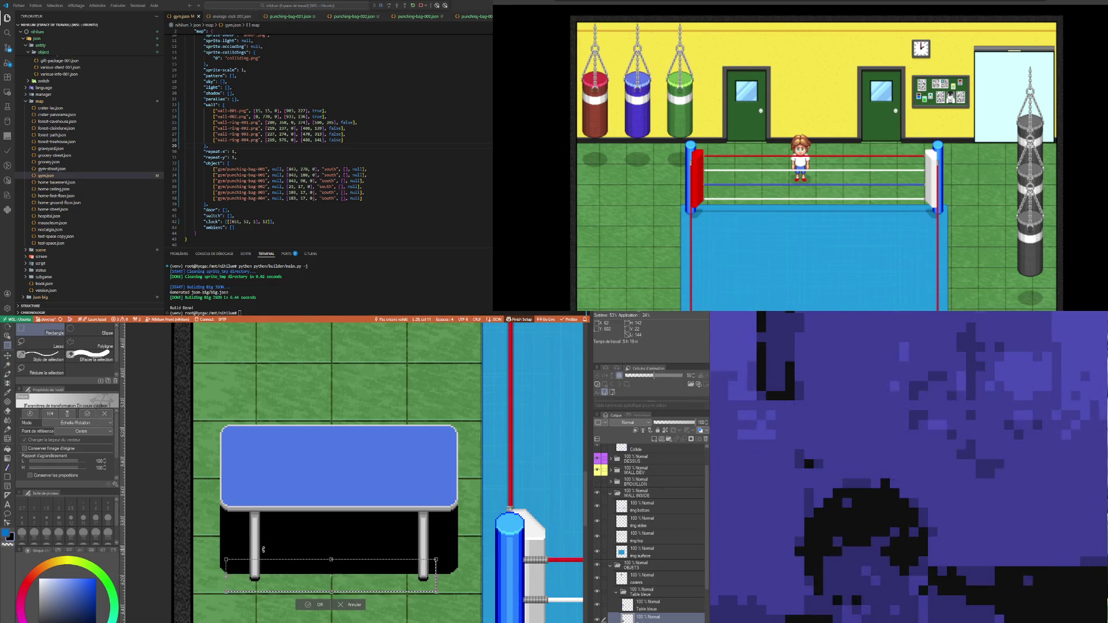
{"action": "key", "text": "Up"}
{"action": "key", "text": "Up"}
{"action": "key", "text": "Up"}
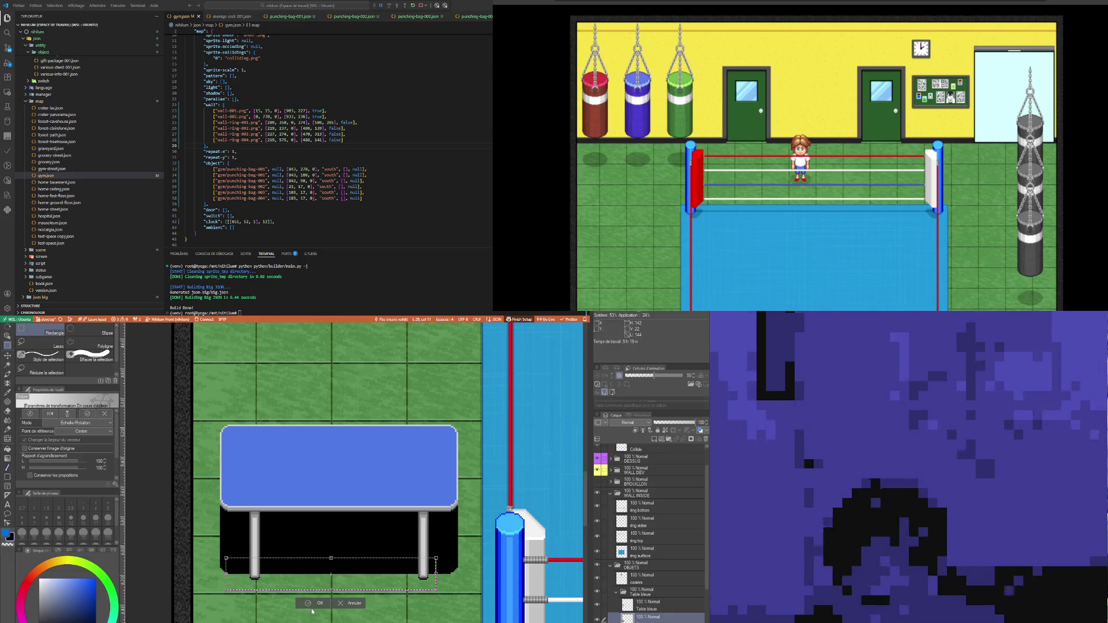
{"action": "left_click", "coordinate": [323, 603]}
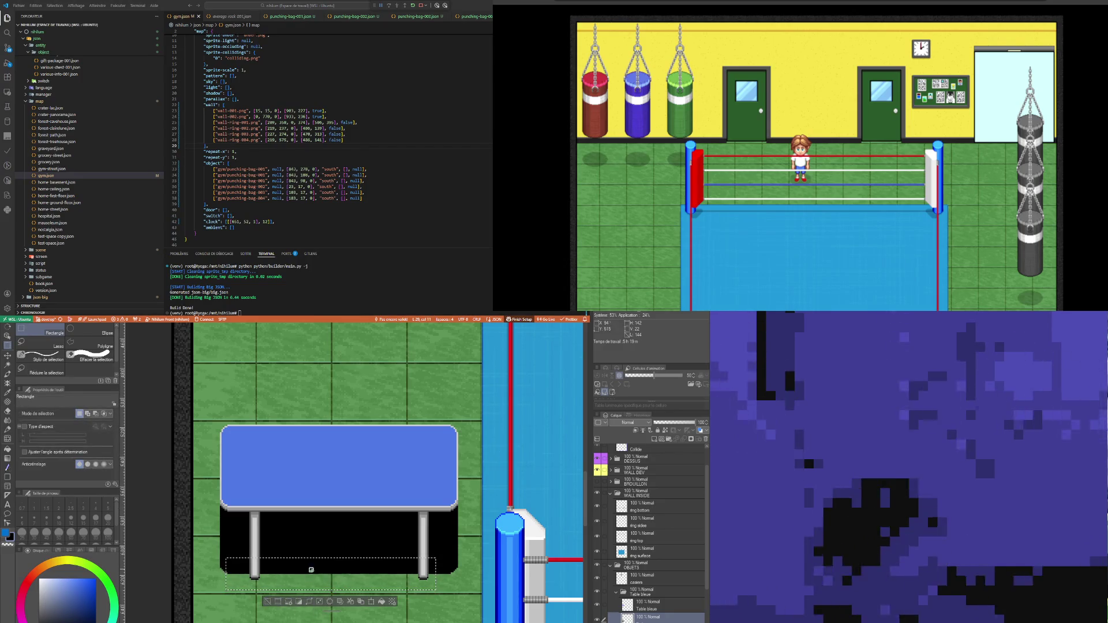
{"action": "left_click", "coordinate": [276, 606]}
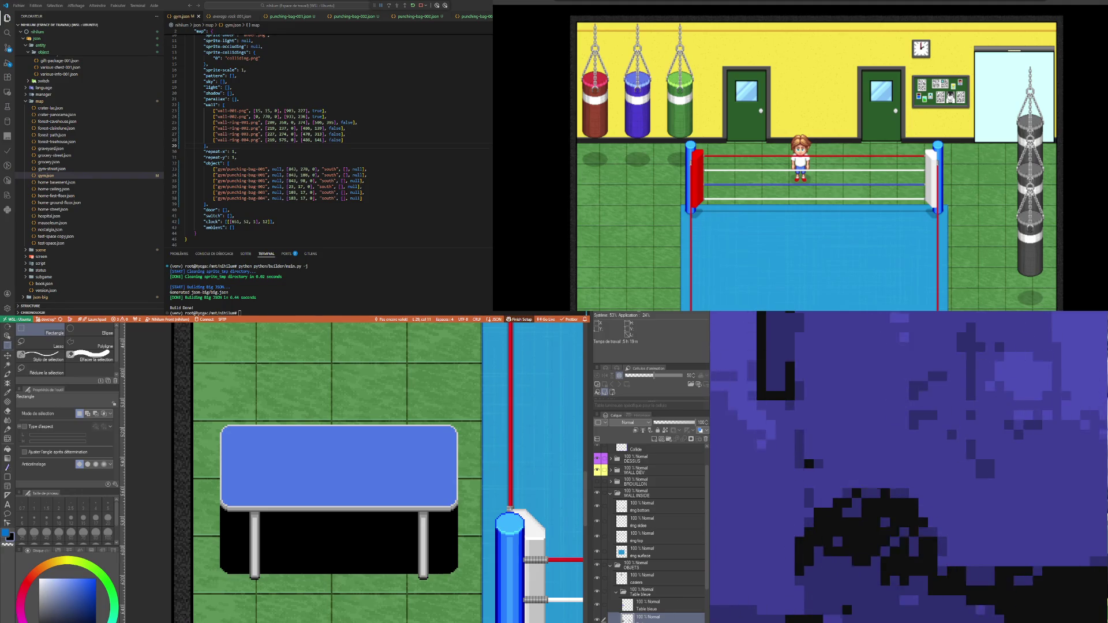
{"action": "left_click", "coordinate": [662, 423]}
Step: Lower the shadow layer under Table bleue from 21% to 15% opacity
{"action": "left_click_drag", "start_coordinate": [663, 424], "coordinate": [662, 426]}
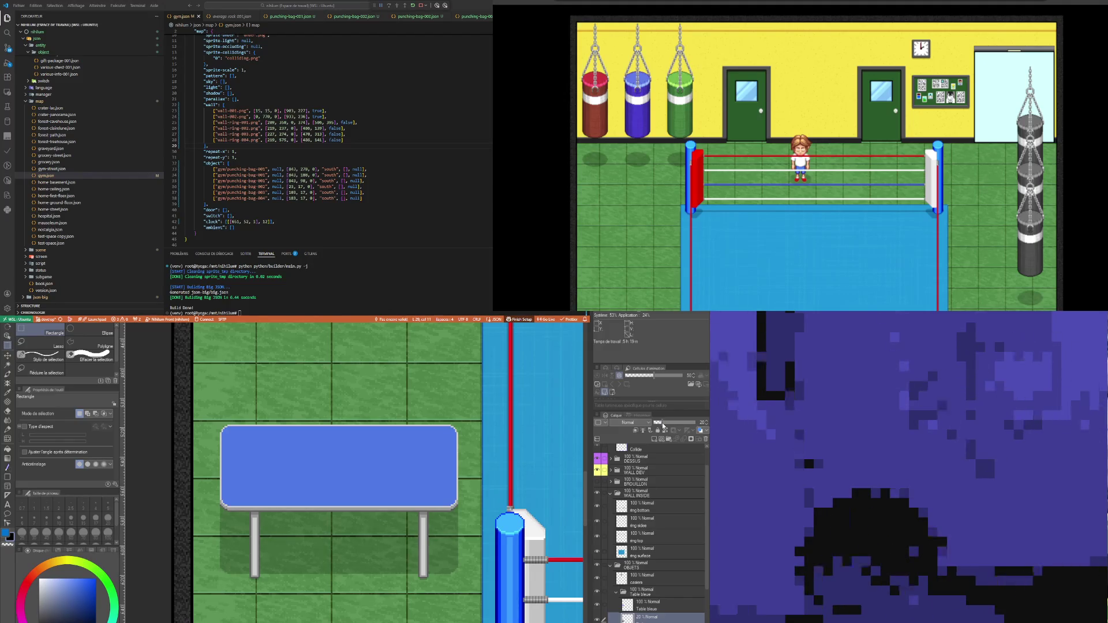
{"action": "scroll", "coordinate": [360, 472], "scroll_direction": "down", "scroll_amount": 1}
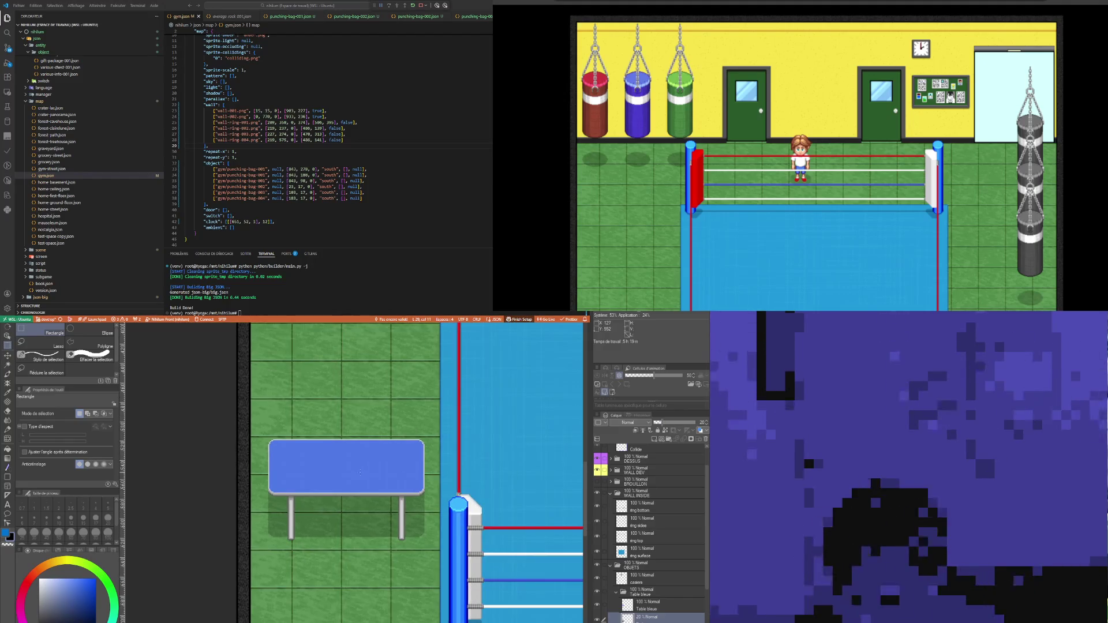
{"action": "scroll", "coordinate": [381, 473], "scroll_direction": "down", "scroll_amount": 3}
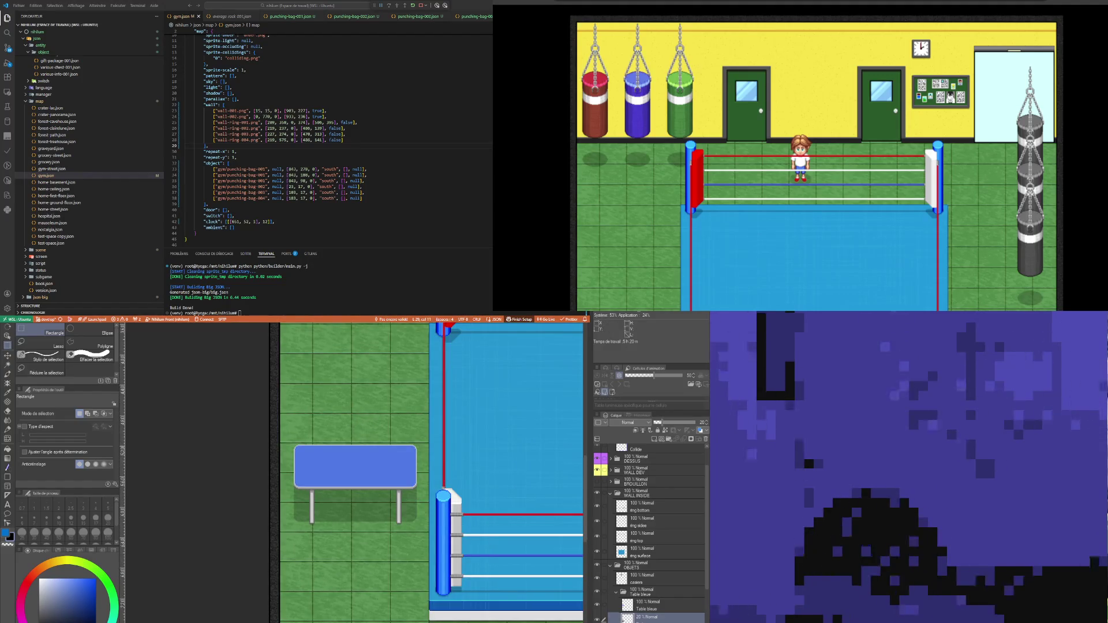
{"action": "left_click", "coordinate": [655, 608]}
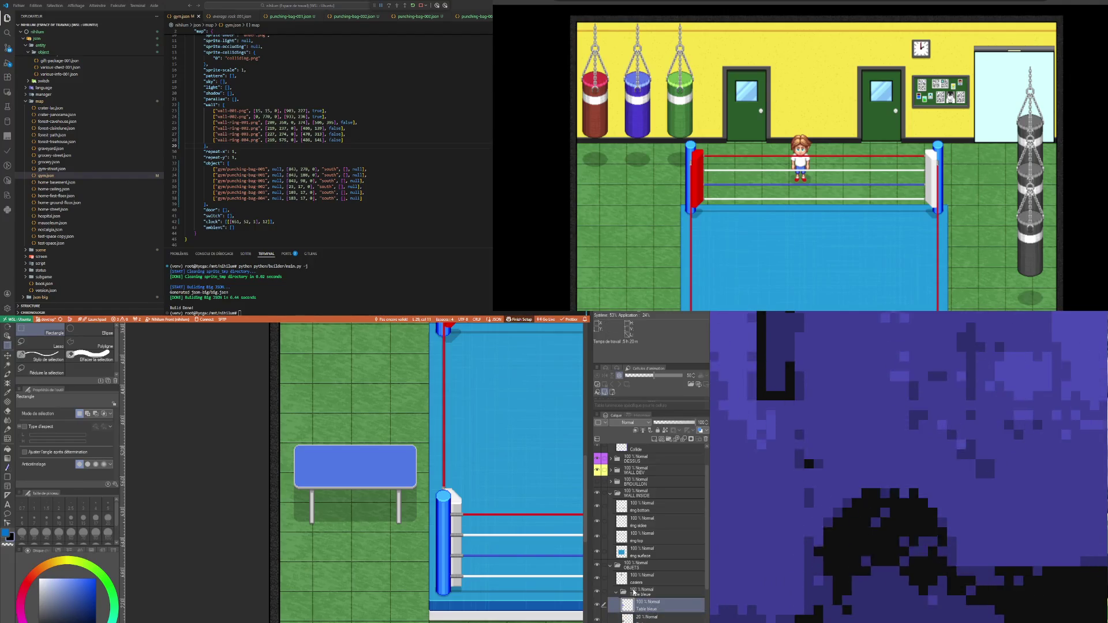
{"action": "left_click", "coordinate": [652, 617]}
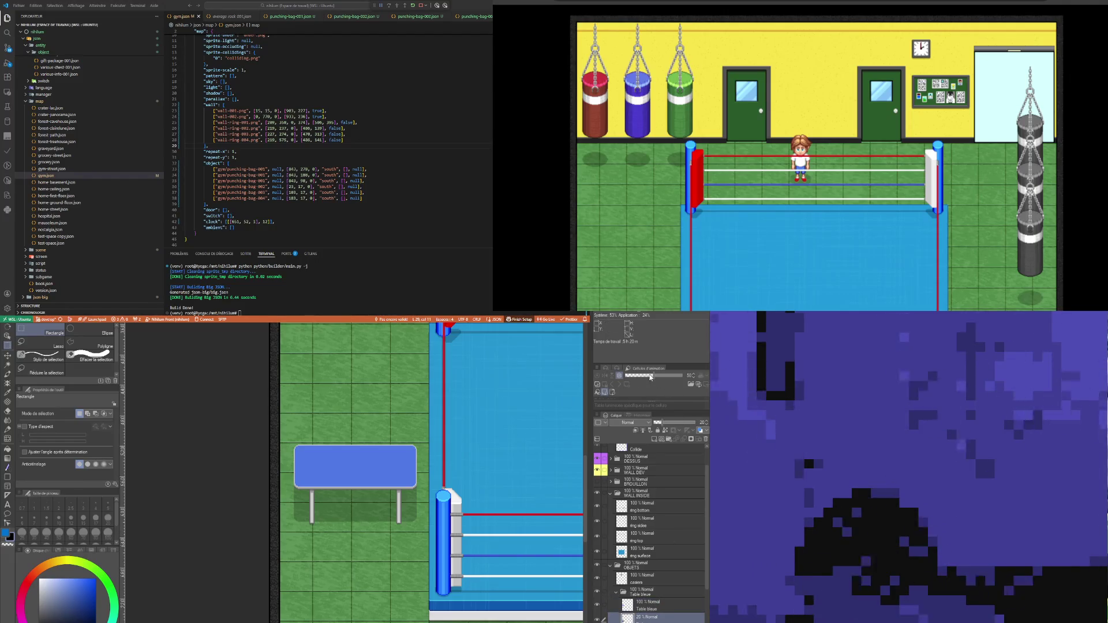
{"action": "left_click", "coordinate": [661, 423]}
{"action": "left_click", "coordinate": [658, 423]}
{"action": "scroll", "coordinate": [429, 493], "scroll_direction": "up", "scroll_amount": 2}
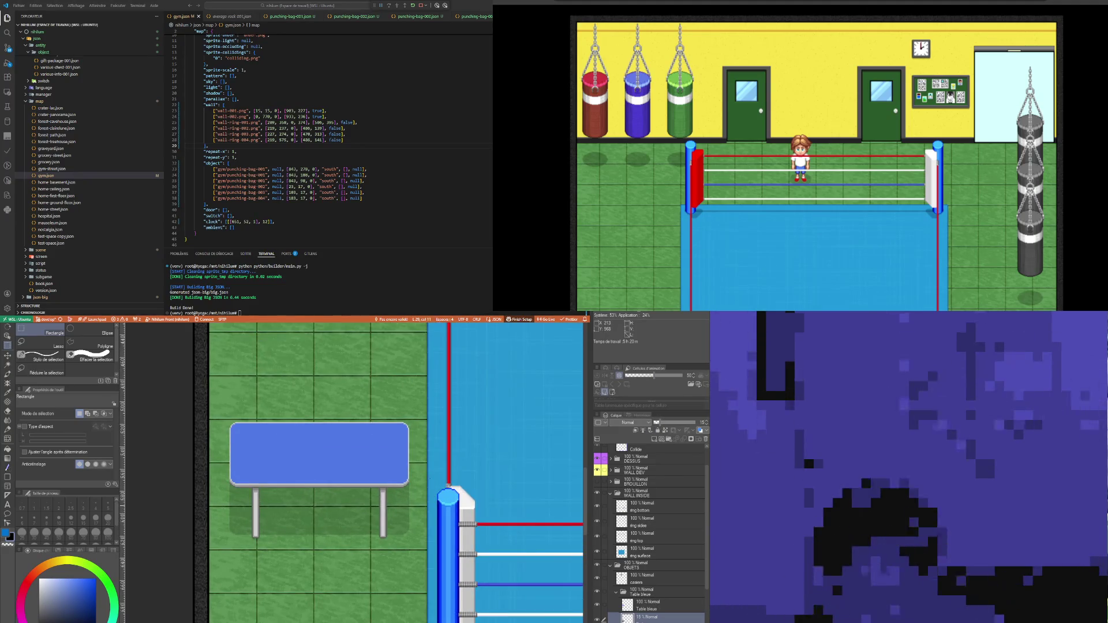
{"action": "scroll", "coordinate": [381, 473], "scroll_direction": "up", "scroll_amount": 2}
{"action": "scroll", "coordinate": [381, 473], "scroll_direction": "down", "scroll_amount": 2}
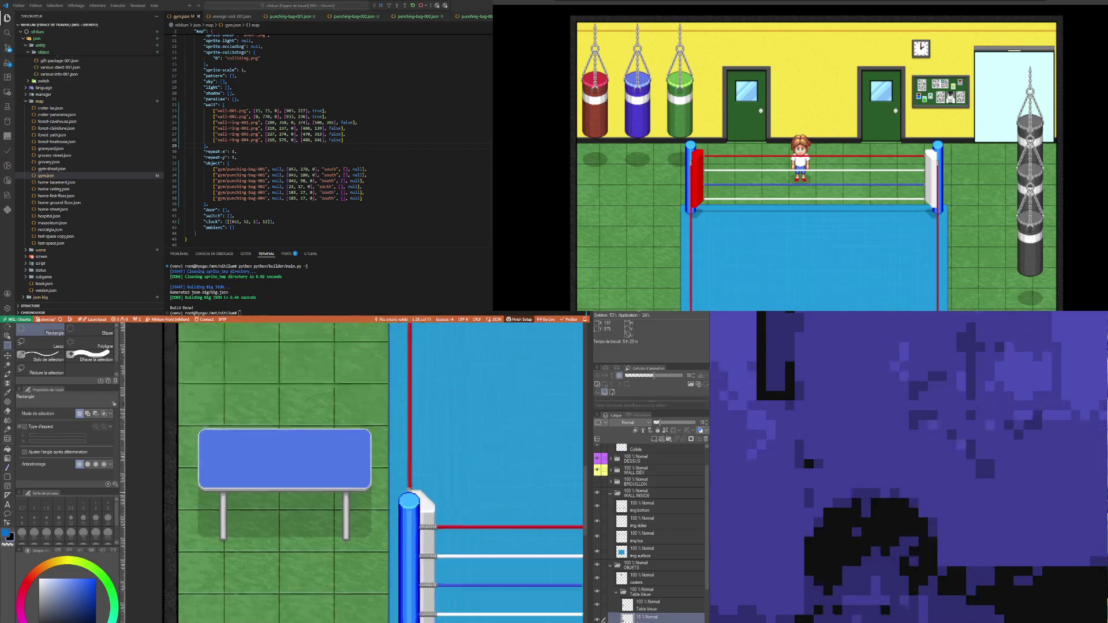
{"action": "scroll", "coordinate": [208, 388], "scroll_direction": "up", "scroll_amount": 1}
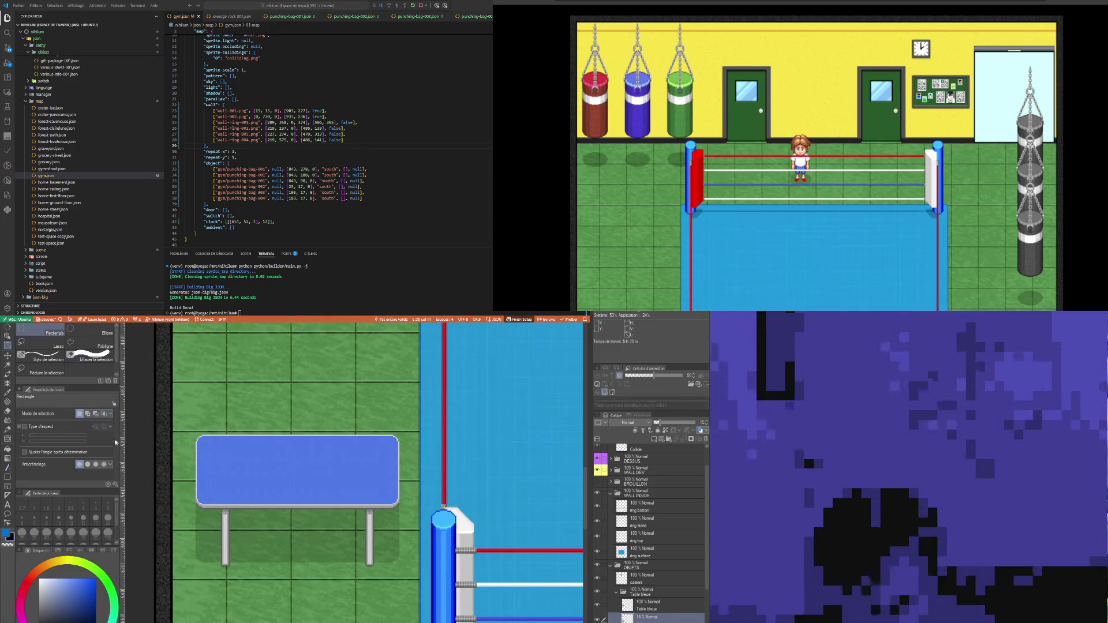
{"action": "scroll", "coordinate": [250, 517], "scroll_direction": "up", "scroll_amount": 1}
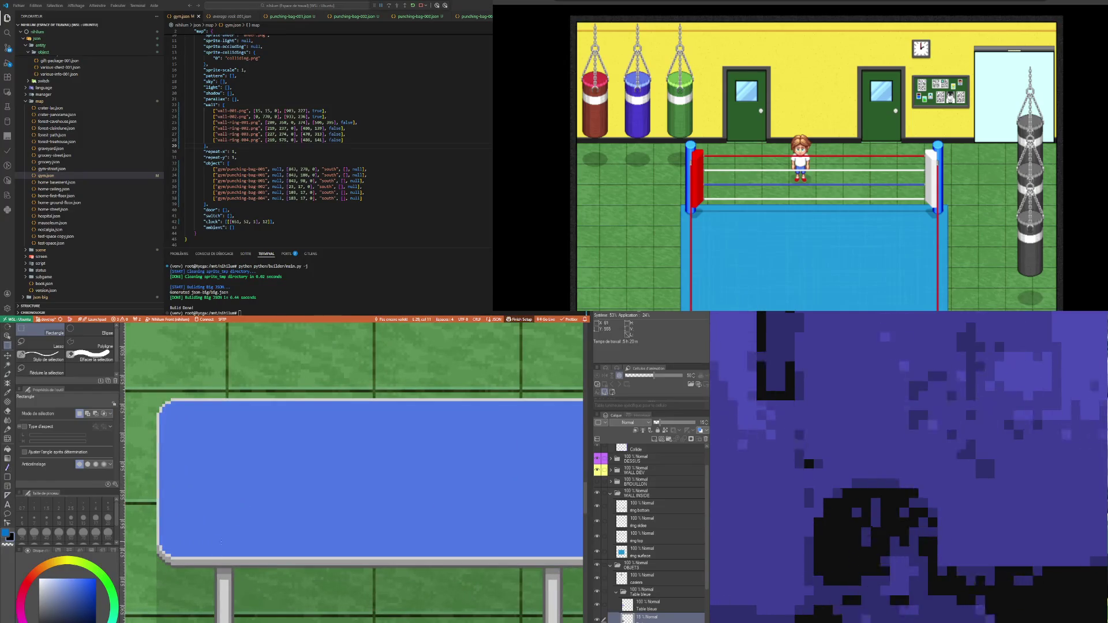
{"action": "scroll", "coordinate": [312, 522], "scroll_direction": "down", "scroll_amount": 2}
{"action": "scroll", "coordinate": [323, 502], "scroll_direction": "down", "scroll_amount": 3}
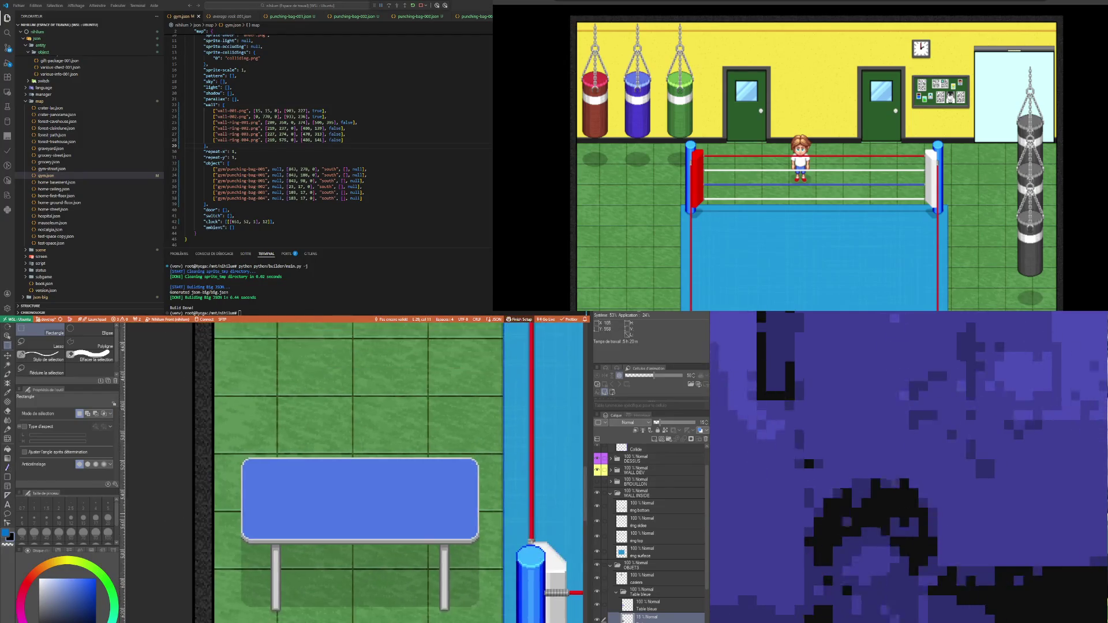
Step: Select the blue table's layer folder from the canvas, then switch to the Table bleue document
{"action": "left_click", "coordinate": [7, 366]}
{"action": "left_click", "coordinate": [348, 426]}
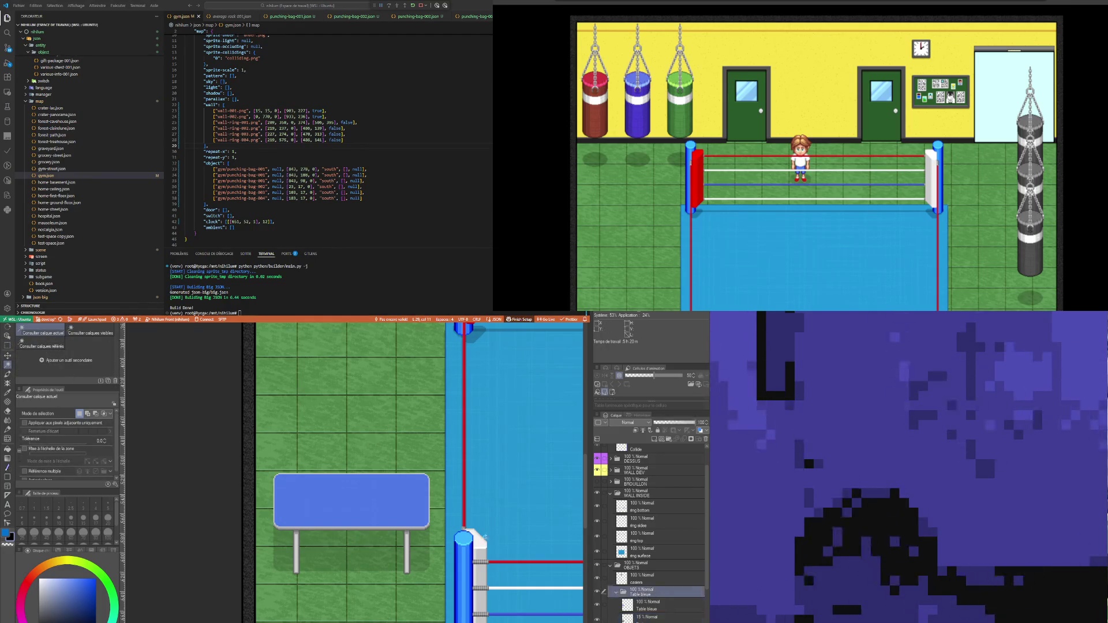
{"action": "scroll", "coordinate": [333, 556], "scroll_direction": "up", "scroll_amount": 2}
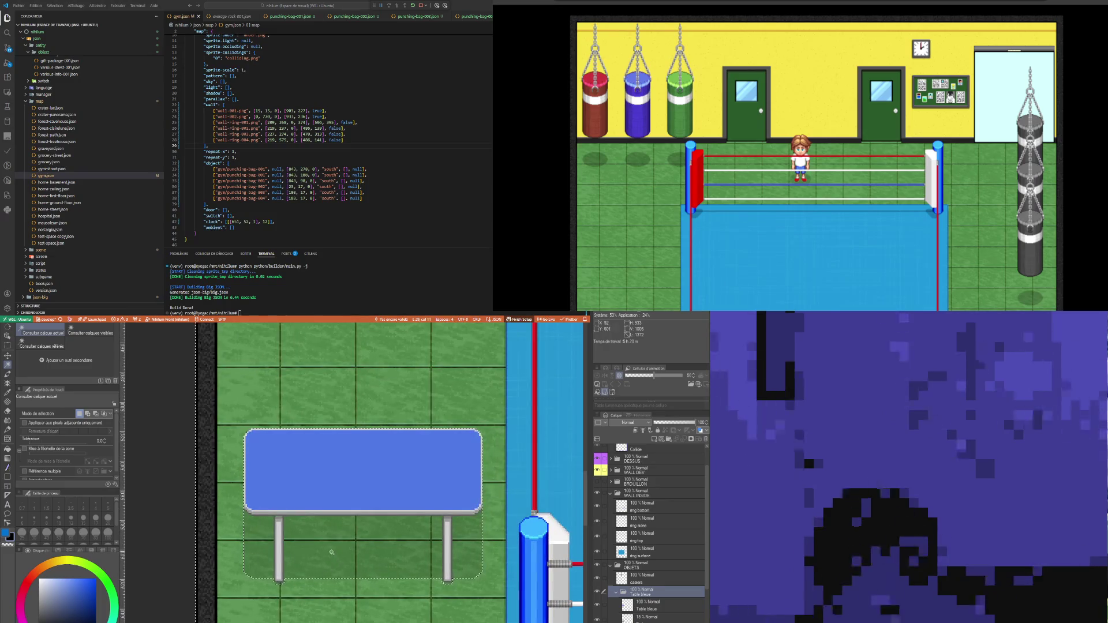
{"action": "scroll", "coordinate": [329, 552], "scroll_direction": "up", "scroll_amount": 1}
{"action": "scroll", "coordinate": [320, 552], "scroll_direction": "down", "scroll_amount": 2}
{"action": "scroll", "coordinate": [312, 552], "scroll_direction": "up", "scroll_amount": 1}
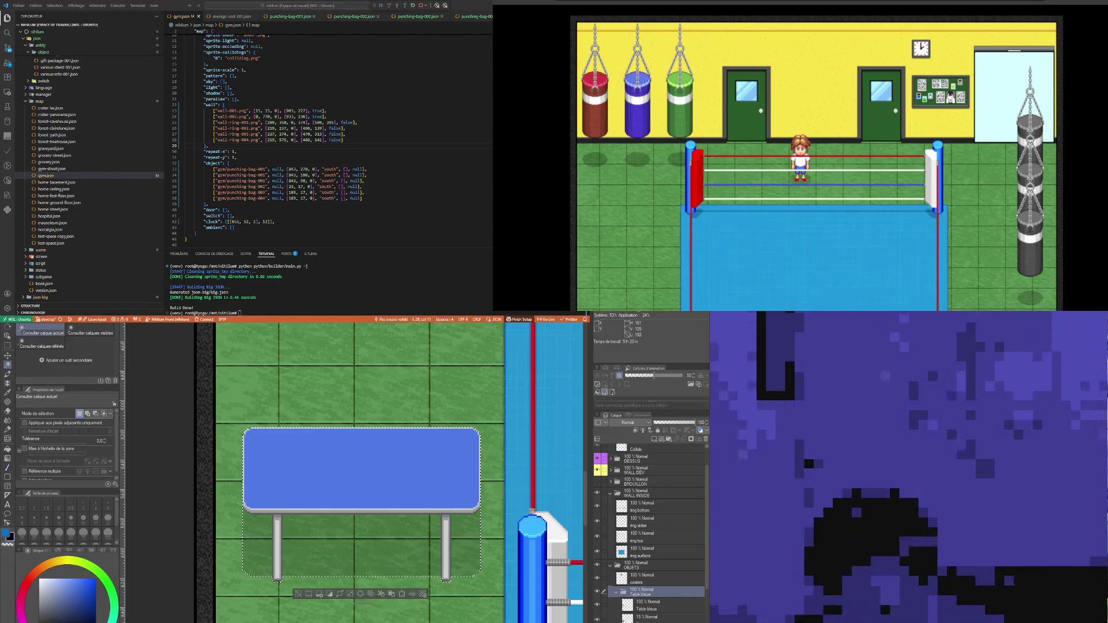
{"action": "key", "text": "ctrl+Tab"}
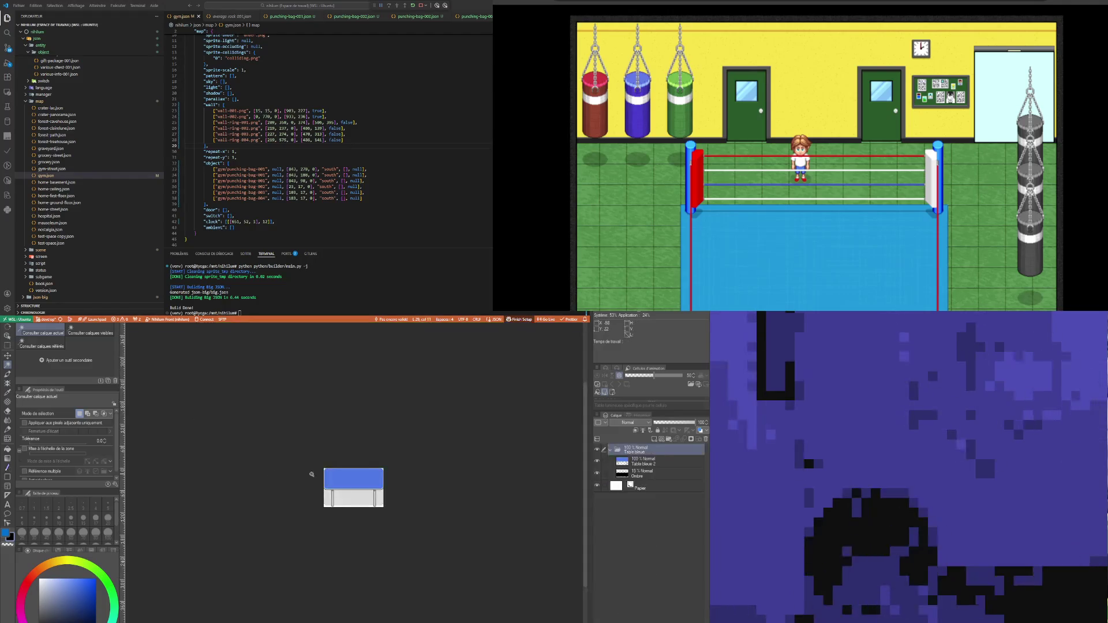
Step: Hide the Papier layer so the blue-table sprite sits on a transparent background
{"action": "left_click", "coordinate": [597, 487]}
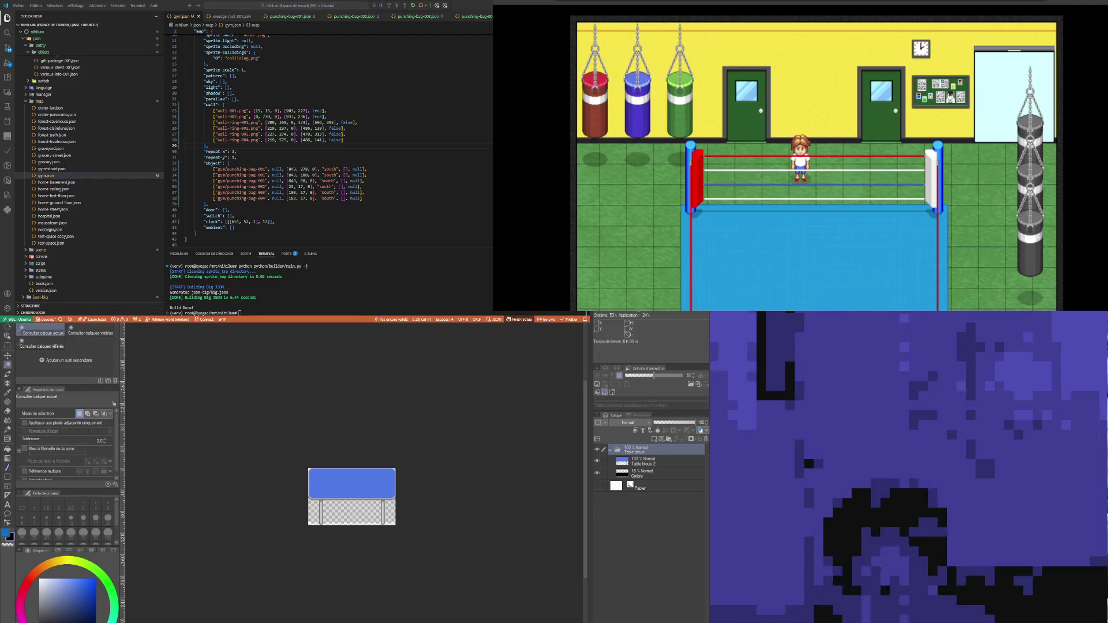
{"action": "scroll", "coordinate": [388, 501], "scroll_direction": "up", "scroll_amount": 1}
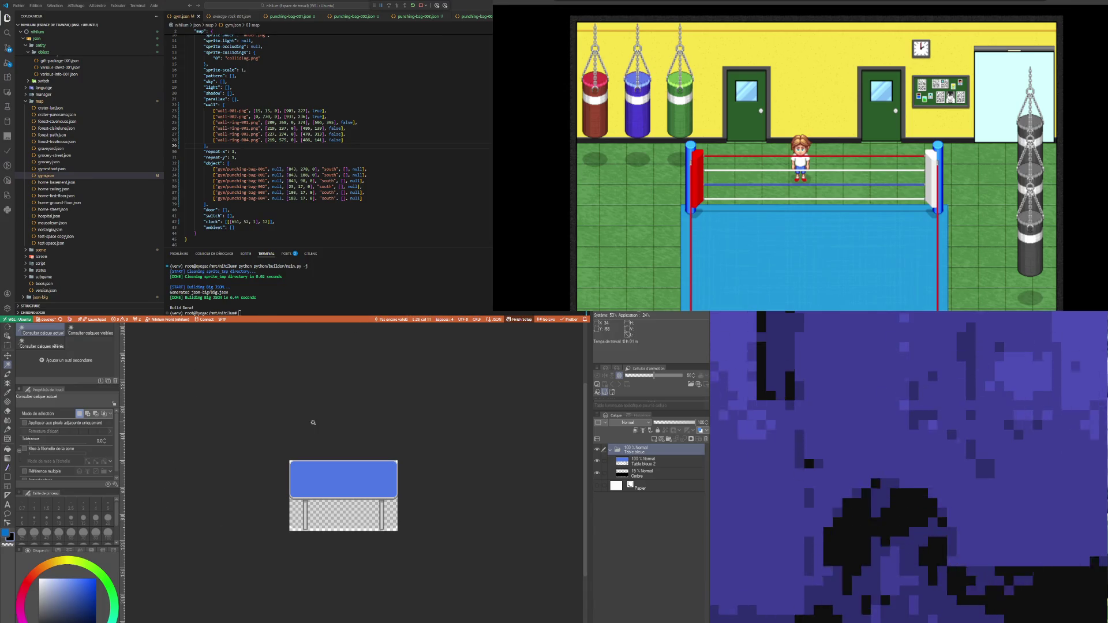
{"action": "scroll", "coordinate": [297, 369], "scroll_direction": "down", "scroll_amount": 1}
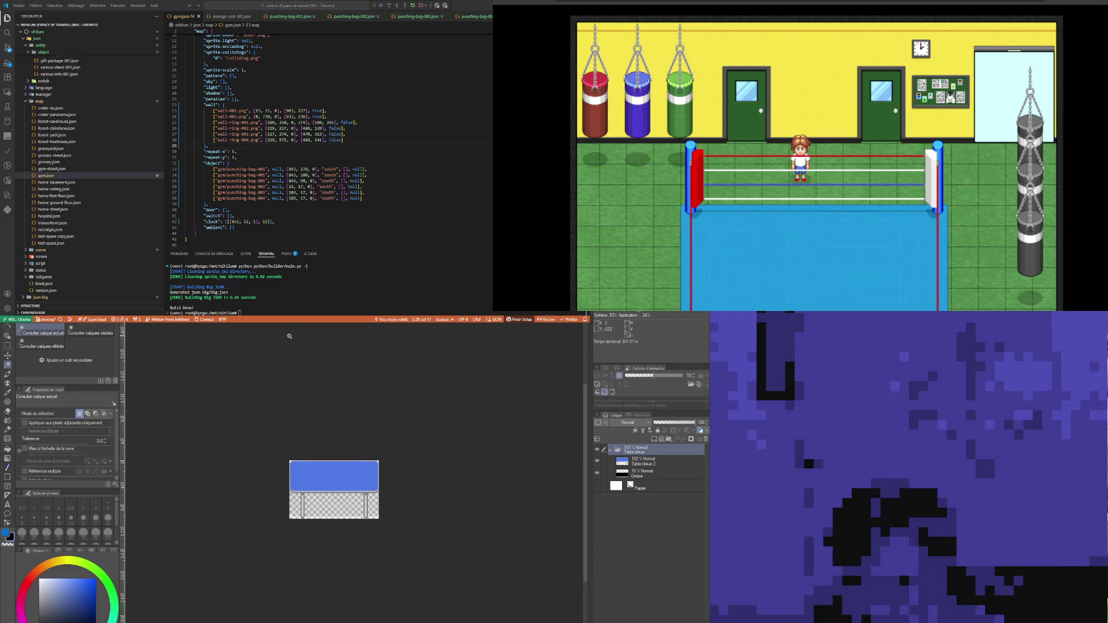
Step: Cycle past the table sprites, Ring de la Fonderie and basement maps to the rusty lockers sprite
{"action": "key", "text": "ctrl+Tab"}
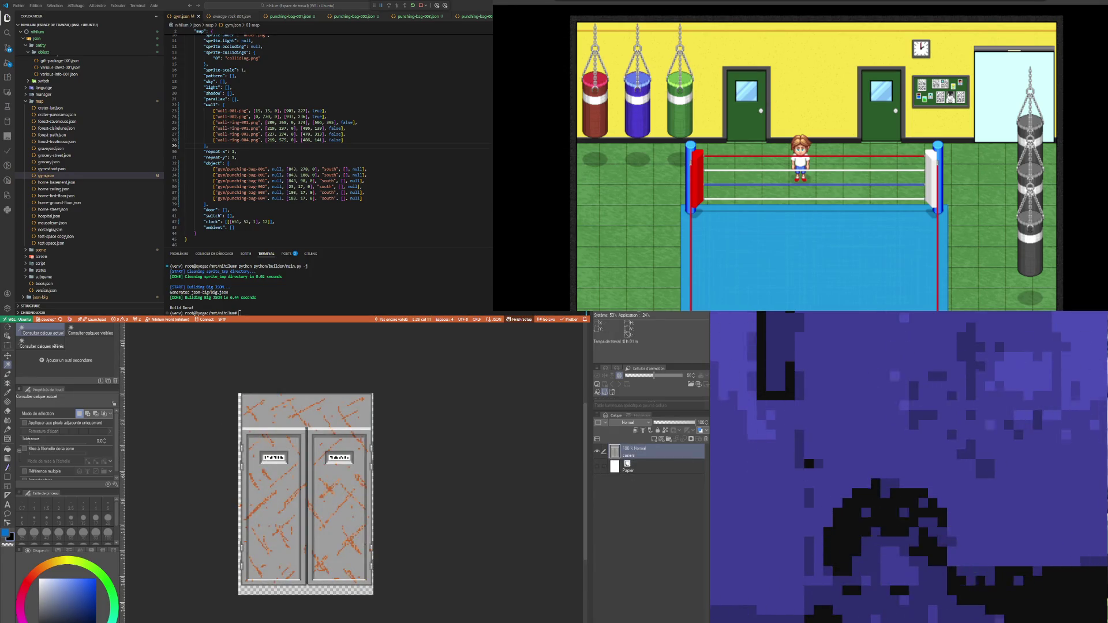
{"action": "key", "text": "ctrl+Tab"}
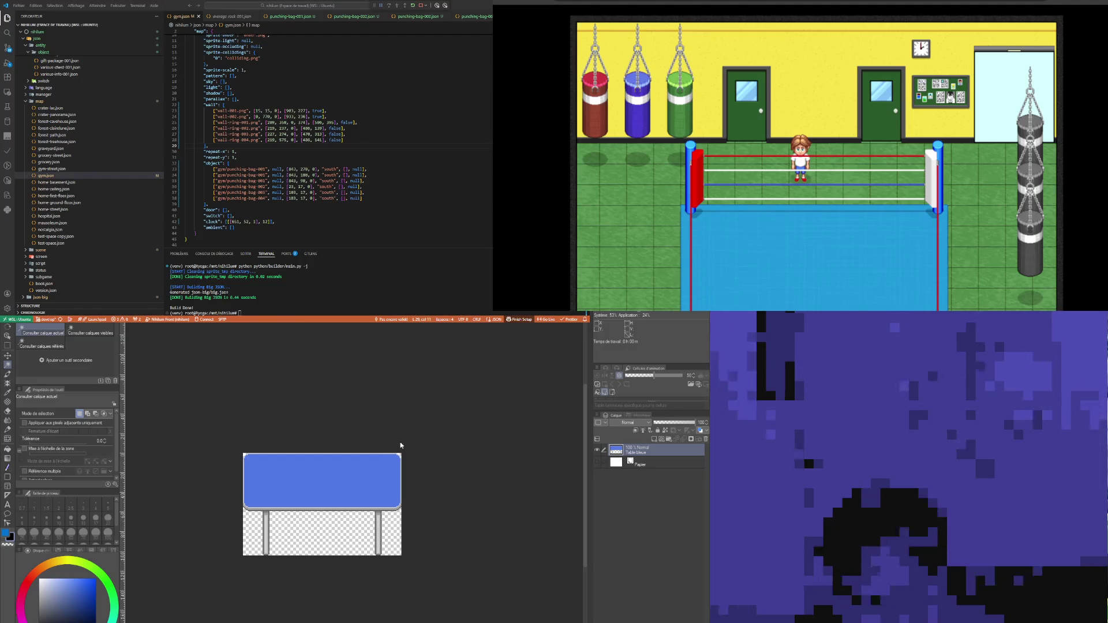
{"action": "key", "text": "ctrl+Tab"}
{"action": "scroll", "coordinate": [346, 428], "scroll_direction": "up", "scroll_amount": 2}
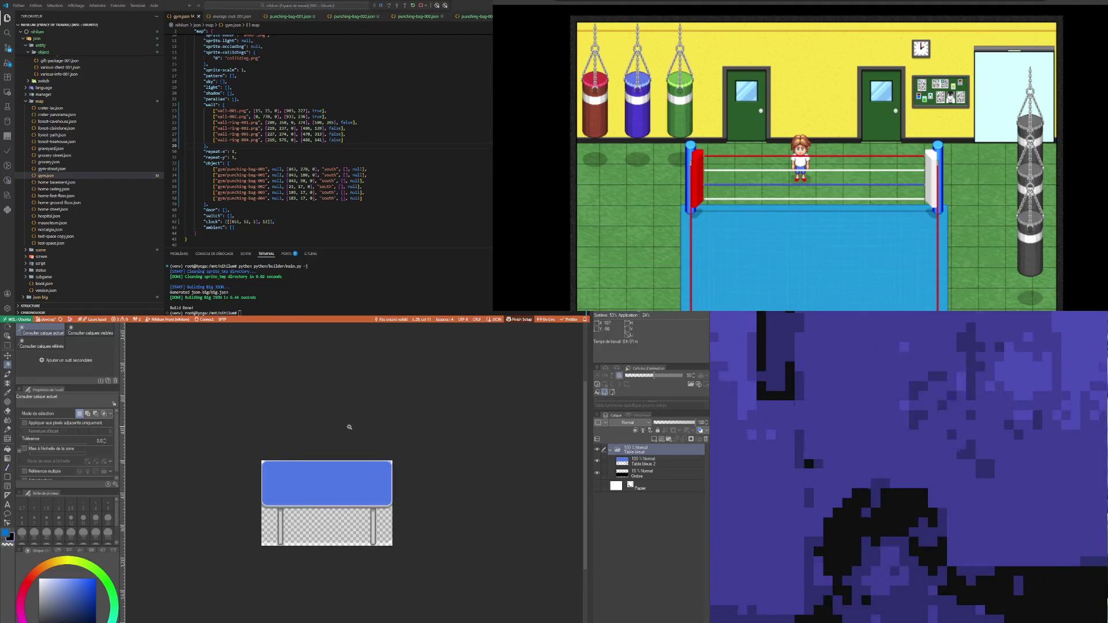
{"action": "key", "text": "ctrl+Tab"}
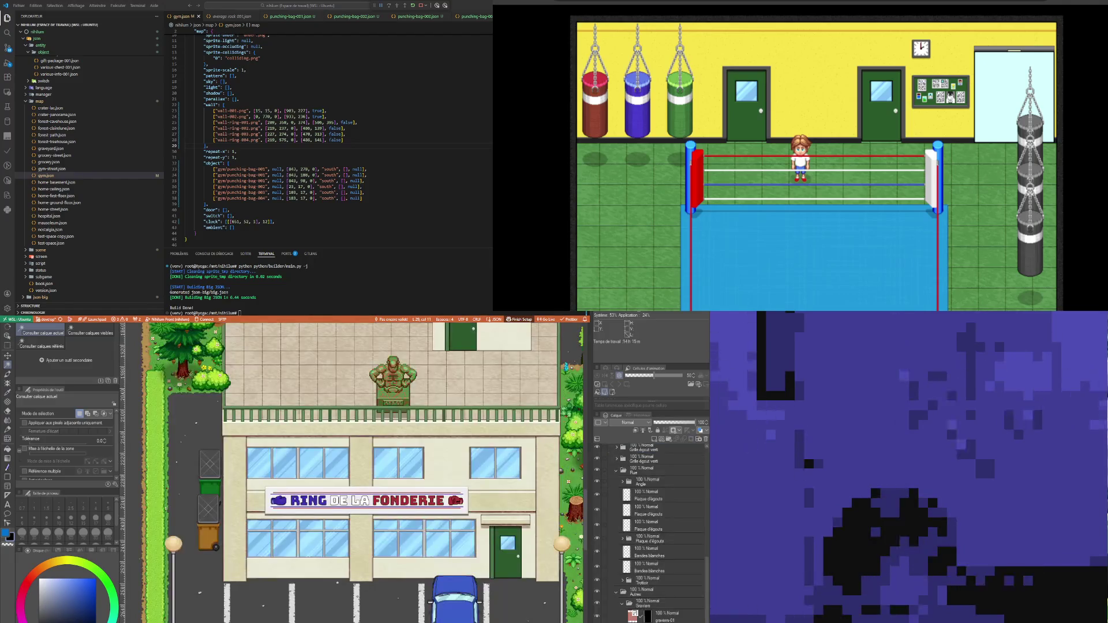
{"action": "scroll", "coordinate": [265, 456], "scroll_direction": "down", "scroll_amount": 3}
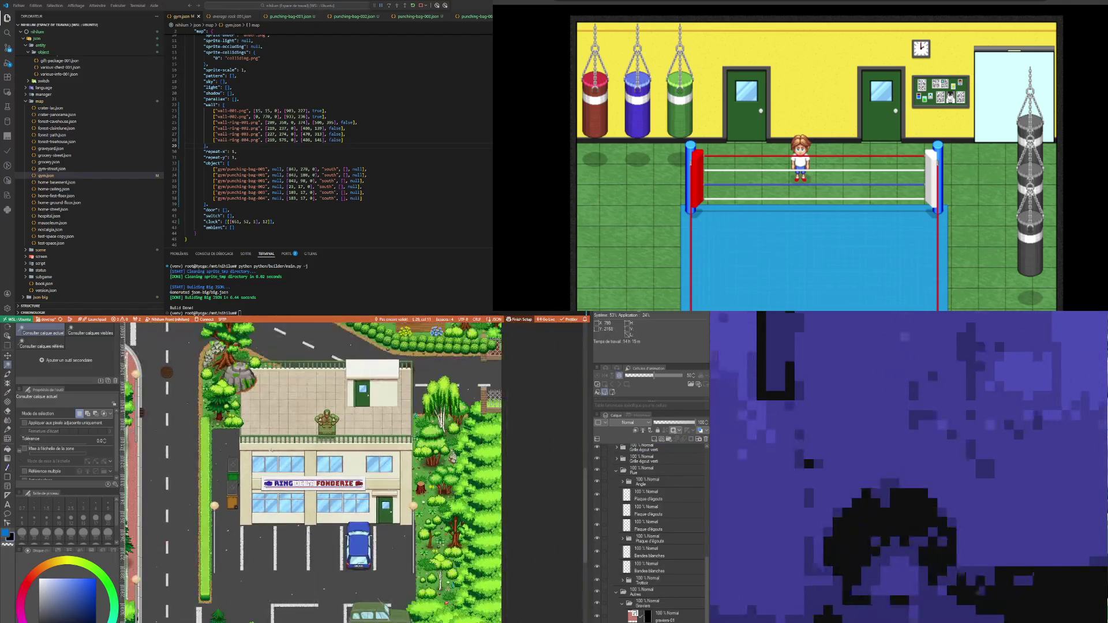
{"action": "scroll", "coordinate": [286, 548], "scroll_direction": "down", "scroll_amount": 2}
{"action": "scroll", "coordinate": [297, 389], "scroll_direction": "up", "scroll_amount": 1}
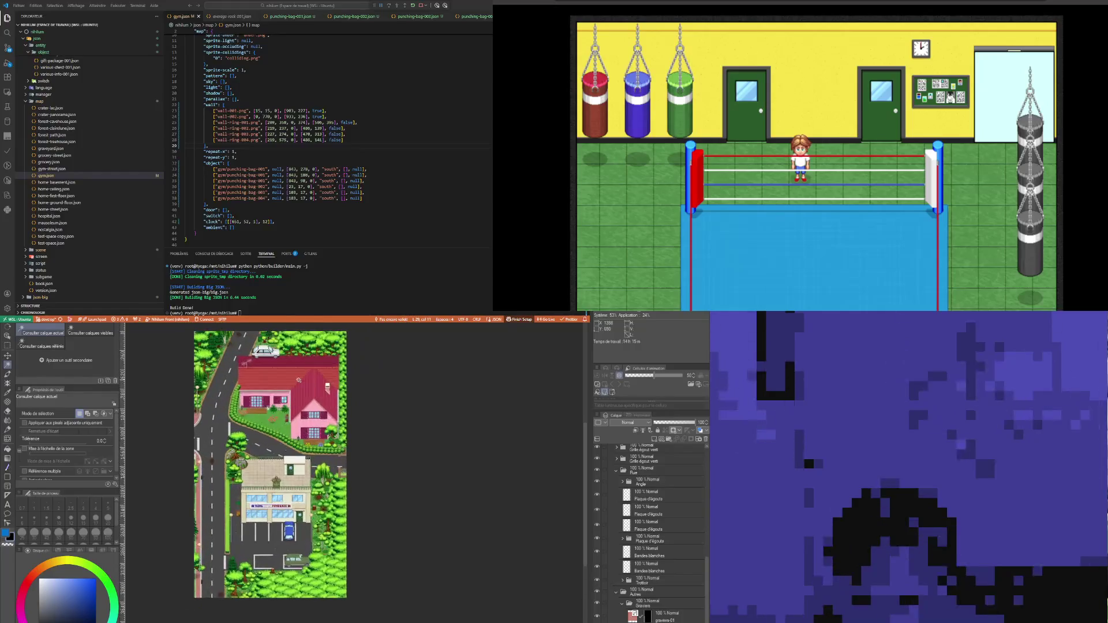
{"action": "scroll", "coordinate": [272, 480], "scroll_direction": "up", "scroll_amount": 2}
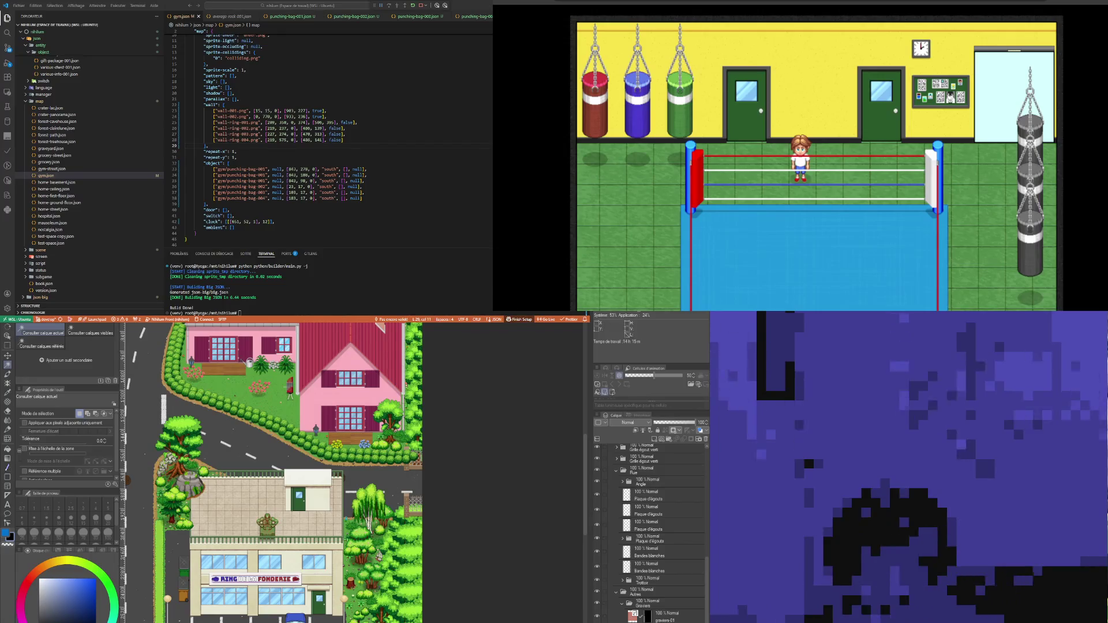
{"action": "key", "text": "ctrl+Tab"}
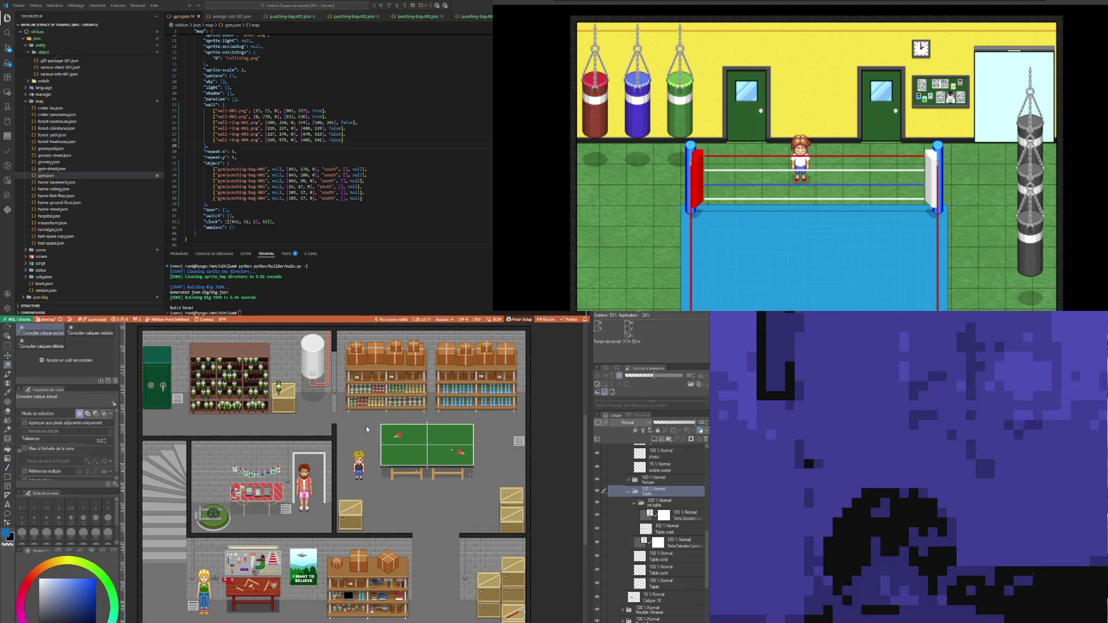
{"action": "key", "text": "ctrl+Tab"}
{"action": "scroll", "coordinate": [273, 387], "scroll_direction": "down", "scroll_amount": 1}
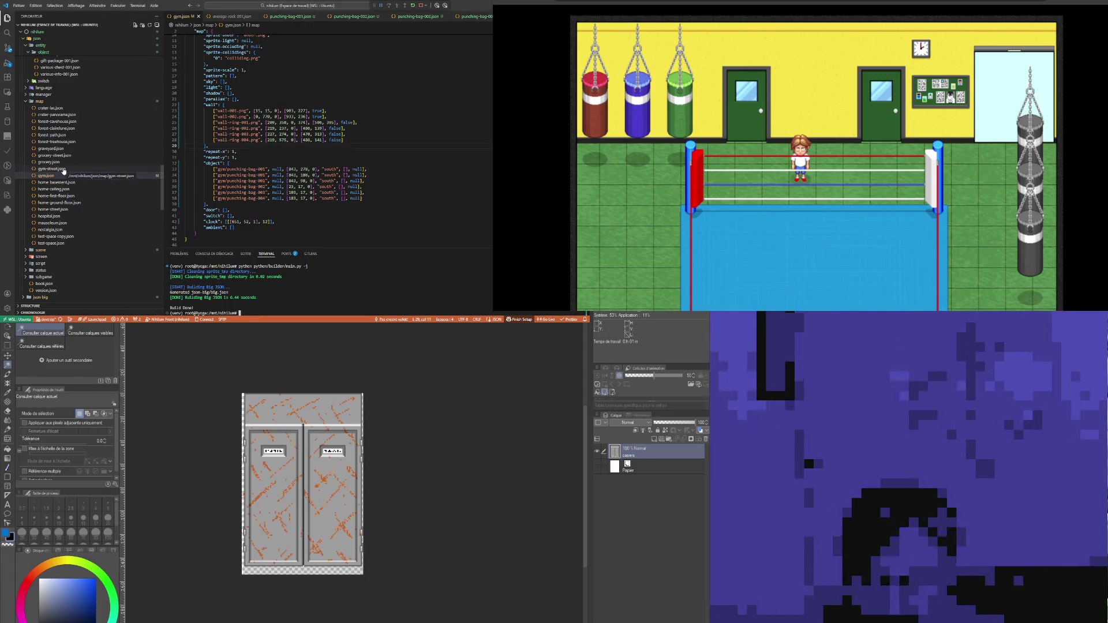
Step: Expand sprite/object/furniture and preview lockers.png and camping-table-002.png
{"action": "scroll", "coordinate": [68, 153], "scroll_direction": "up", "scroll_amount": 3}
{"action": "scroll", "coordinate": [74, 163], "scroll_direction": "down", "scroll_amount": 15}
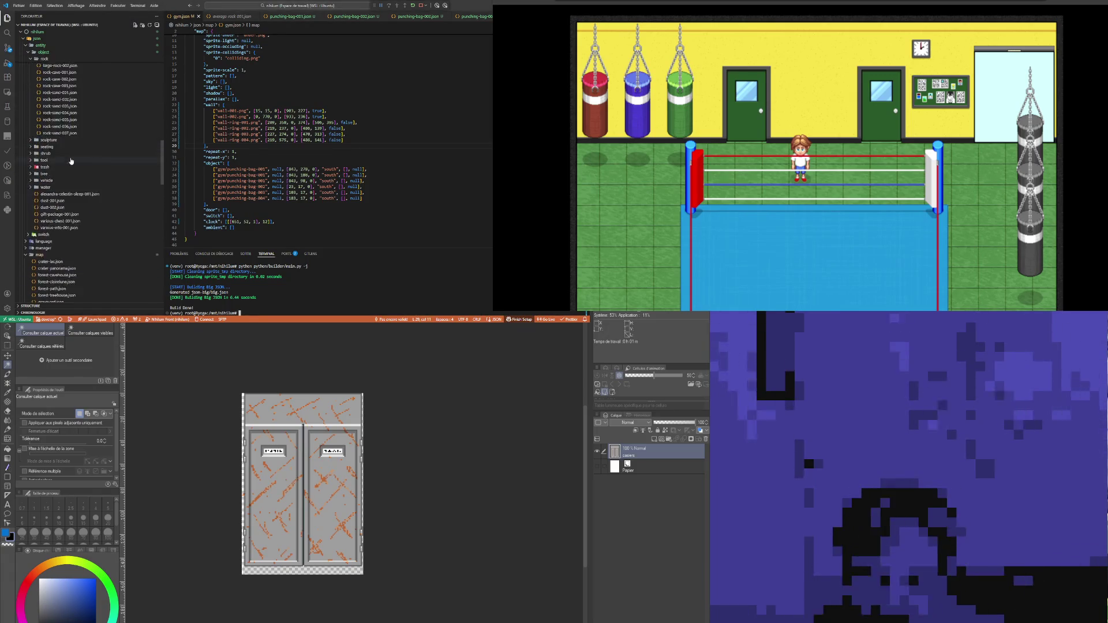
{"action": "scroll", "coordinate": [88, 228], "scroll_direction": "down", "scroll_amount": 5}
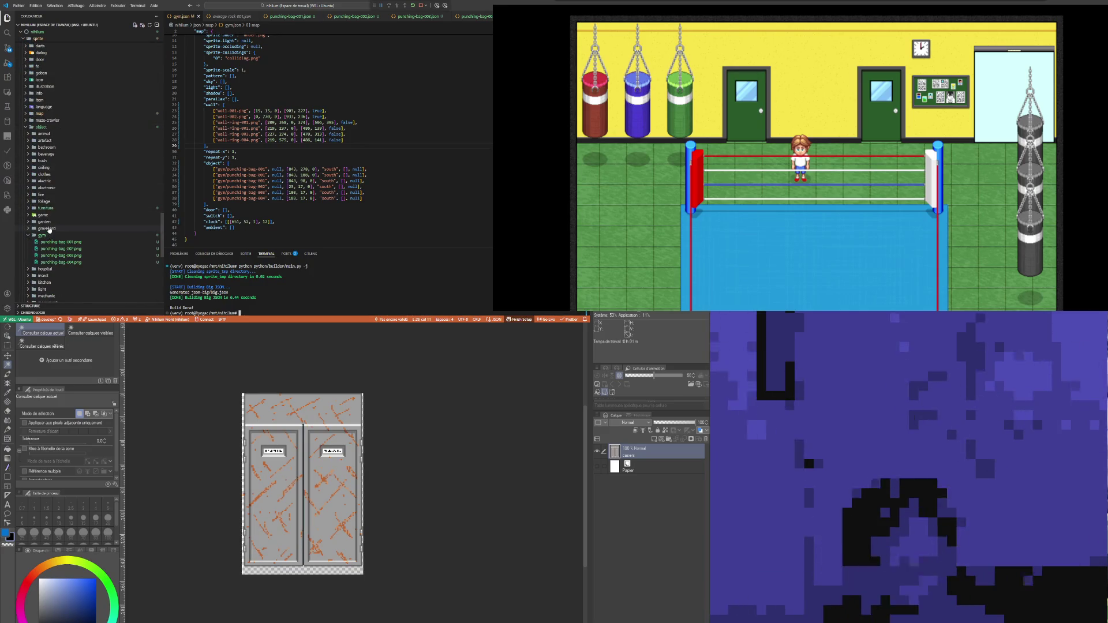
{"action": "left_click", "coordinate": [45, 234]}
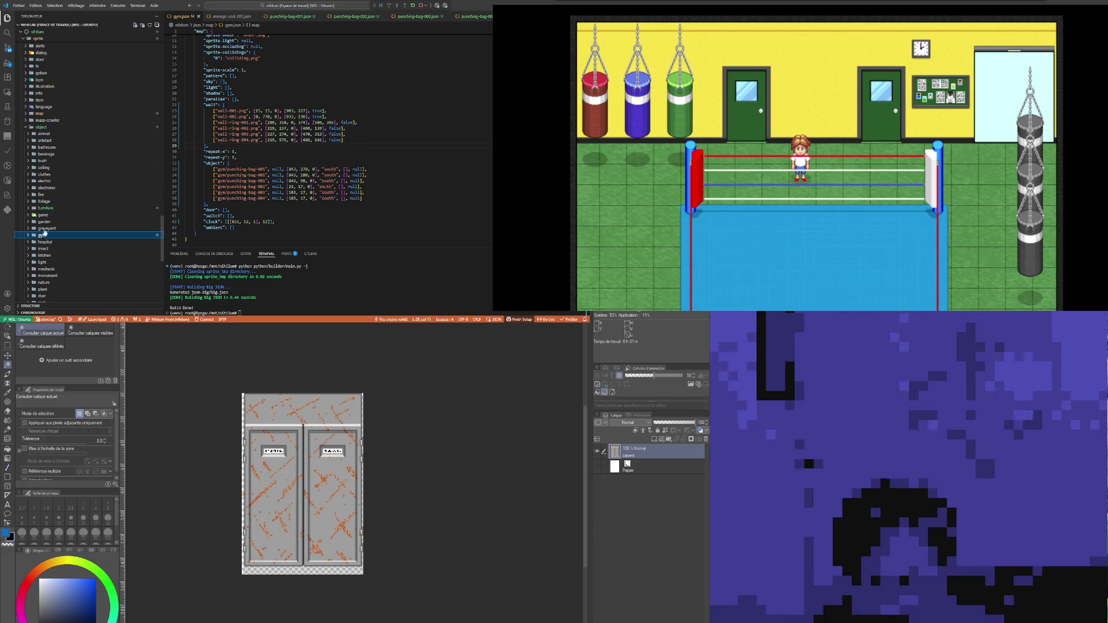
{"action": "left_click", "coordinate": [51, 208]}
{"action": "scroll", "coordinate": [53, 212], "scroll_direction": "down", "scroll_amount": 3}
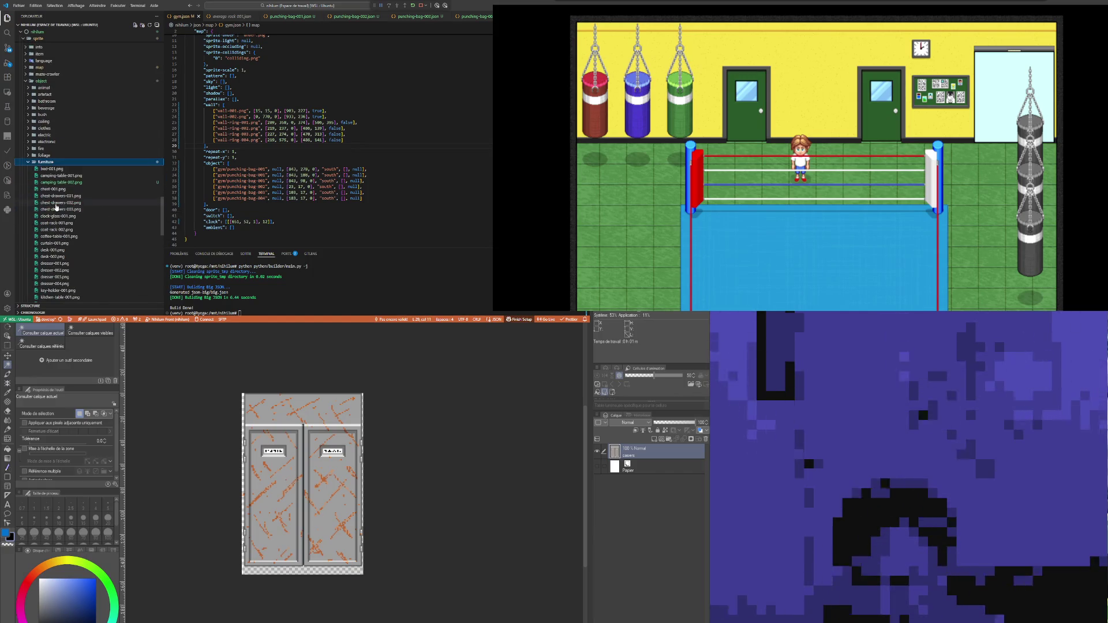
{"action": "scroll", "coordinate": [56, 207], "scroll_direction": "down", "scroll_amount": 3}
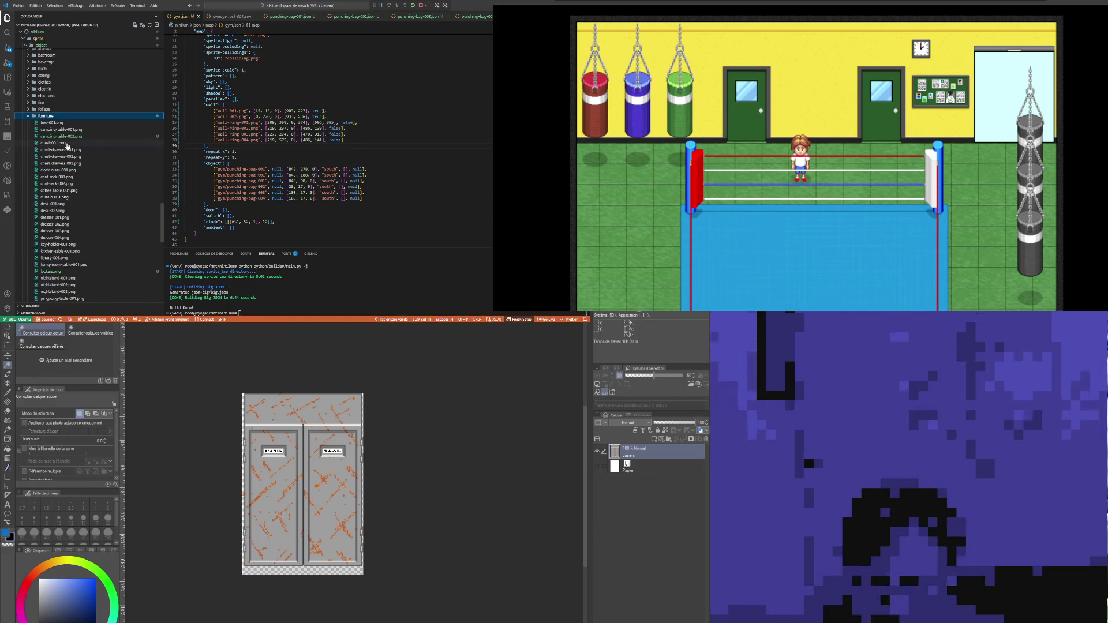
{"action": "left_click", "coordinate": [57, 271]}
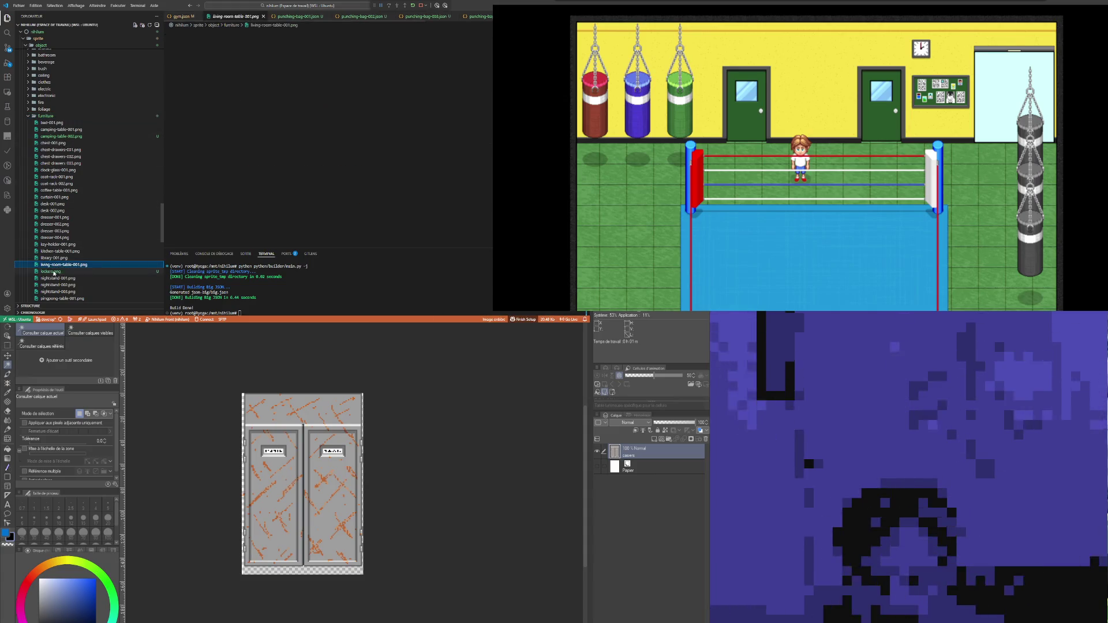
{"action": "left_click", "coordinate": [74, 137]}
Step: Expand the furniture entity JSON folder and open camping-table-001.json
{"action": "scroll", "coordinate": [72, 174], "scroll_direction": "up", "scroll_amount": 10}
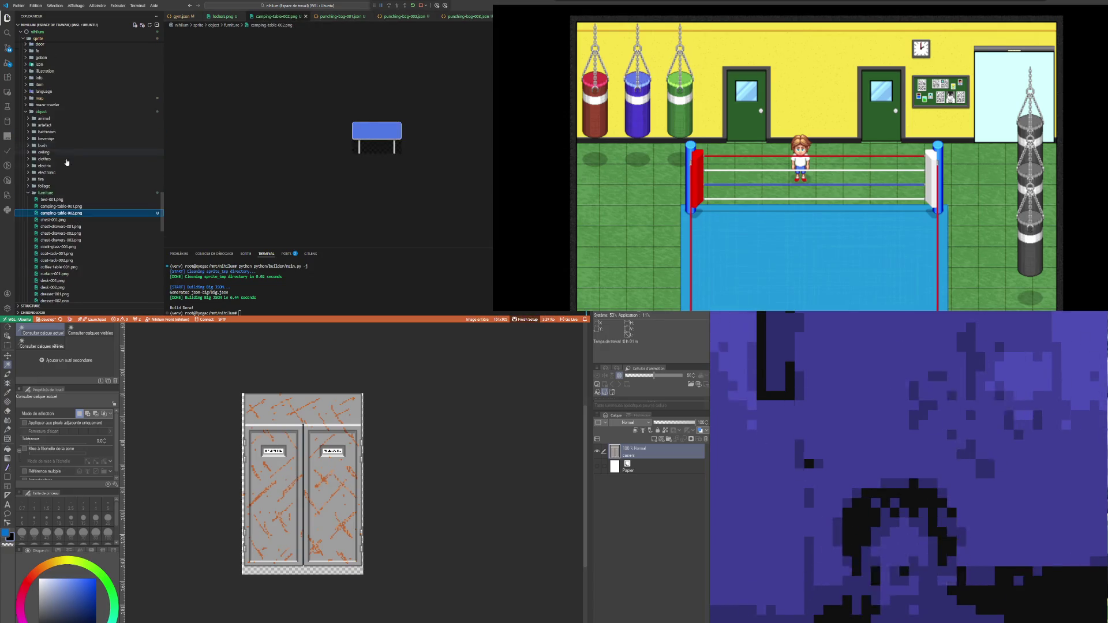
{"action": "scroll", "coordinate": [72, 168], "scroll_direction": "up", "scroll_amount": 15}
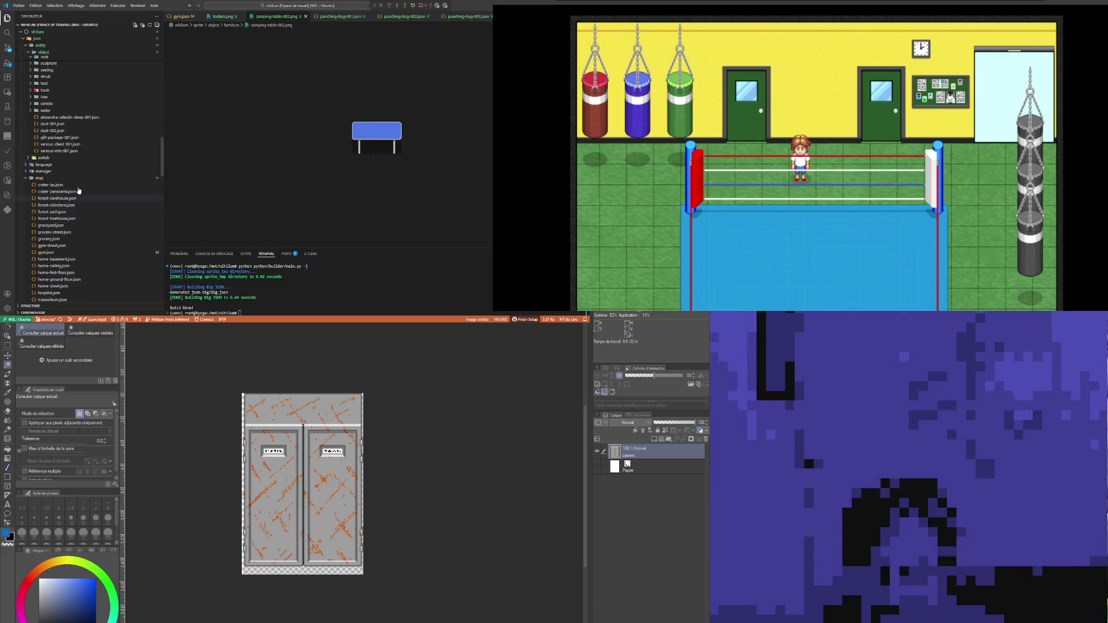
{"action": "scroll", "coordinate": [70, 149], "scroll_direction": "up", "scroll_amount": 7}
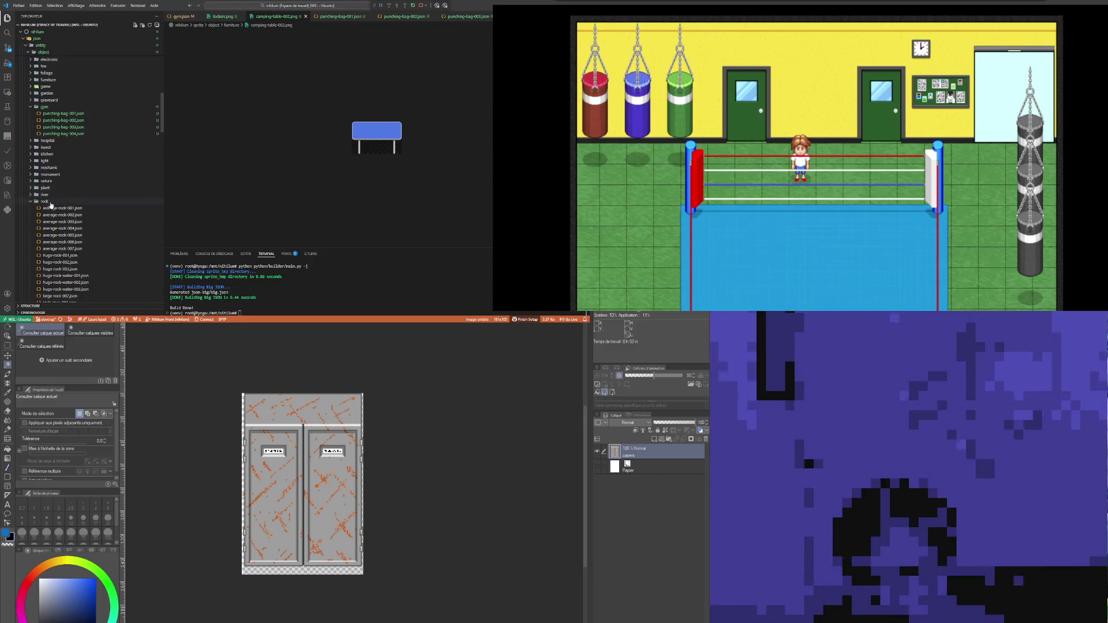
{"action": "left_click", "coordinate": [49, 203]}
{"action": "left_click", "coordinate": [56, 109]}
{"action": "scroll", "coordinate": [58, 115], "scroll_direction": "up", "scroll_amount": 3}
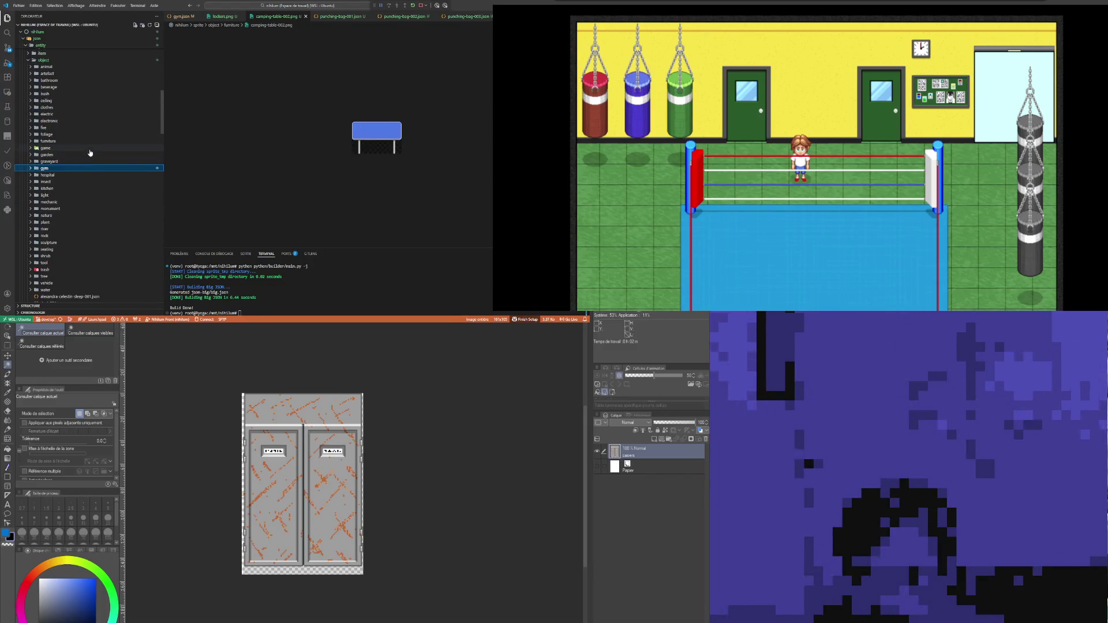
{"action": "left_click", "coordinate": [48, 140]}
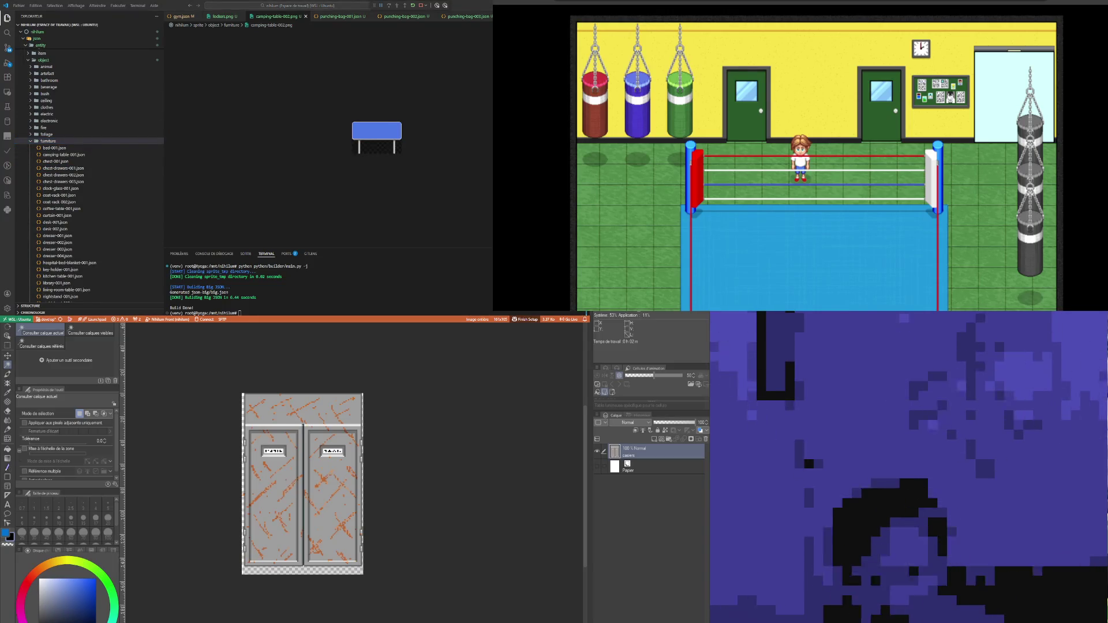
{"action": "scroll", "coordinate": [87, 161], "scroll_direction": "down", "scroll_amount": 3}
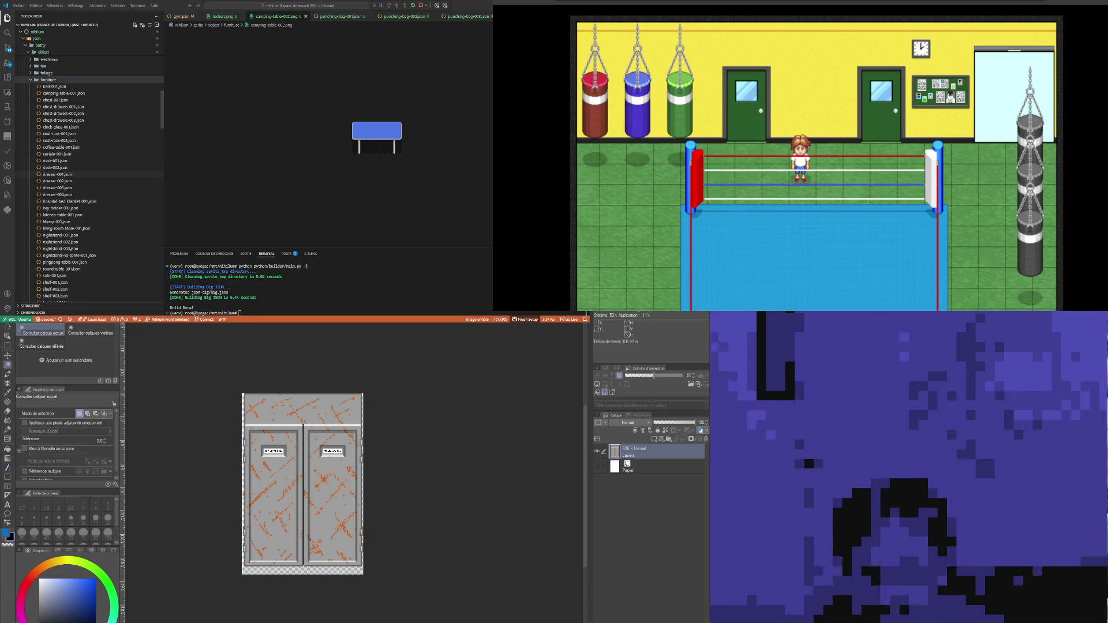
{"action": "scroll", "coordinate": [87, 161], "scroll_direction": "down", "scroll_amount": 3}
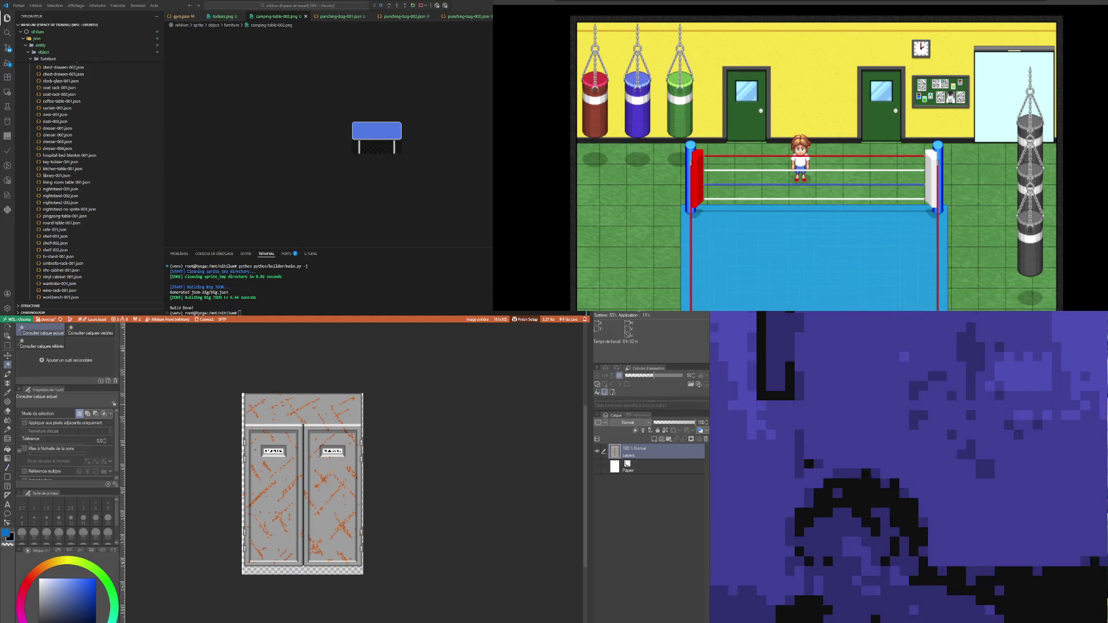
{"action": "scroll", "coordinate": [87, 173], "scroll_direction": "up", "scroll_amount": 3}
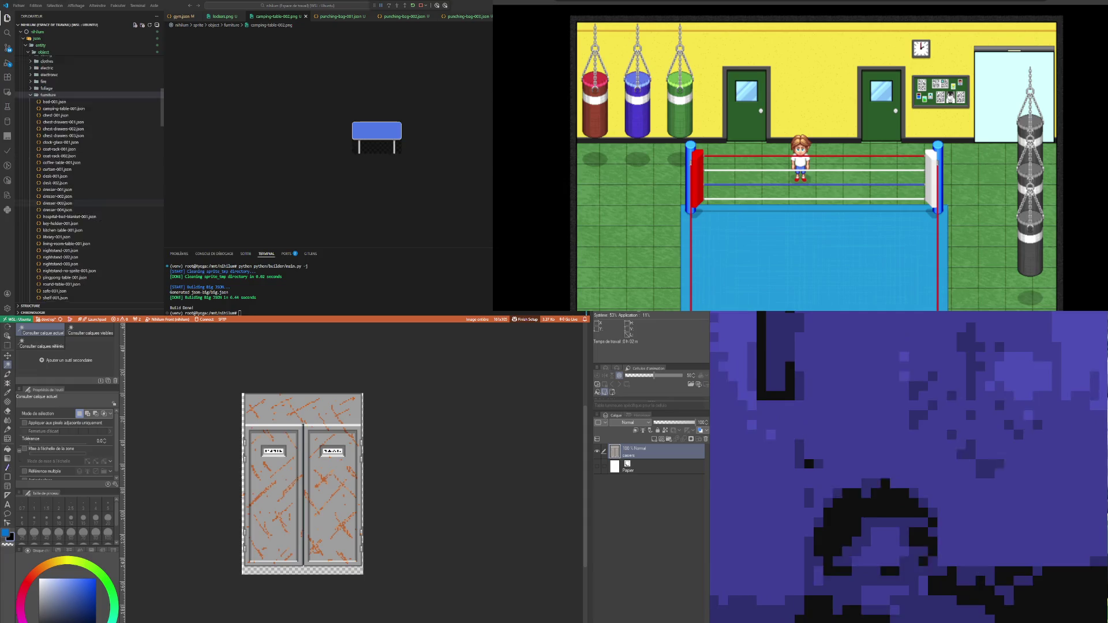
{"action": "left_click", "coordinate": [80, 125]}
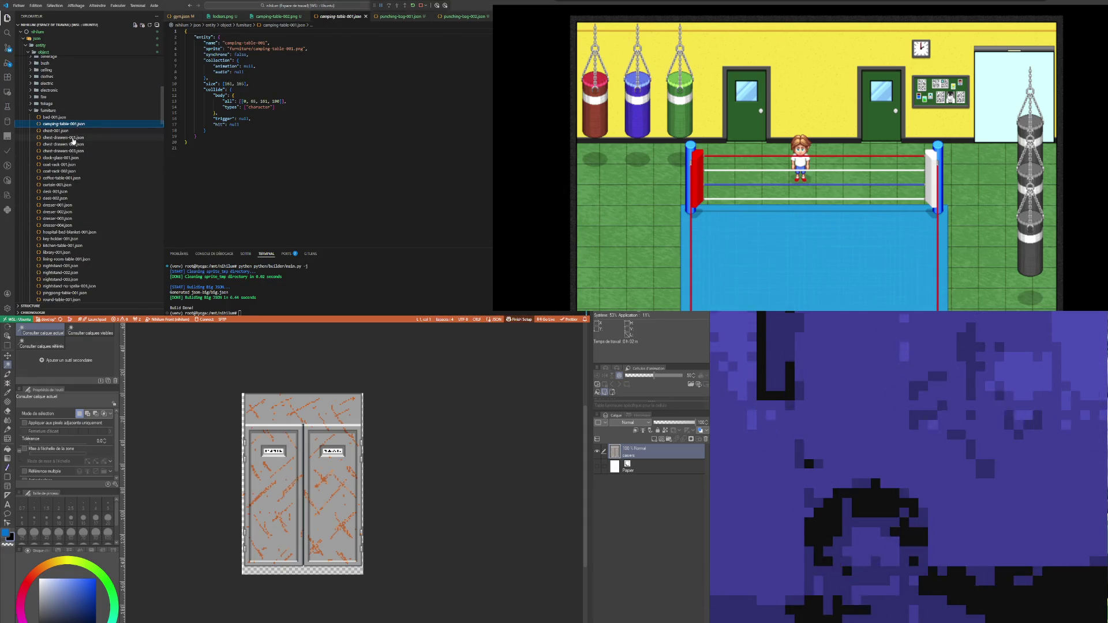
Step: Duplicate camping-table-001.json and rename the copy camping-table-002.json
{"action": "key", "text": "ctrl+c"}
{"action": "key", "text": "ctrl+v"}
{"action": "key", "text": "Up"}
{"action": "key", "text": "F2"}
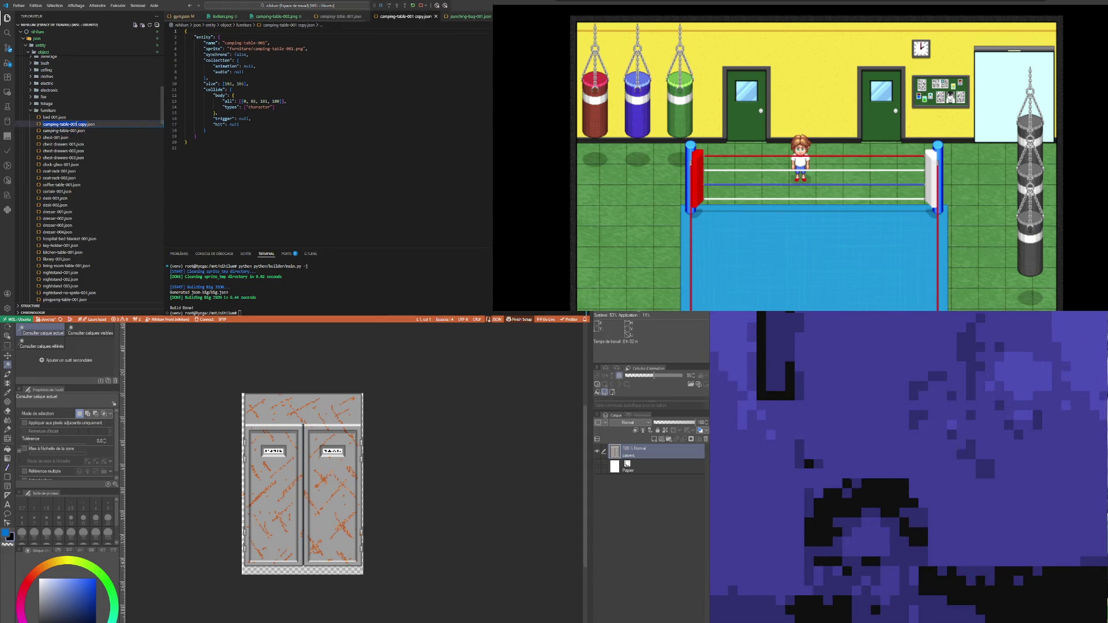
{"action": "key", "text": "BackSpace"}
{"action": "type", "text": "2"}
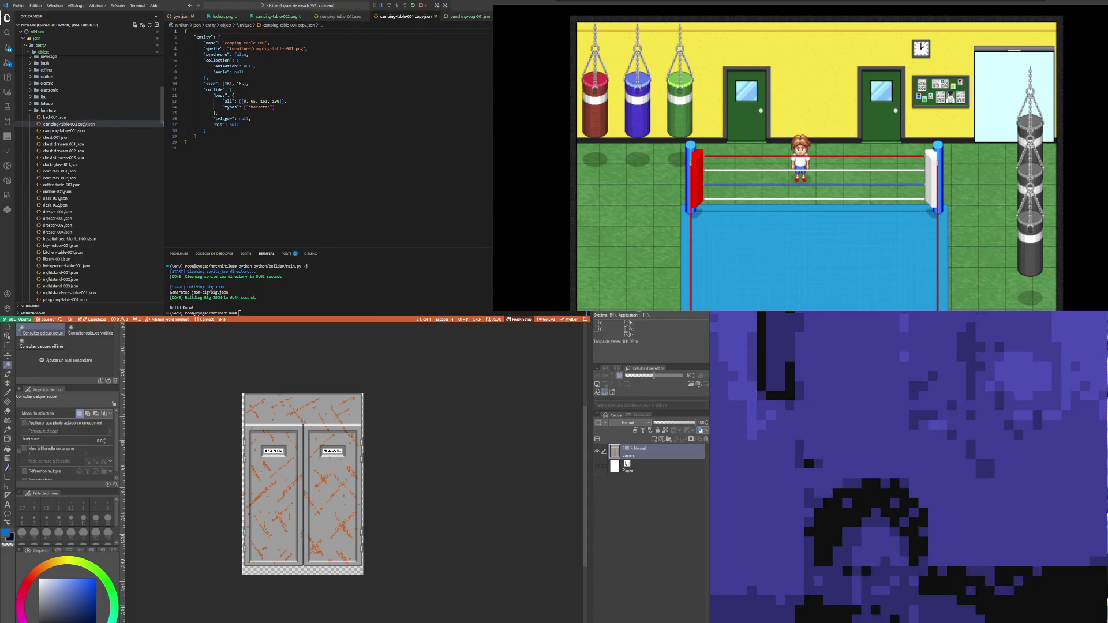
{"action": "key", "text": "Return"}
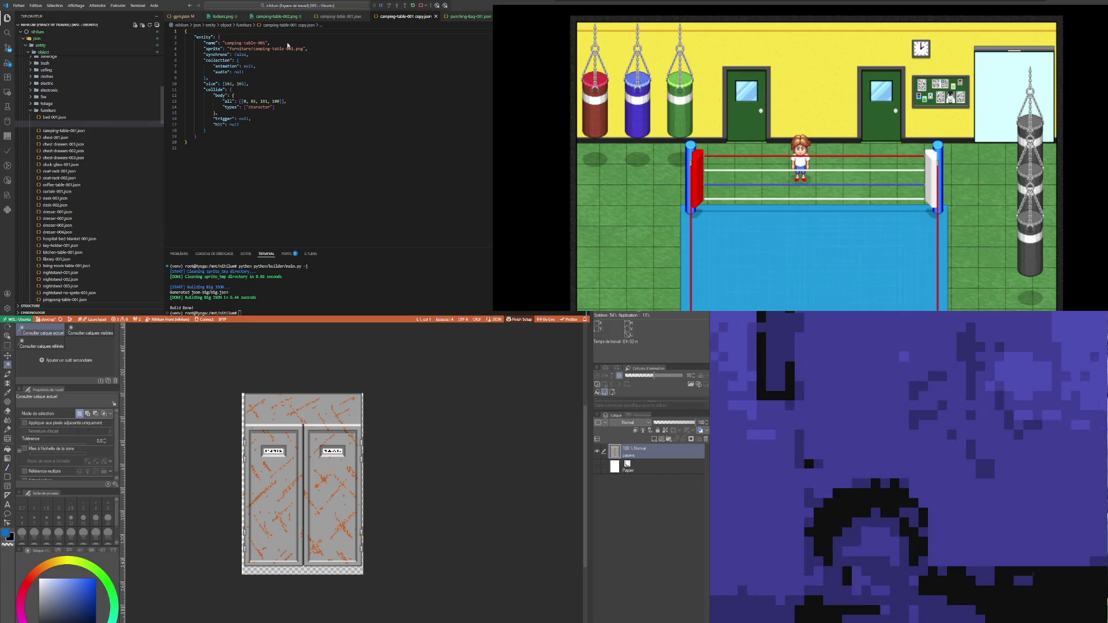
Step: Change 001 to 002 in the entity name and sprite path
{"action": "double_click", "coordinate": [262, 43]}
{"action": "type", "text": "002"}
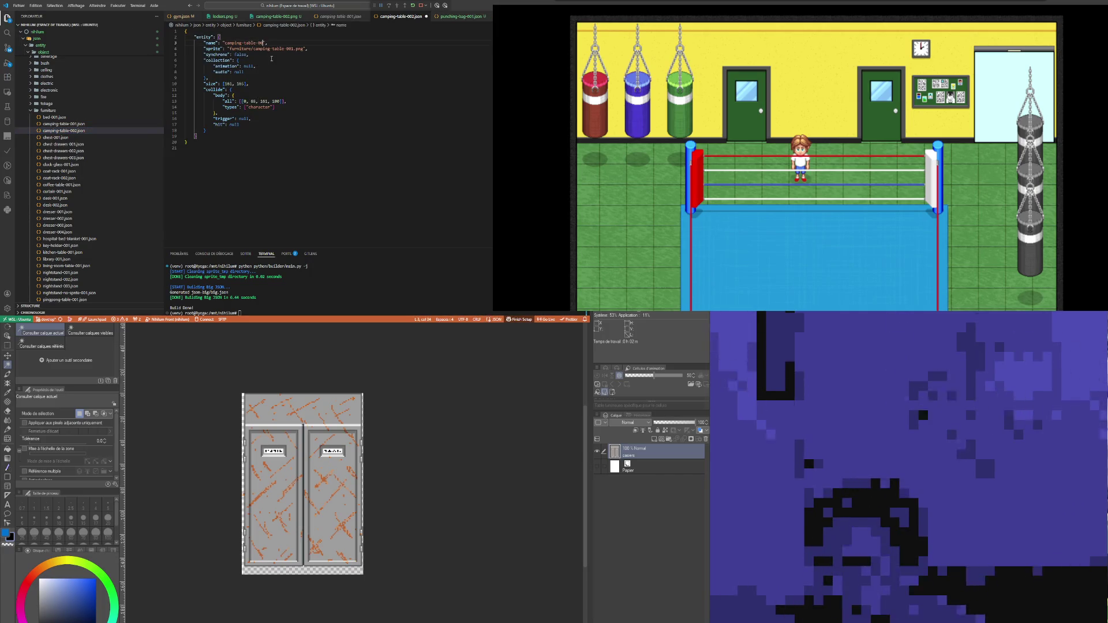
{"action": "left_click_drag", "start_coordinate": [292, 46], "coordinate": [291, 45]}
{"action": "left_click", "coordinate": [301, 77]}
{"action": "double_click", "coordinate": [291, 49]}
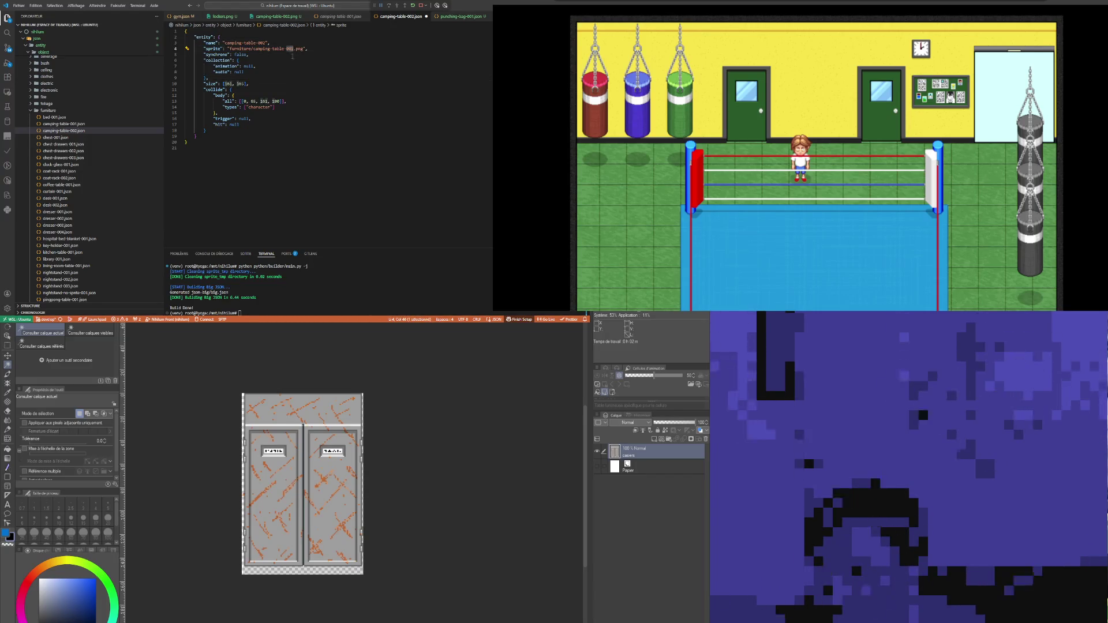
{"action": "type", "text": "002"}
{"action": "left_click", "coordinate": [279, 85]}
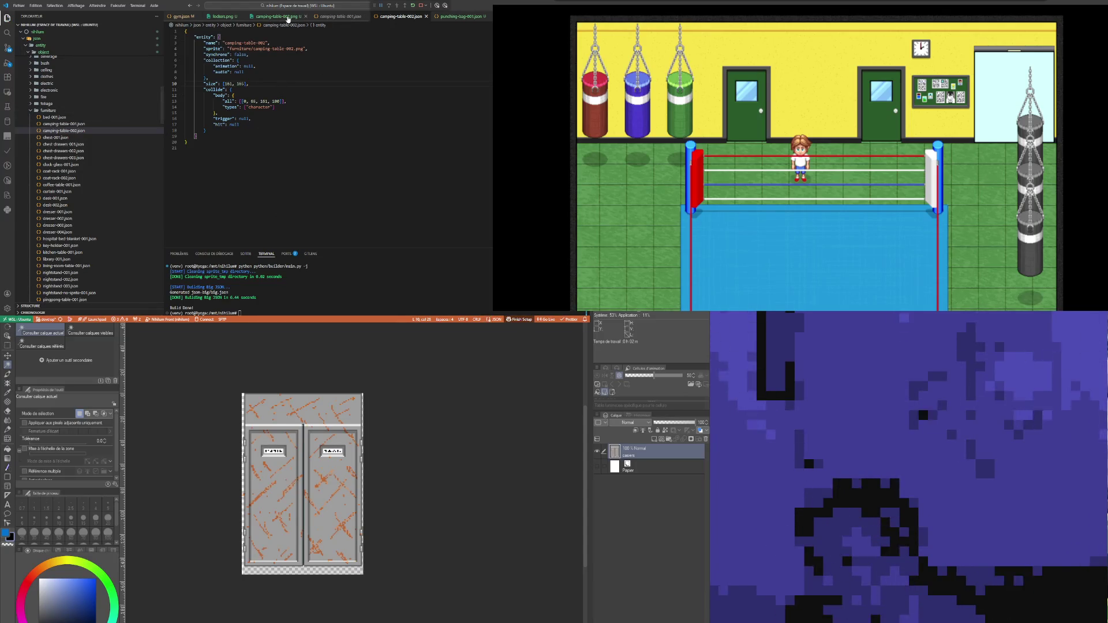
Step: Compare the camping-table-002 sprite image against the JSON's 161 size and collision values
{"action": "left_click", "coordinate": [268, 18]}
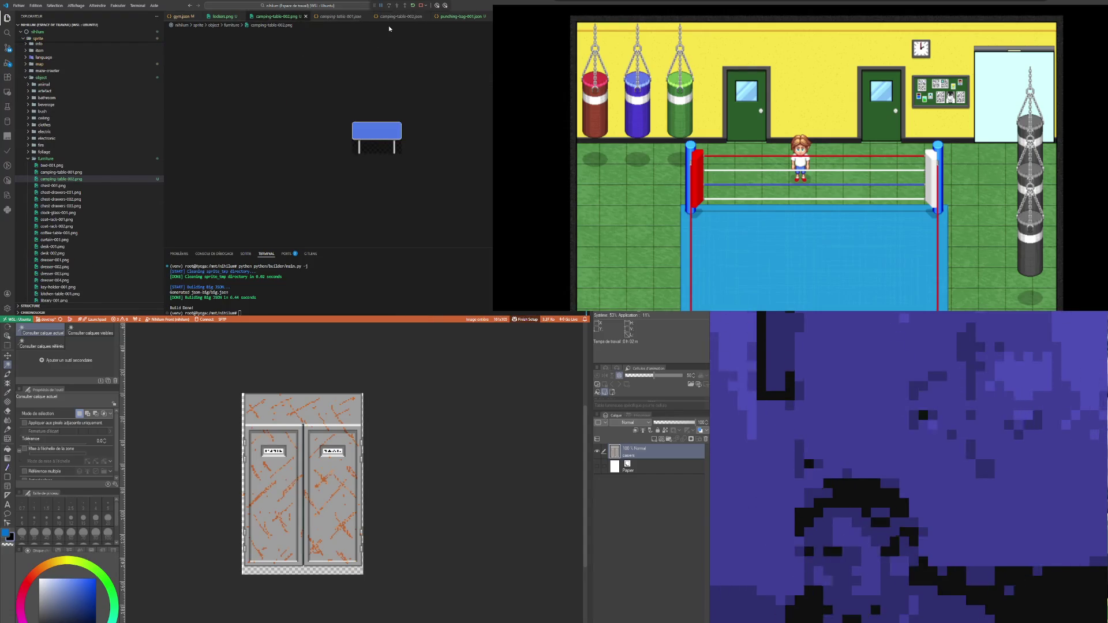
{"action": "left_click", "coordinate": [401, 18]}
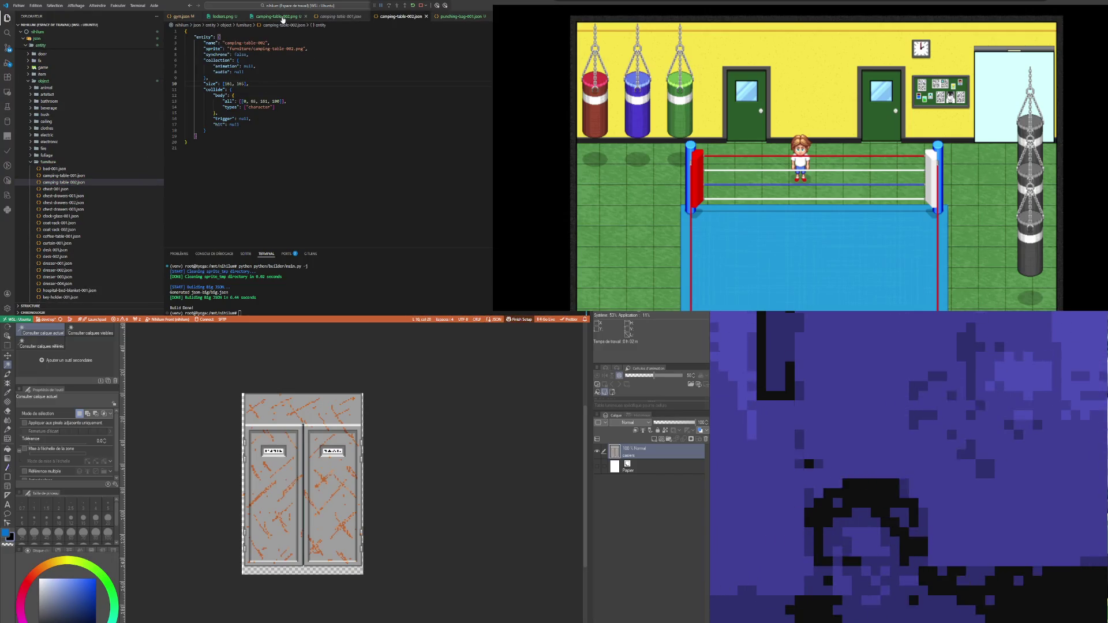
{"action": "left_click", "coordinate": [279, 17]}
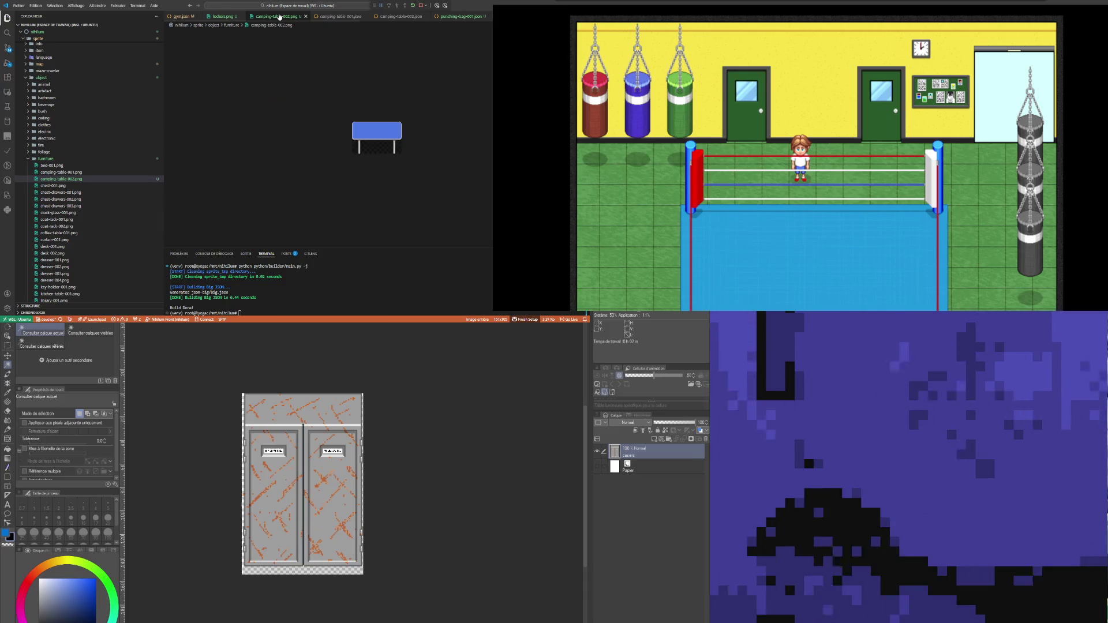
{"action": "left_click", "coordinate": [399, 16]}
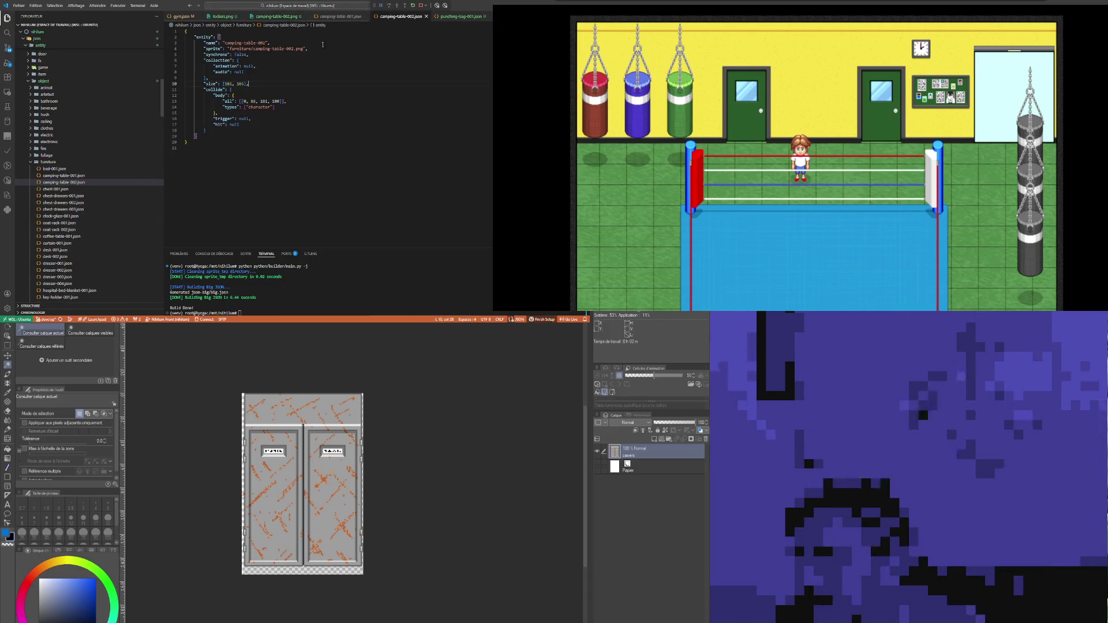
{"action": "double_click", "coordinate": [240, 84]}
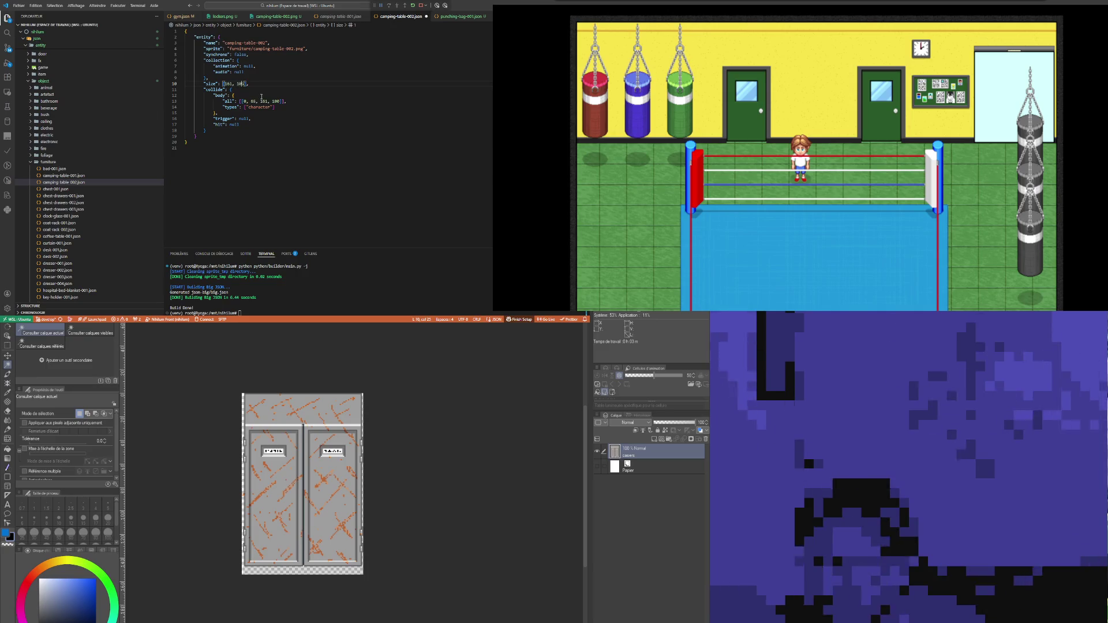
{"action": "left_click", "coordinate": [233, 95]}
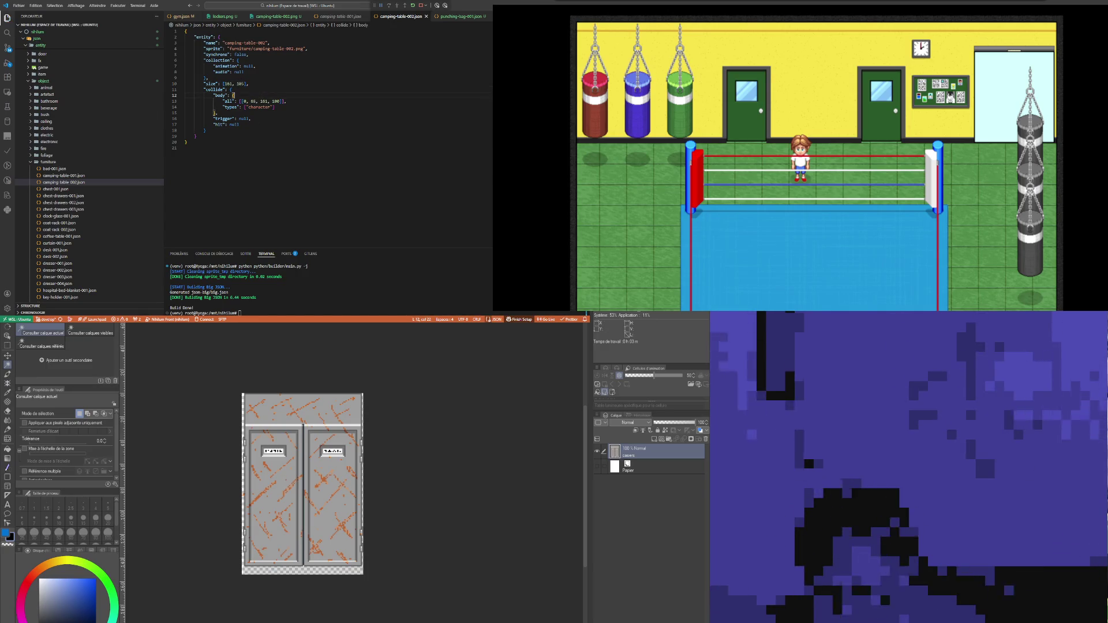
{"action": "key", "text": "ctrl+Tab"}
Step: Set the collision body's vertical start to 0 in camping-table-002.json
{"action": "scroll", "coordinate": [233, 525], "scroll_direction": "up", "scroll_amount": 2}
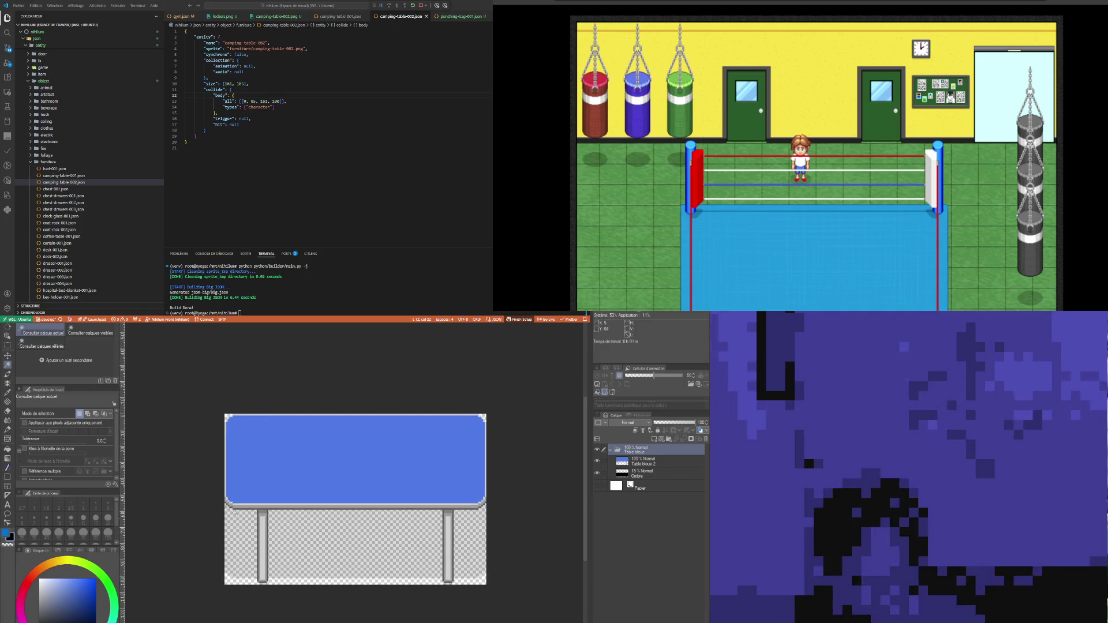
{"action": "scroll", "coordinate": [280, 559], "scroll_direction": "up", "scroll_amount": 2}
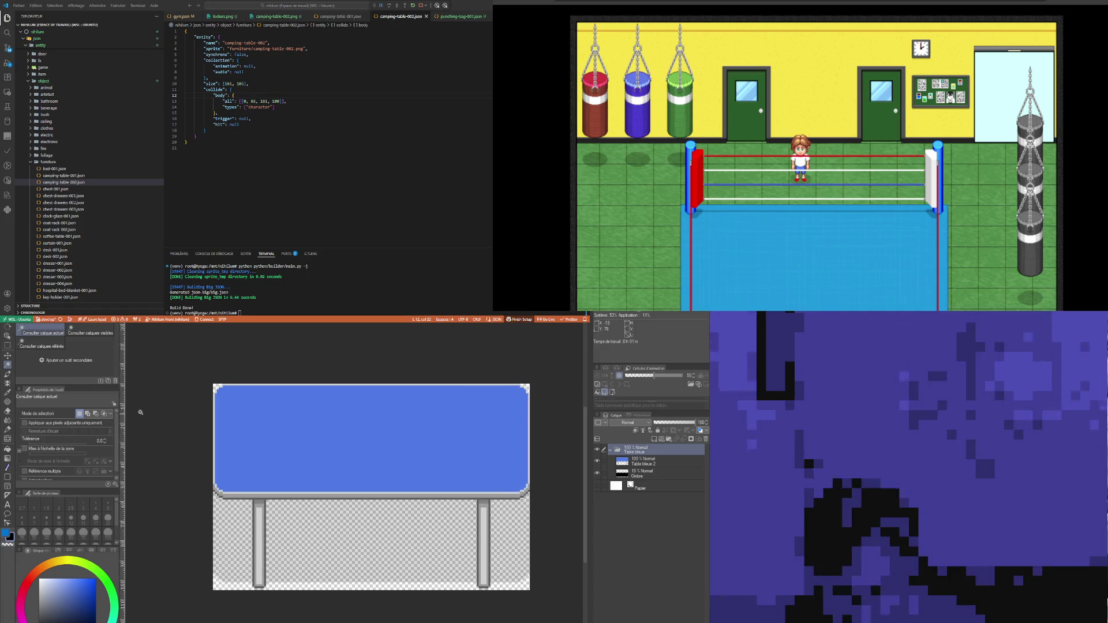
{"action": "left_click", "coordinate": [7, 345]}
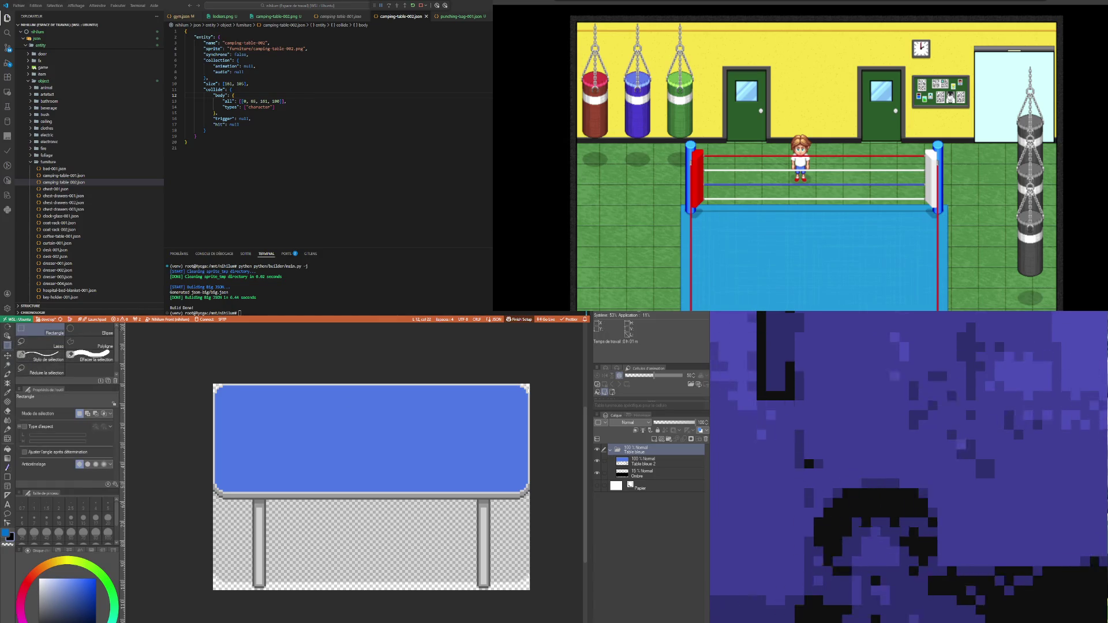
{"action": "left_click", "coordinate": [256, 101]}
{"action": "key", "text": "BackSpace"}
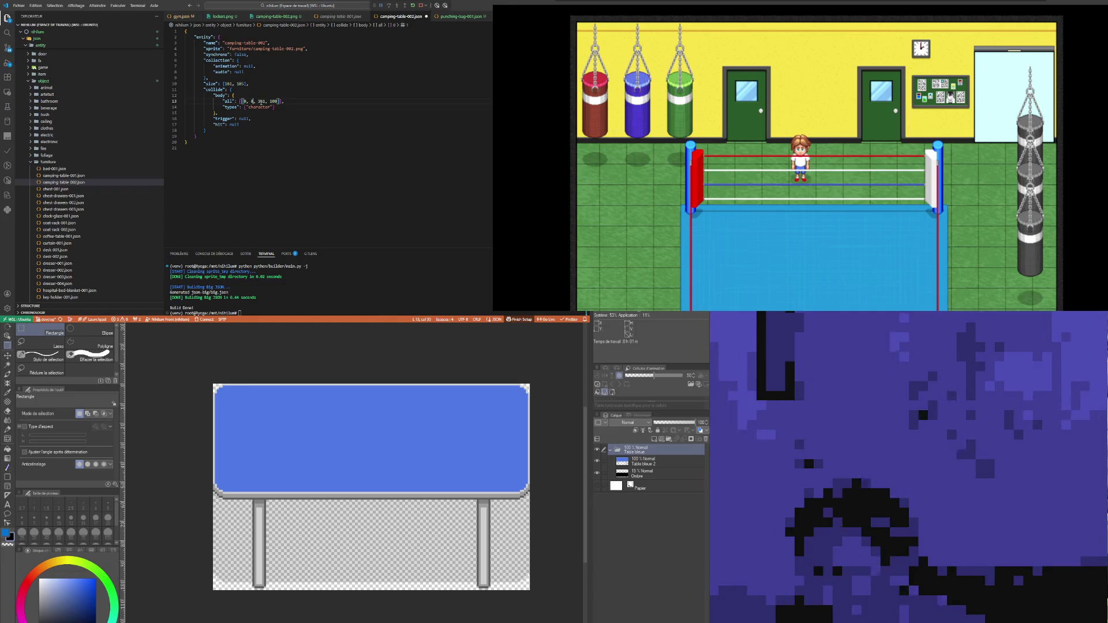
{"action": "key", "text": "BackSpace"}
{"action": "type", "text": "0"}
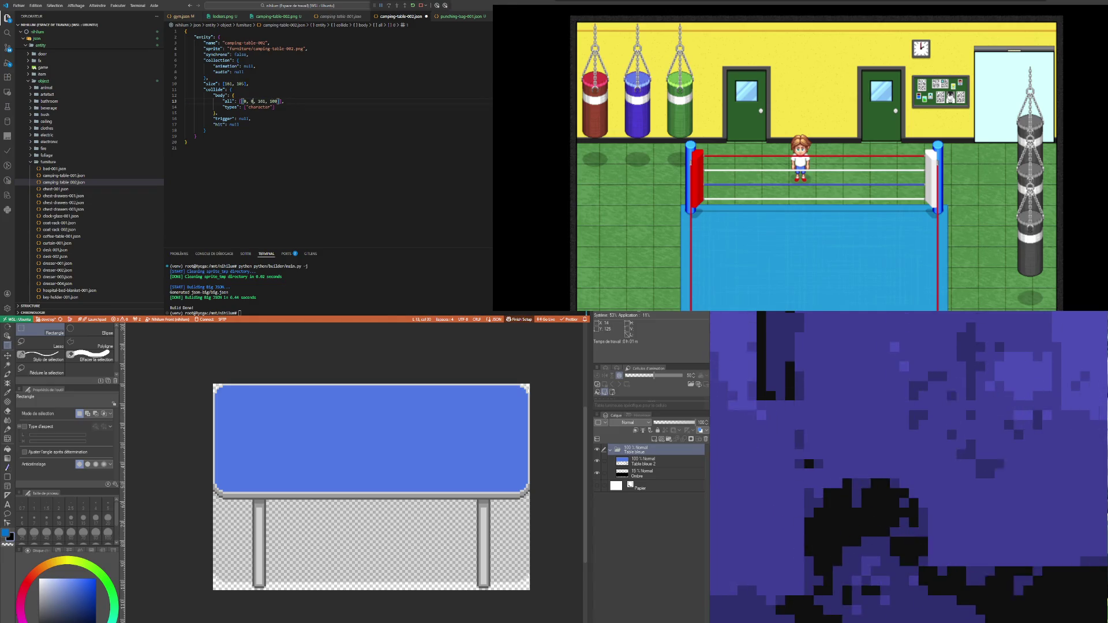
{"action": "key", "text": "BackSpace"}
{"action": "key", "text": "BackSpace"}
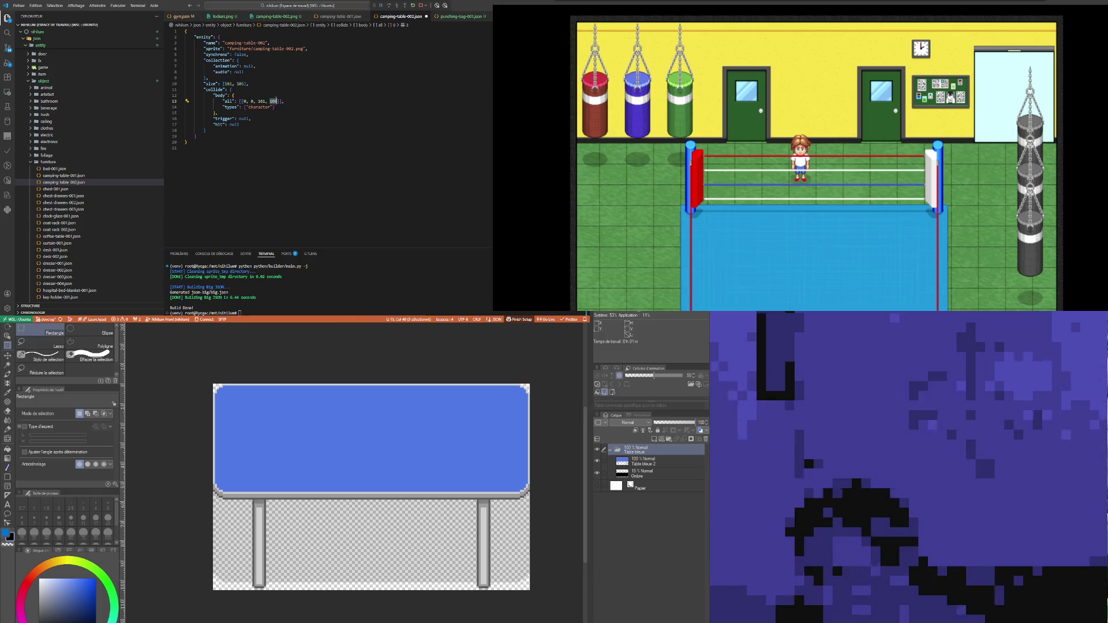
{"action": "left_click", "coordinate": [281, 113]}
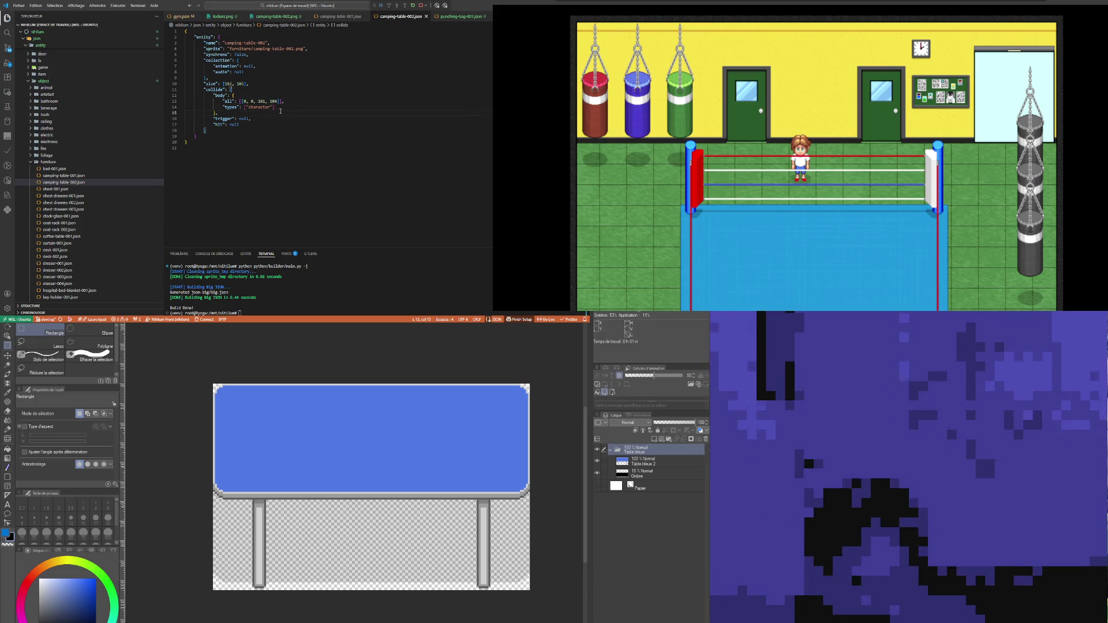
Step: Close the camping-table-001 preview and open the gym.json map file
{"action": "key", "text": "Down"}
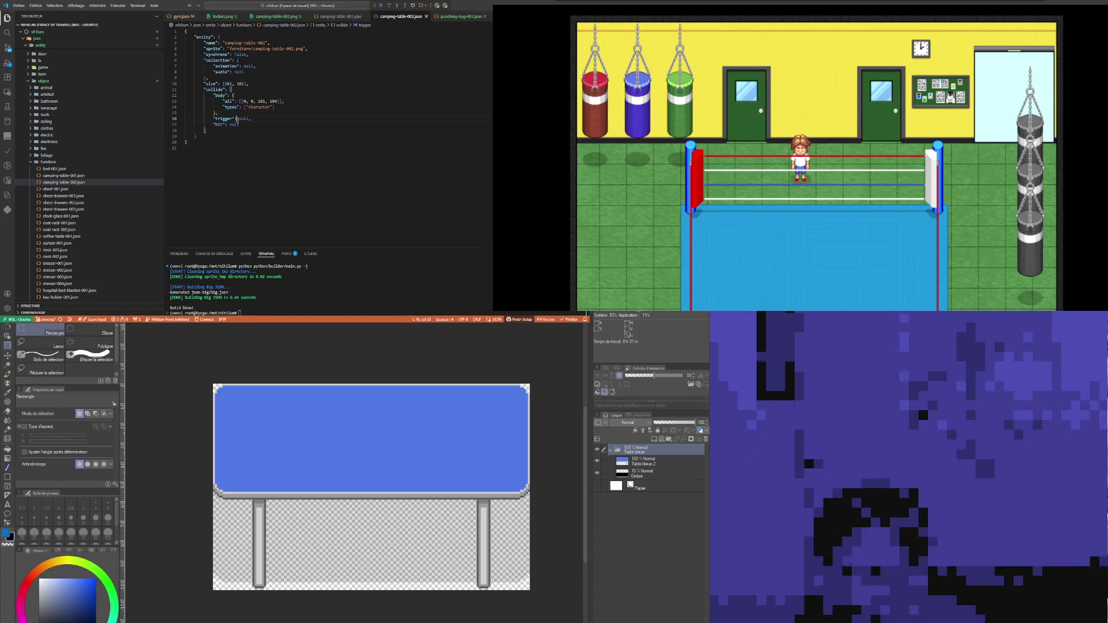
{"action": "left_click", "coordinate": [68, 183]}
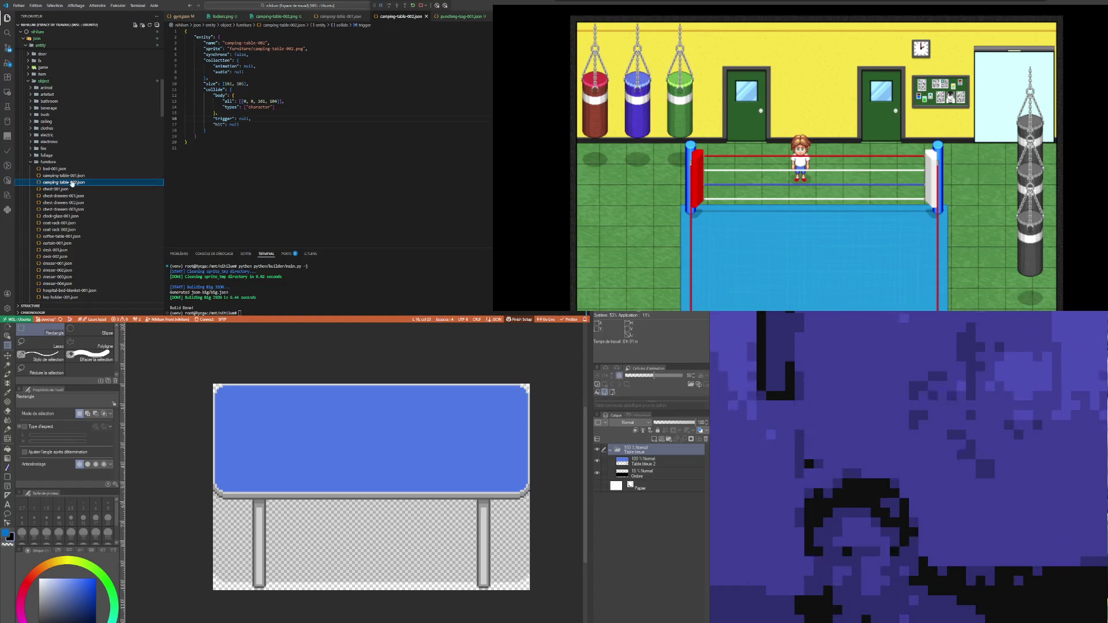
{"action": "scroll", "coordinate": [72, 182], "scroll_direction": "down", "scroll_amount": 2}
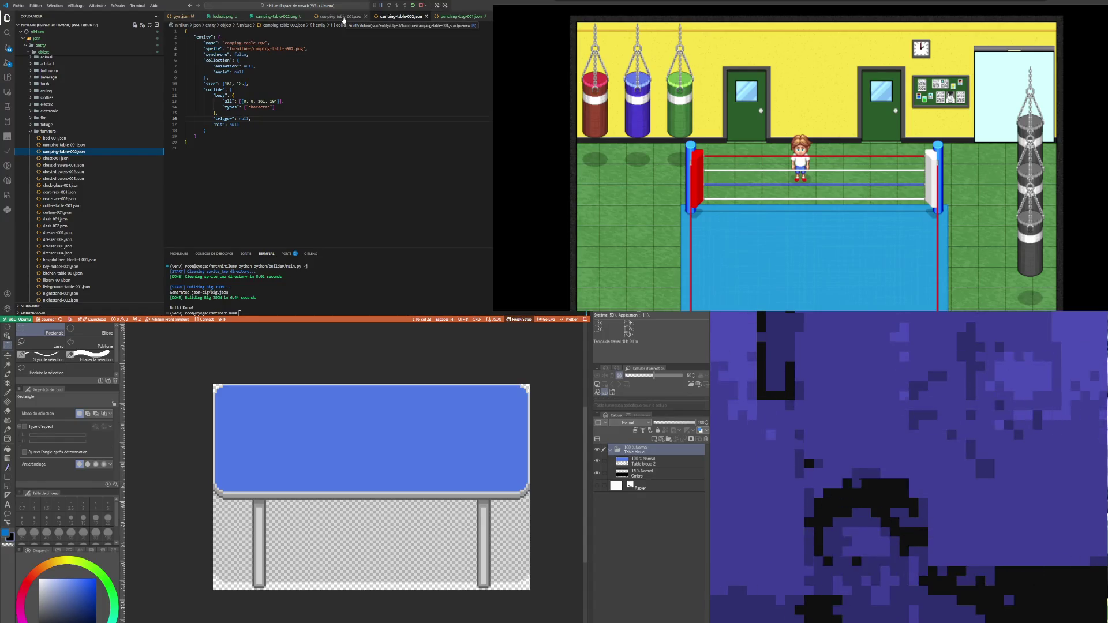
{"action": "left_click", "coordinate": [366, 16]}
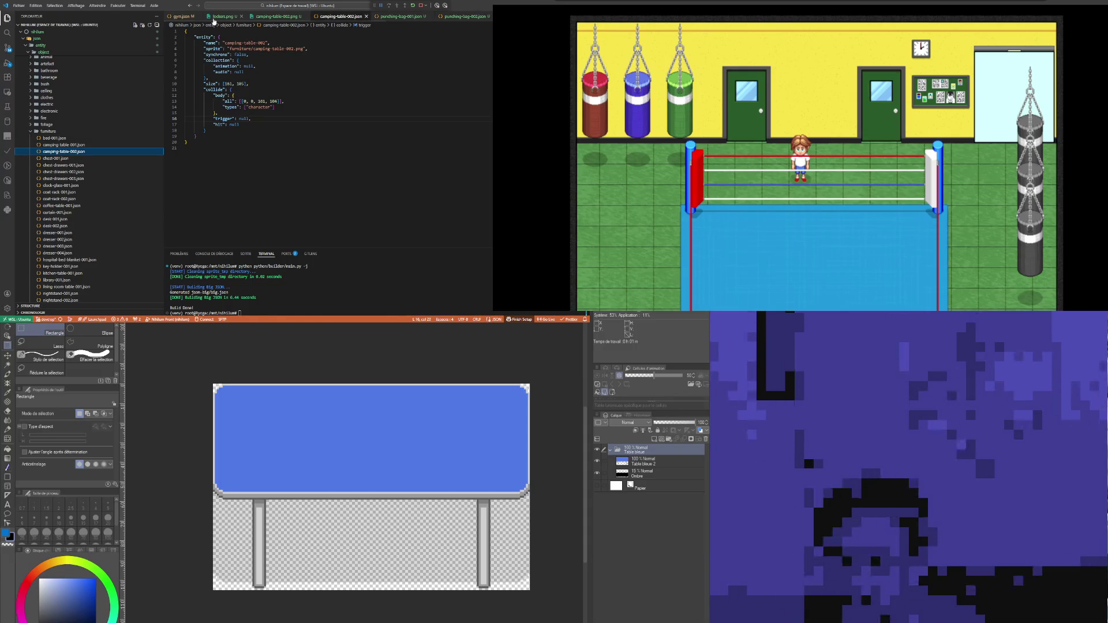
{"action": "left_click", "coordinate": [190, 17]}
{"action": "left_click", "coordinate": [241, 99]}
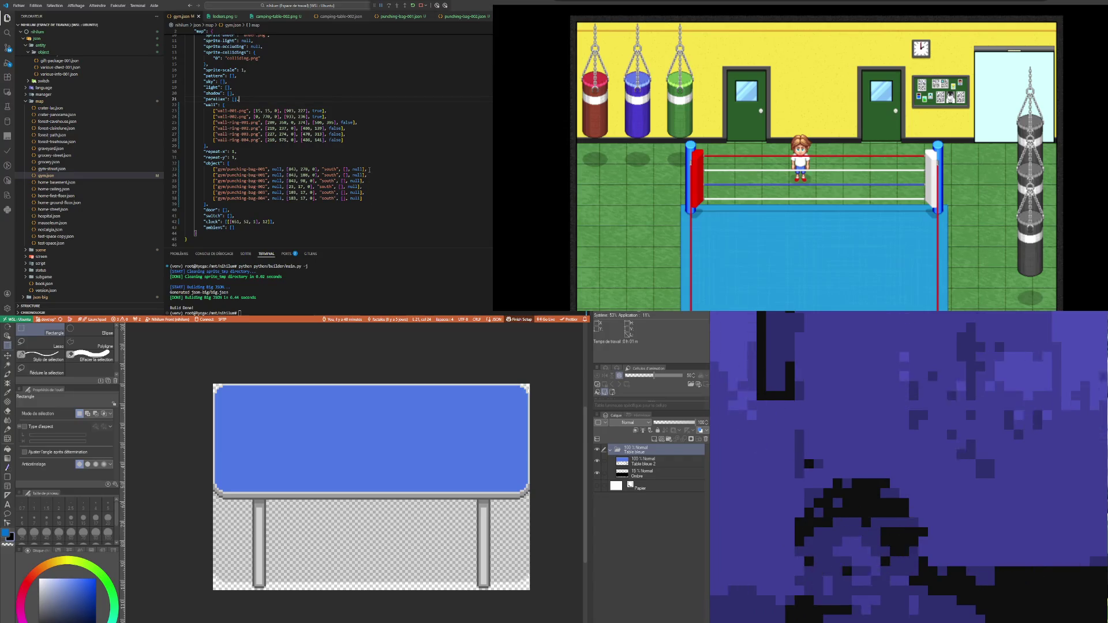
Step: Insert a duplicate of the first punching-bag-001 entry at the top of gym.json's object list
{"action": "left_click", "coordinate": [366, 169]}
{"action": "key", "text": "shift+Home"}
{"action": "key", "text": "Left"}
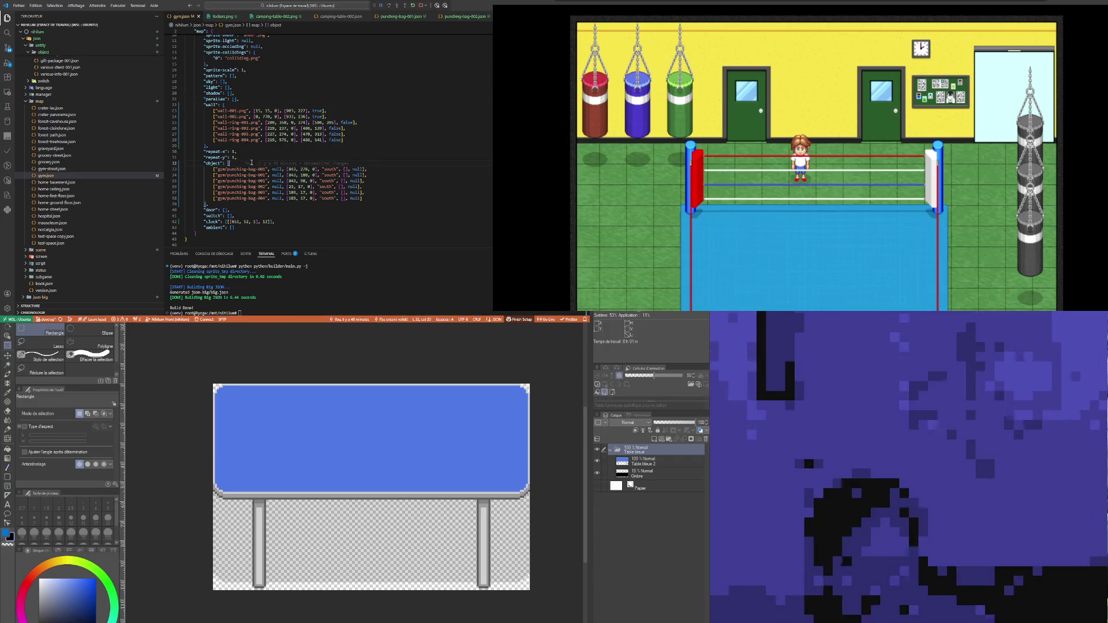
{"action": "key", "text": "Return"}
{"action": "key", "text": "Return"}
{"action": "key", "text": "Up"}
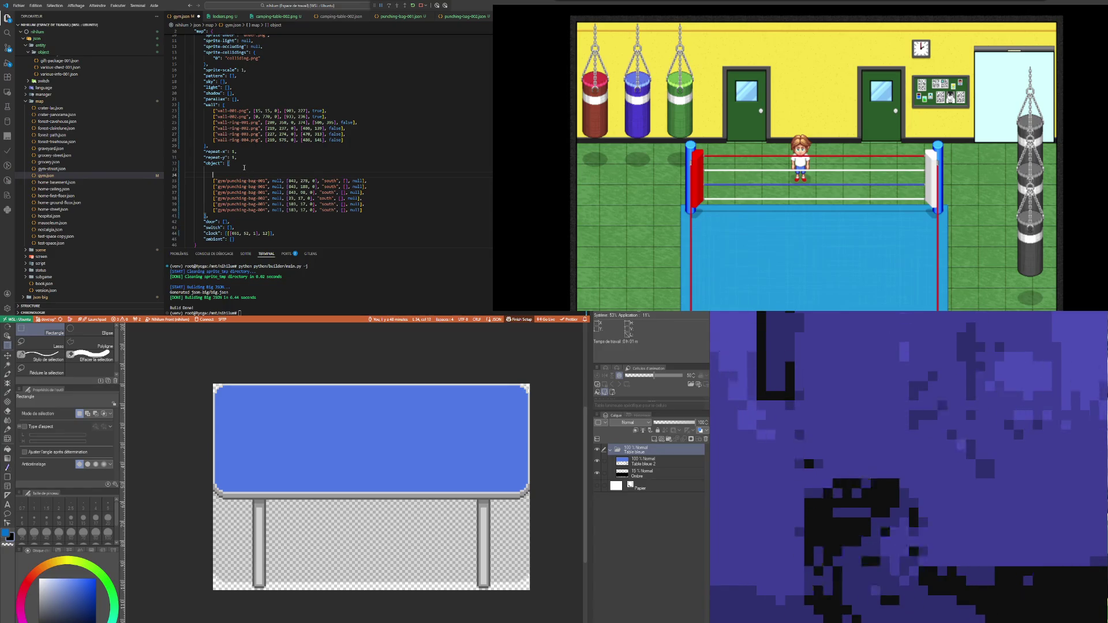
{"action": "left_click", "coordinate": [255, 169]}
{"action": "key", "text": "ctrl+v"}
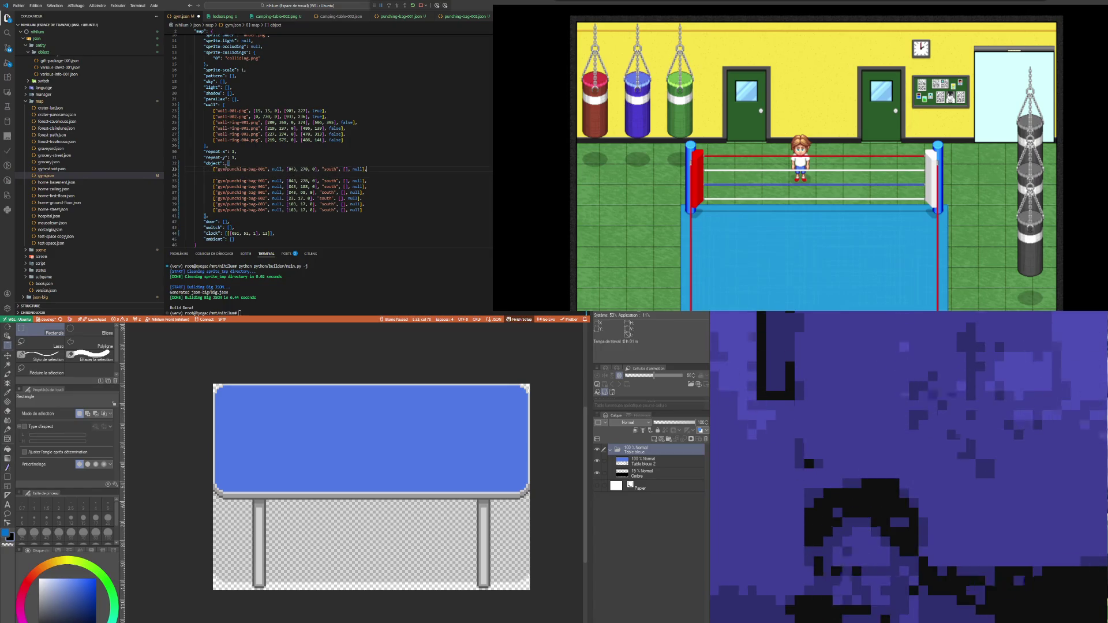
{"action": "double_click", "coordinate": [221, 170]}
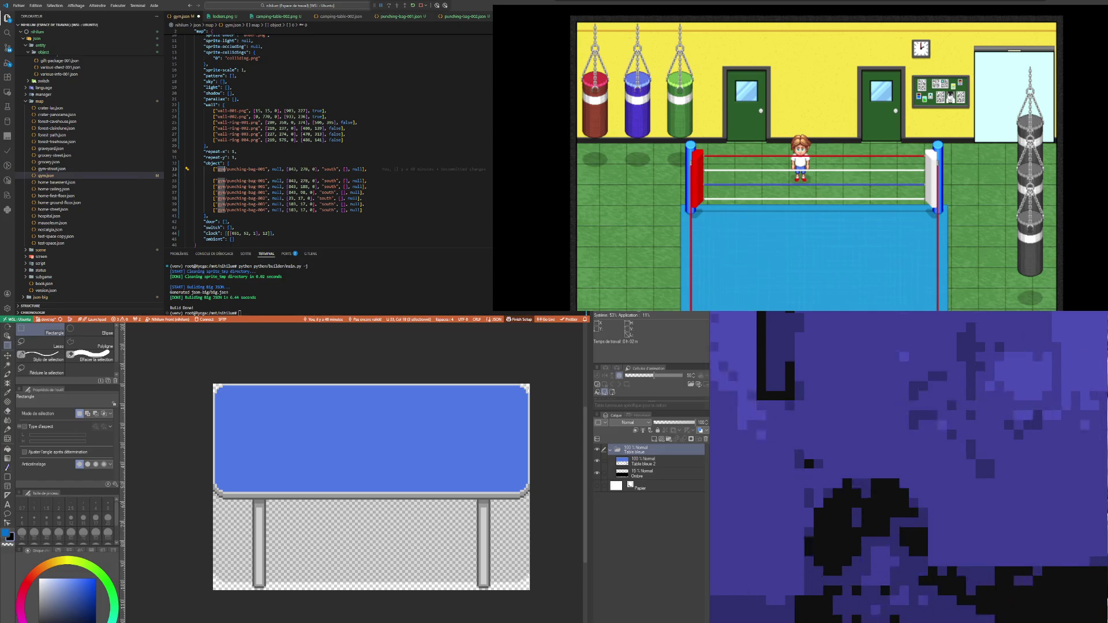
{"action": "key", "text": "ctrl+Tab"}
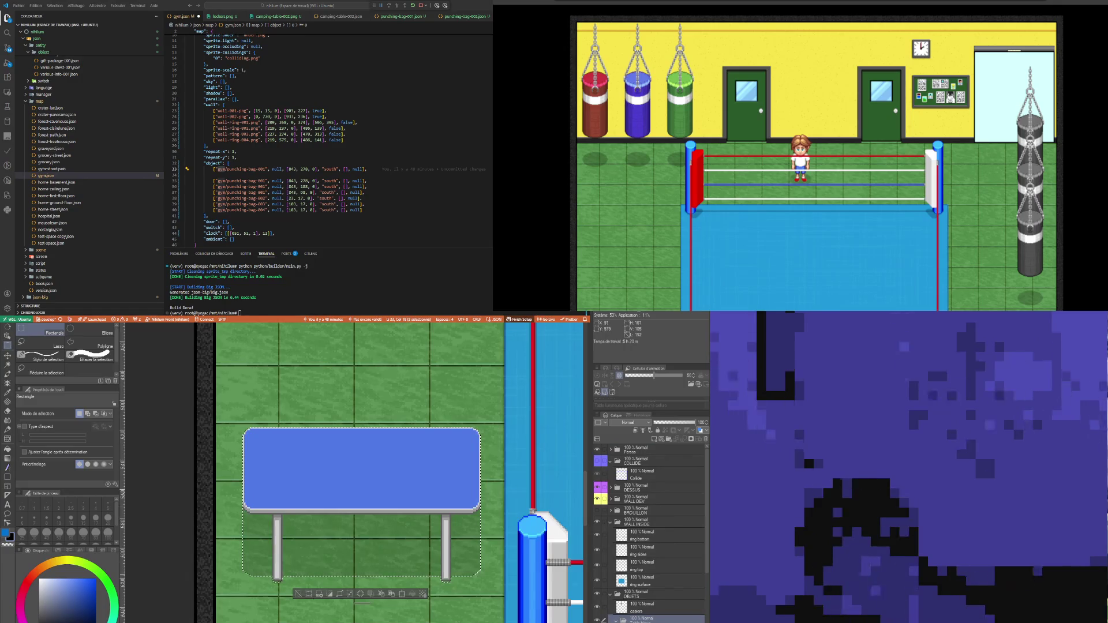
Step: Check the gym map artwork, then select the folder name in the new gym.json entry
{"action": "scroll", "coordinate": [287, 559], "scroll_direction": "down", "scroll_amount": 5}
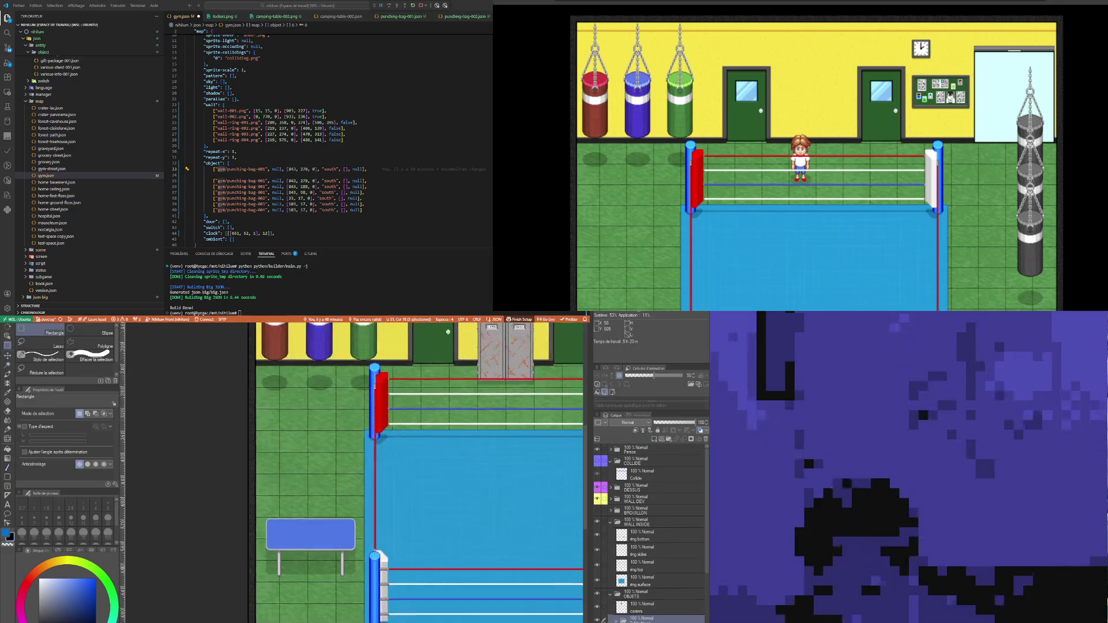
{"action": "scroll", "coordinate": [286, 559], "scroll_direction": "down", "scroll_amount": 4}
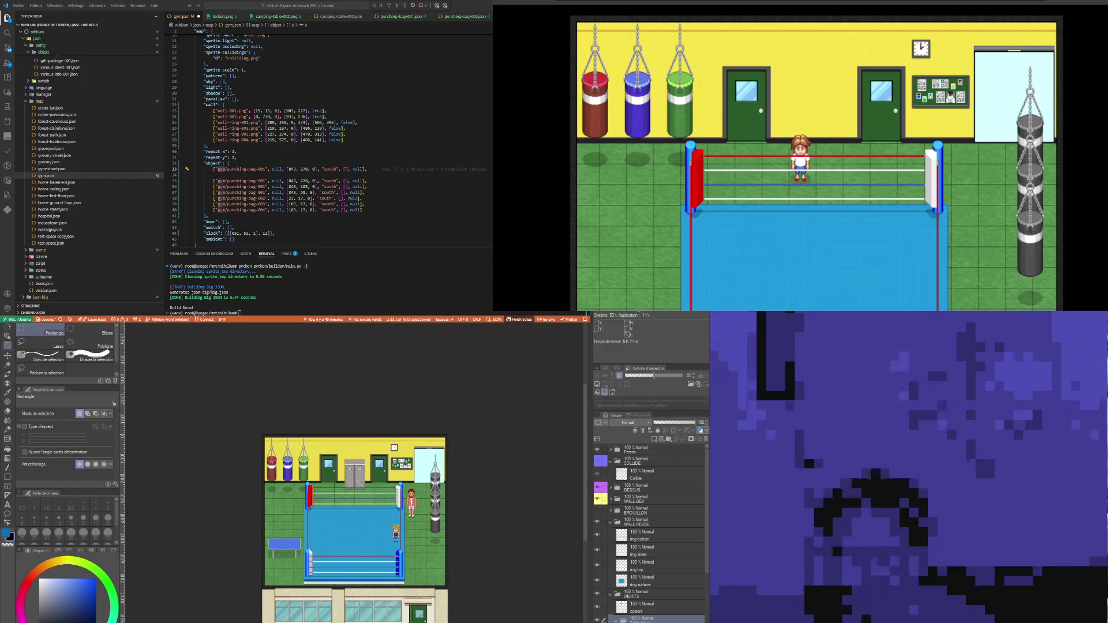
{"action": "double_click", "coordinate": [237, 169]}
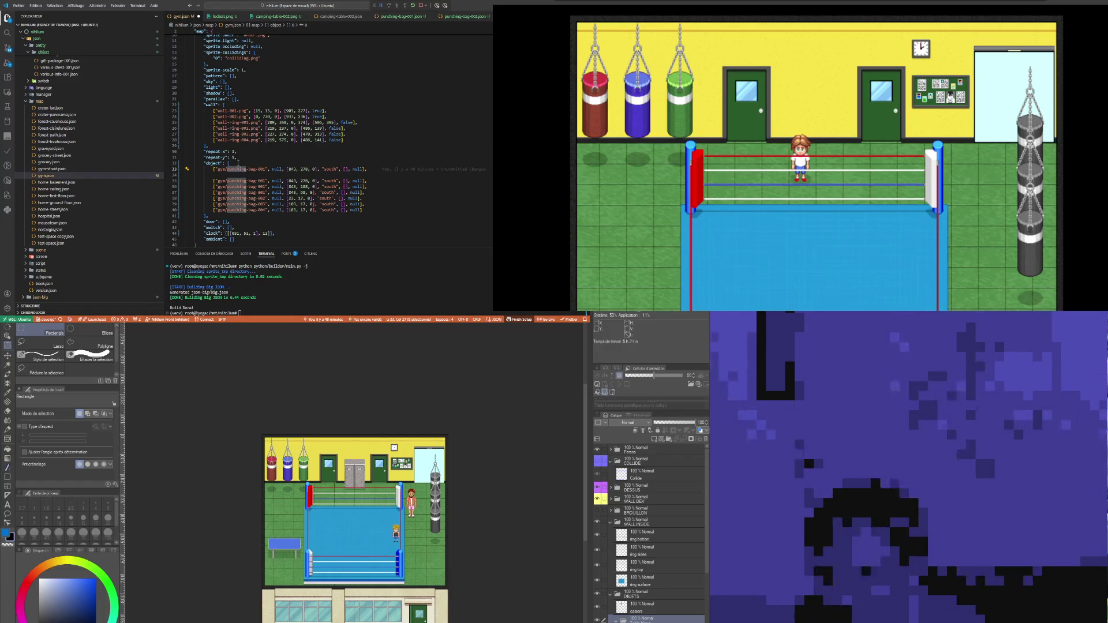
{"action": "scroll", "coordinate": [346, 577], "scroll_direction": "up", "scroll_amount": 3}
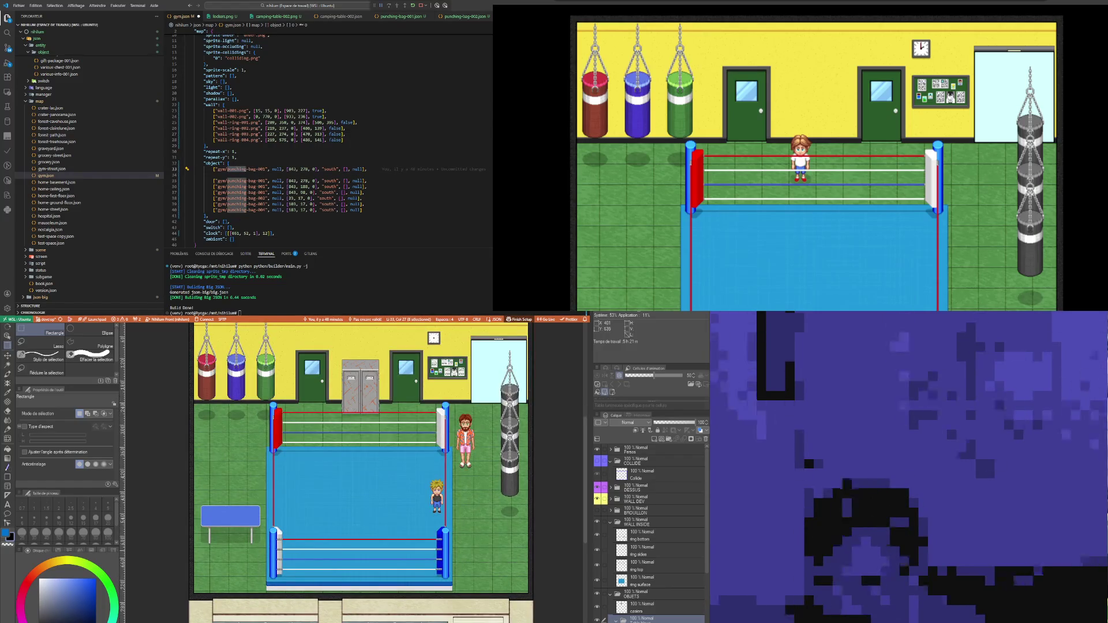
{"action": "left_click", "coordinate": [248, 122]}
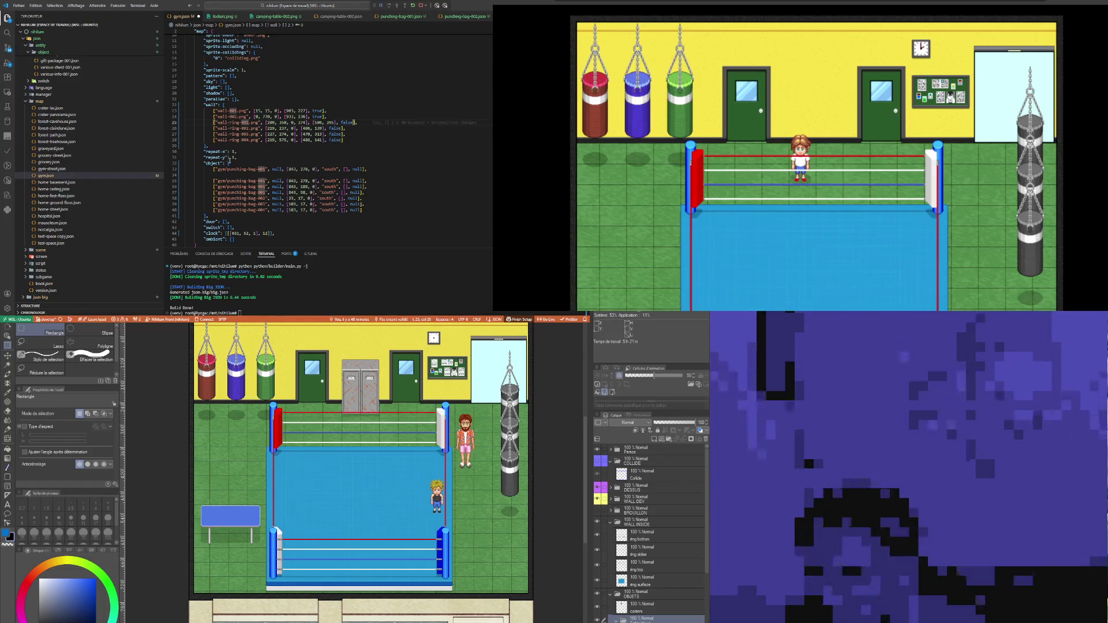
{"action": "double_click", "coordinate": [242, 169]}
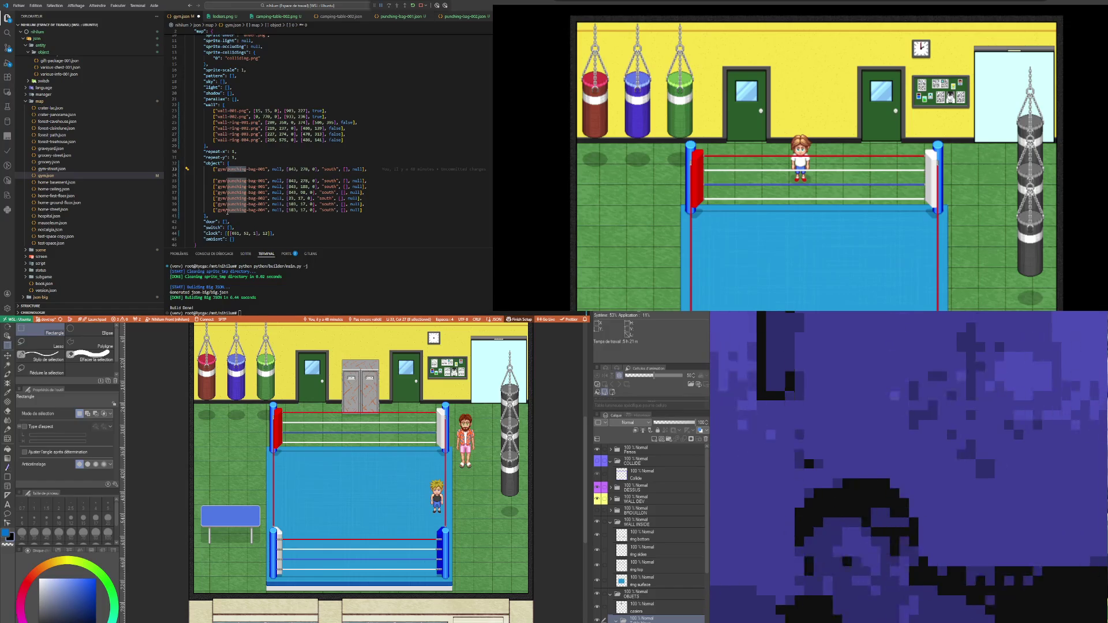
{"action": "key", "text": "Right"}
{"action": "key", "text": "ctrl+Left"}
{"action": "key", "text": "ctrl+Left"}
{"action": "key", "text": "ctrl+Left"}
{"action": "key", "text": "ctrl+shift+Right"}
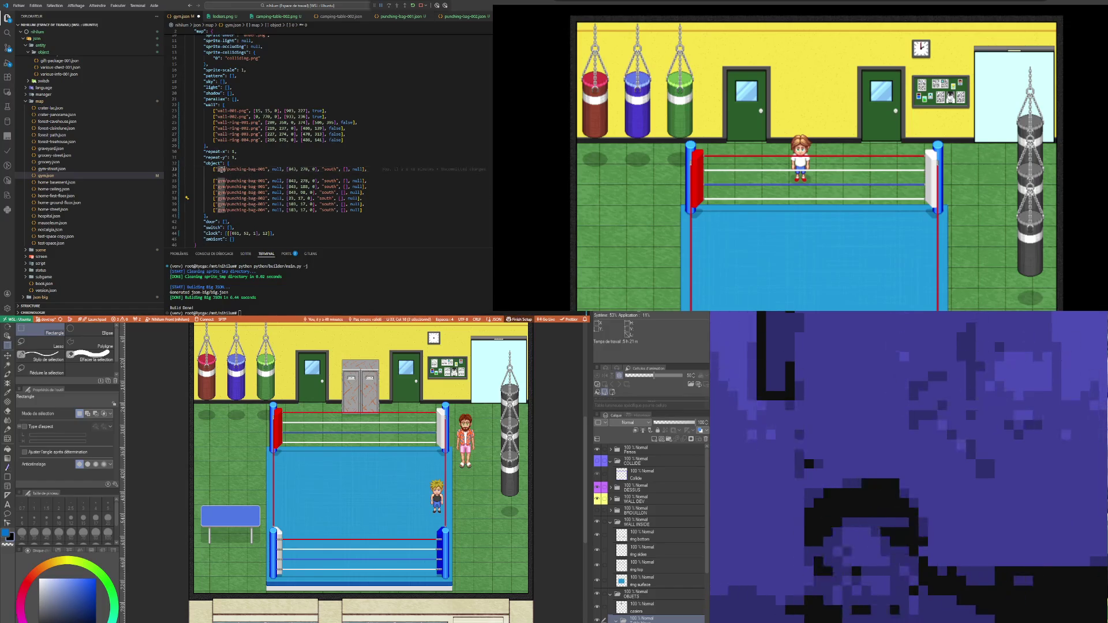
Step: Change the new entry's folder from gym to furniture and punching to camping
{"action": "key", "text": "Escape"}
{"action": "type", "text": "furniture"}
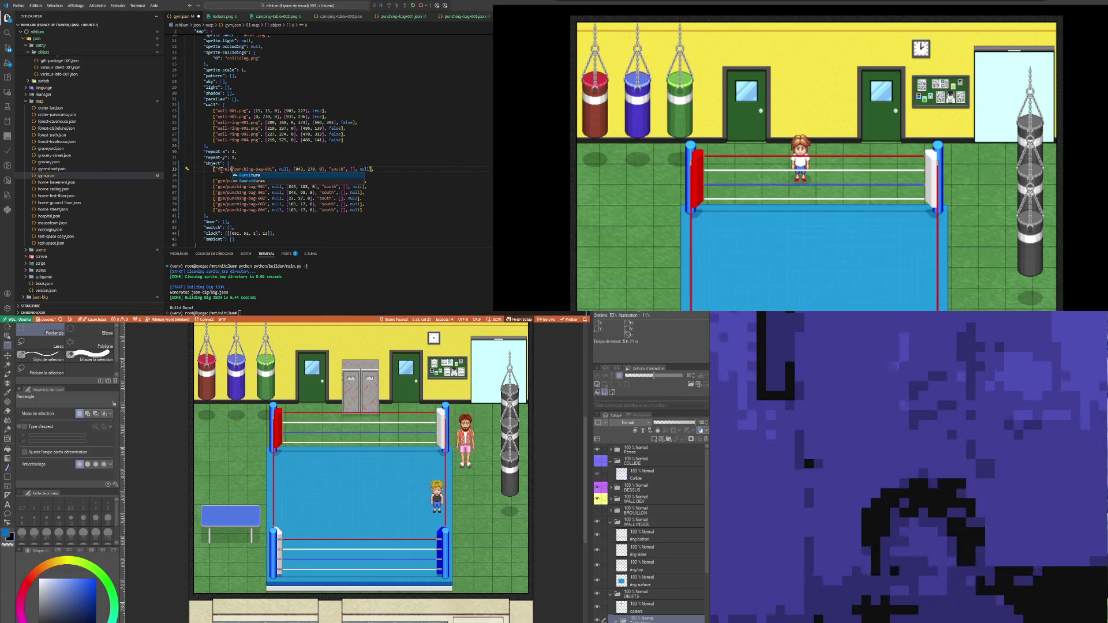
{"action": "key", "text": "Right"}
{"action": "key", "text": "Right"}
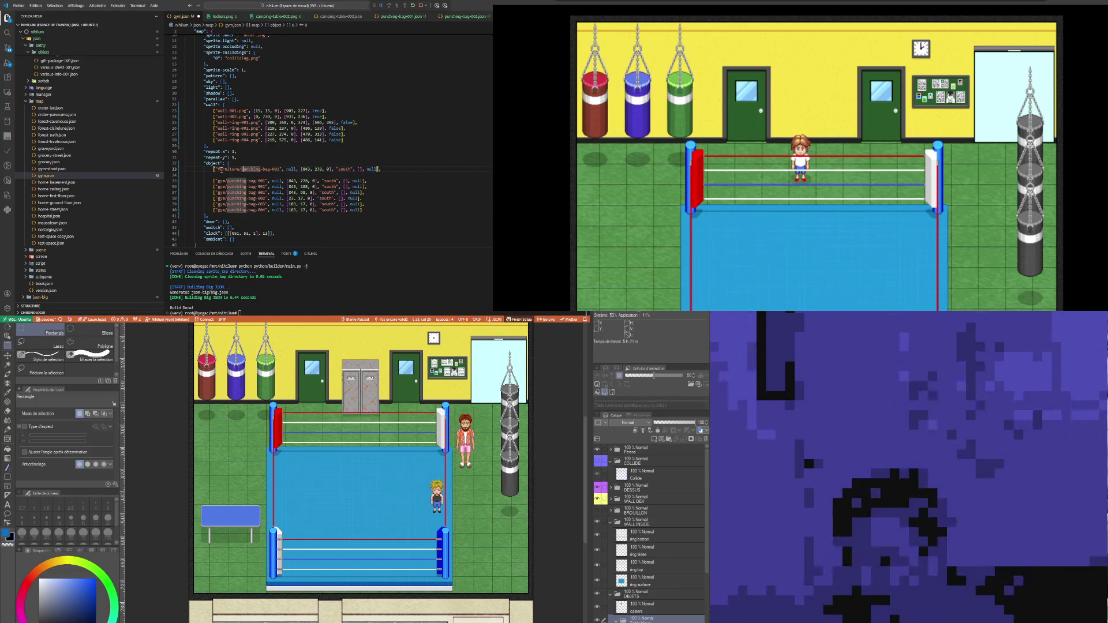
{"action": "key", "text": "ctrl+d"}
{"action": "type", "text": "camping"}
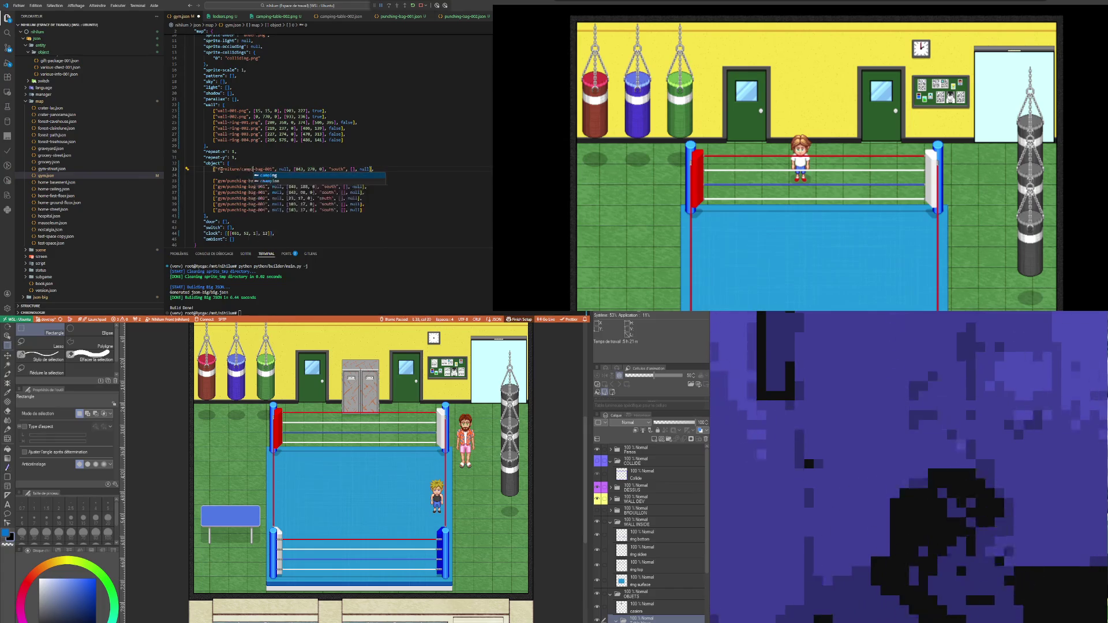
Step: Finish the entry name as furniture/camping-table-002 and save gym.json
{"action": "key", "text": "ctrl+Right"}
{"action": "key", "text": "ctrl+BackSpace"}
{"action": "type", "text": "table"}
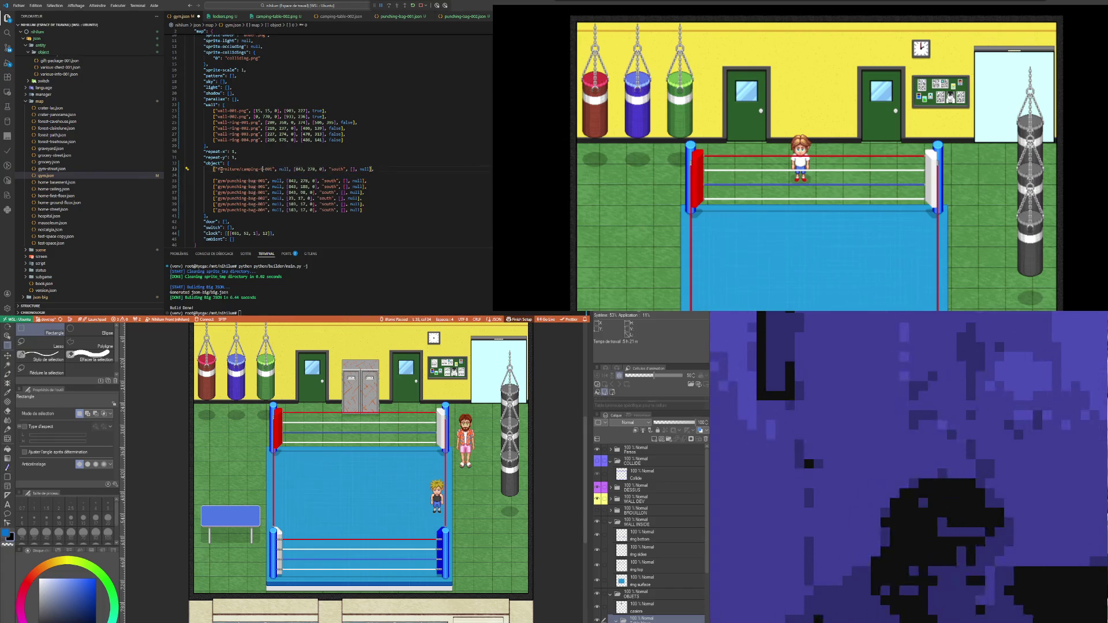
{"action": "key", "text": "ctrl+Right"}
{"action": "key", "text": "BackSpace"}
{"action": "type", "text": "2"}
{"action": "left_click", "coordinate": [293, 122]}
{"action": "key", "text": "ctrl+s"}
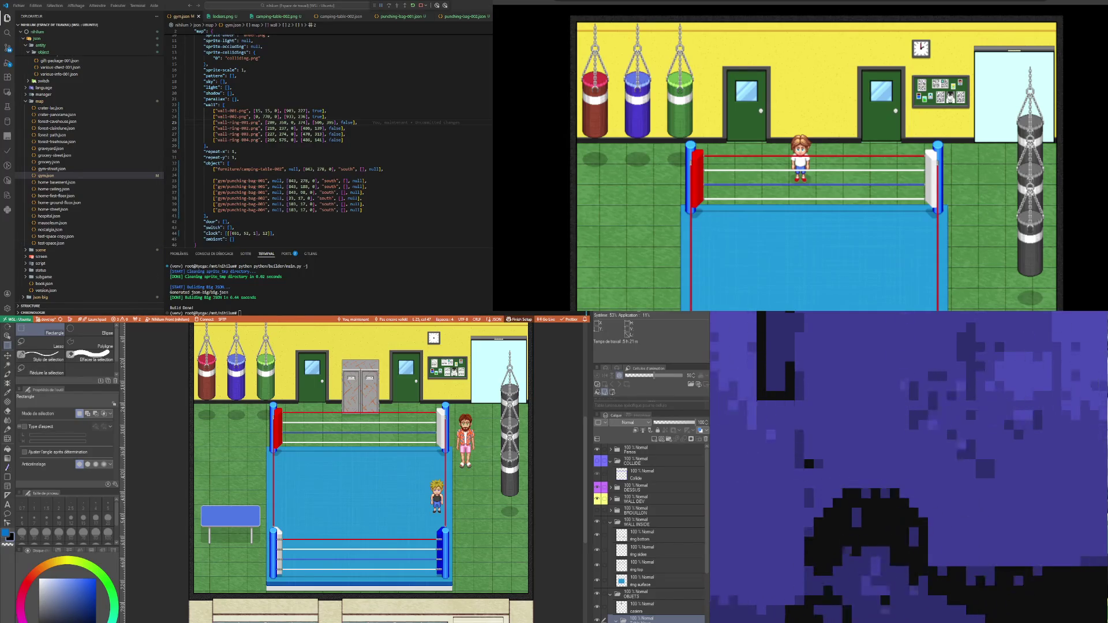
Step: Nudge the light-blue window pane slightly up and right with the Move Layer tool
{"action": "scroll", "coordinate": [294, 508], "scroll_direction": "down", "scroll_amount": 4}
{"action": "scroll", "coordinate": [287, 563], "scroll_direction": "up", "scroll_amount": 3}
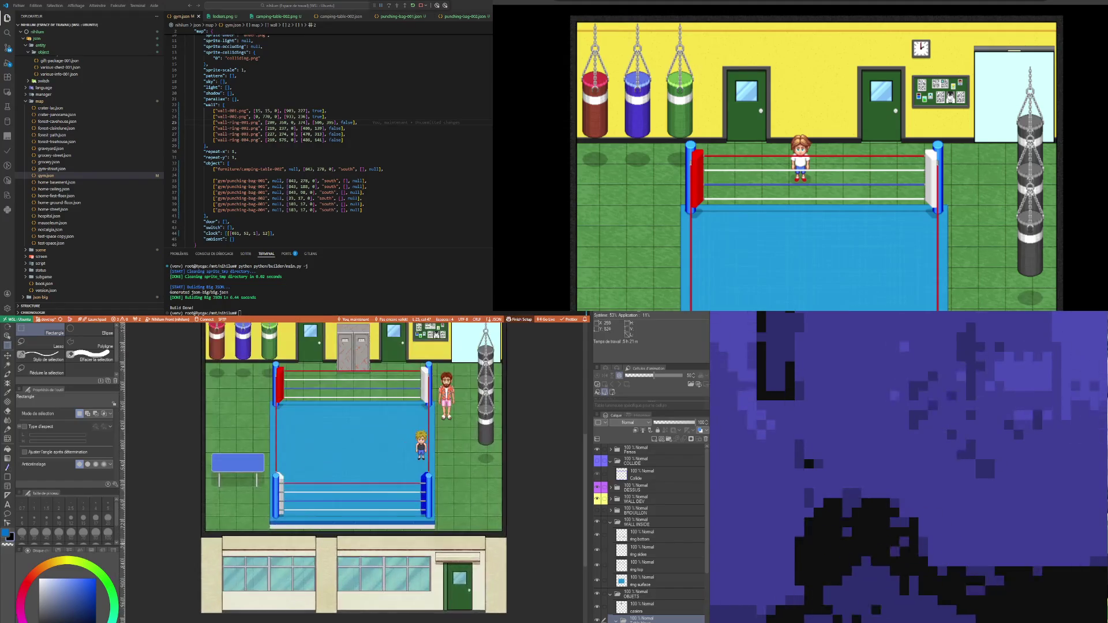
{"action": "left_click", "coordinate": [8, 355]}
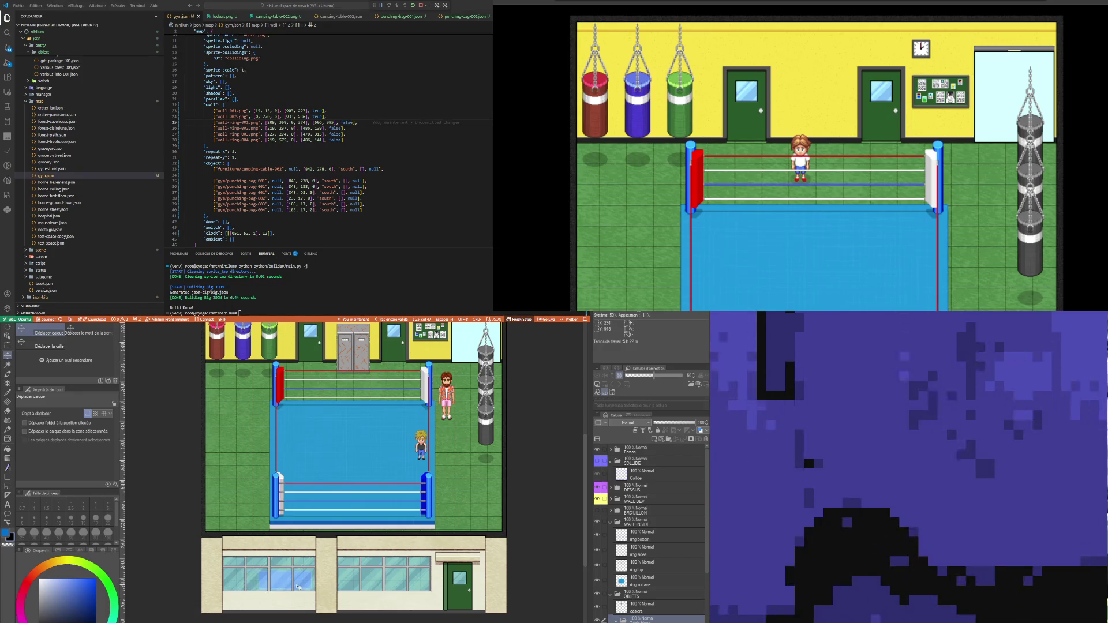
{"action": "scroll", "coordinate": [299, 589], "scroll_direction": "up", "scroll_amount": 3}
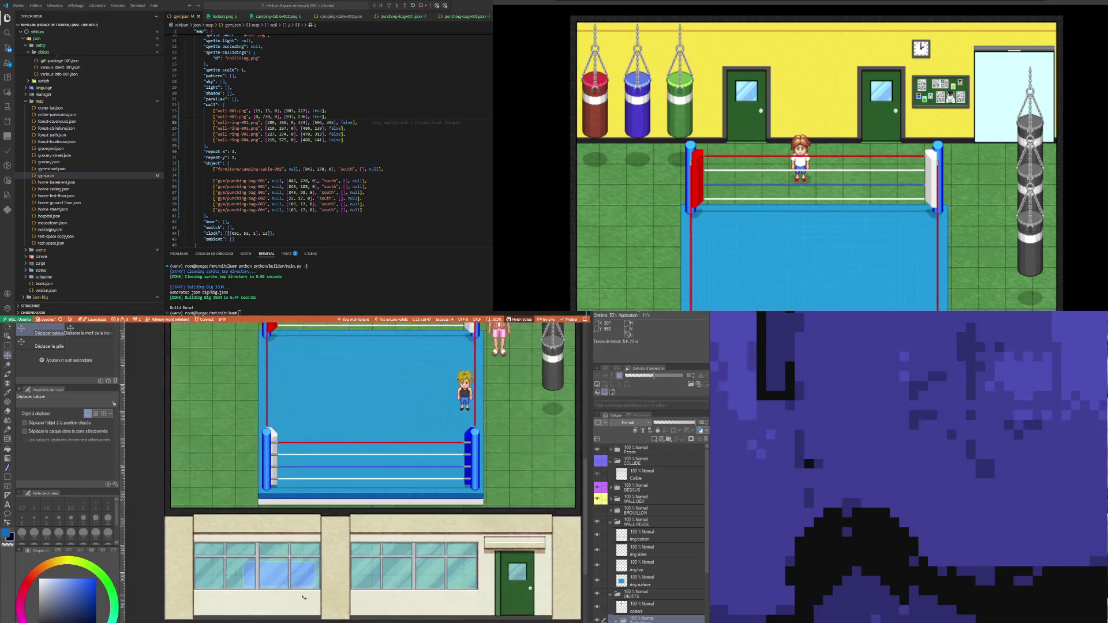
{"action": "scroll", "coordinate": [303, 596], "scroll_direction": "up", "scroll_amount": 2}
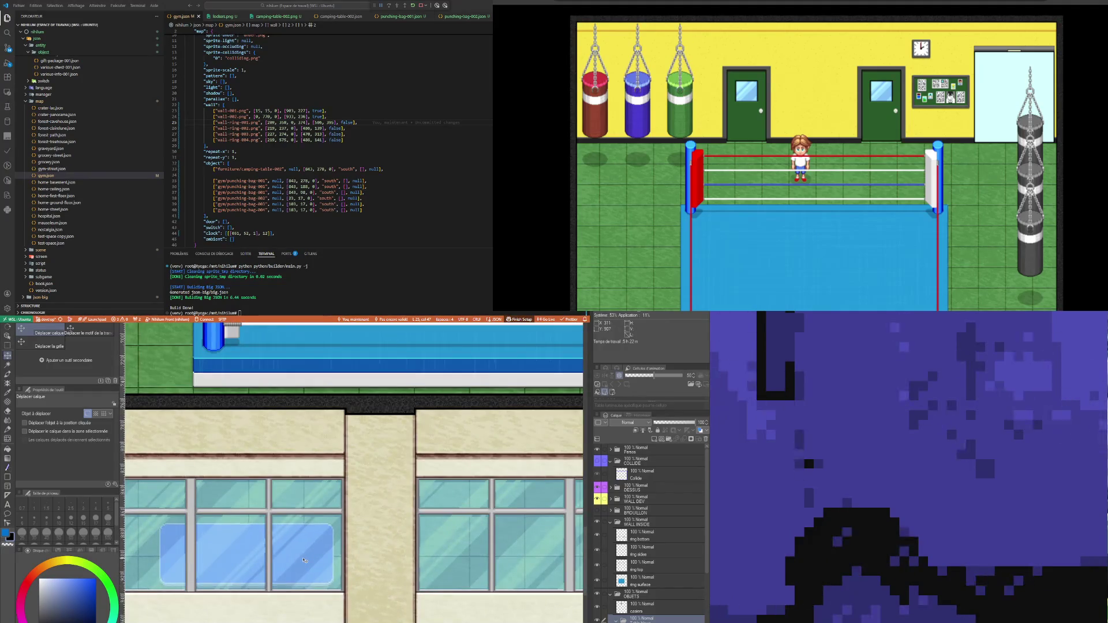
{"action": "left_click_drag", "start_coordinate": [304, 560], "coordinate": [306, 558]}
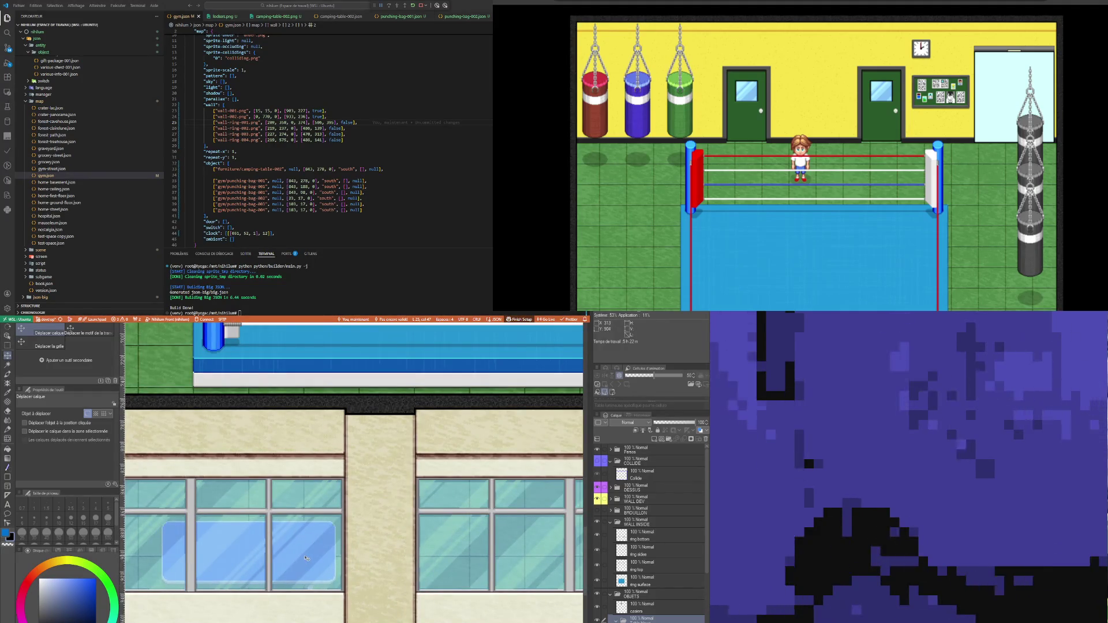
{"action": "scroll", "coordinate": [300, 559], "scroll_direction": "down", "scroll_amount": 3}
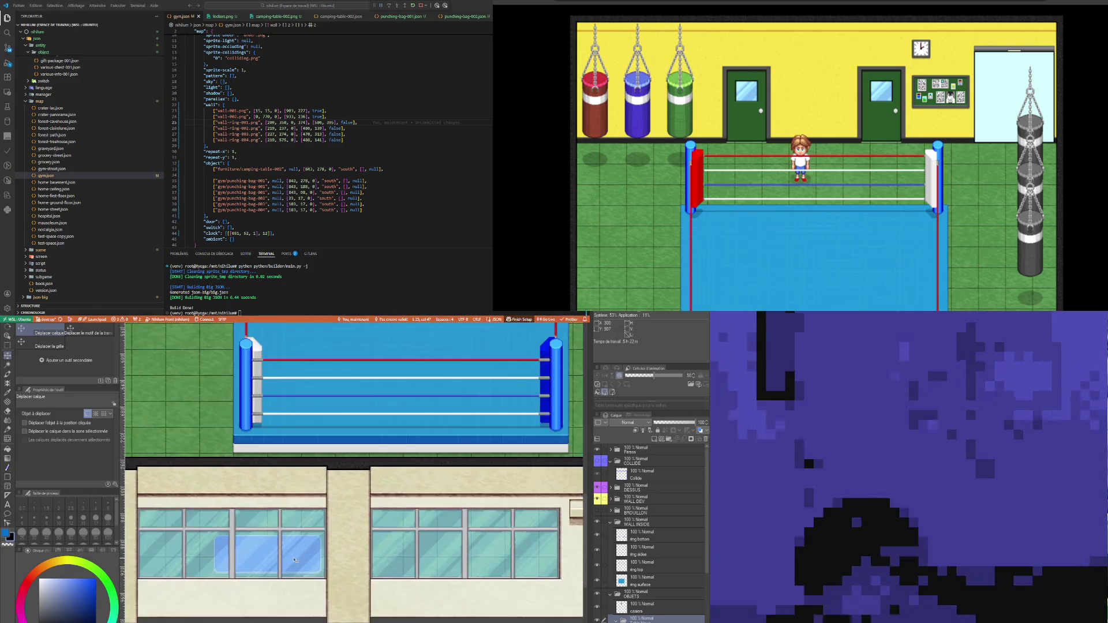
Step: Auto-select the light-blue window area and start a transform to read its position
{"action": "left_click", "coordinate": [7, 364]}
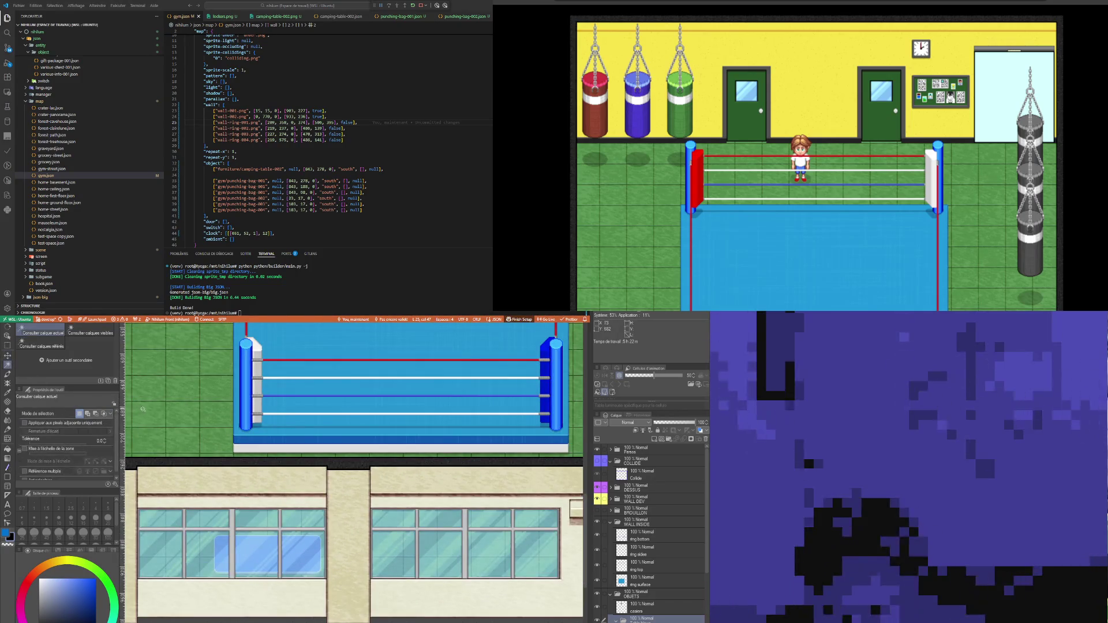
{"action": "left_click", "coordinate": [179, 407]}
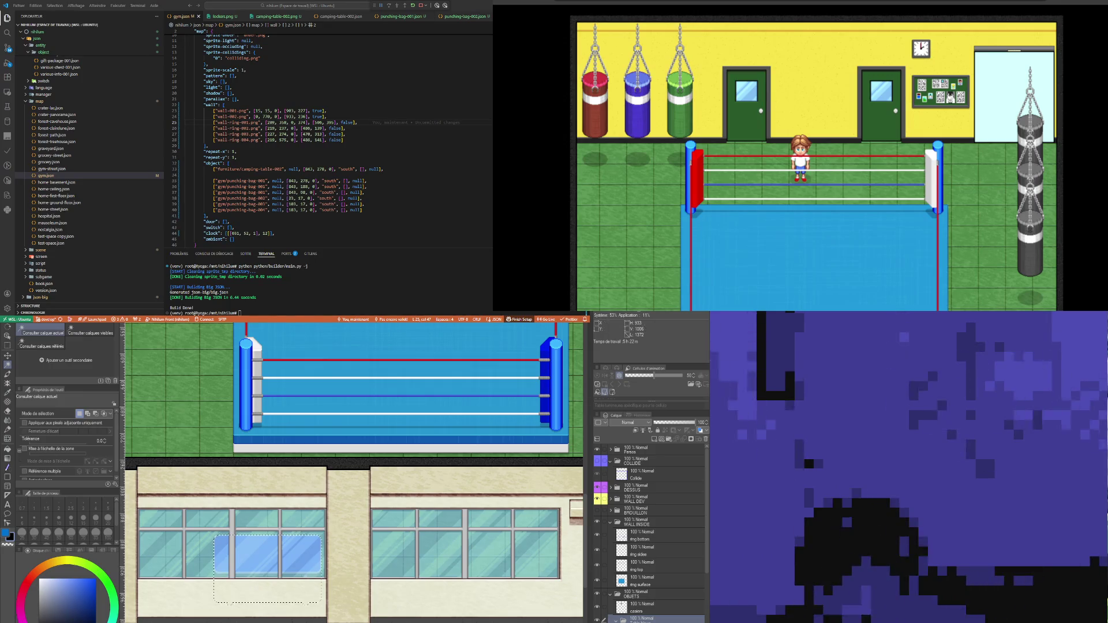
{"action": "scroll", "coordinate": [195, 527], "scroll_direction": "up", "scroll_amount": 2}
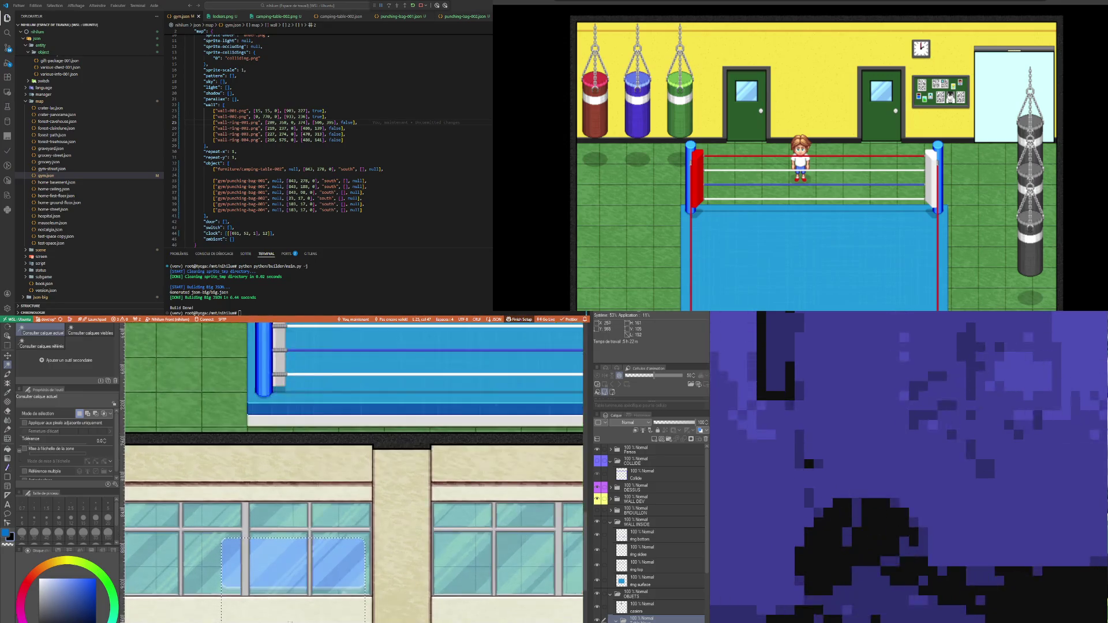
{"action": "key", "text": "ctrl+t"}
{"action": "scroll", "coordinate": [210, 530], "scroll_direction": "up", "scroll_amount": 3}
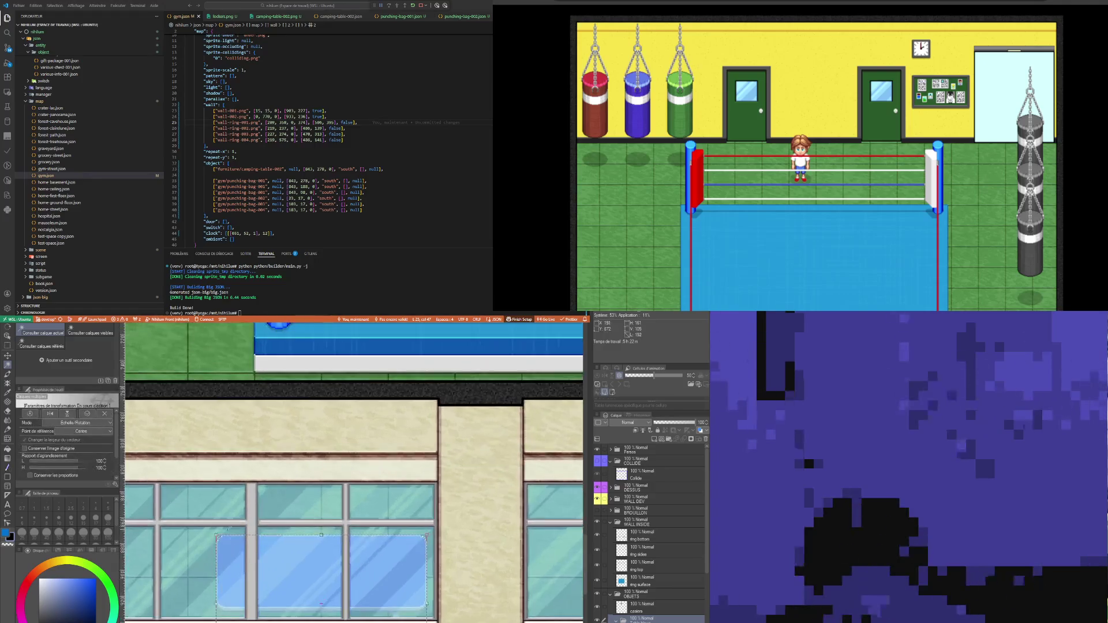
{"action": "scroll", "coordinate": [208, 531], "scroll_direction": "up", "scroll_amount": 4}
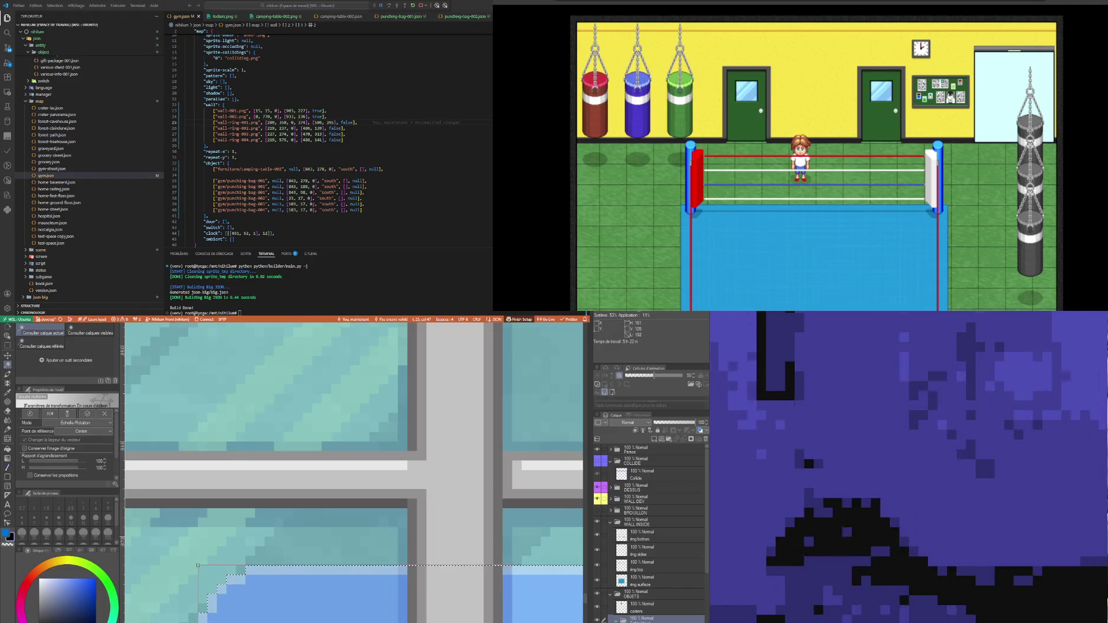
Step: Change the top entry's coordinates to x 181 and y 873
{"action": "left_click", "coordinate": [310, 169]}
{"action": "key", "text": "BackSpace"}
{"action": "key", "text": "BackSpace"}
{"action": "type", "text": "181"}
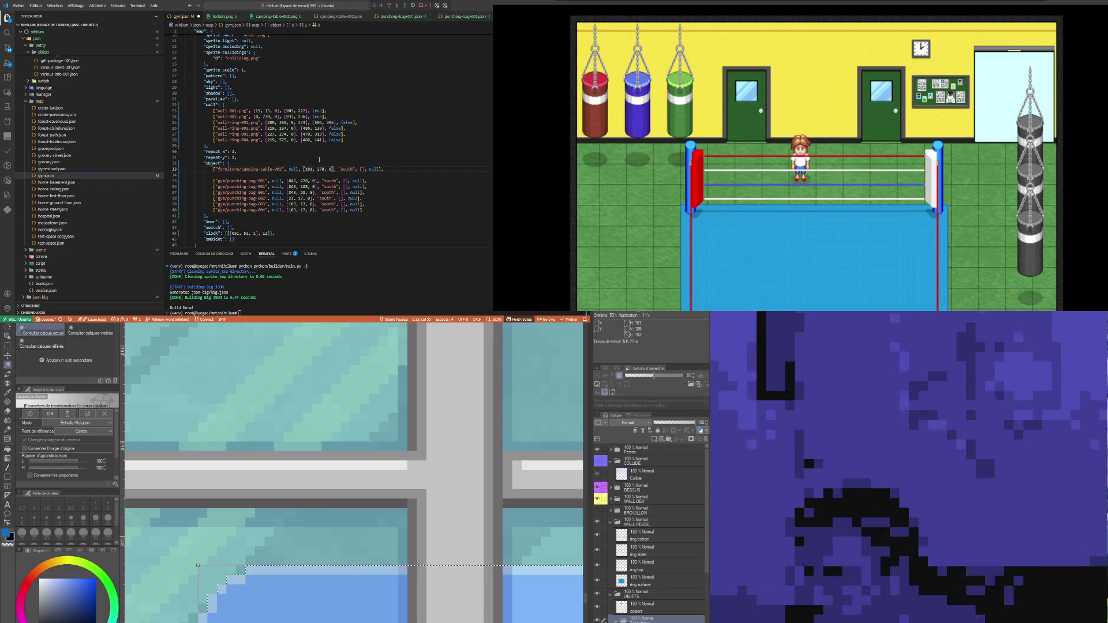
{"action": "double_click", "coordinate": [320, 169]}
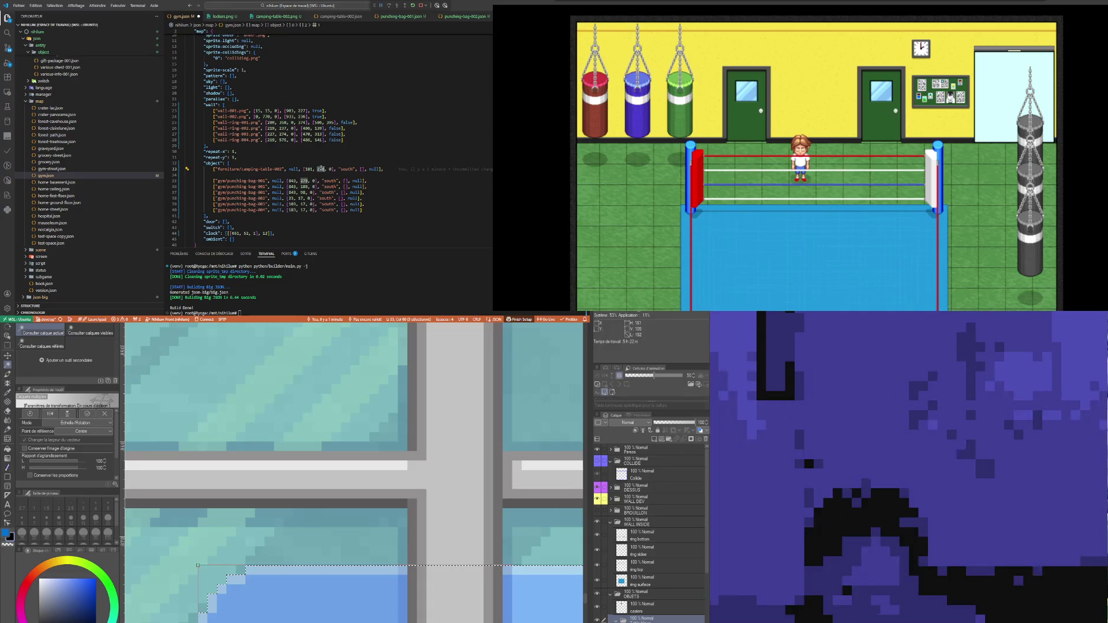
{"action": "type", "text": "873"}
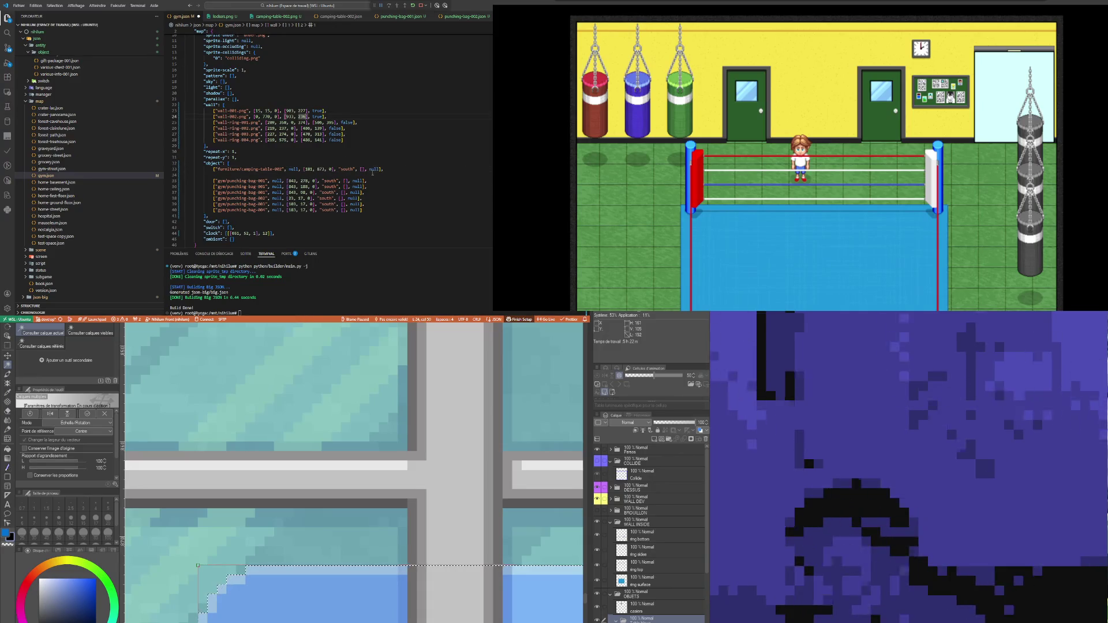
Step: Duplicate the entry above as furniture/lockers-001, save gym.json, and commit the window transform
{"action": "left_click_drag", "start_coordinate": [386, 169], "coordinate": [211, 169]}
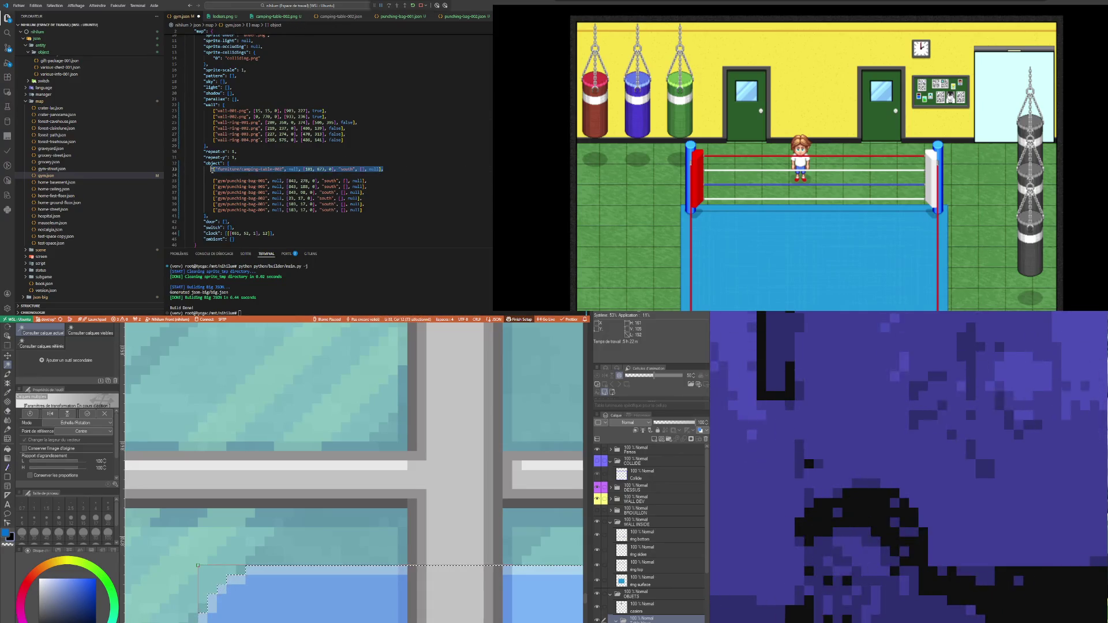
{"action": "key", "text": "End"}
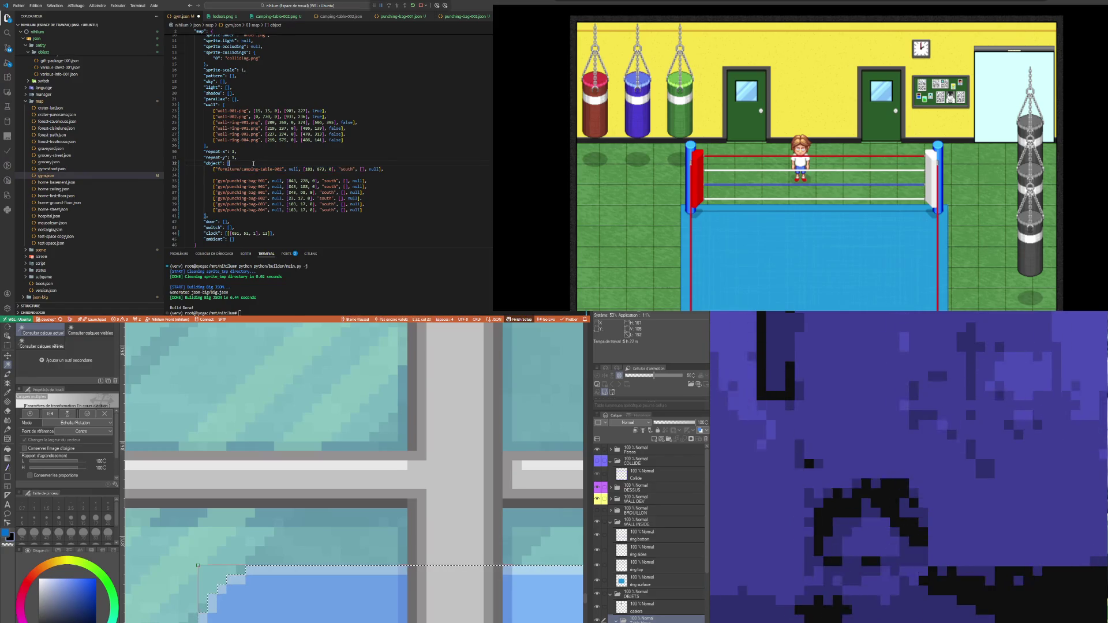
{"action": "key", "text": "shift+alt+Up"}
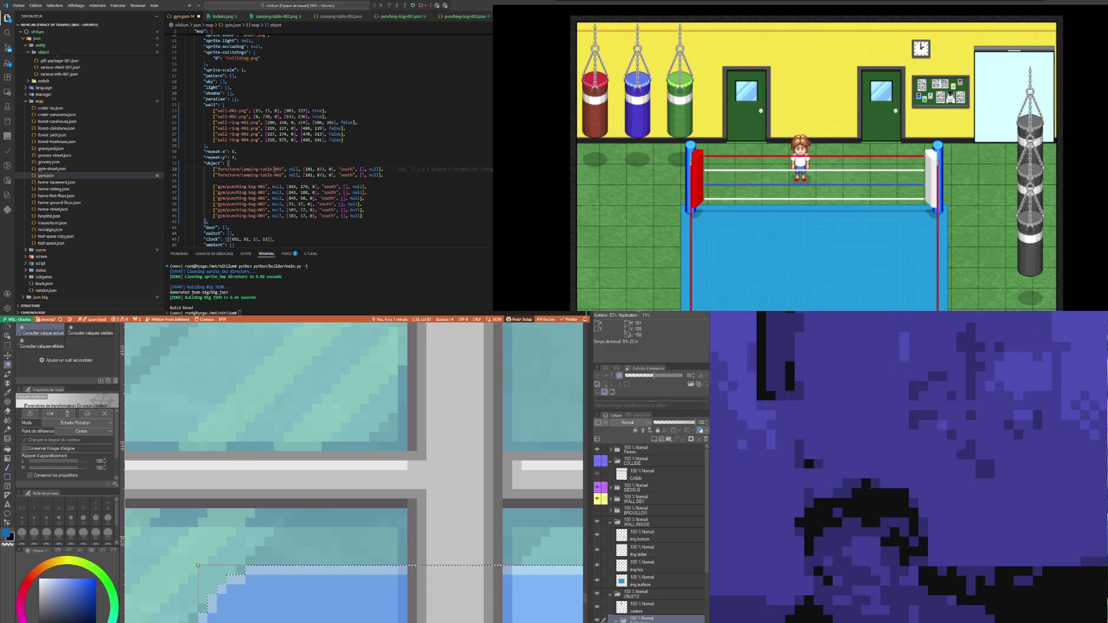
{"action": "key", "text": "ctrl+BackSpace"}
{"action": "key", "text": "ctrl+BackSpace"}
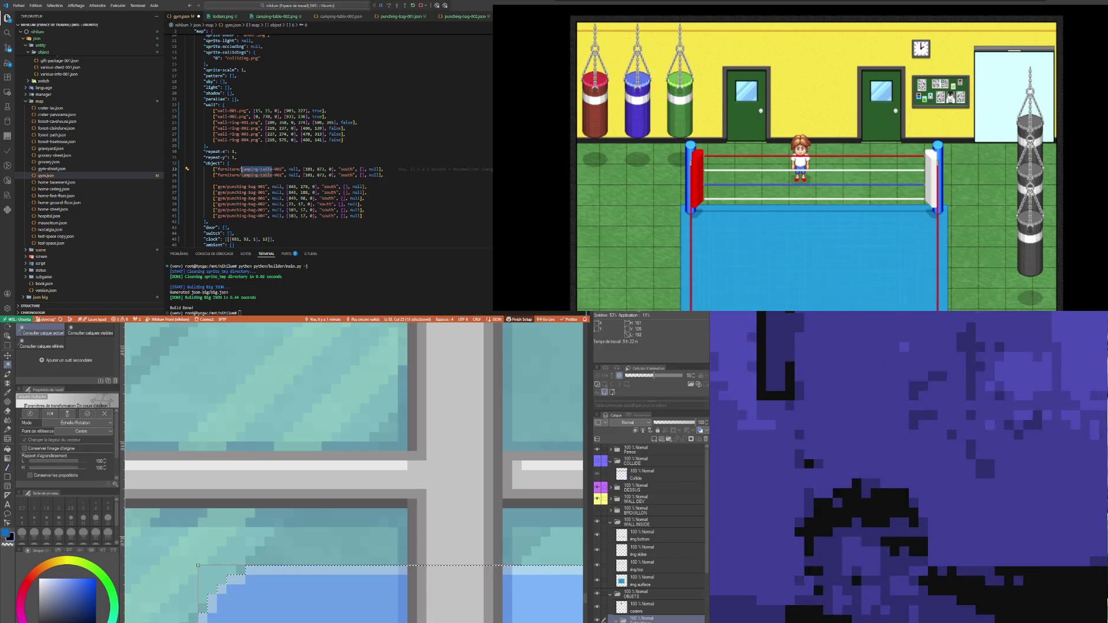
{"action": "type", "text": "lockers-"}
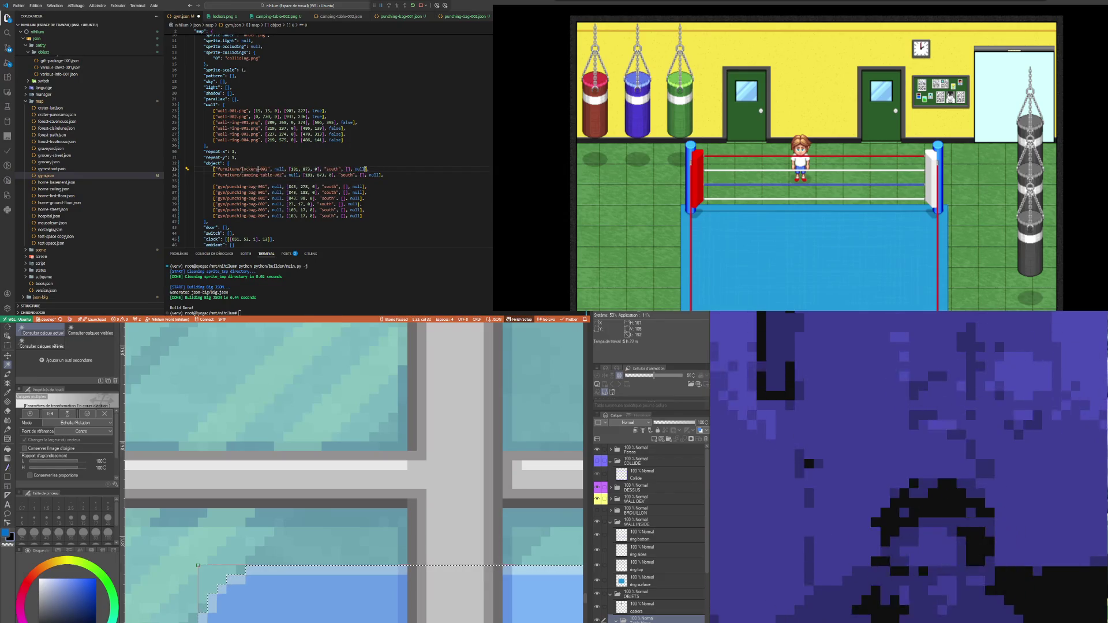
{"action": "type", "text": "001"}
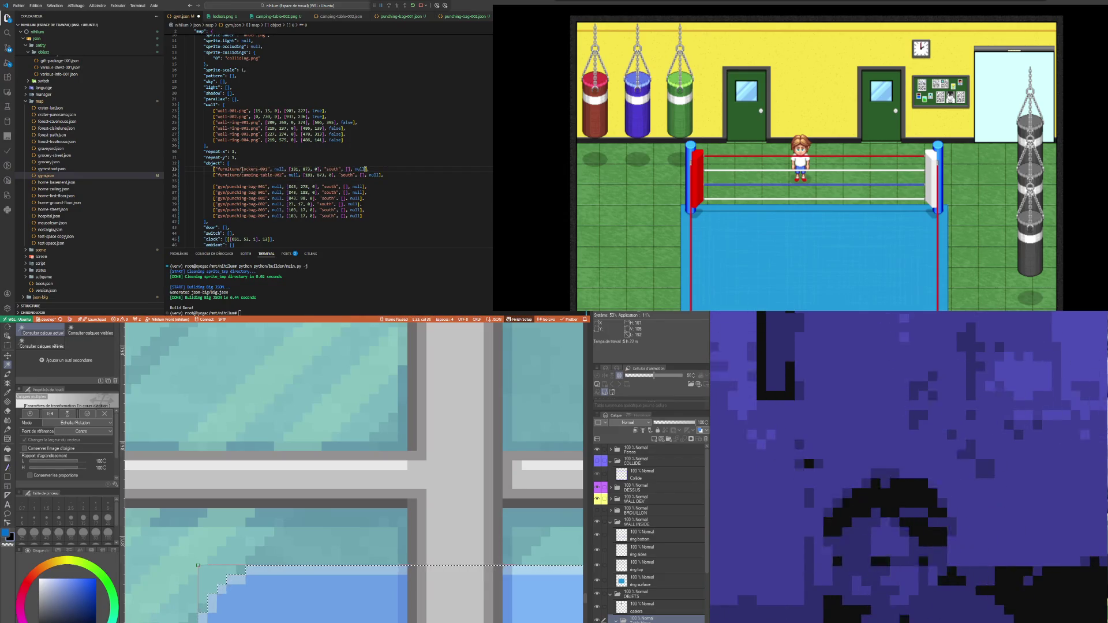
{"action": "key", "text": "ctrl+s"}
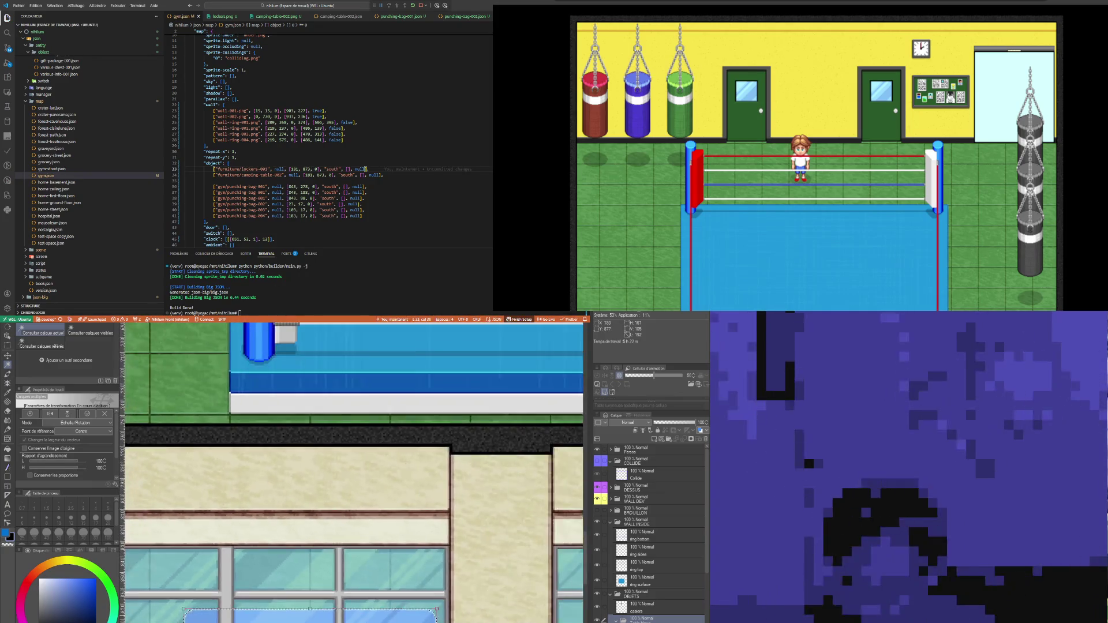
{"action": "key", "text": "Return"}
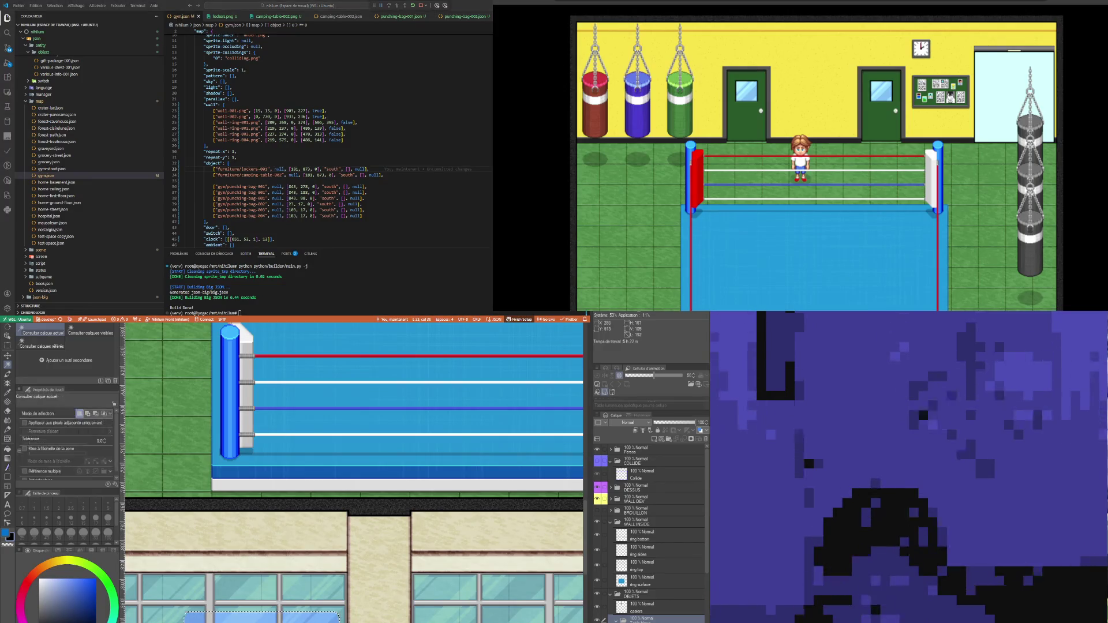
{"action": "scroll", "coordinate": [314, 402], "scroll_direction": "down", "scroll_amount": 5}
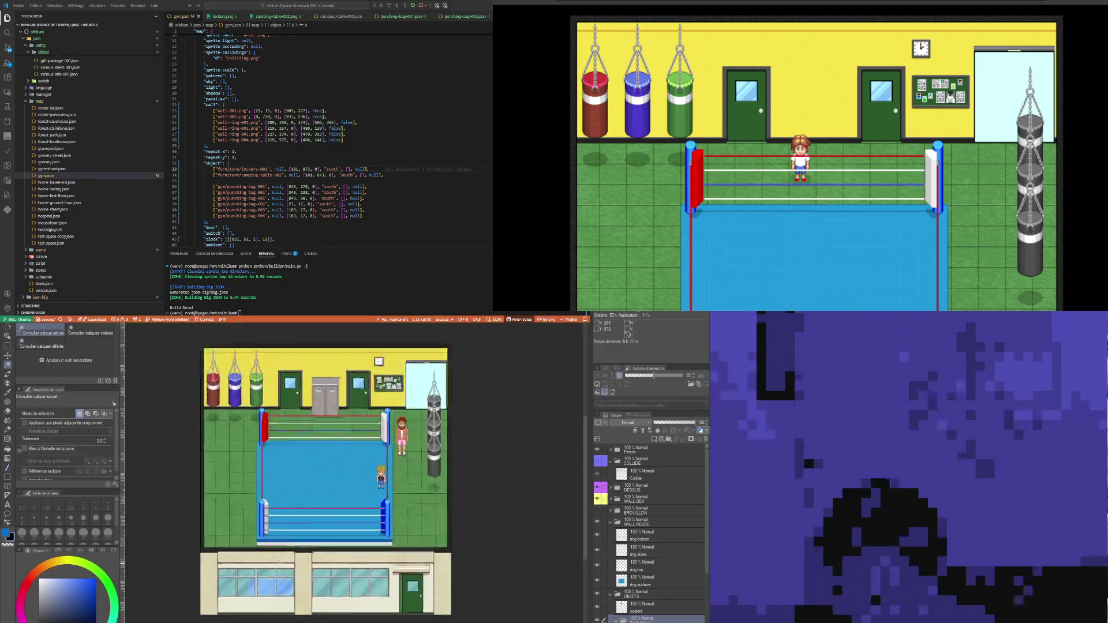
Step: Select the lockers layer, auto-select the grey lockers, and start a transform on them
{"action": "scroll", "coordinate": [307, 484], "scroll_direction": "up", "scroll_amount": 4}
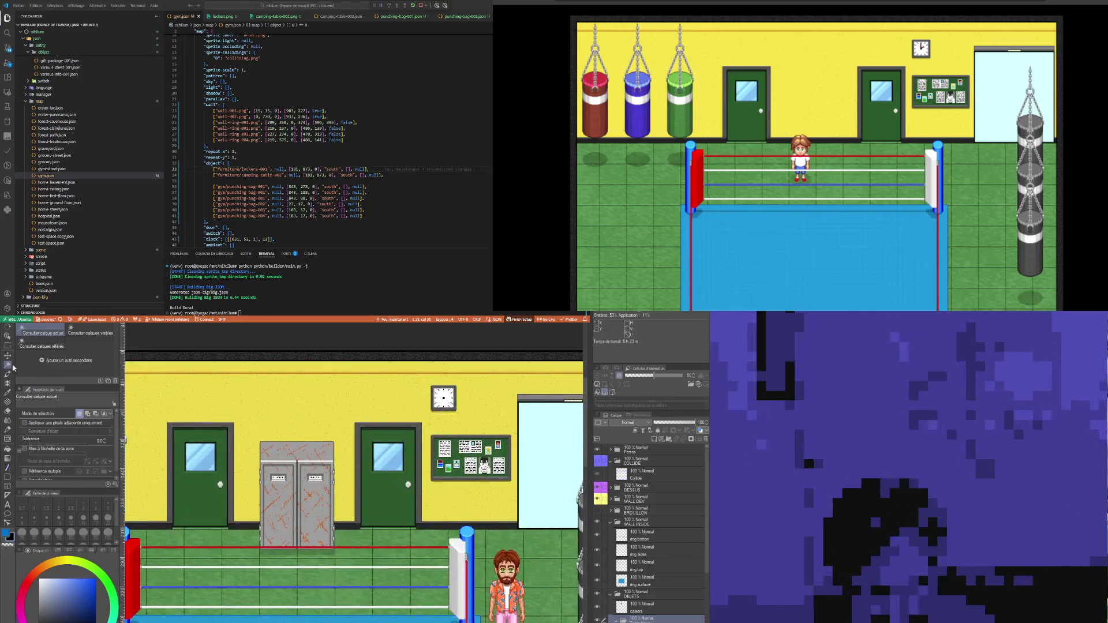
{"action": "left_click", "coordinate": [5, 337]}
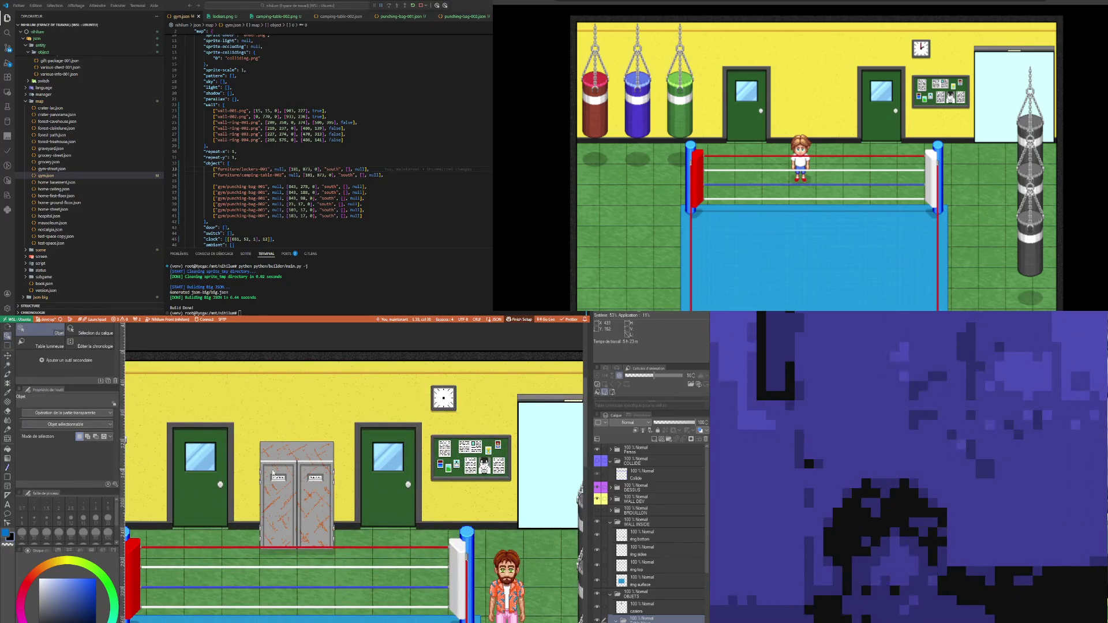
{"action": "key", "text": "alt+bracketright"}
{"action": "left_click", "coordinate": [7, 364]}
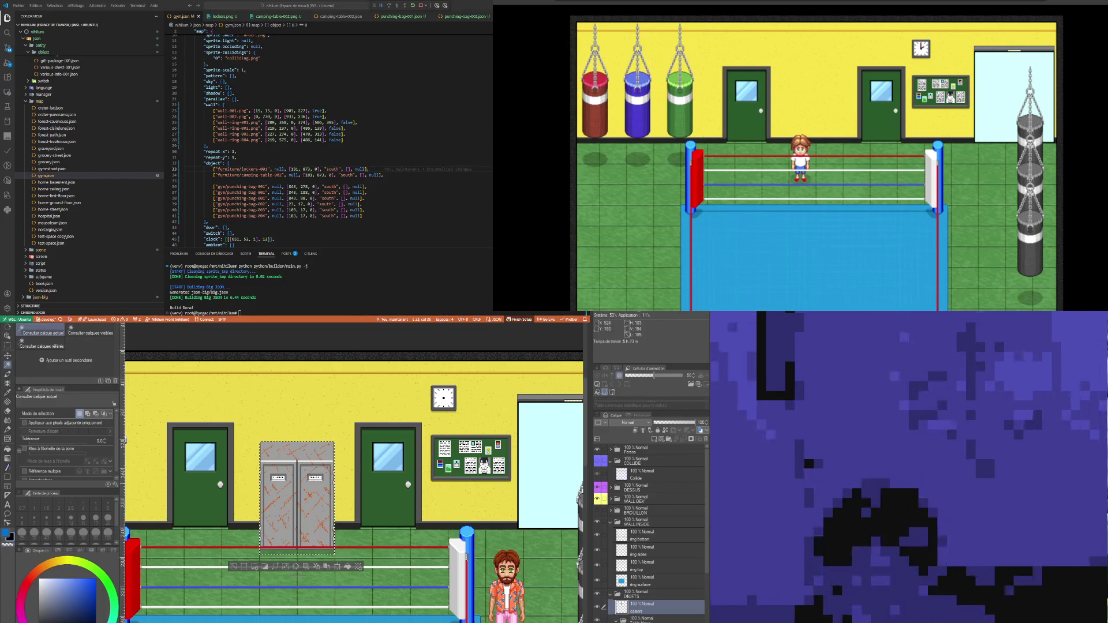
{"action": "scroll", "coordinate": [307, 490], "scroll_direction": "up", "scroll_amount": 3}
{"action": "scroll", "coordinate": [220, 385], "scroll_direction": "up", "scroll_amount": 4}
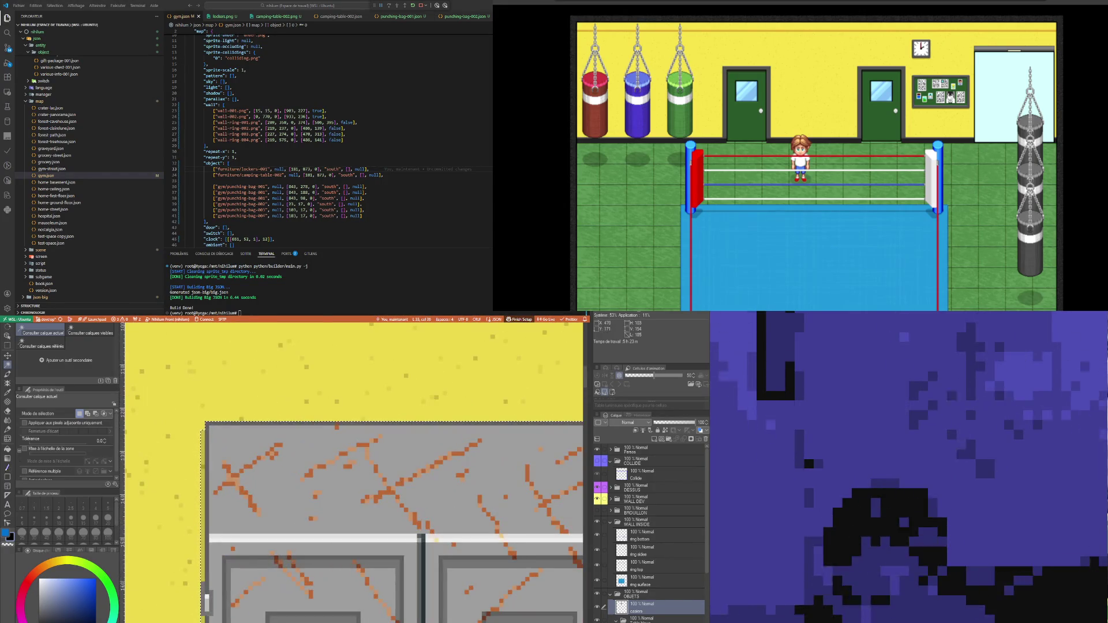
{"action": "key", "text": "ctrl+t"}
{"action": "scroll", "coordinate": [212, 432], "scroll_direction": "up", "scroll_amount": 2}
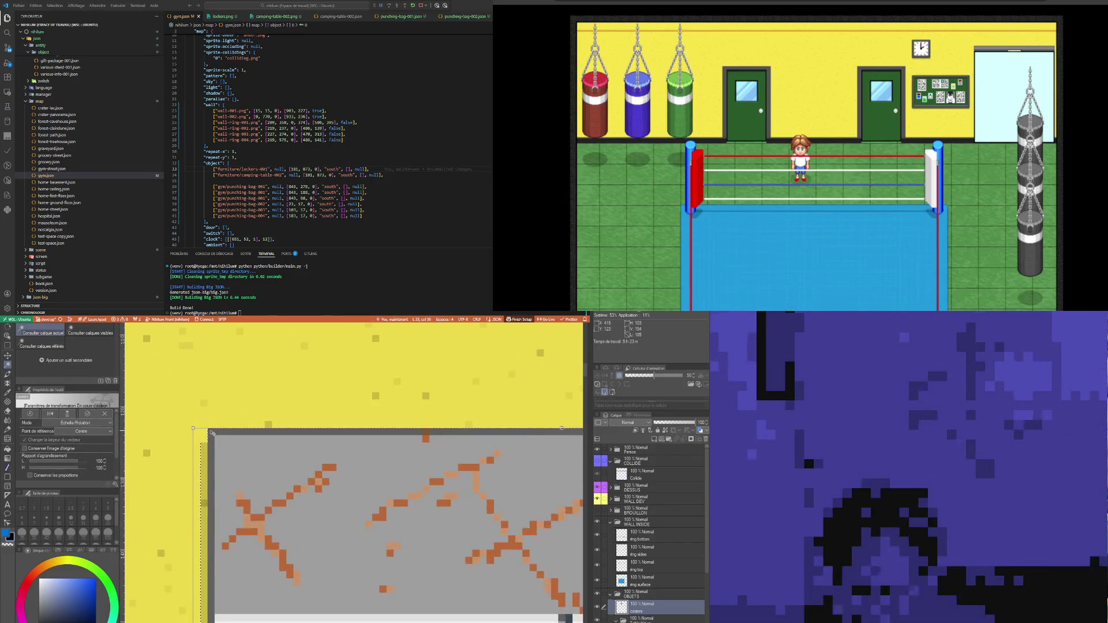
Step: Update the lockers-001 entry's x and y coordinates from the drawing, then commit the lockers transform
{"action": "scroll", "coordinate": [210, 433], "scroll_direction": "up", "scroll_amount": 2}
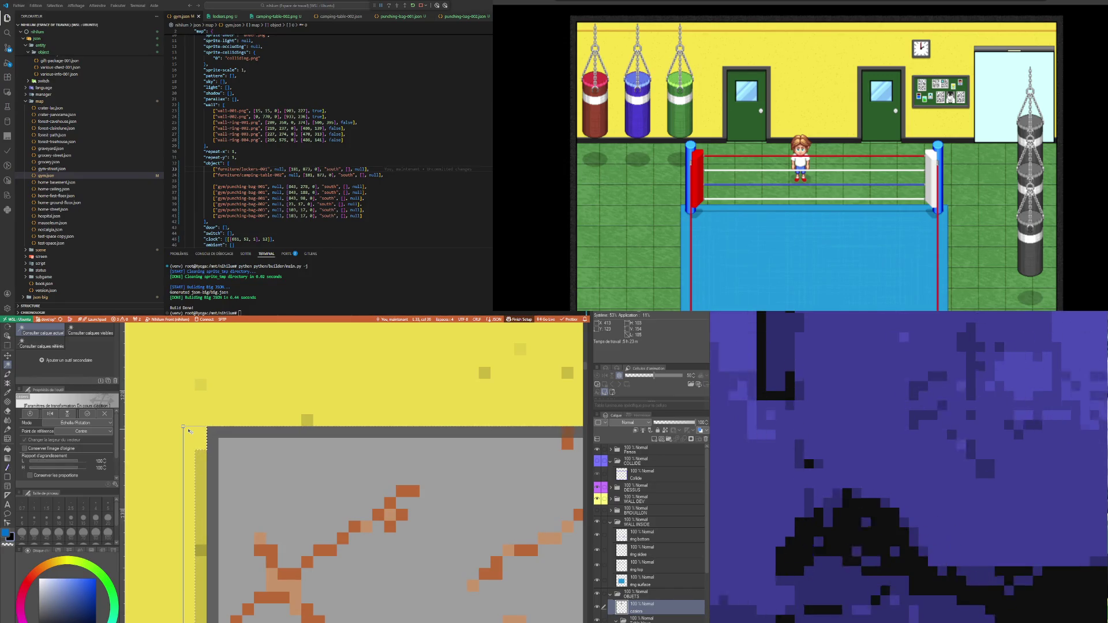
{"action": "left_click", "coordinate": [245, 169]}
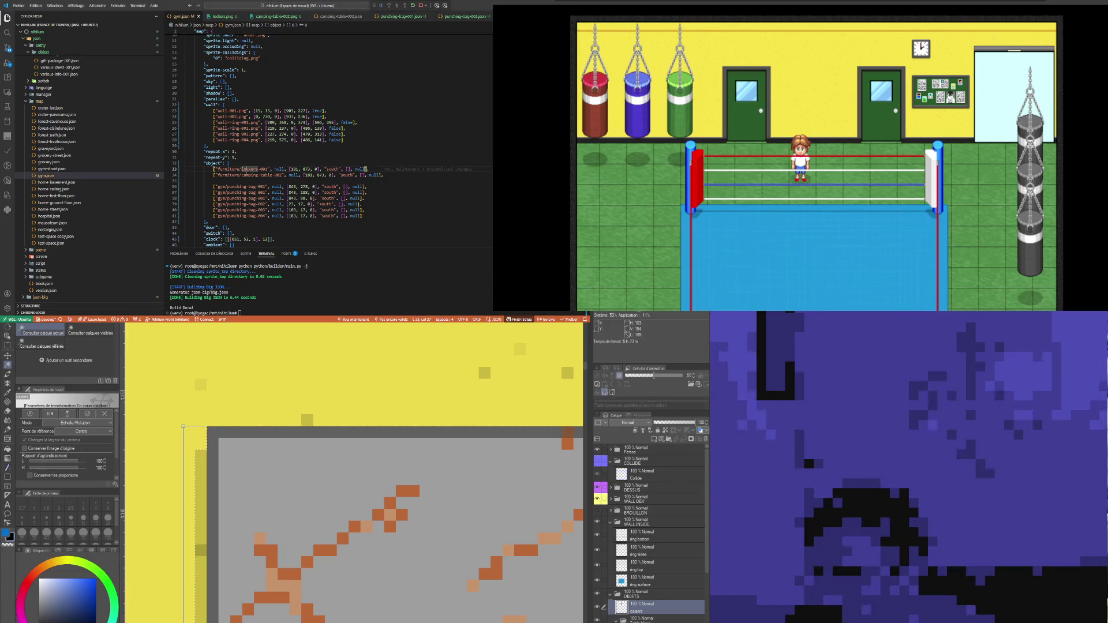
{"action": "double_click", "coordinate": [295, 169]}
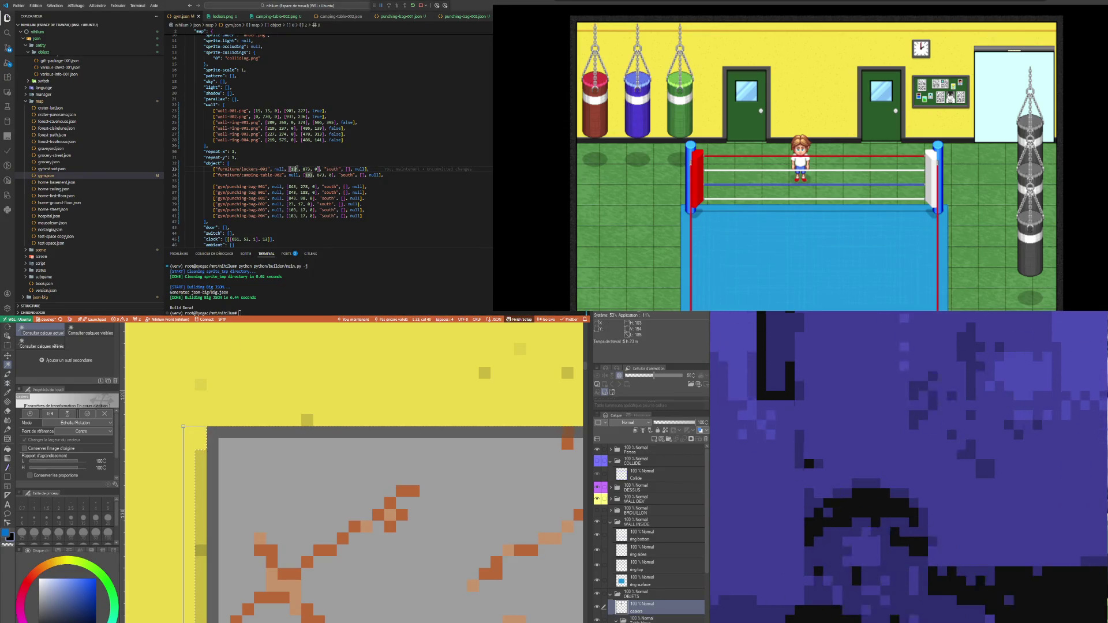
{"action": "type", "text": "814"}
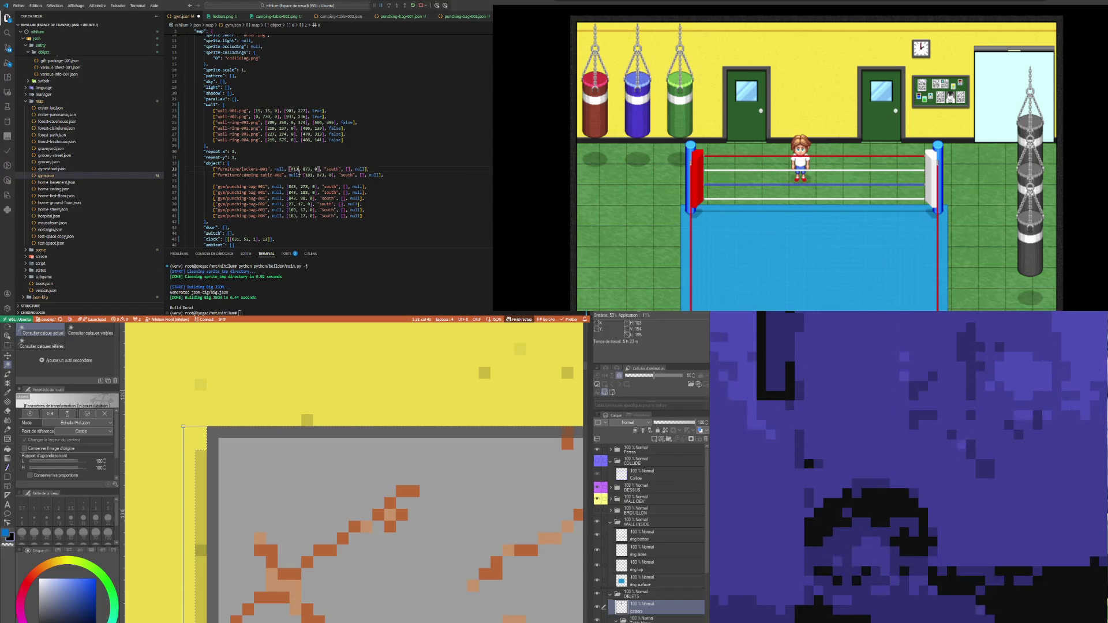
{"action": "double_click", "coordinate": [307, 169]}
{"action": "type", "text": "124"}
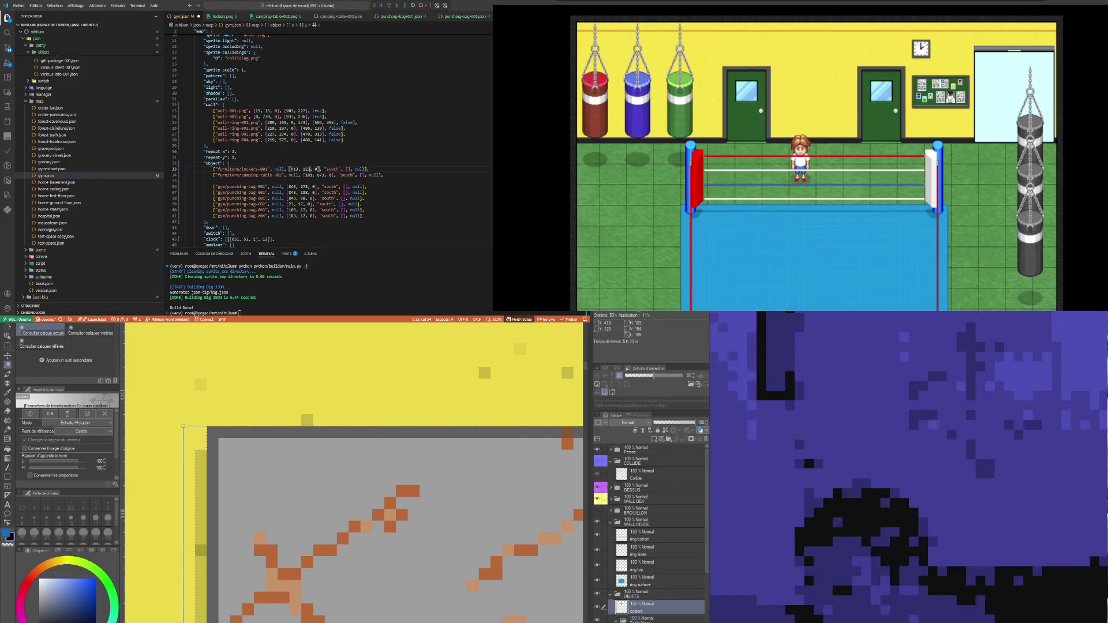
{"action": "key", "text": "Return"}
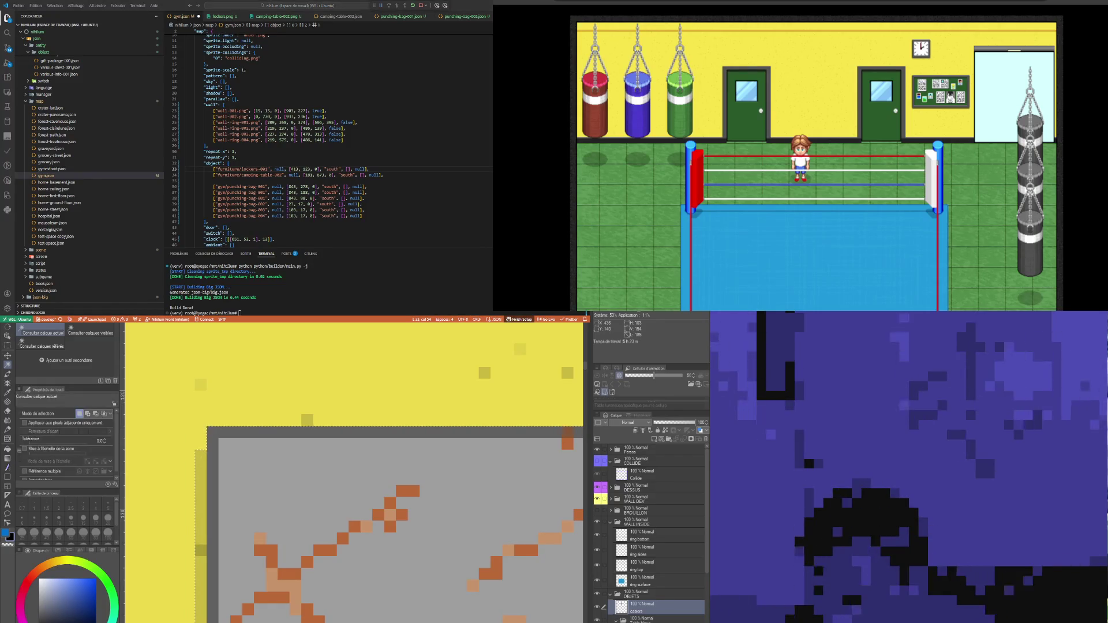
Step: Zoom out to view the whole gym scene and save gym.json
{"action": "scroll", "coordinate": [280, 414], "scroll_direction": "down", "scroll_amount": 5}
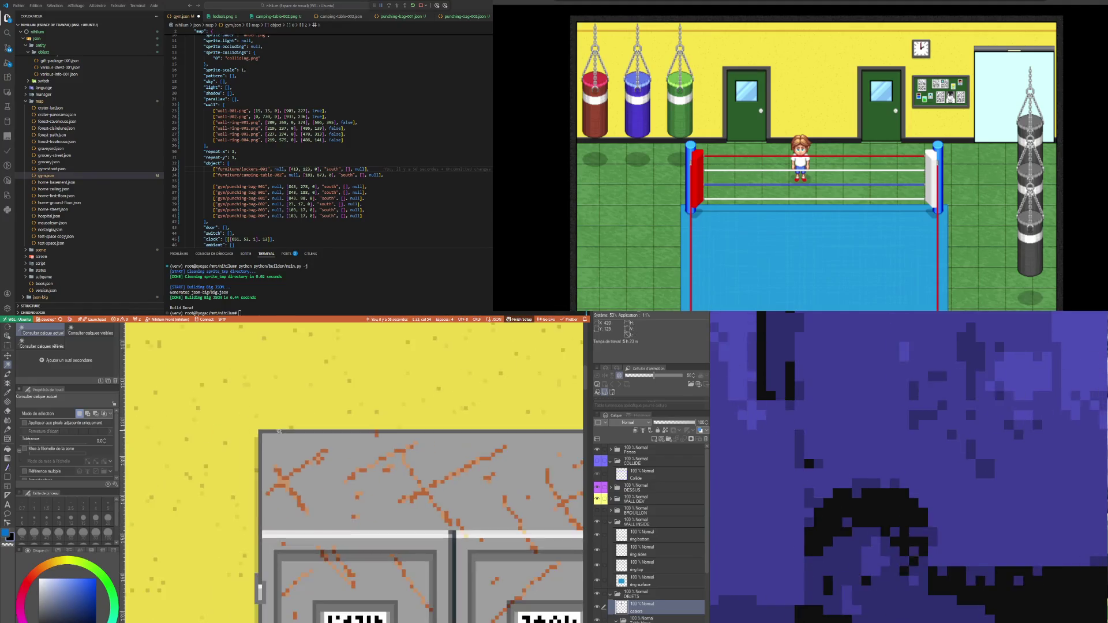
{"action": "scroll", "coordinate": [280, 414], "scroll_direction": "down", "scroll_amount": 5}
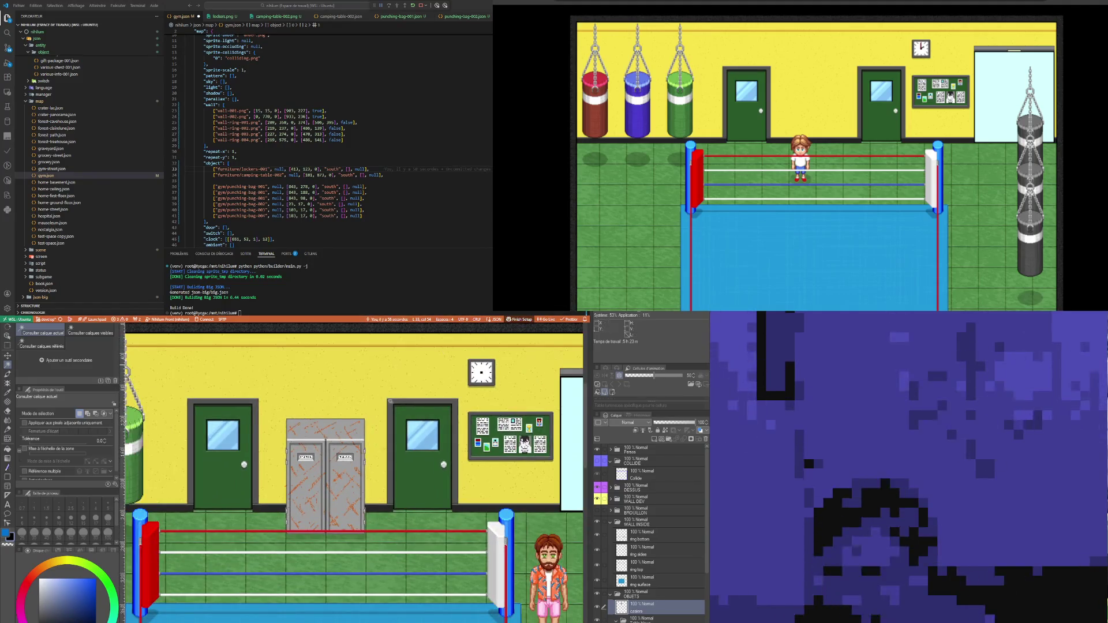
{"action": "scroll", "coordinate": [349, 485], "scroll_direction": "down", "scroll_amount": 3}
{"action": "left_click", "coordinate": [257, 116]}
{"action": "key", "text": "ctrl+s"}
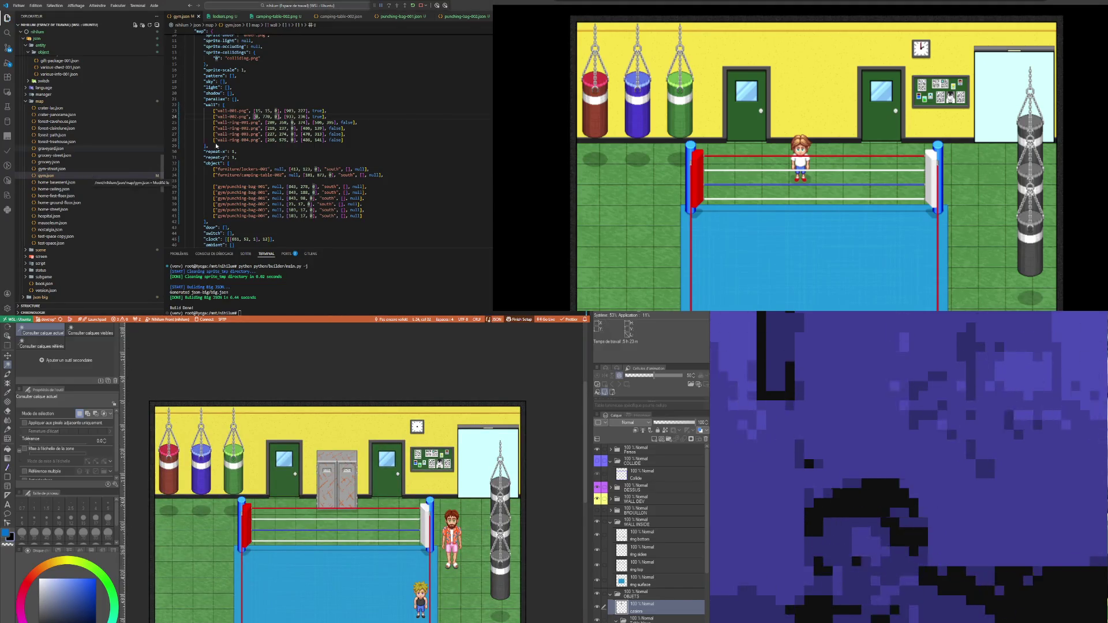
Step: Rename the lockers sprite to lockers-001.png in the furniture folder
{"action": "scroll", "coordinate": [78, 173], "scroll_direction": "down", "scroll_amount": 10}
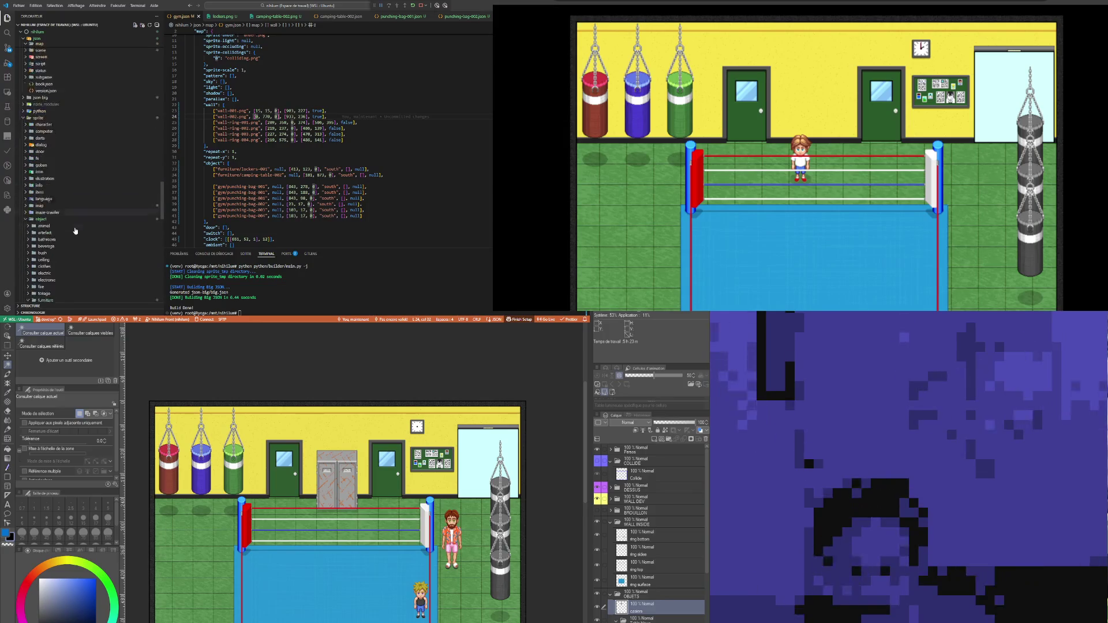
{"action": "scroll", "coordinate": [75, 225], "scroll_direction": "up", "scroll_amount": 2}
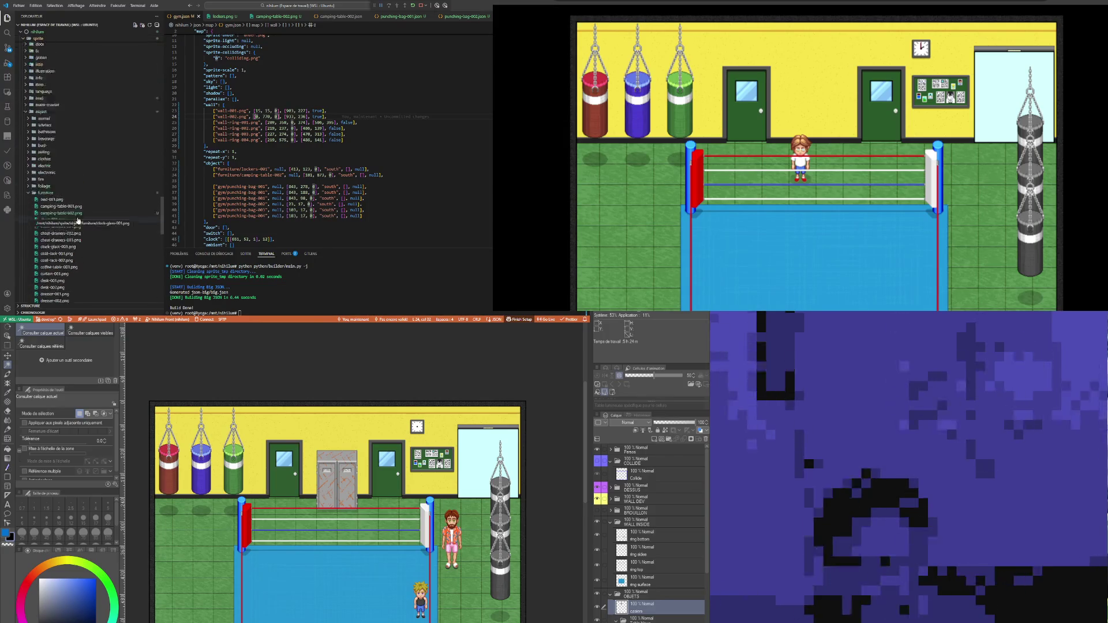
{"action": "scroll", "coordinate": [69, 238], "scroll_direction": "down", "scroll_amount": 7}
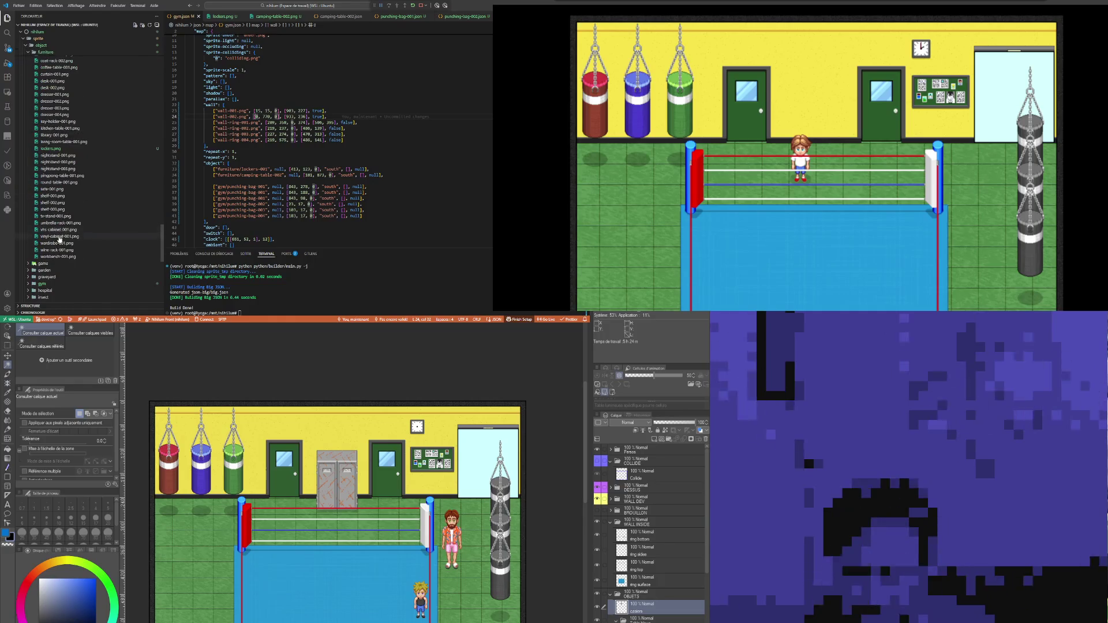
{"action": "left_click", "coordinate": [54, 149]}
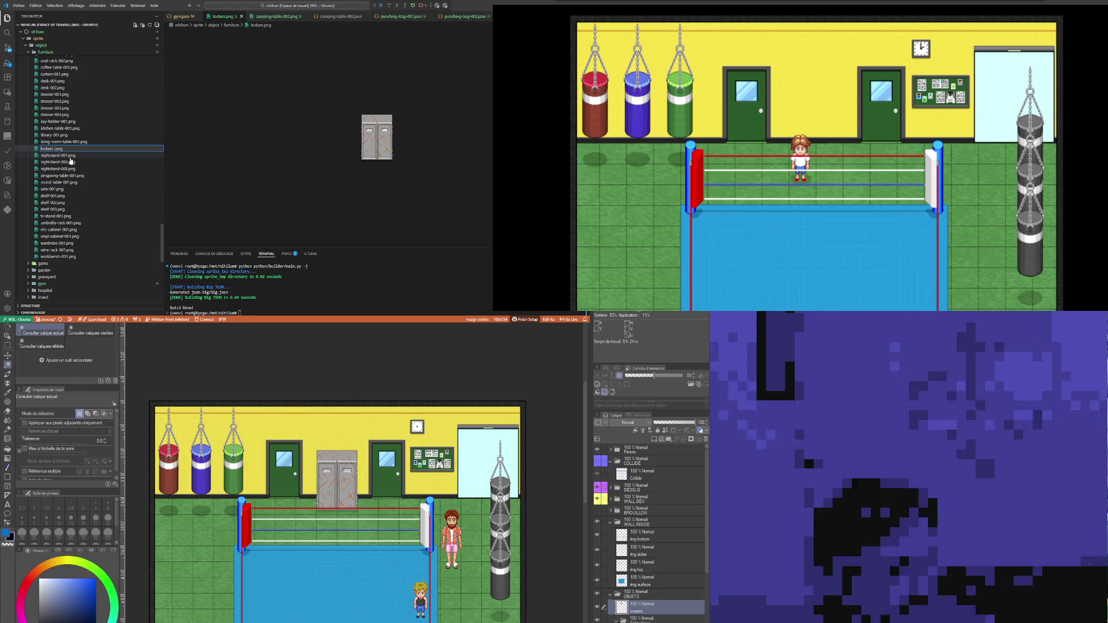
{"action": "type", "text": "-001"}
{"action": "key", "text": "Return"}
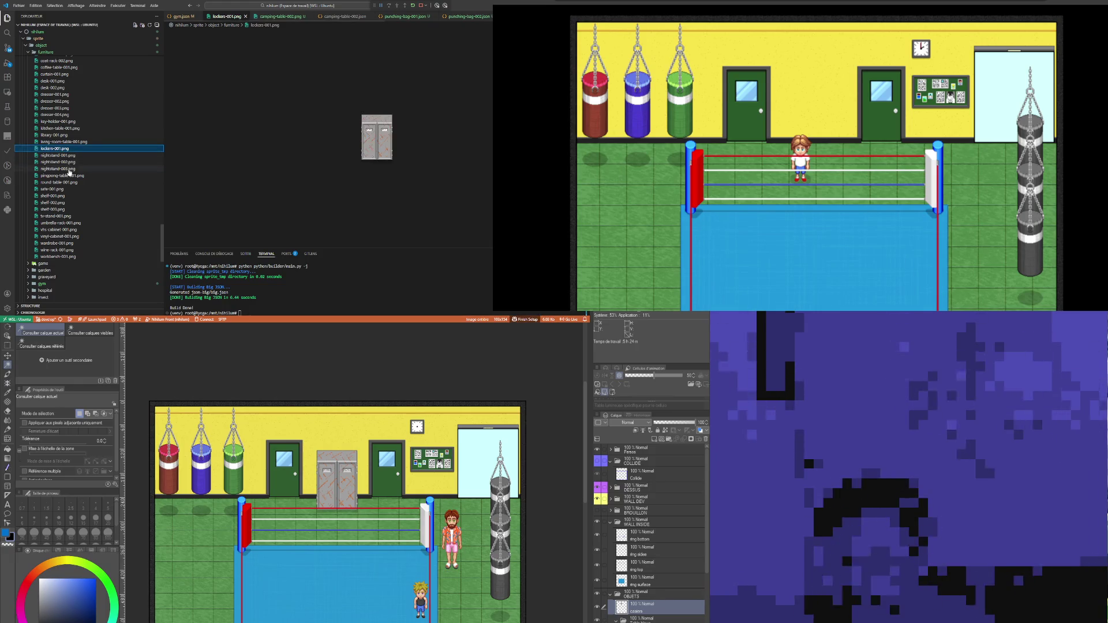
{"action": "scroll", "coordinate": [67, 190], "scroll_direction": "up", "scroll_amount": 15}
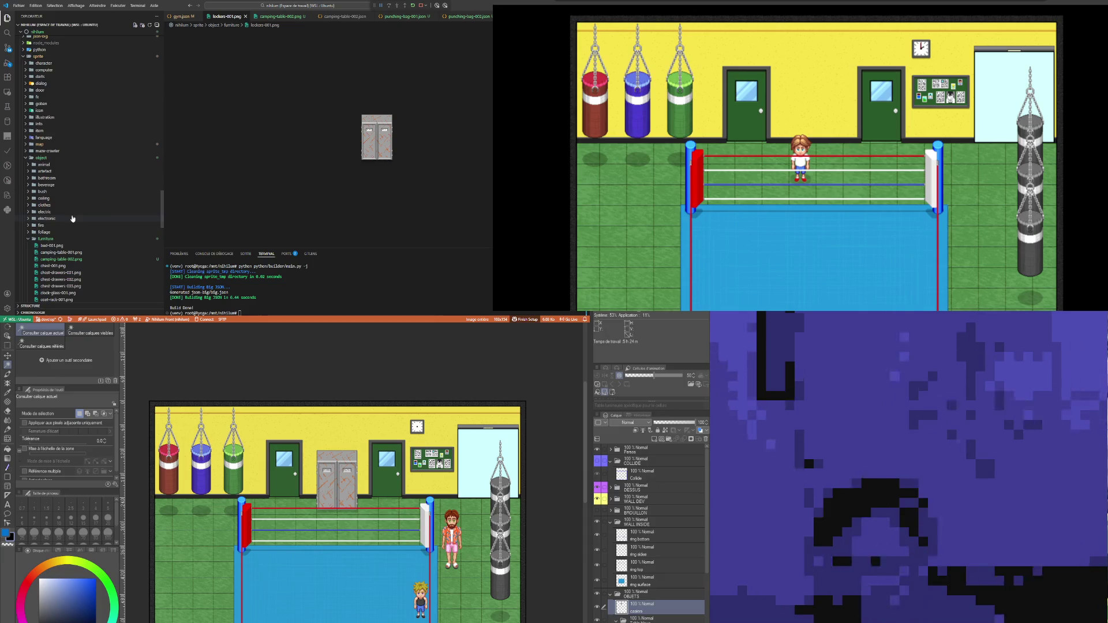
{"action": "scroll", "coordinate": [67, 223], "scroll_direction": "up", "scroll_amount": 5}
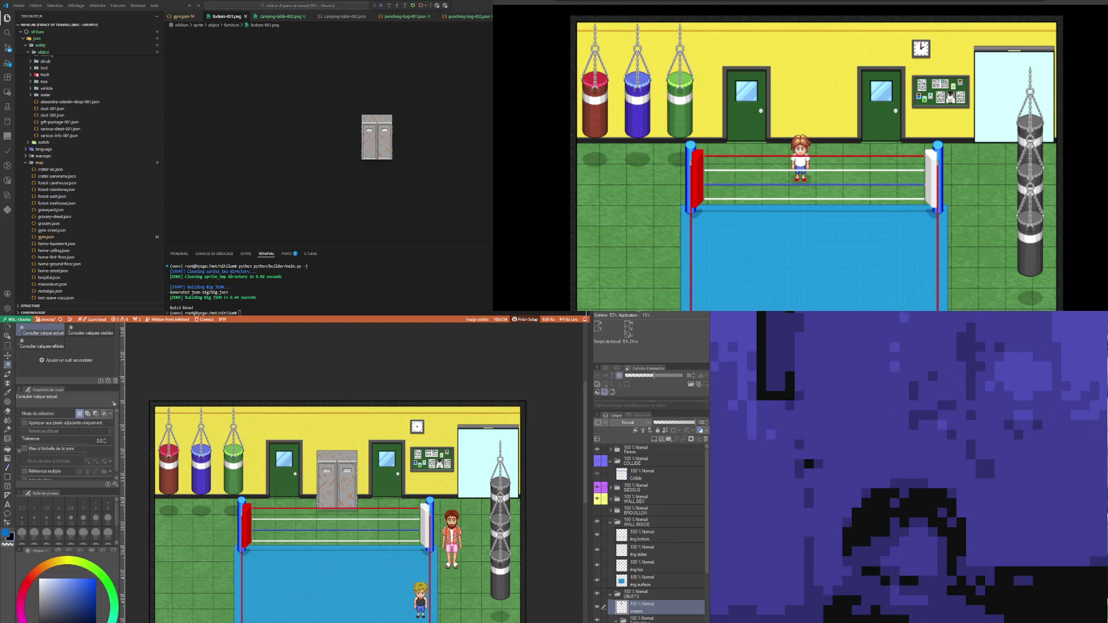
{"action": "scroll", "coordinate": [63, 202], "scroll_direction": "up", "scroll_amount": 10}
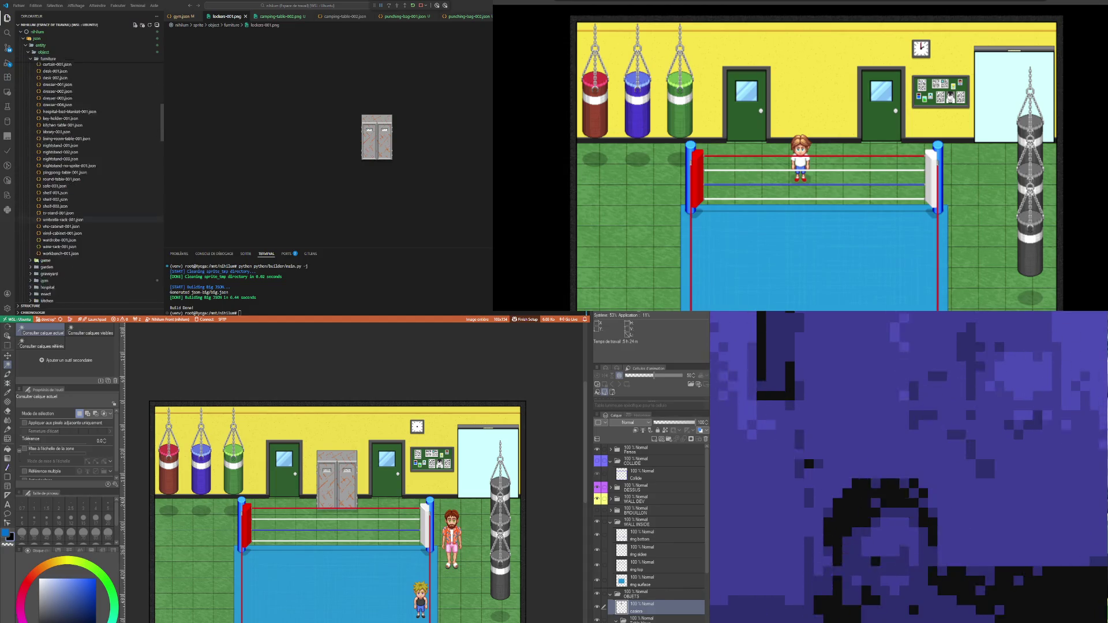
{"action": "scroll", "coordinate": [63, 173], "scroll_direction": "up", "scroll_amount": 5}
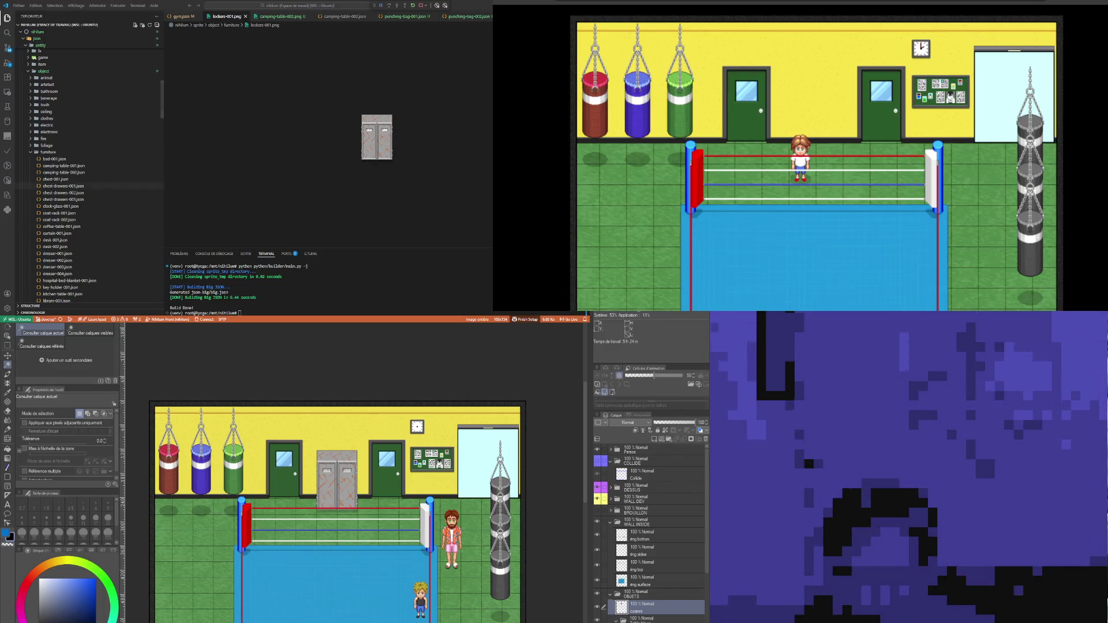
{"action": "scroll", "coordinate": [87, 174], "scroll_direction": "up", "scroll_amount": 3}
{"action": "scroll", "coordinate": [86, 250], "scroll_direction": "down", "scroll_amount": 3}
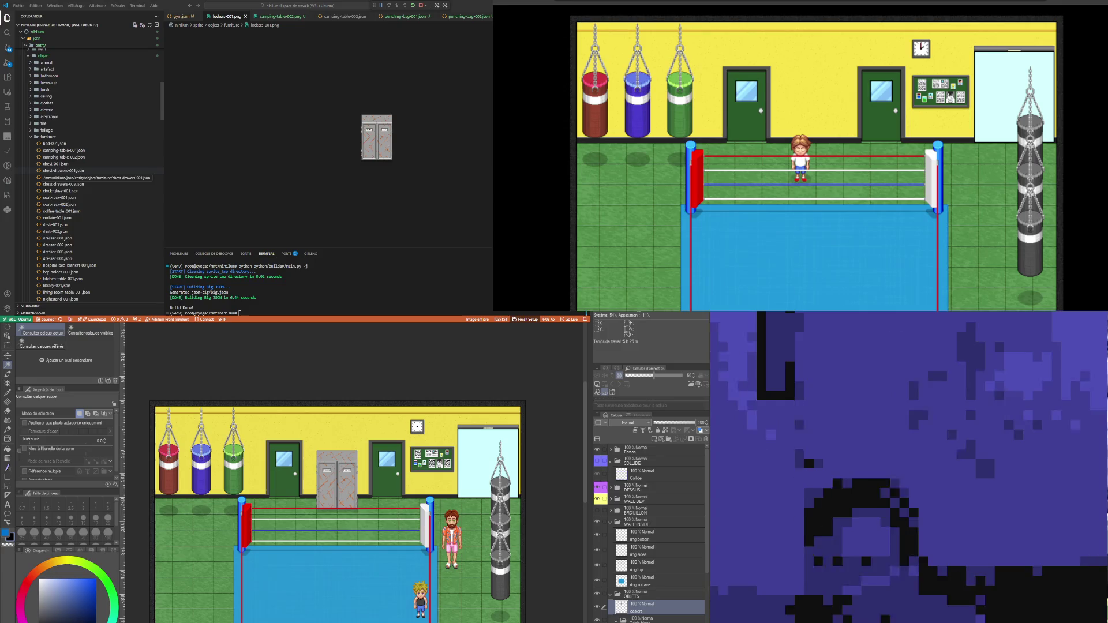
{"action": "scroll", "coordinate": [86, 179], "scroll_direction": "down", "scroll_amount": 3}
{"action": "scroll", "coordinate": [86, 179], "scroll_direction": "up", "scroll_amount": 4}
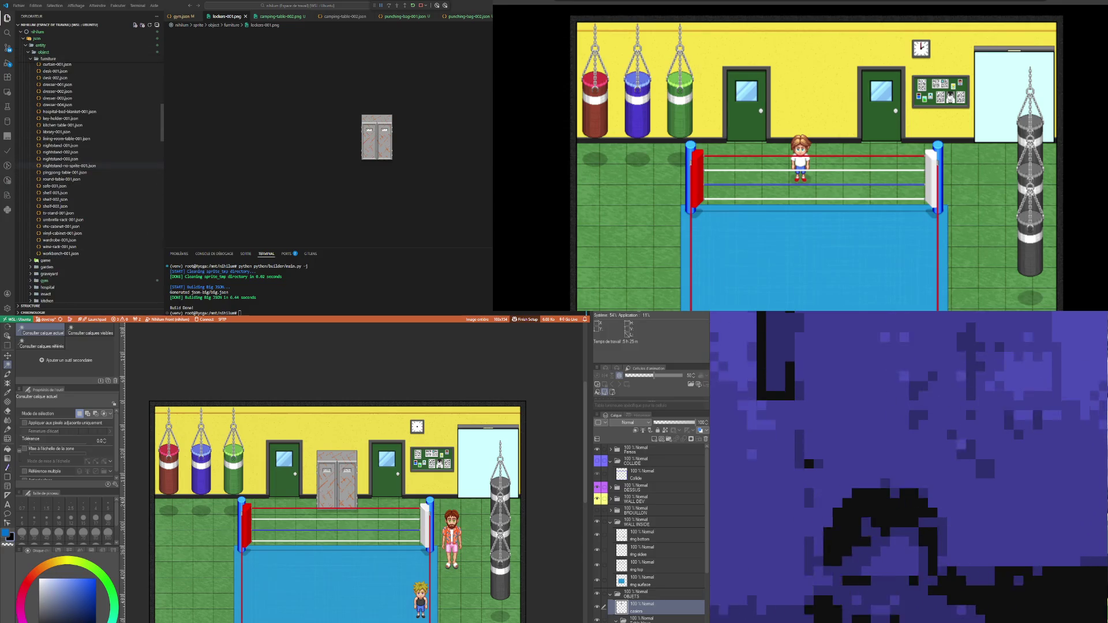
{"action": "scroll", "coordinate": [86, 173], "scroll_direction": "up", "scroll_amount": 5}
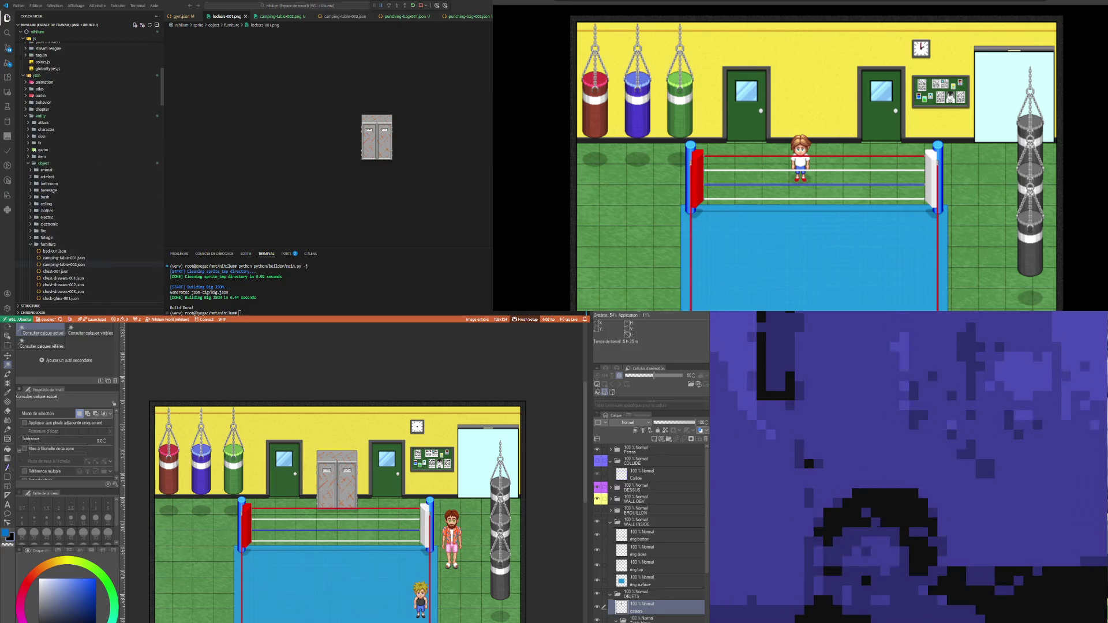
{"action": "scroll", "coordinate": [87, 173], "scroll_direction": "down", "scroll_amount": 10}
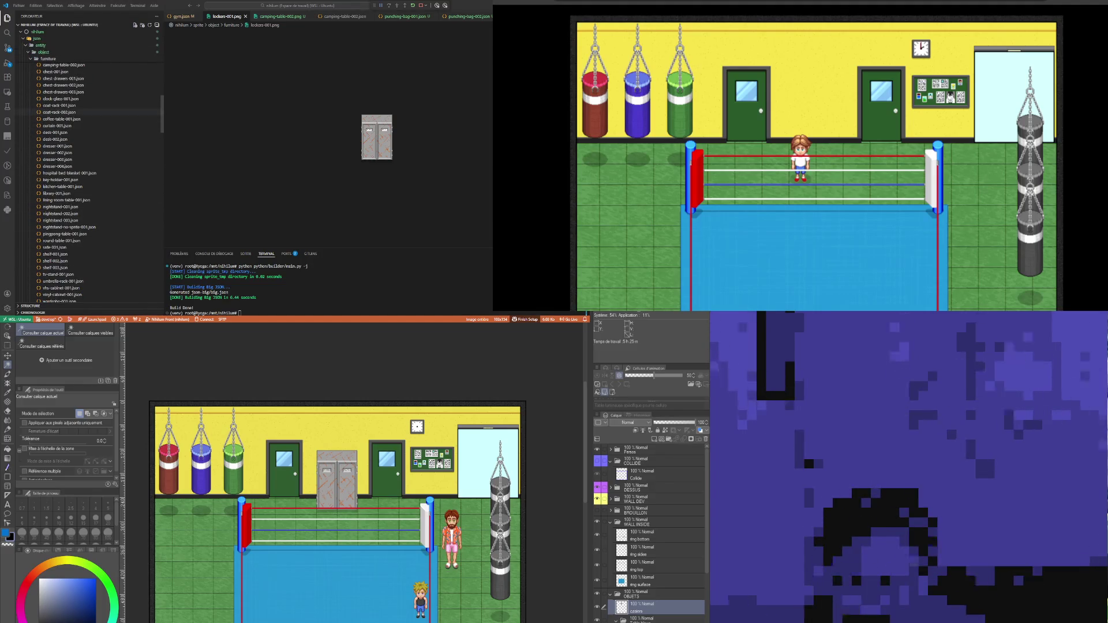
{"action": "scroll", "coordinate": [86, 149], "scroll_direction": "down", "scroll_amount": 2}
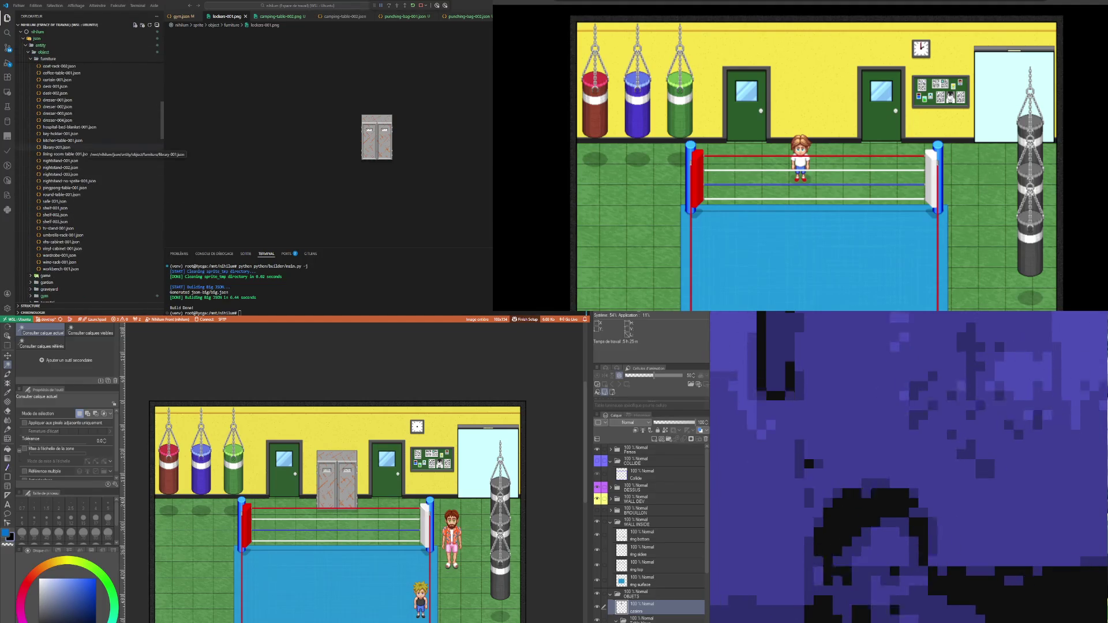
{"action": "scroll", "coordinate": [87, 173], "scroll_direction": "up", "scroll_amount": 8}
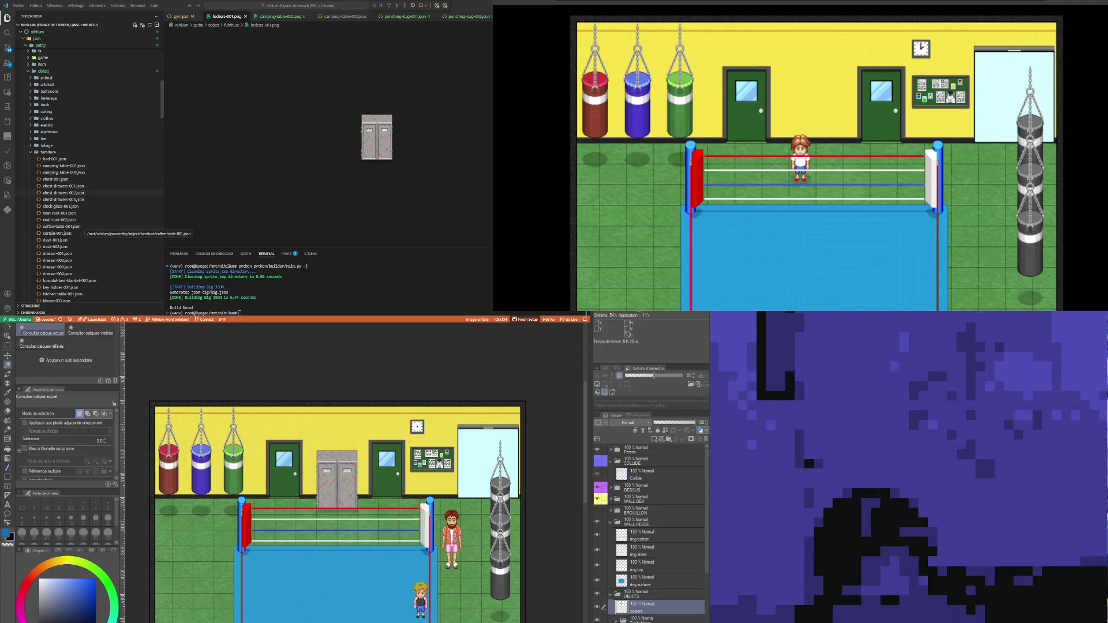
{"action": "scroll", "coordinate": [87, 188], "scroll_direction": "down", "scroll_amount": 4}
{"action": "scroll", "coordinate": [86, 188], "scroll_direction": "up", "scroll_amount": 4}
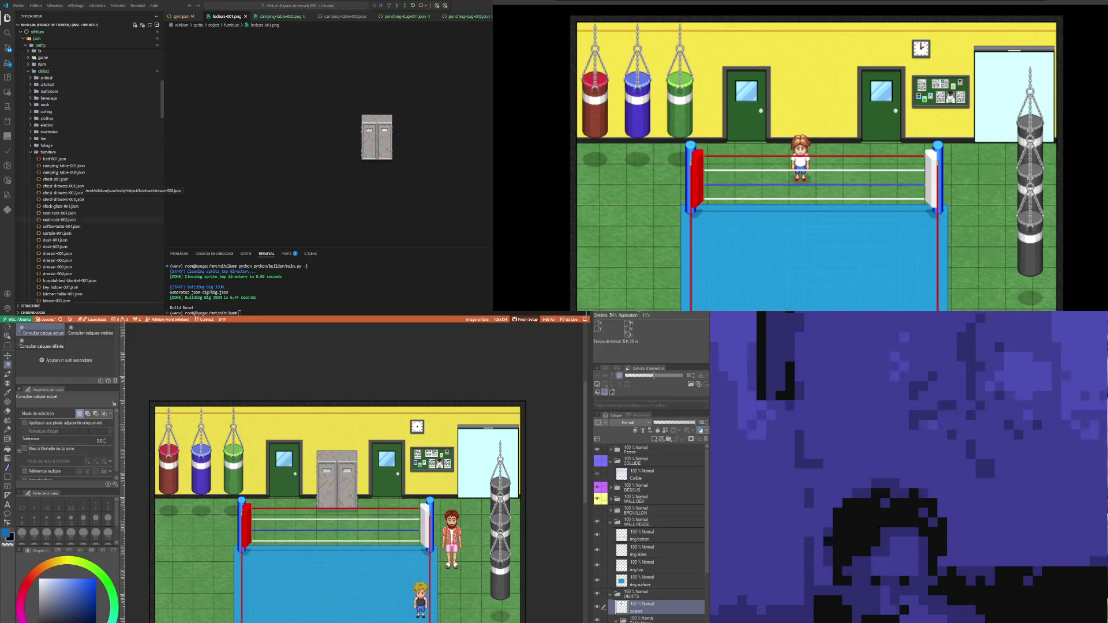
{"action": "scroll", "coordinate": [81, 253], "scroll_direction": "up", "scroll_amount": 10}
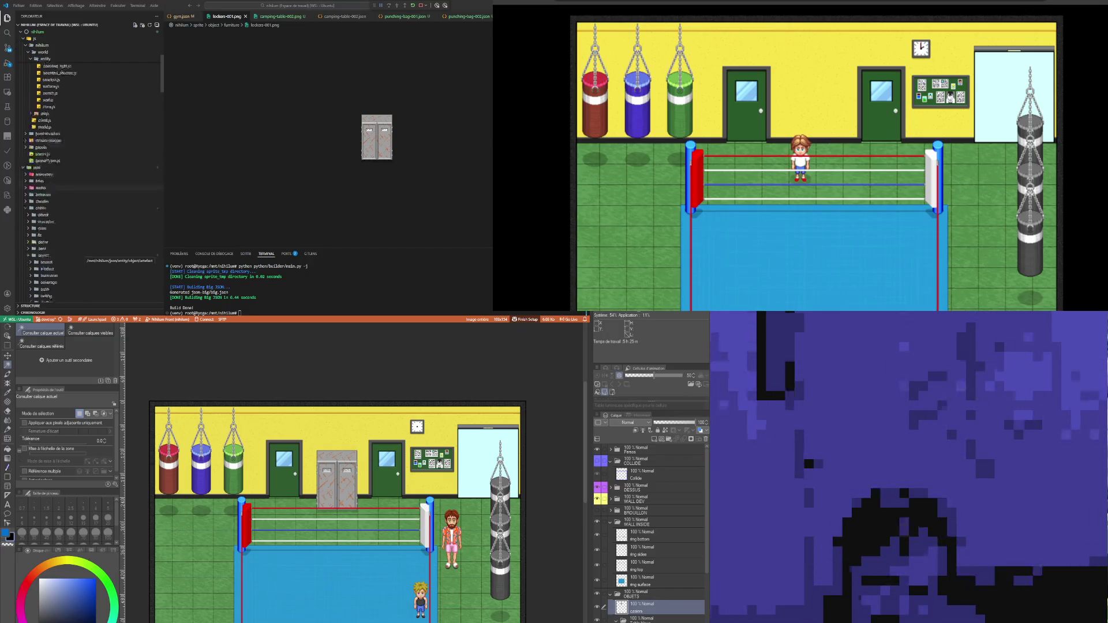
{"action": "scroll", "coordinate": [87, 254], "scroll_direction": "down", "scroll_amount": 10}
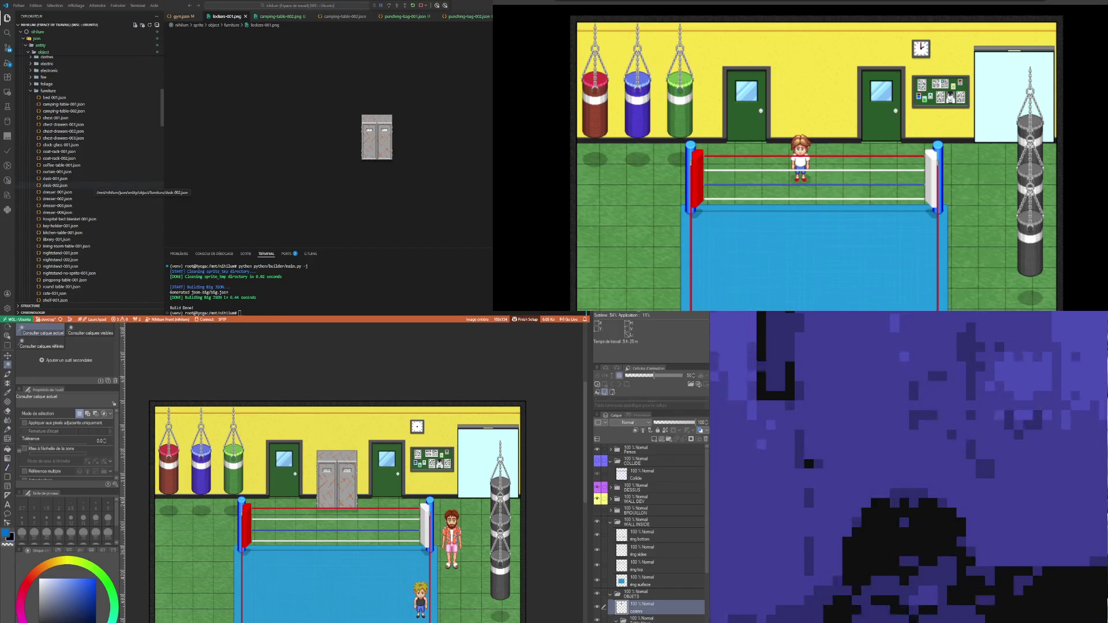
{"action": "scroll", "coordinate": [86, 189], "scroll_direction": "down", "scroll_amount": 2}
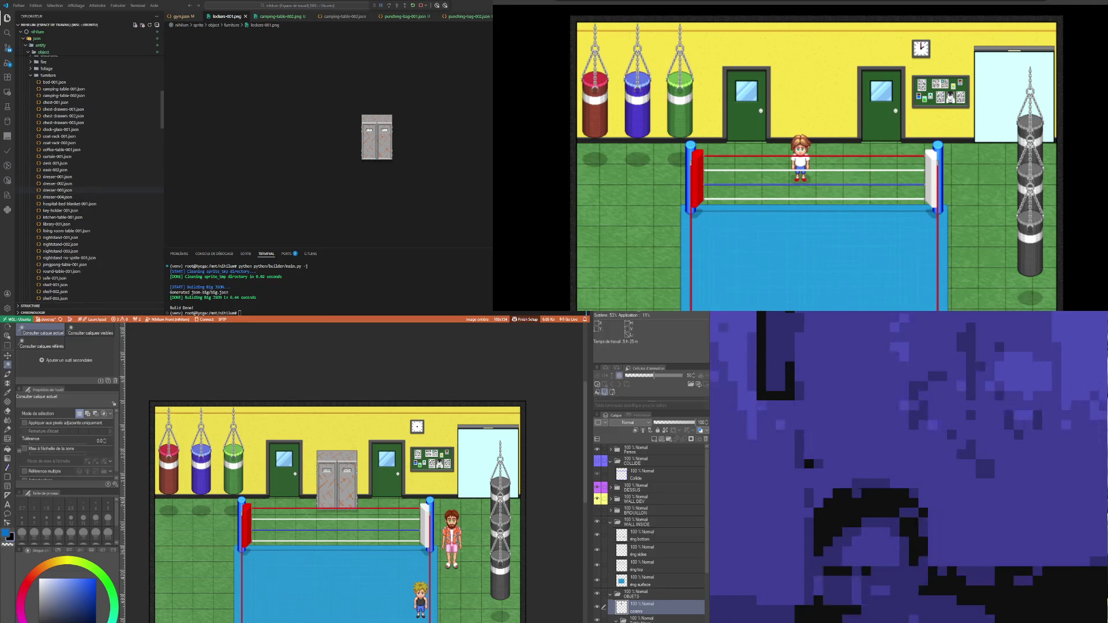
{"action": "left_click", "coordinate": [64, 178]}
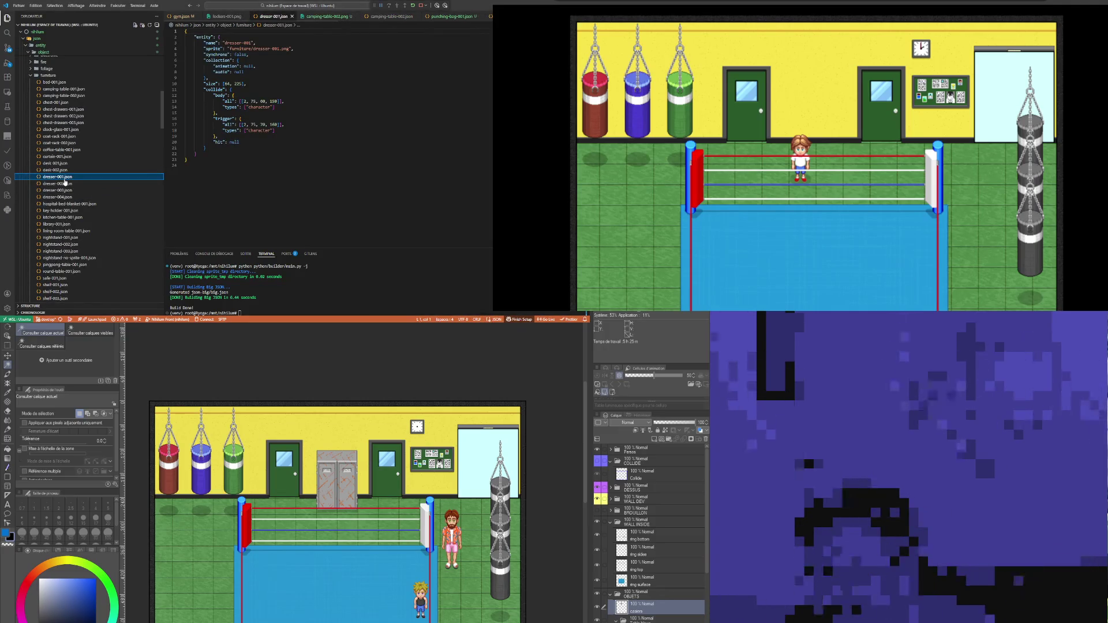
Step: Duplicate dresser-001.json and rename the copy to lockers-001.json
{"action": "key", "text": "ctrl+c"}
{"action": "key", "text": "ctrl+v"}
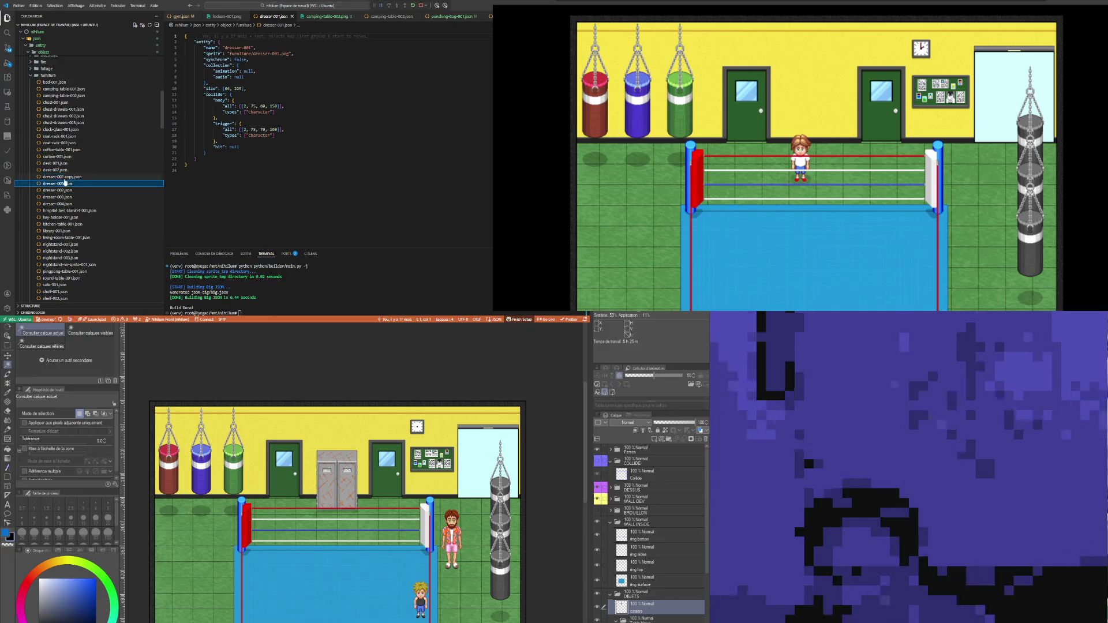
{"action": "key", "text": "F2"}
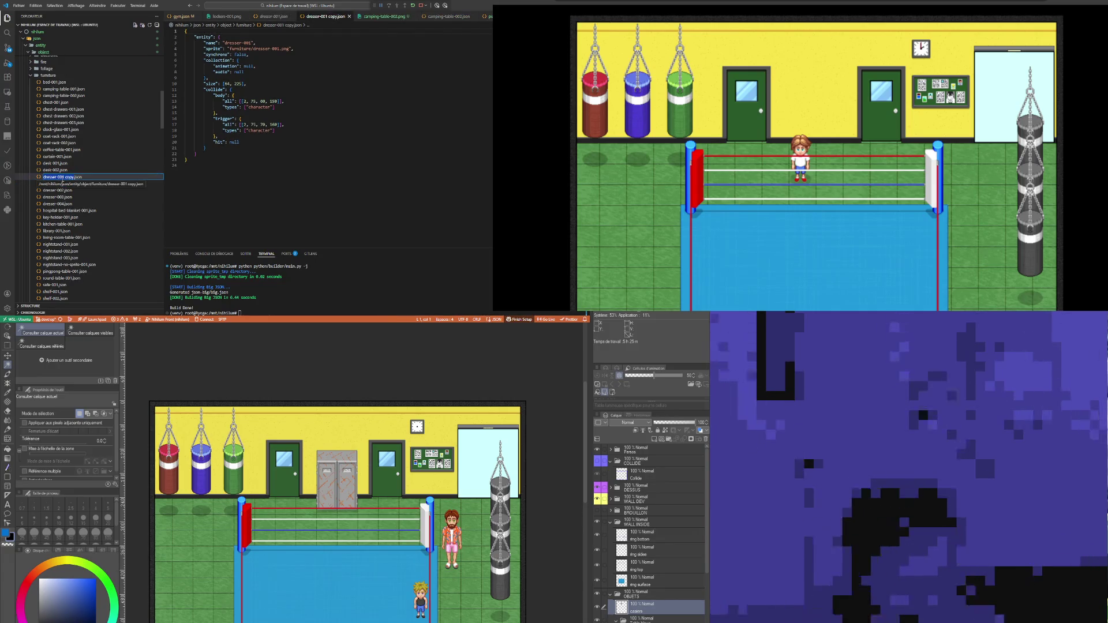
{"action": "type", "text": "lockers"}
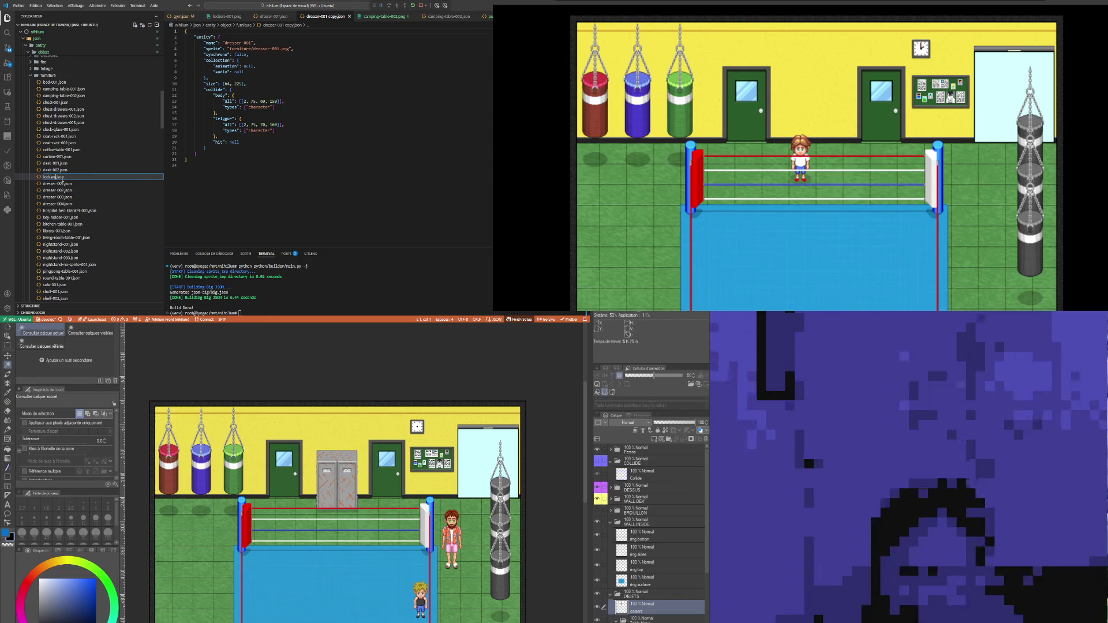
{"action": "type", "text": "-001"}
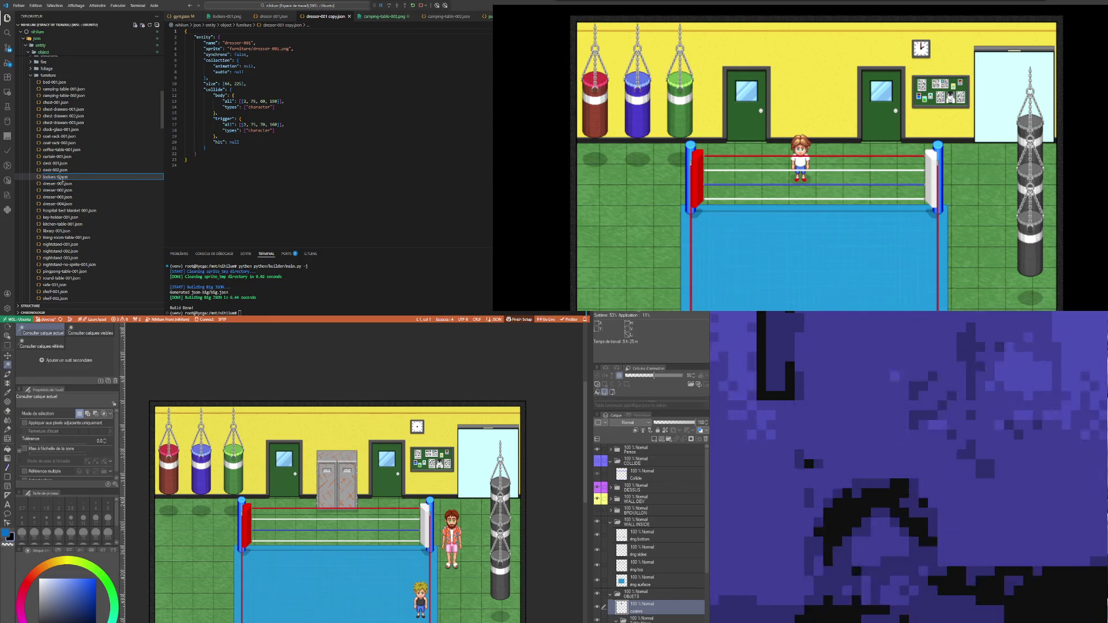
{"action": "key", "text": "Return"}
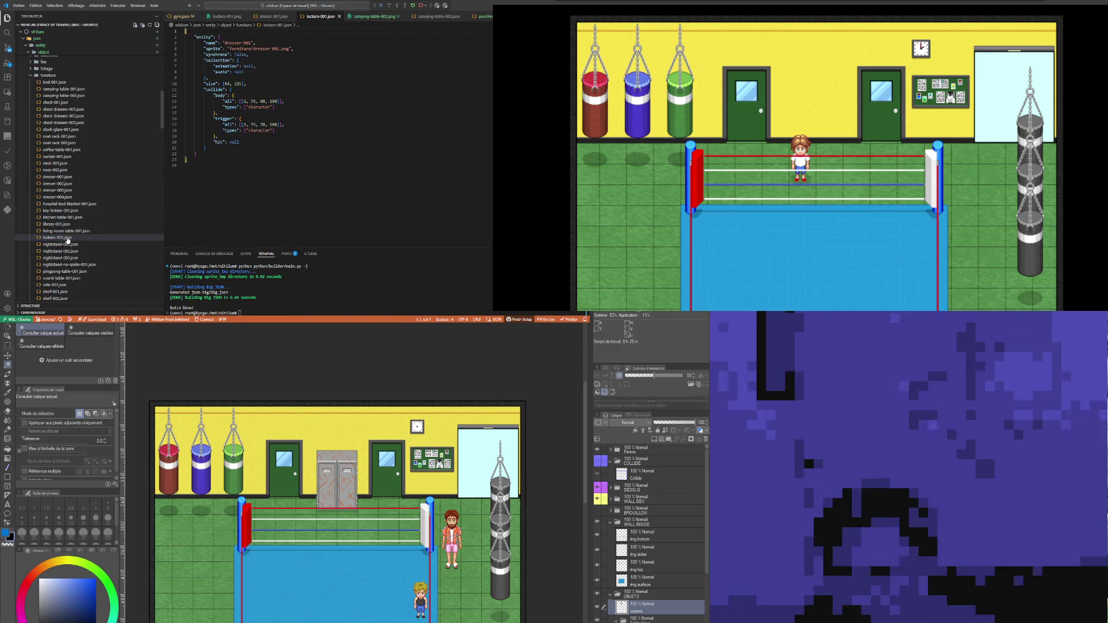
Step: Replace dresser with lockers in the entity name and sprite path, then save the file
{"action": "left_click", "coordinate": [63, 239]}
{"action": "left_click", "coordinate": [252, 44]}
{"action": "double_click", "coordinate": [234, 43]}
{"action": "type", "text": "lockers"}
{"action": "double_click", "coordinate": [276, 49]}
{"action": "double_click", "coordinate": [263, 48]}
{"action": "type", "text": "lockers"}
{"action": "key", "text": "ctrl+s"}
{"action": "left_click", "coordinate": [251, 60]}
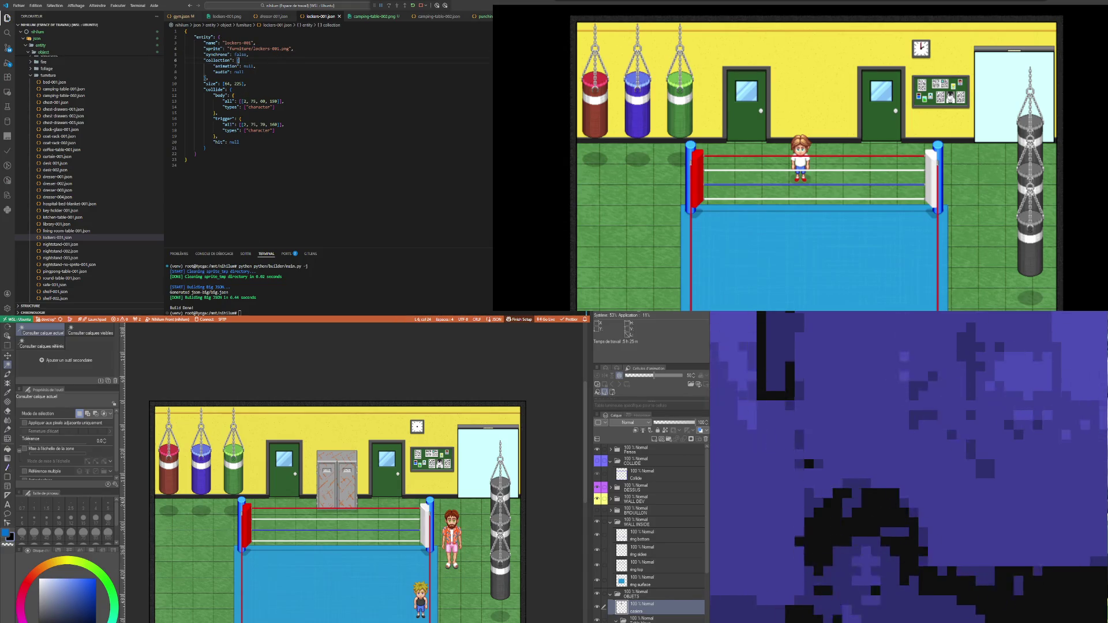
Step: Measure the lockers canvas, then retype the entity's size width and height to match the sprite
{"action": "key", "text": "ctrl+Tab"}
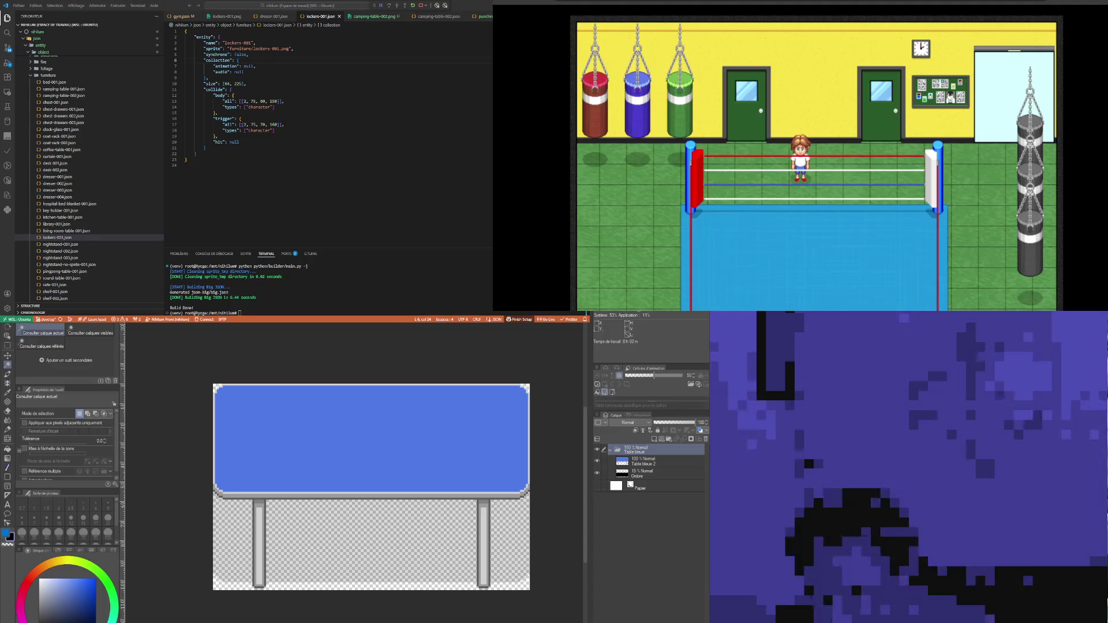
{"action": "key", "text": "ctrl+Tab"}
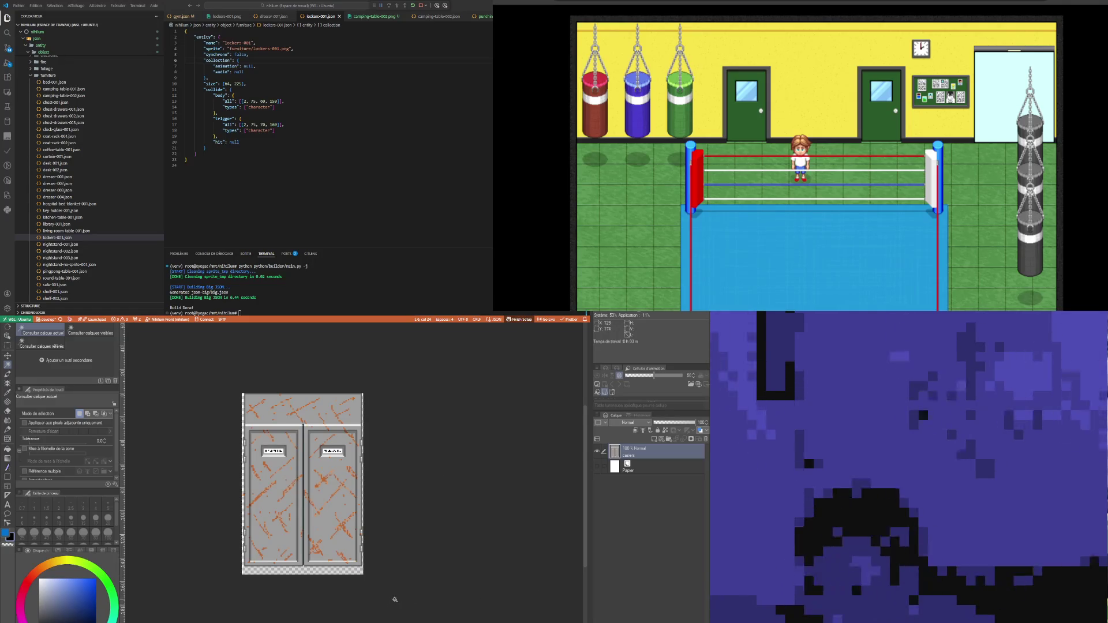
{"action": "key", "text": "ctrl+a"}
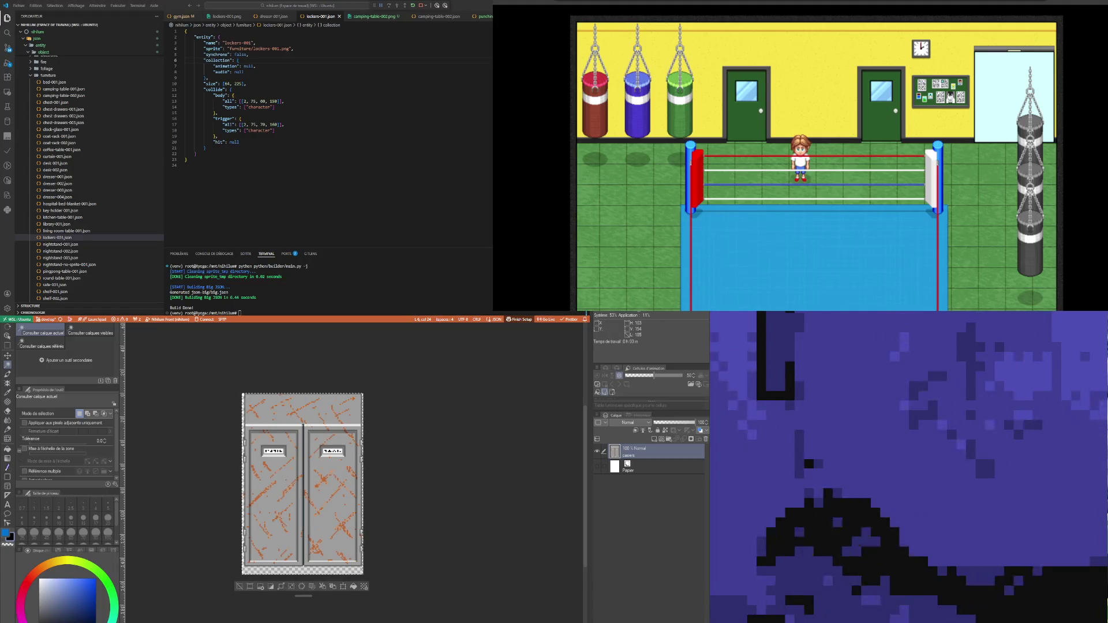
{"action": "double_click", "coordinate": [226, 84]}
{"action": "type", "text": "104"}
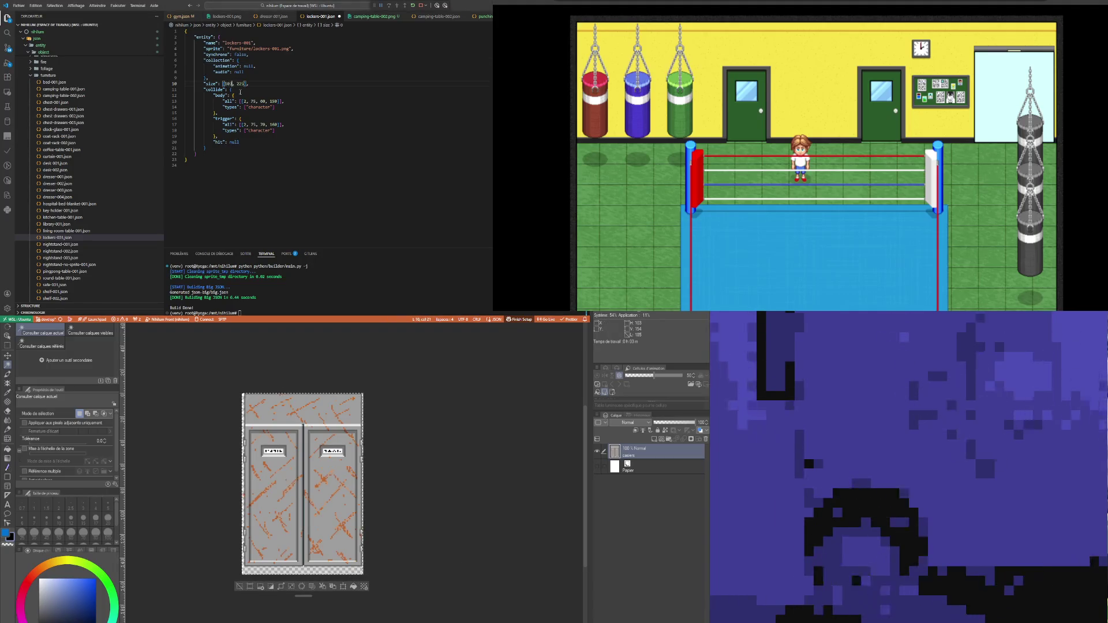
{"action": "double_click", "coordinate": [241, 83]}
{"action": "type", "text": "154"}
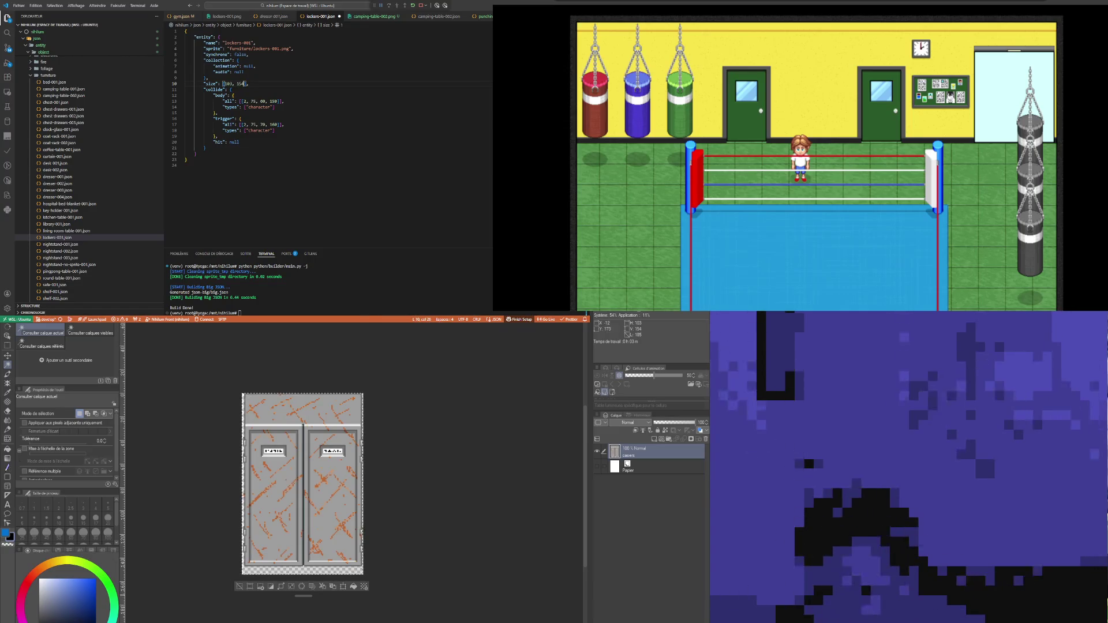
{"action": "scroll", "coordinate": [265, 559], "scroll_direction": "up", "scroll_amount": 3}
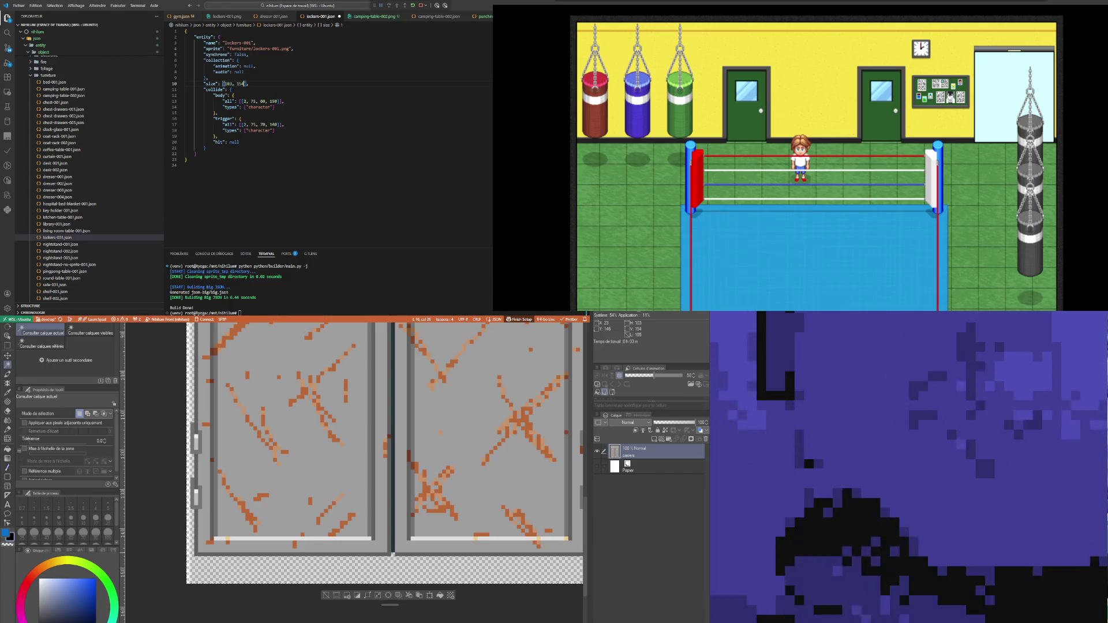
Step: Edit the body and trigger collision boxes' offset values so both start at 0,0
{"action": "left_click", "coordinate": [228, 101]}
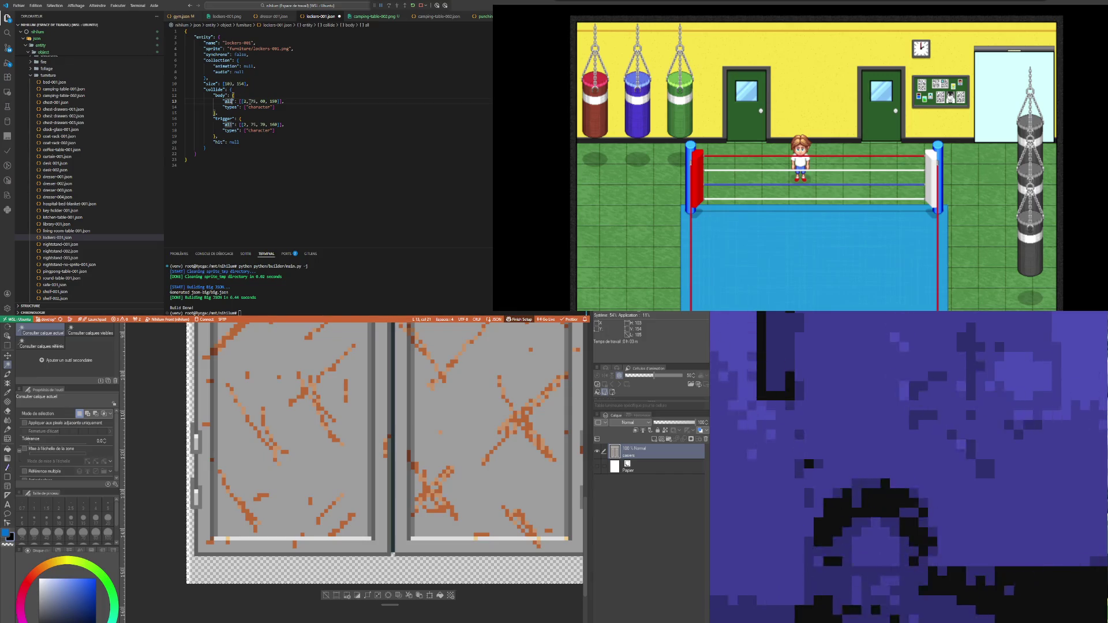
{"action": "double_click", "coordinate": [244, 101]}
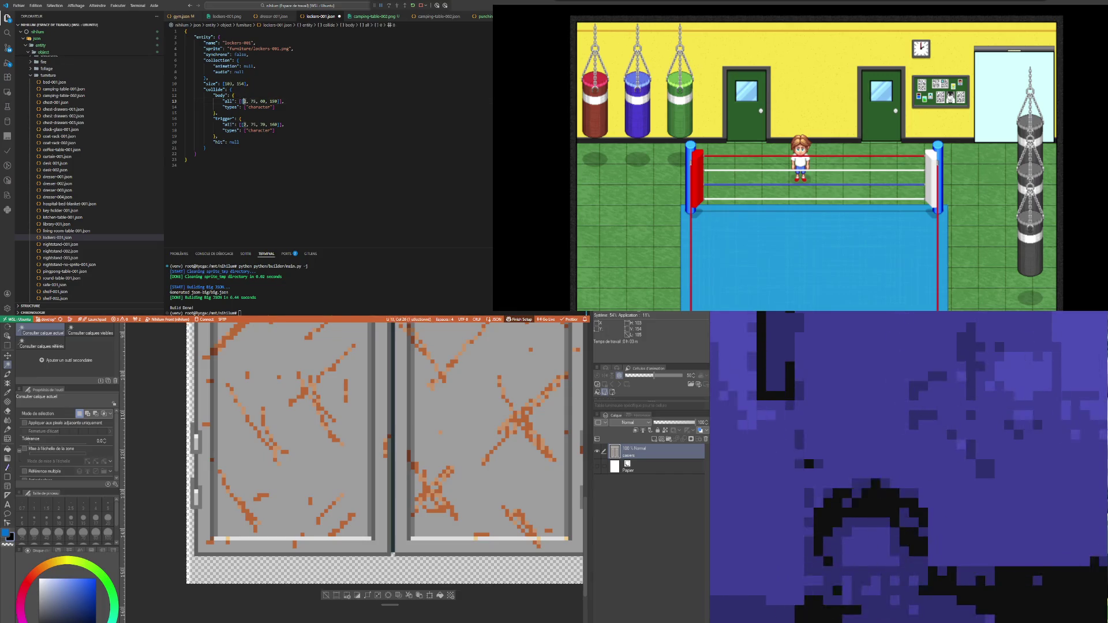
{"action": "type", "text": "1"}
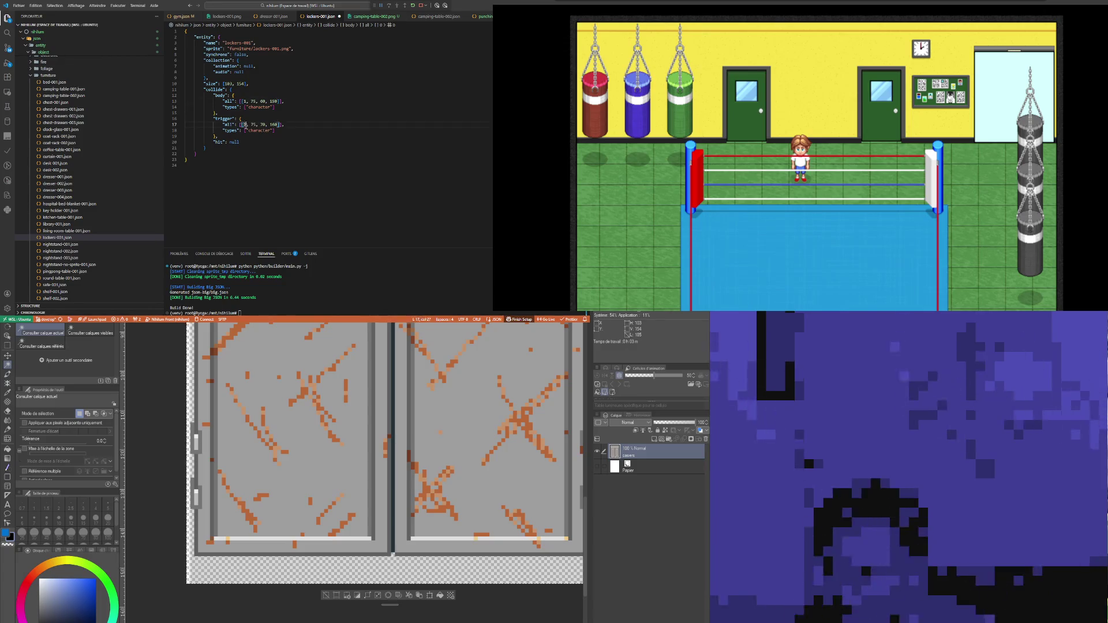
{"action": "double_click", "coordinate": [244, 125]}
{"action": "type", "text": "1"}
{"action": "double_click", "coordinate": [272, 101]}
{"action": "type", "text": "1"}
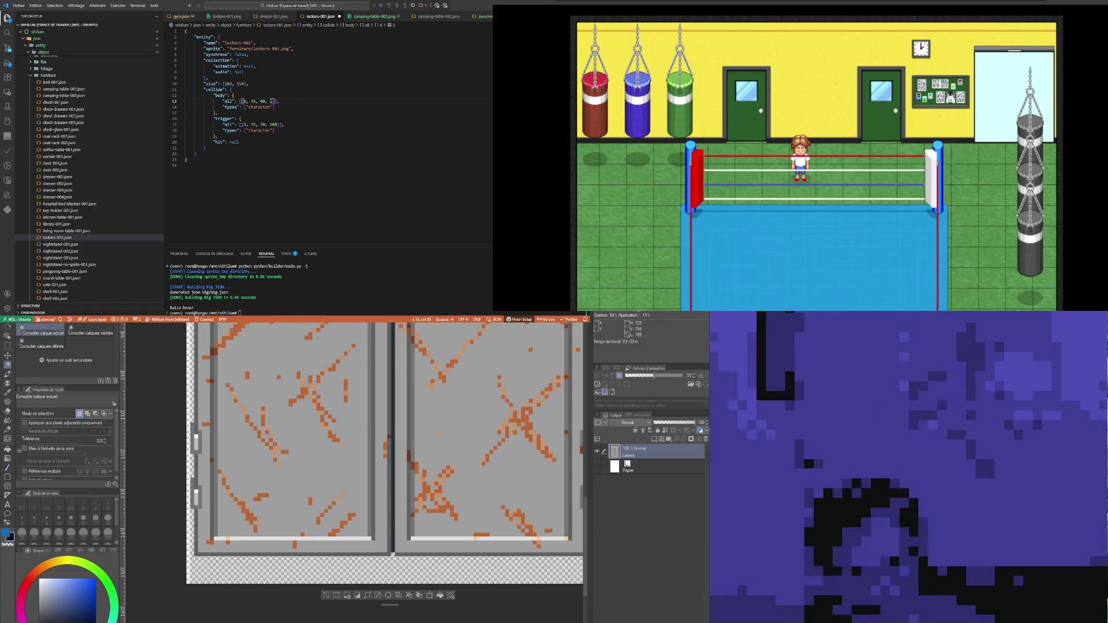
{"action": "double_click", "coordinate": [274, 124]}
{"action": "type", "text": "1, "}
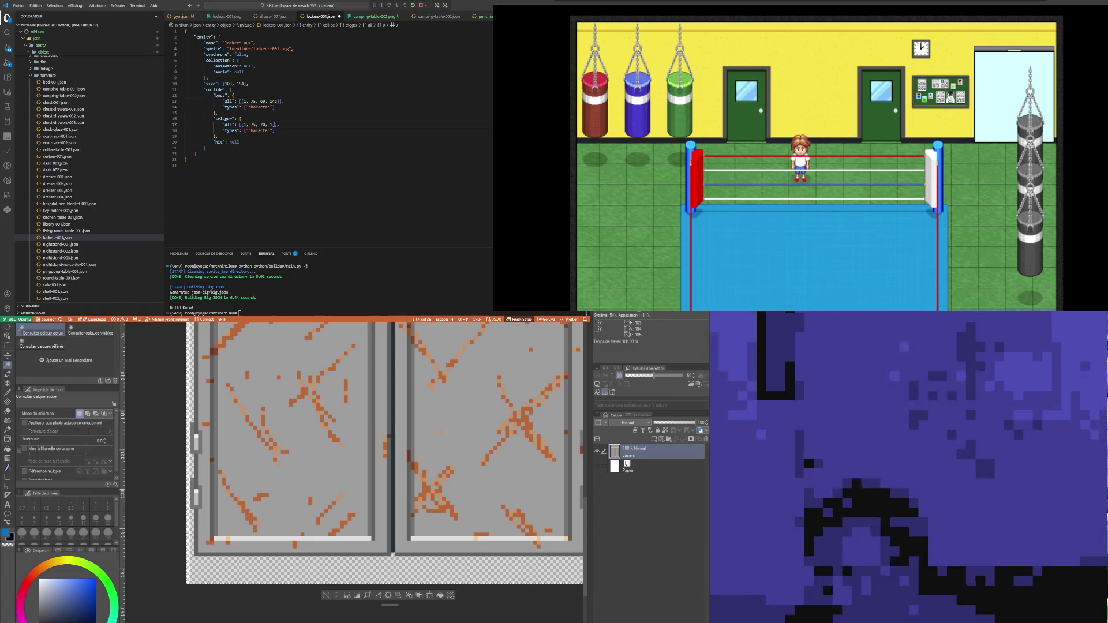
{"action": "type", "text": "0"}
{"action": "double_click", "coordinate": [253, 101]}
{"action": "type", "text": "0"}
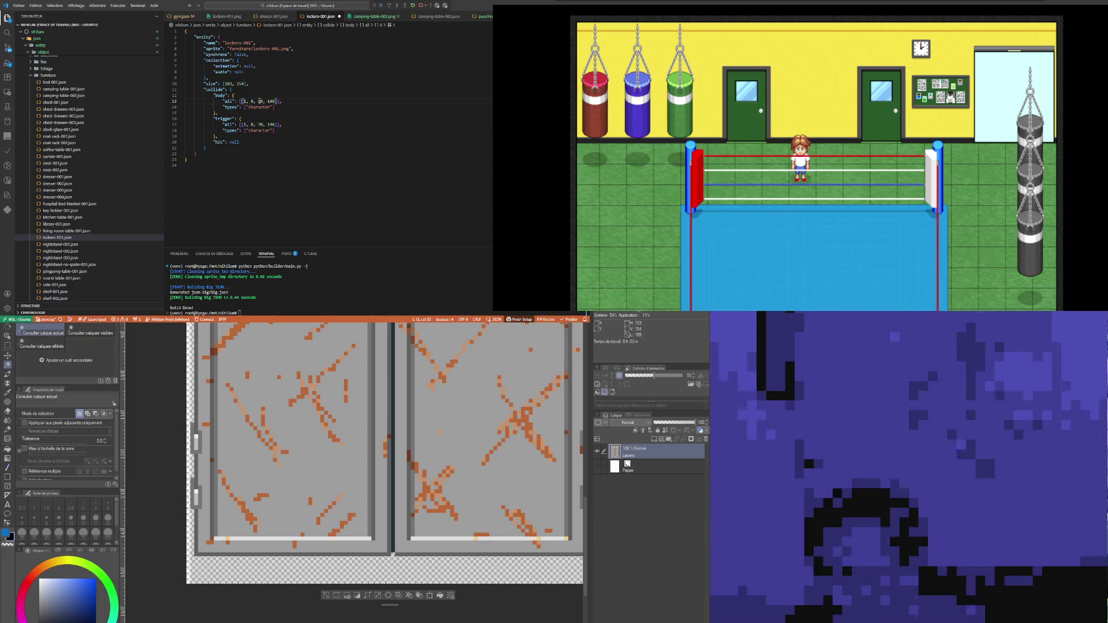
{"action": "double_click", "coordinate": [260, 101]}
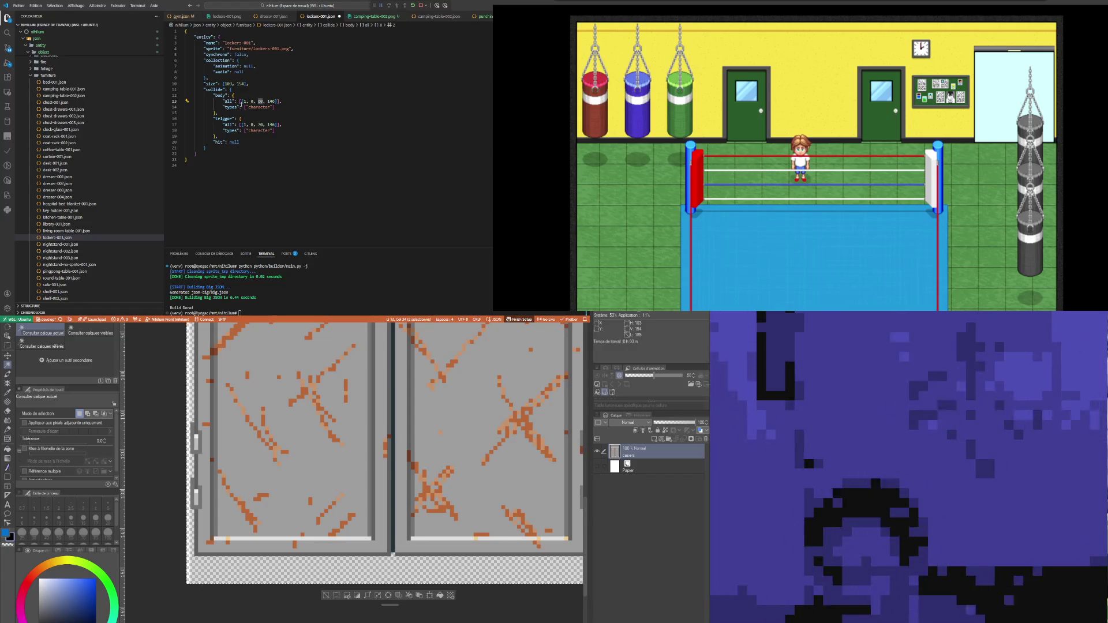
{"action": "double_click", "coordinate": [244, 101]}
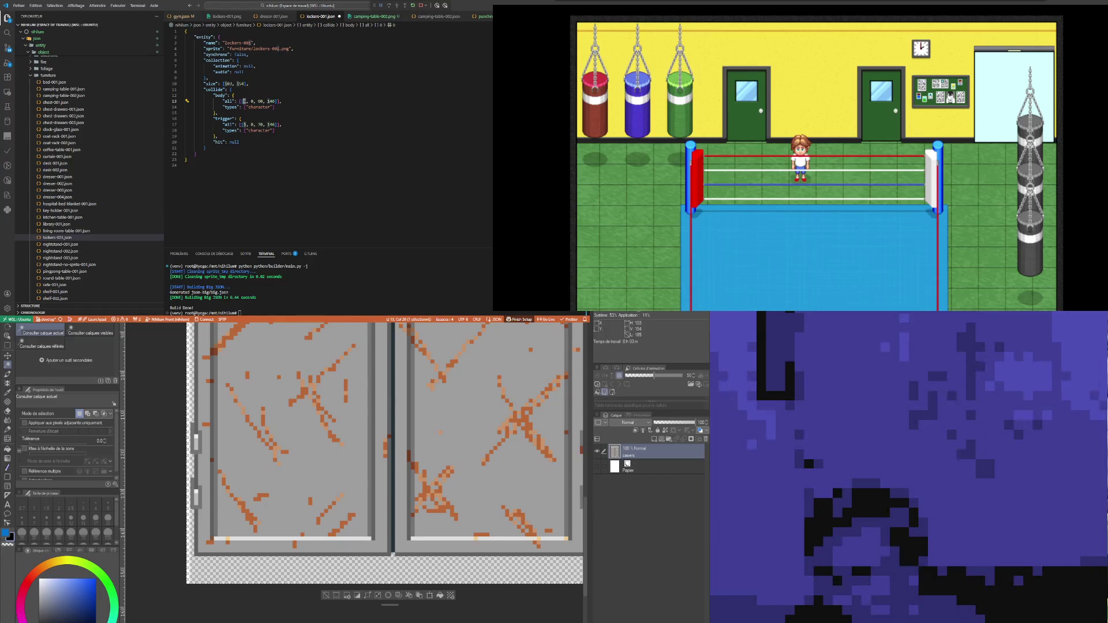
{"action": "type", "text": "6"}
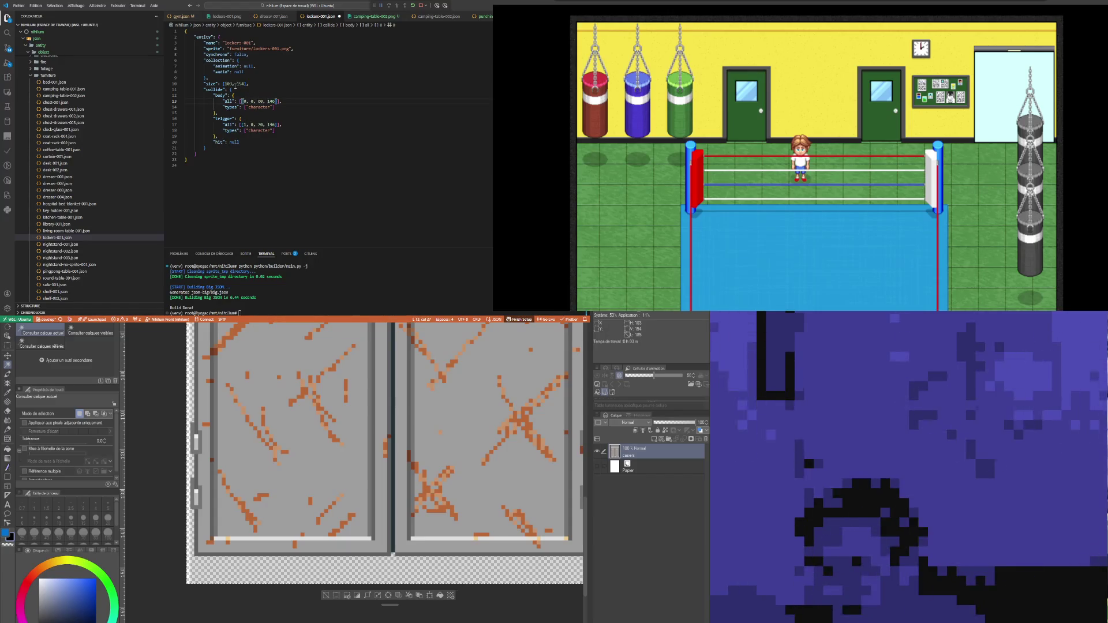
Step: Copy the 103 size width into both boxes' widths, zero the trigger offset, then return to gym.json
{"action": "double_click", "coordinate": [228, 83]}
{"action": "key", "text": "ctrl+c"}
{"action": "double_click", "coordinate": [259, 101]}
{"action": "key", "text": "ctrl+v"}
{"action": "double_click", "coordinate": [260, 125]}
{"action": "key", "text": "ctrl+v"}
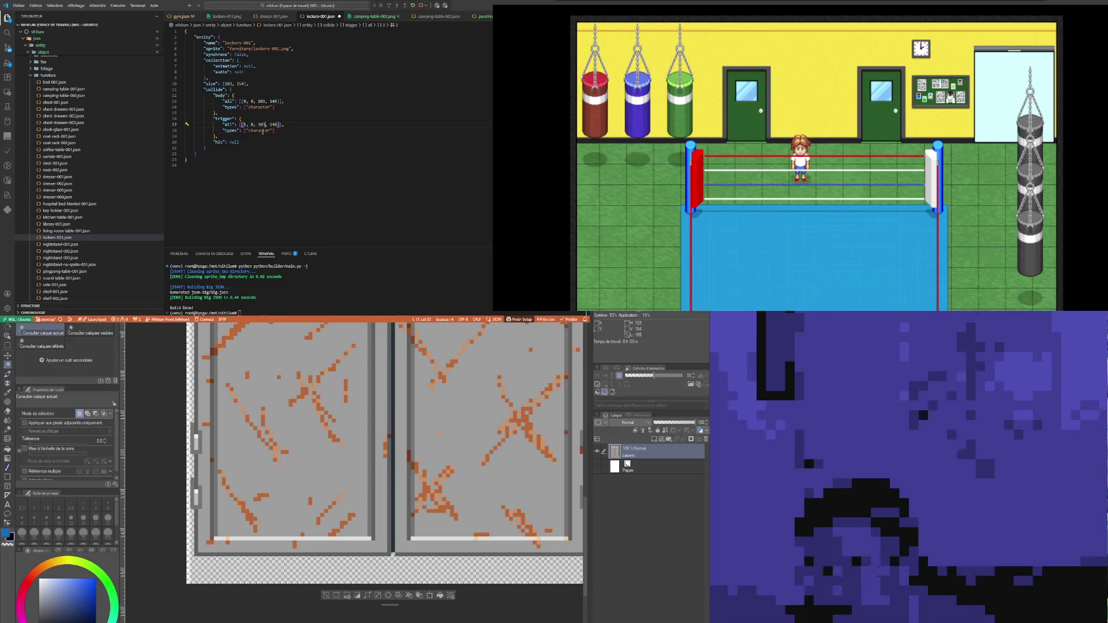
{"action": "double_click", "coordinate": [243, 125]}
{"action": "type", "text": "0"}
{"action": "type", "text": "python python/builder/main.py -j"}
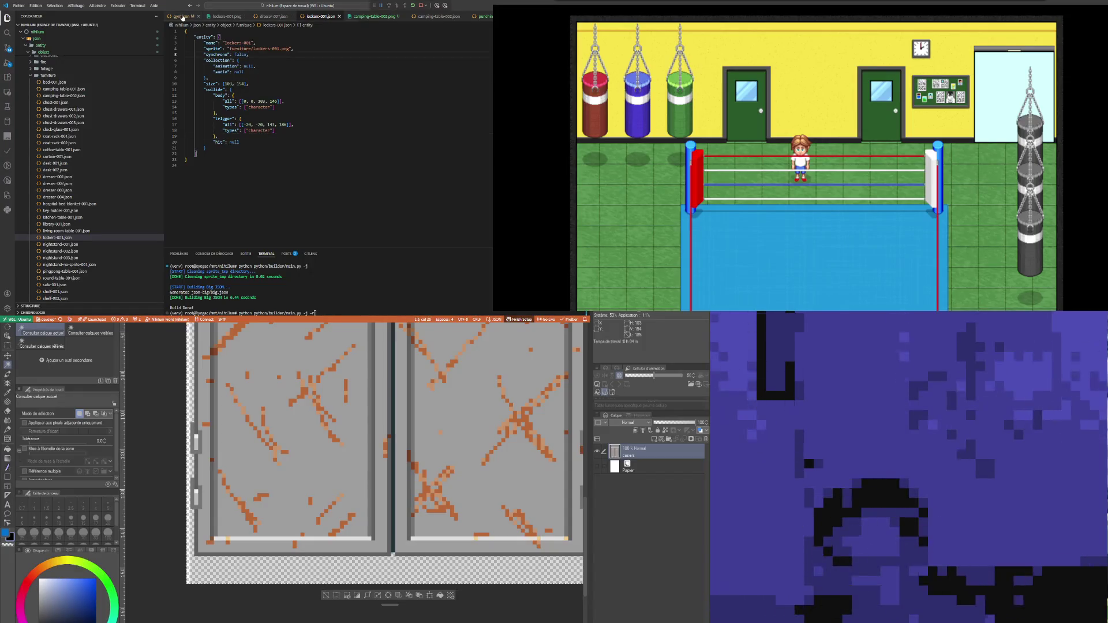
{"action": "key", "text": "ctrl+Tab"}
{"action": "key", "text": "Up"}
{"action": "key", "text": "Up"}
{"action": "key", "text": "Up"}
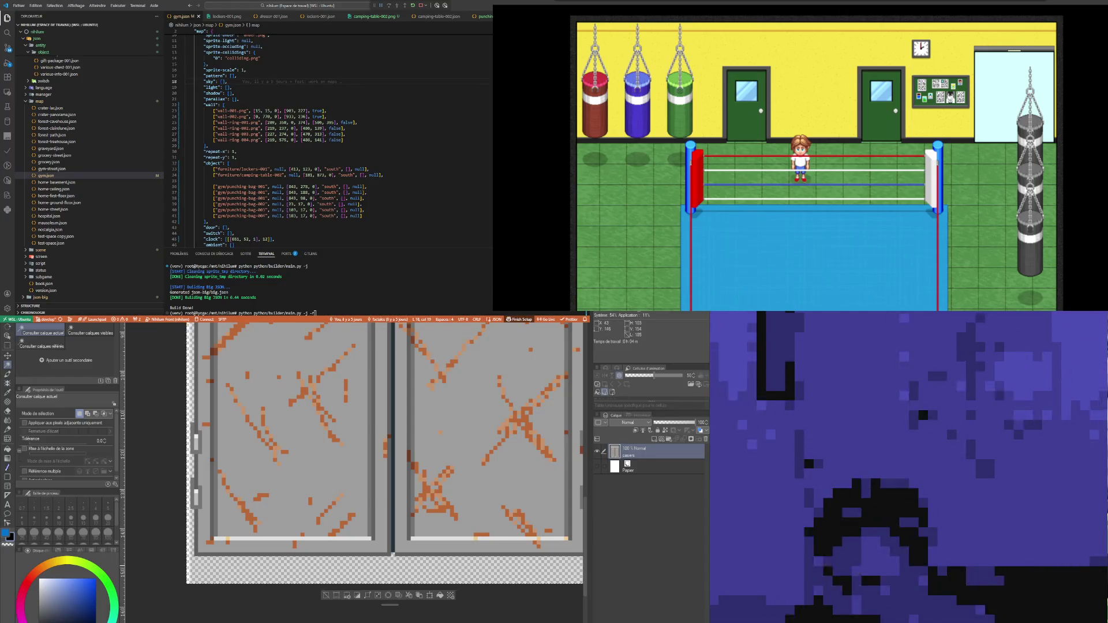
Step: Close the current file tab and go back to editing gym.json
{"action": "scroll", "coordinate": [386, 453], "scroll_direction": "down", "scroll_amount": 5}
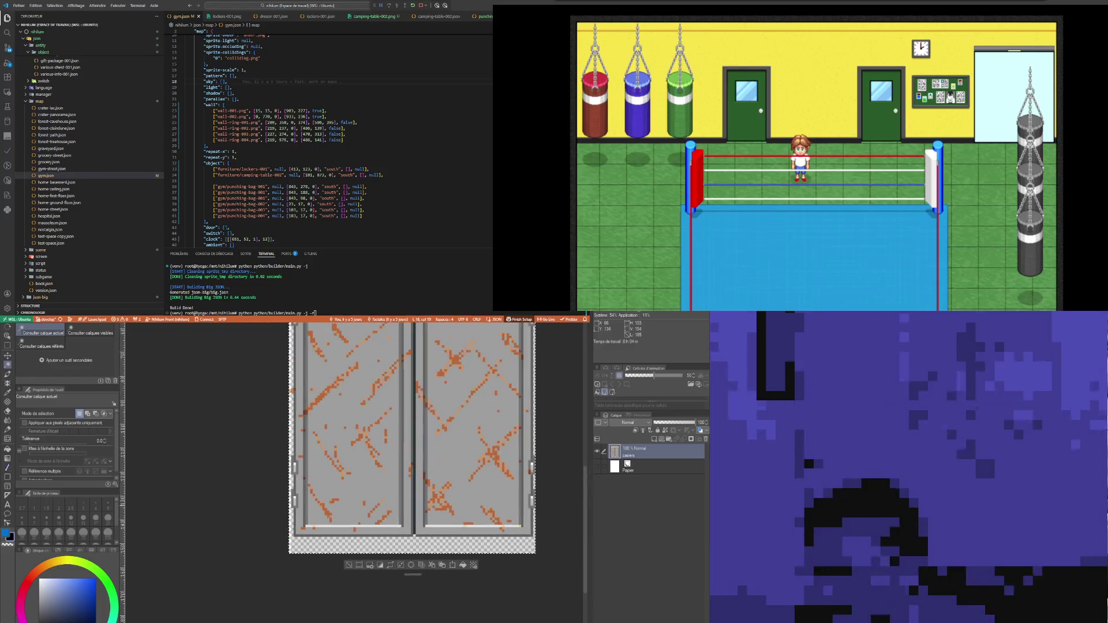
{"action": "key", "text": "ctrl+w"}
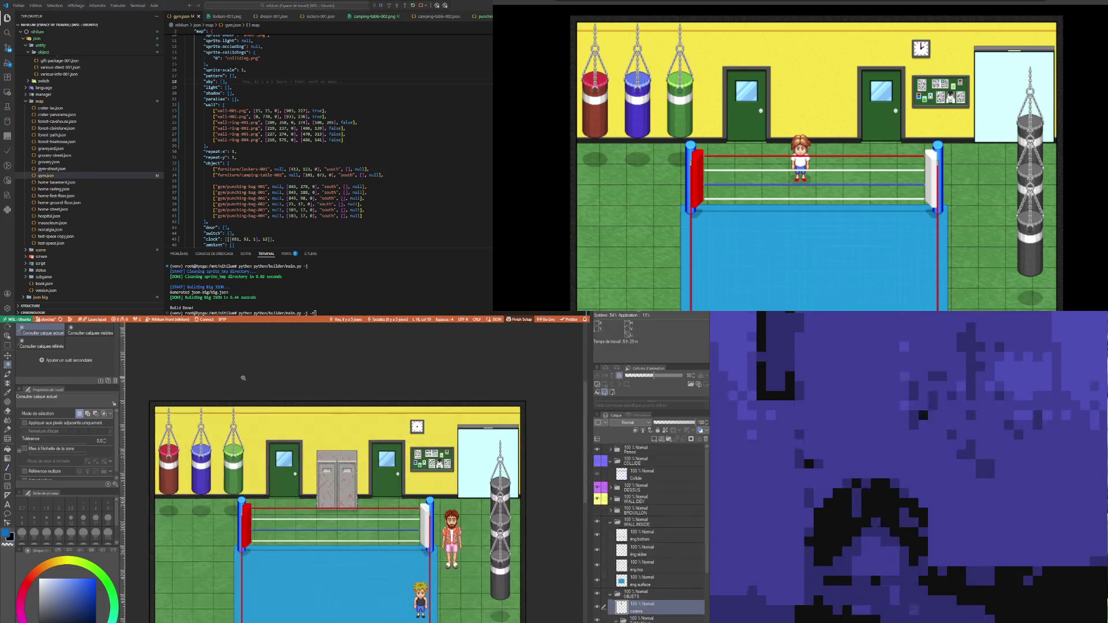
{"action": "scroll", "coordinate": [340, 451], "scroll_direction": "up", "scroll_amount": 1}
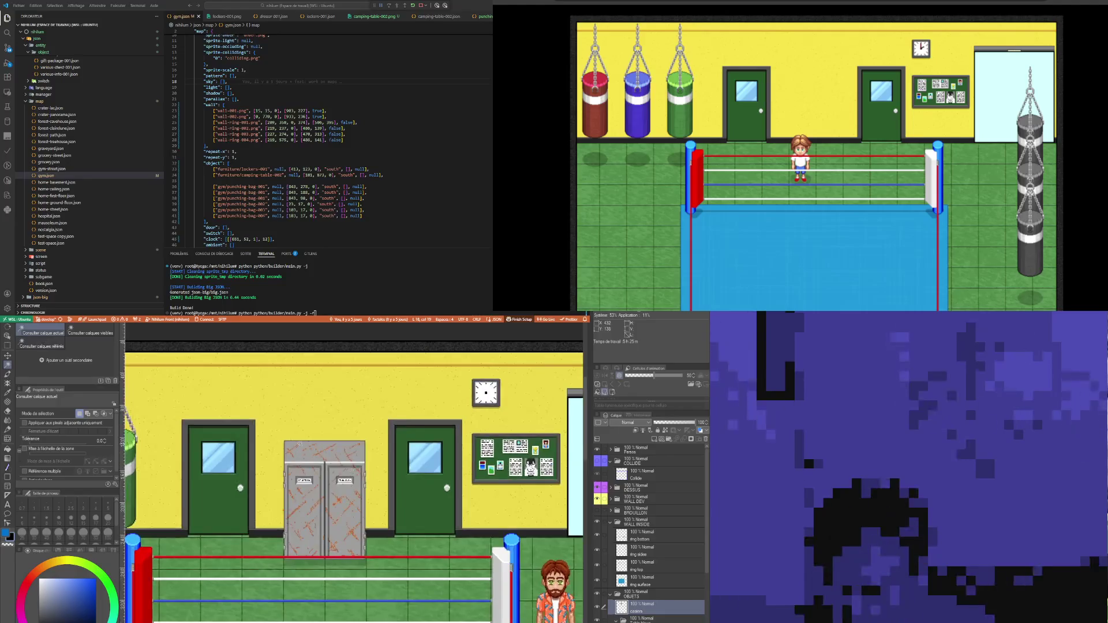
{"action": "scroll", "coordinate": [332, 459], "scroll_direction": "up", "scroll_amount": 2}
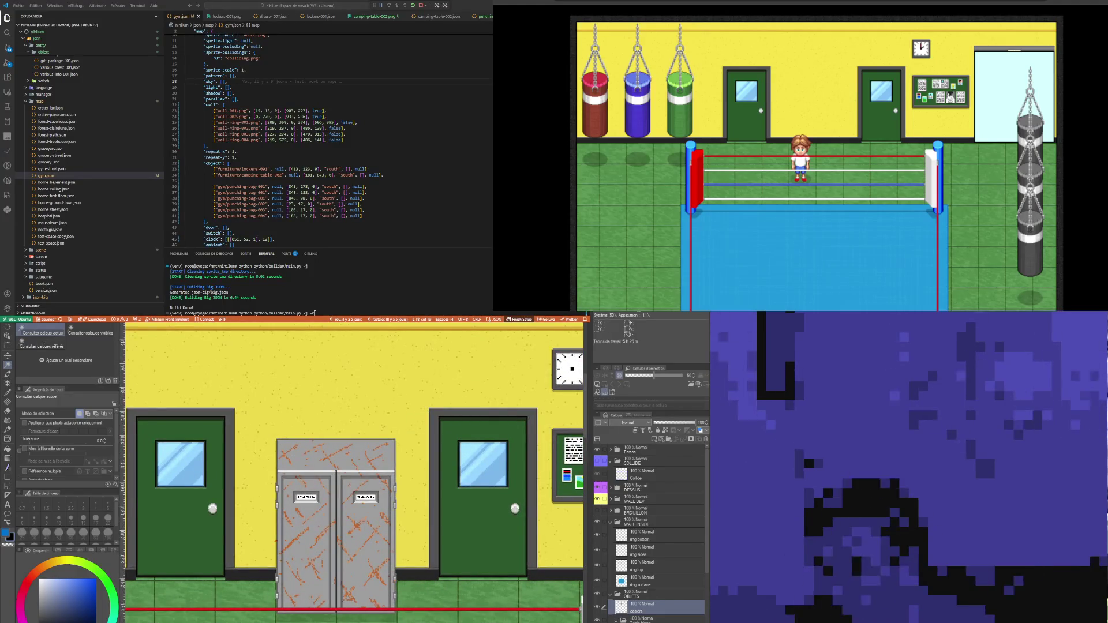
{"action": "left_click", "coordinate": [363, 146]}
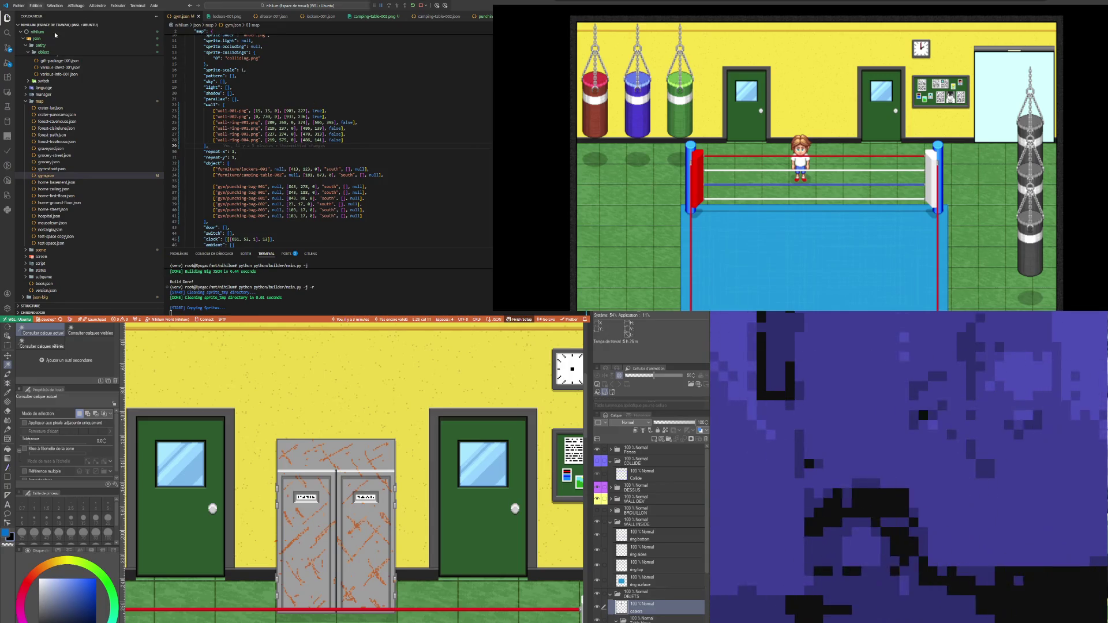
{"action": "scroll", "coordinate": [299, 147], "scroll_direction": "down", "scroll_amount": 2}
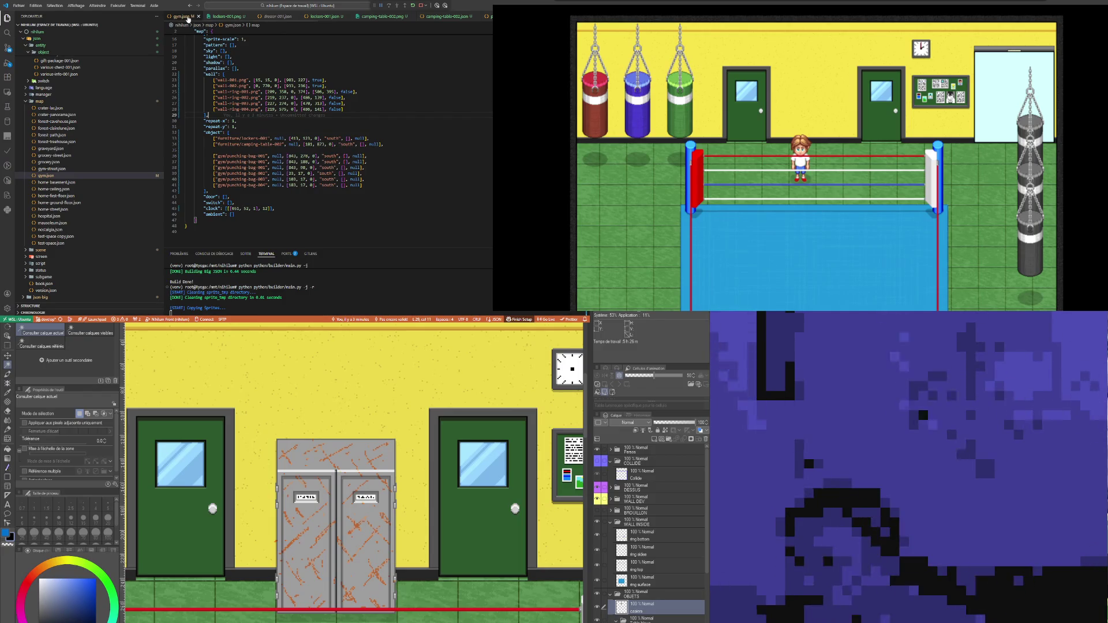
Step: Close all files except gym.json and open home-basement.json
{"action": "left_click", "coordinate": [200, 26]}
{"action": "key", "text": "Escape"}
{"action": "scroll", "coordinate": [67, 164], "scroll_direction": "up", "scroll_amount": 3}
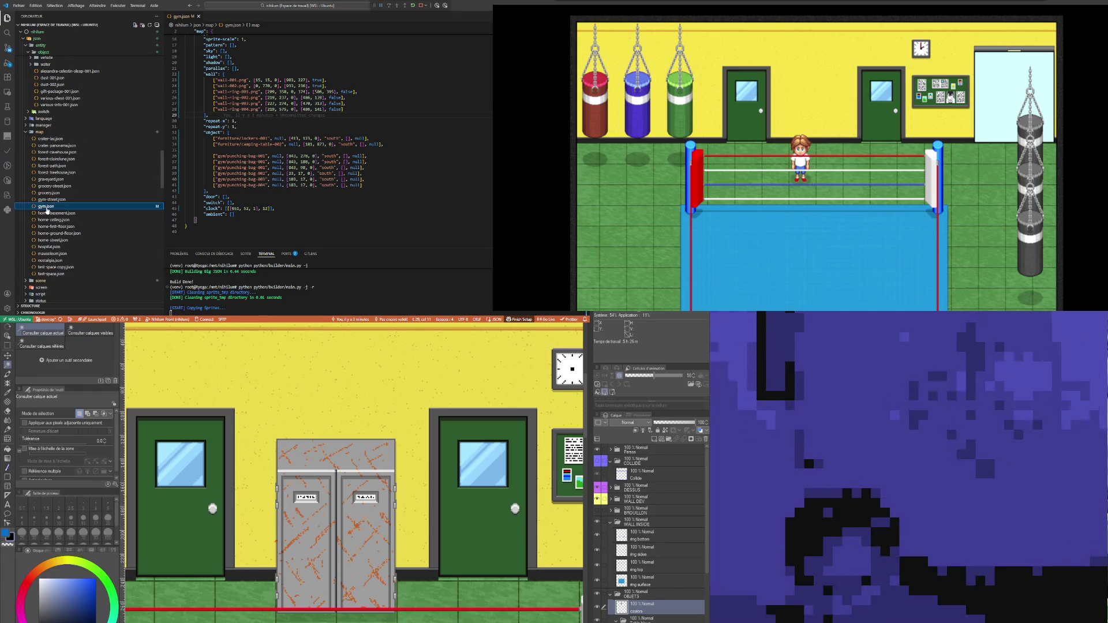
{"action": "left_click", "coordinate": [51, 214]}
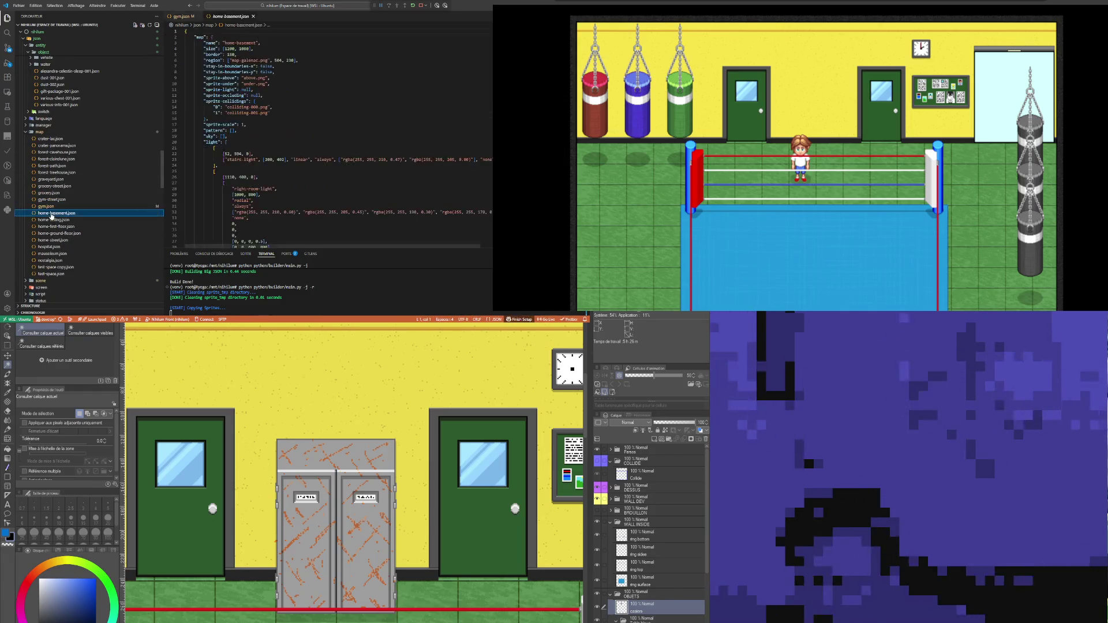
Step: Collapse the basement map's light list and object list
{"action": "left_click", "coordinate": [182, 141]}
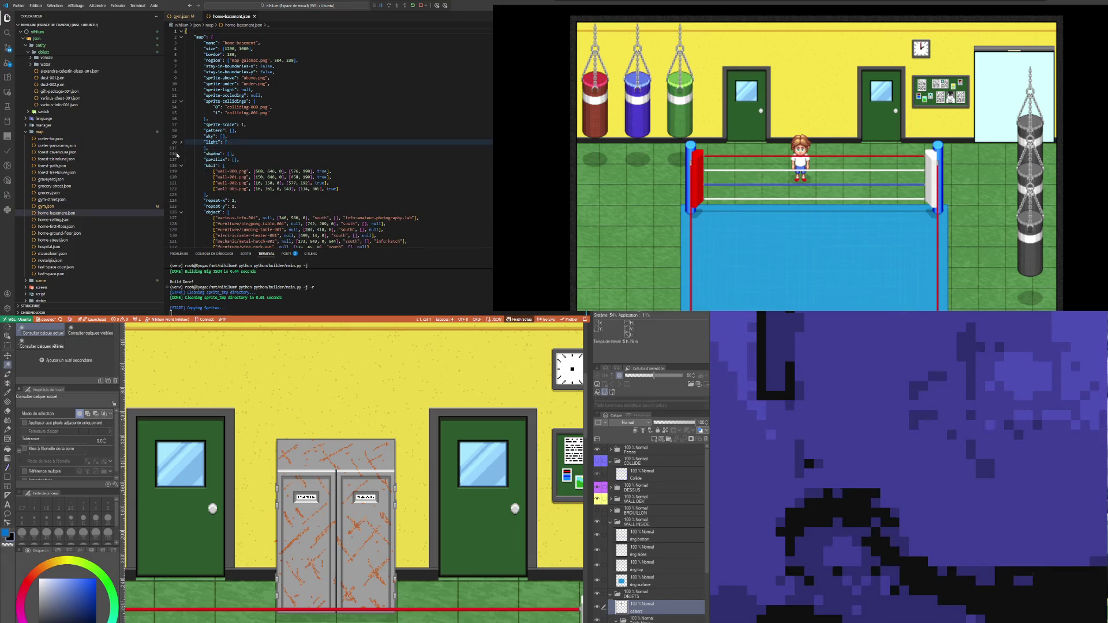
{"action": "left_click", "coordinate": [181, 212]}
{"action": "scroll", "coordinate": [233, 184], "scroll_direction": "down", "scroll_amount": 5}
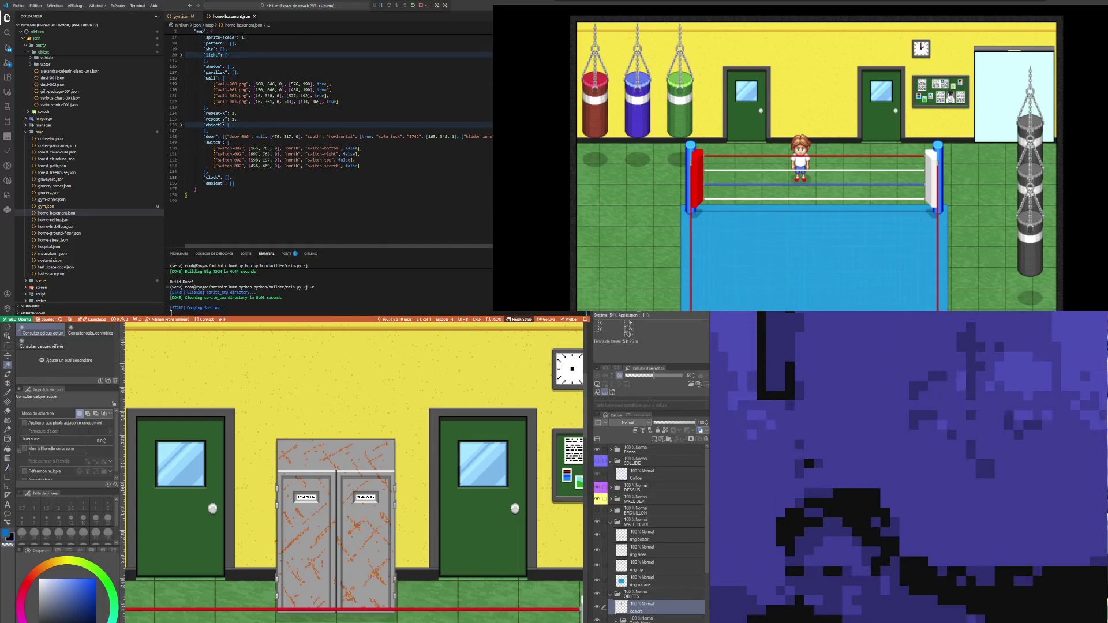
{"action": "scroll", "coordinate": [223, 126], "scroll_direction": "up", "scroll_amount": 3}
{"action": "scroll", "coordinate": [105, 165], "scroll_direction": "down", "scroll_amount": 5}
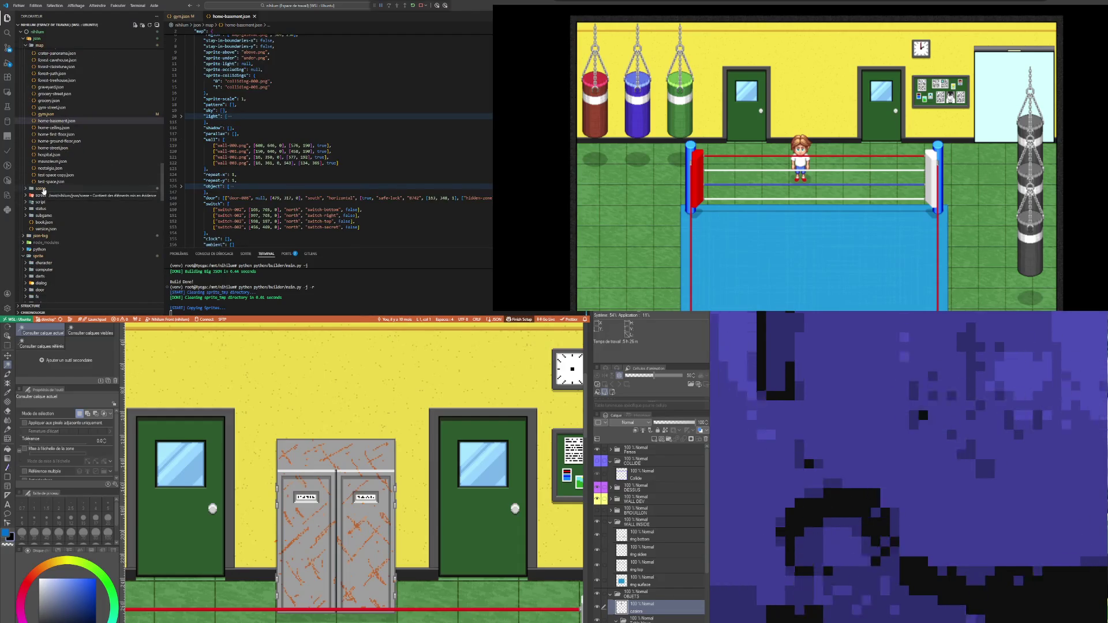
{"action": "scroll", "coordinate": [323, 116], "scroll_direction": "down", "scroll_amount": 4}
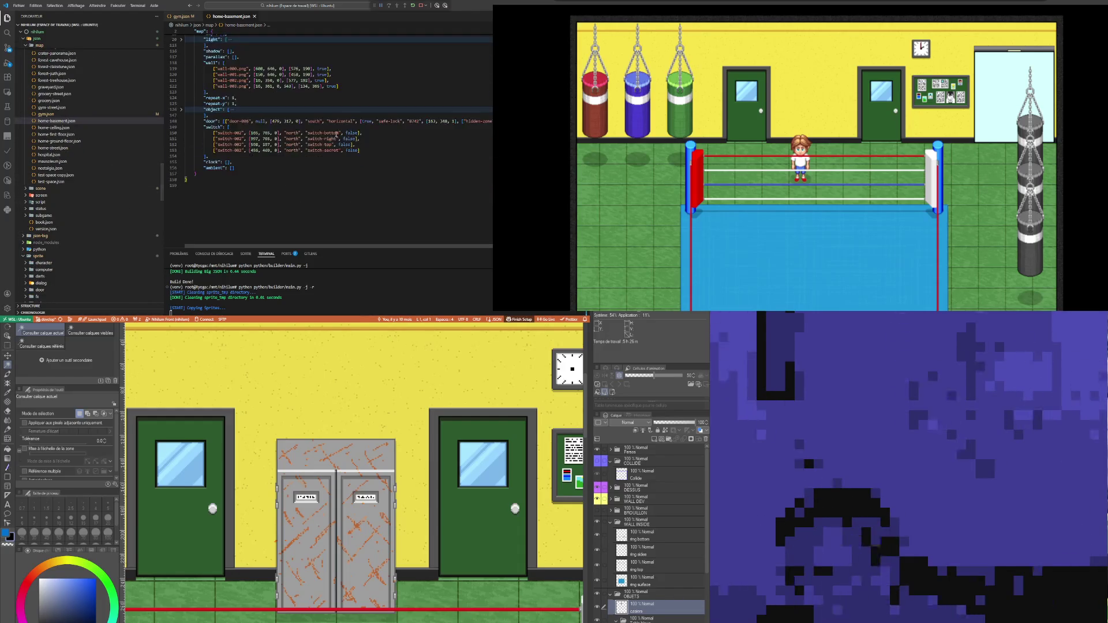
Step: Open 011-birthday-preparation--home-ground-floor.json from the scene's chapter-001 folder
{"action": "left_click", "coordinate": [40, 189]}
{"action": "left_click", "coordinate": [51, 195]}
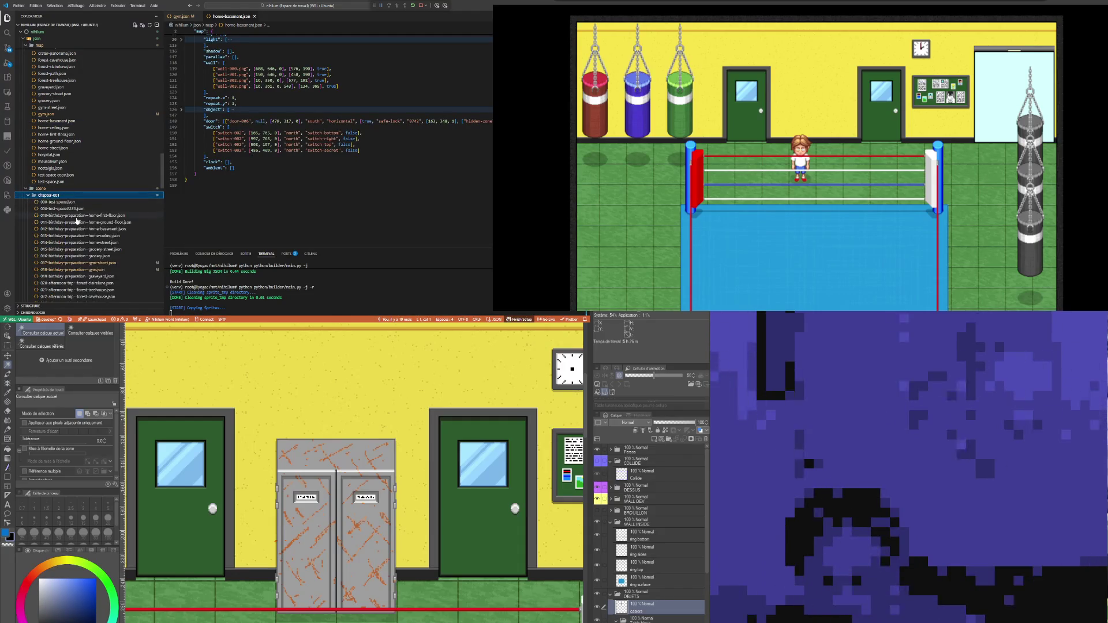
{"action": "scroll", "coordinate": [77, 221], "scroll_direction": "down", "scroll_amount": 3}
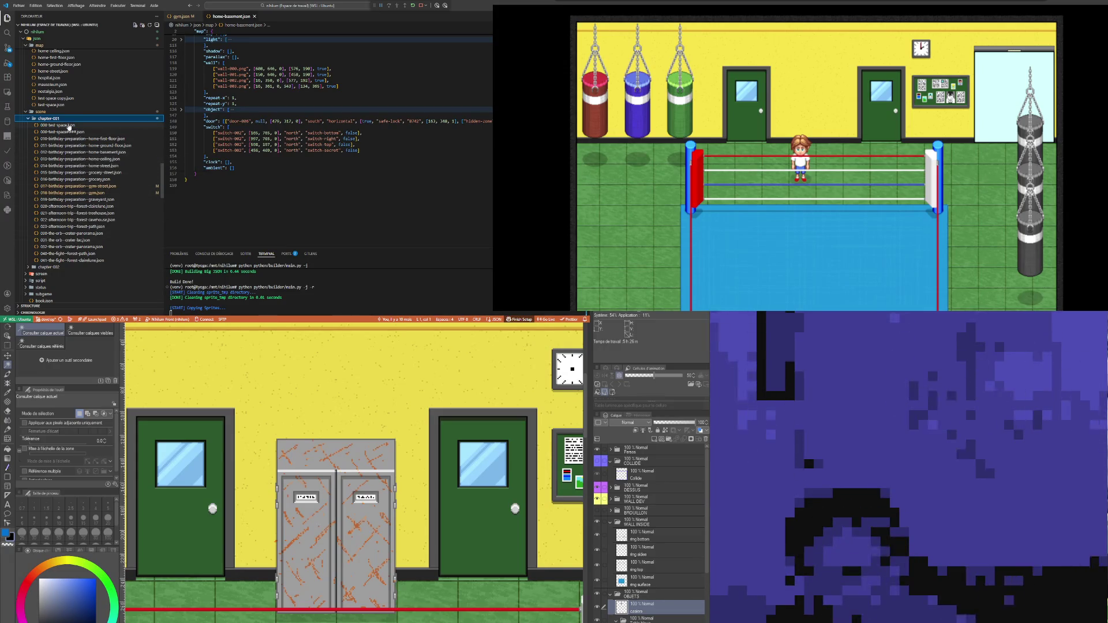
{"action": "scroll", "coordinate": [88, 212], "scroll_direction": "up", "scroll_amount": 2}
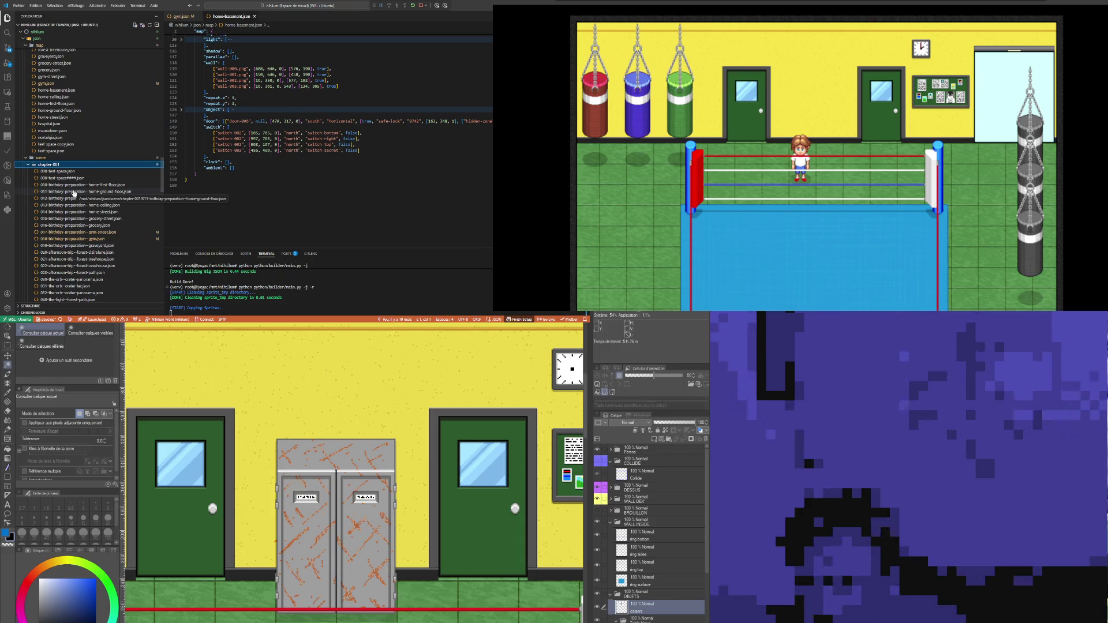
{"action": "left_click", "coordinate": [74, 192]}
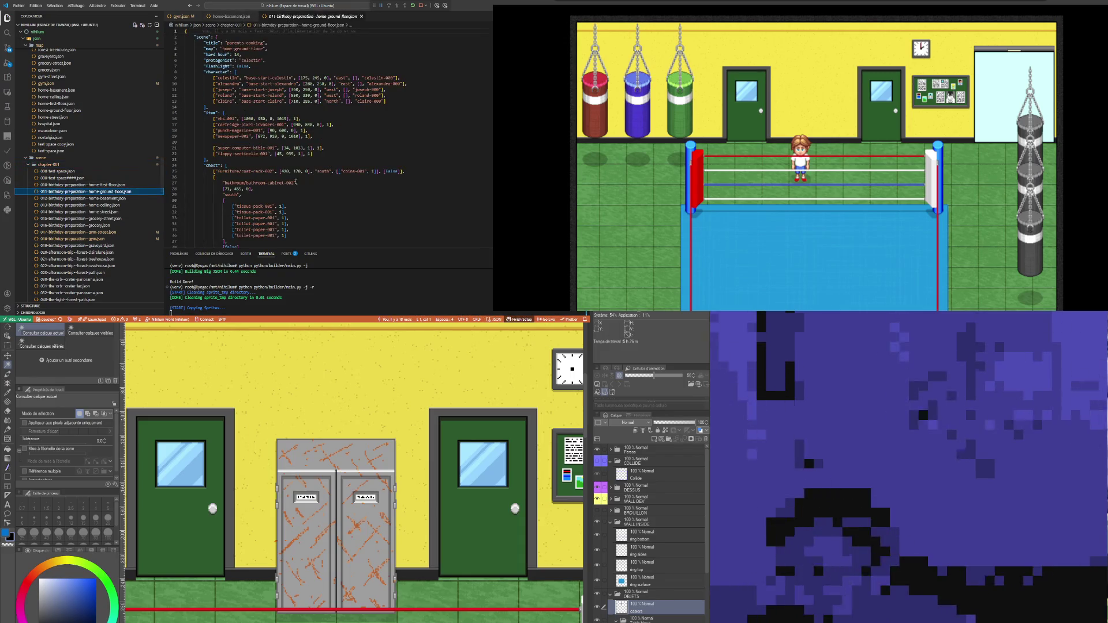
Step: Copy the coat-rack chest entry into the gym birthday scene's empty chest list and save
{"action": "left_click_drag", "start_coordinate": [405, 176], "coordinate": [213, 176]}
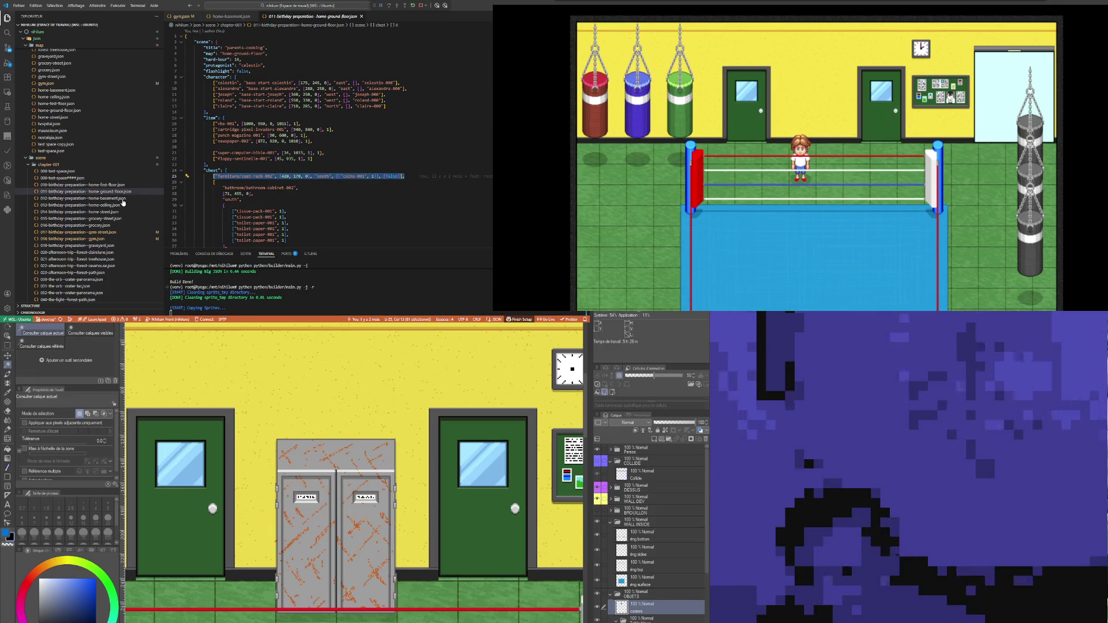
{"action": "left_click", "coordinate": [75, 239]}
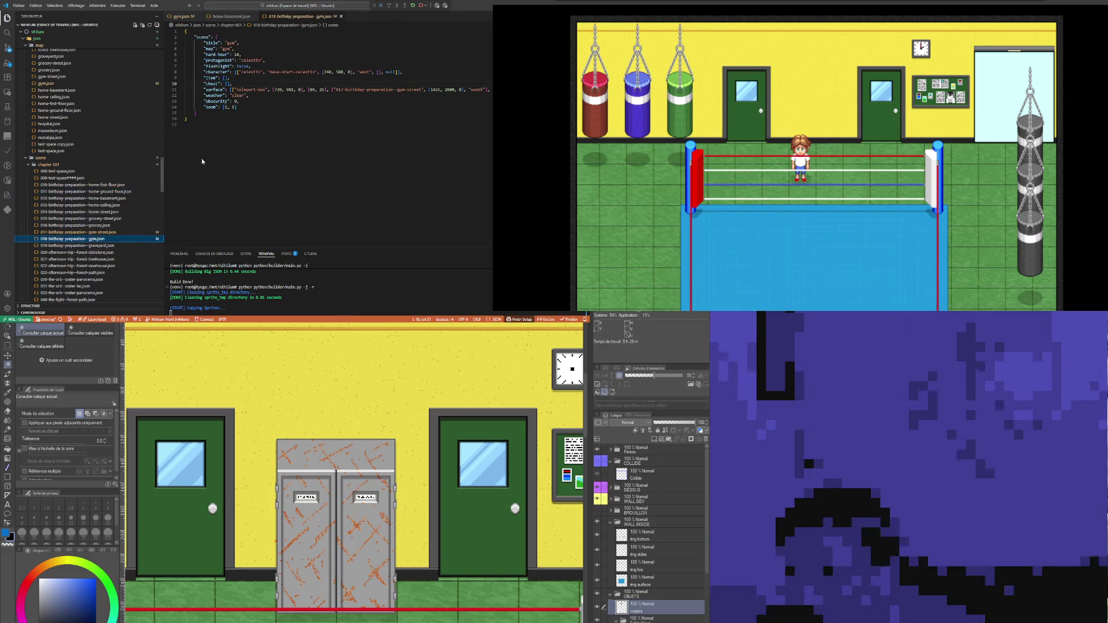
{"action": "key", "text": "ctrl+v"}
{"action": "key", "text": "ctrl+s"}
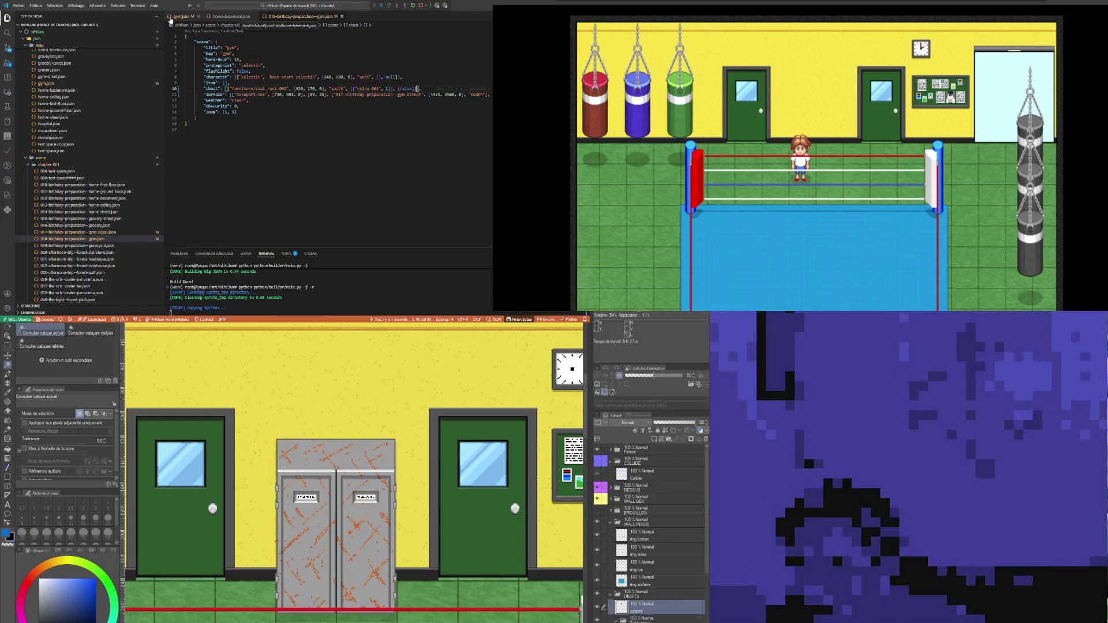
{"action": "left_click", "coordinate": [254, 16]}
{"action": "left_click", "coordinate": [182, 16]}
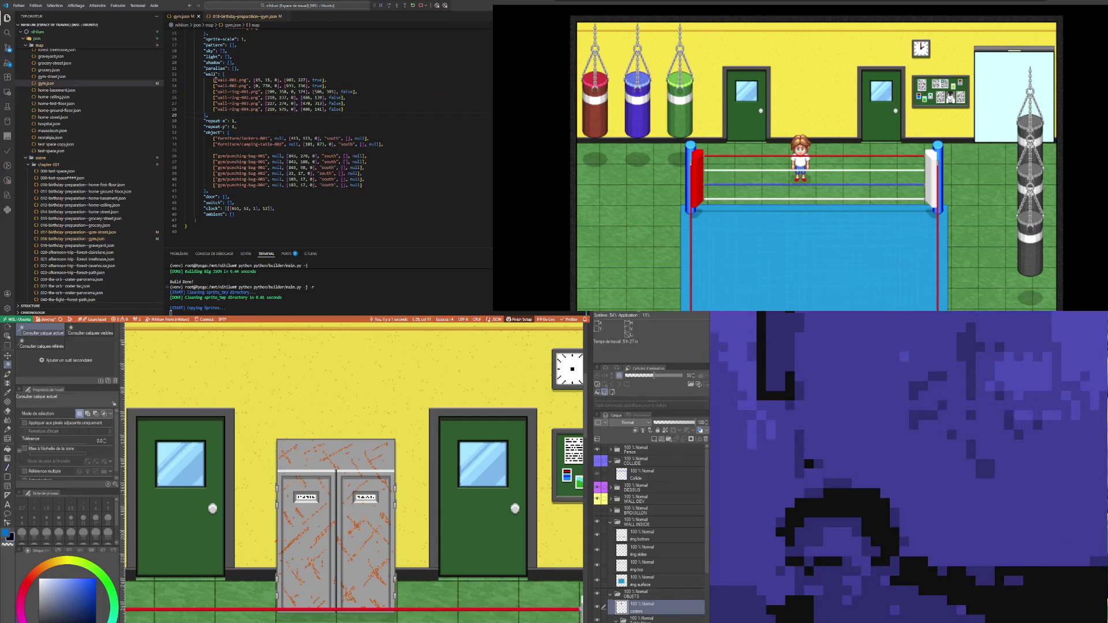
{"action": "left_click", "coordinate": [248, 16]}
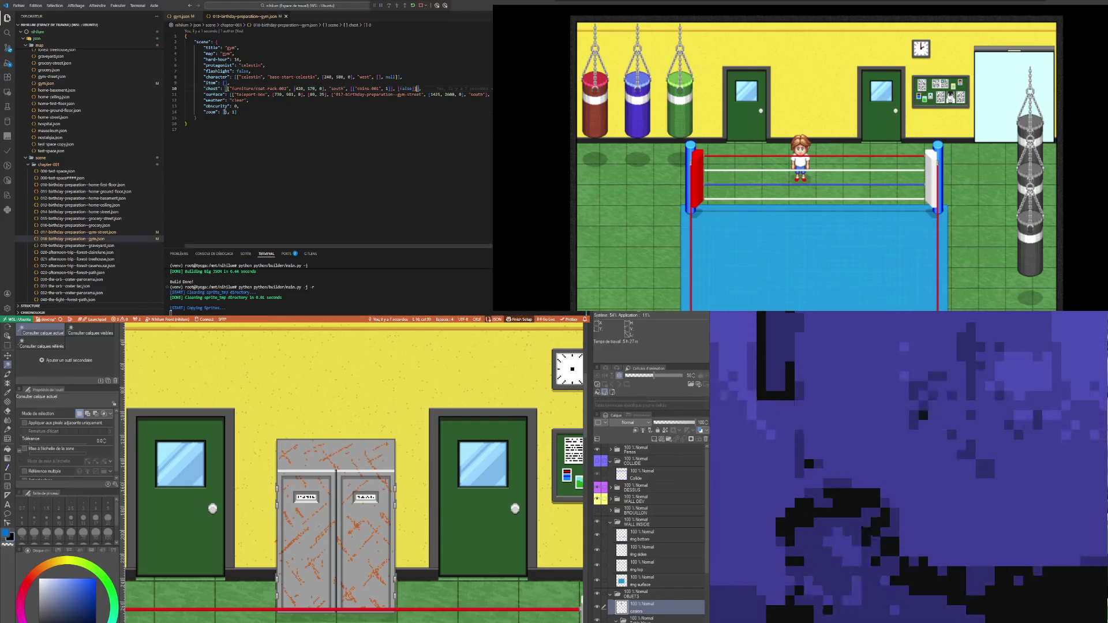
Step: Rename the chest sprite to furniture/lockers-001 and replace its coins contents with []
{"action": "left_click_drag", "start_coordinate": [278, 88], "coordinate": [257, 89]}
{"action": "type", "text": "lockers"}
{"action": "double_click", "coordinate": [279, 88]}
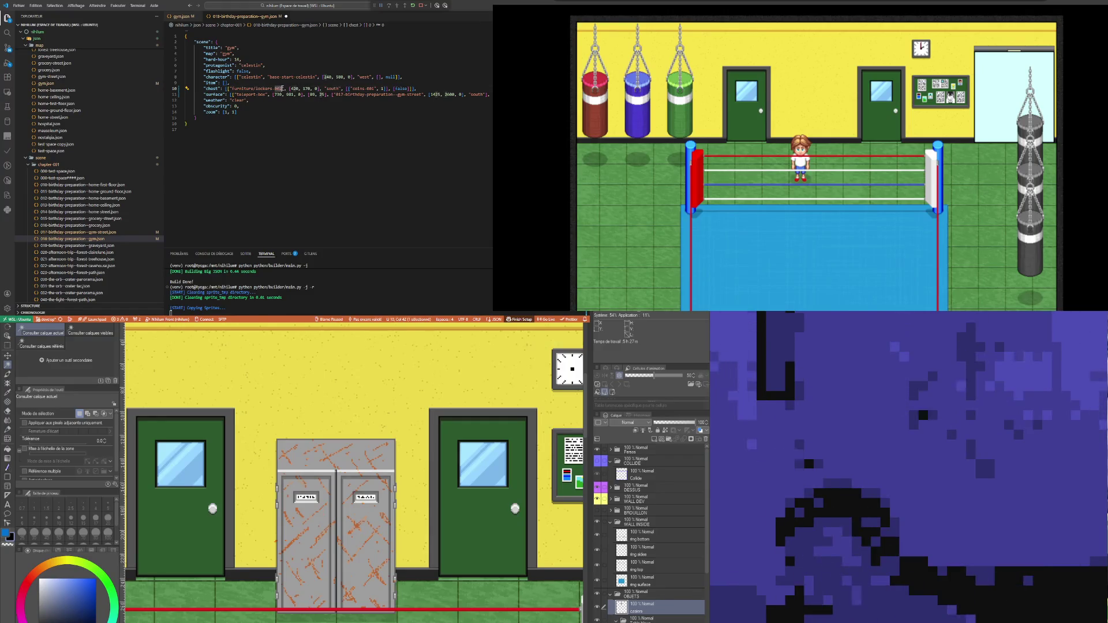
{"action": "type", "text": "001"}
{"action": "left_click", "coordinate": [342, 88]}
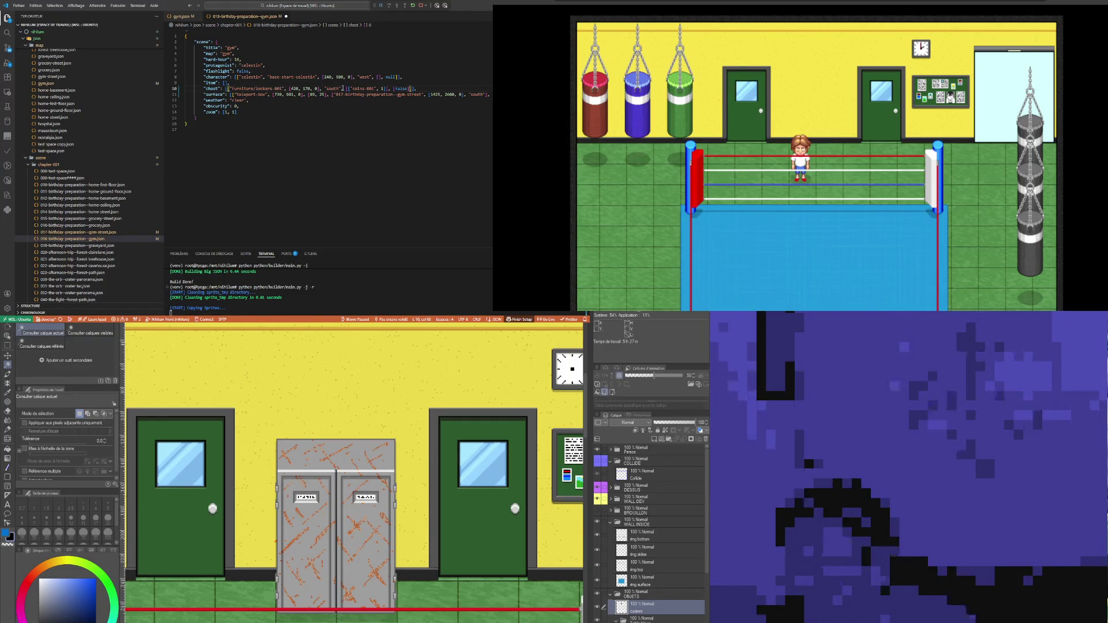
{"action": "left_click_drag", "start_coordinate": [384, 88], "coordinate": [347, 88]}
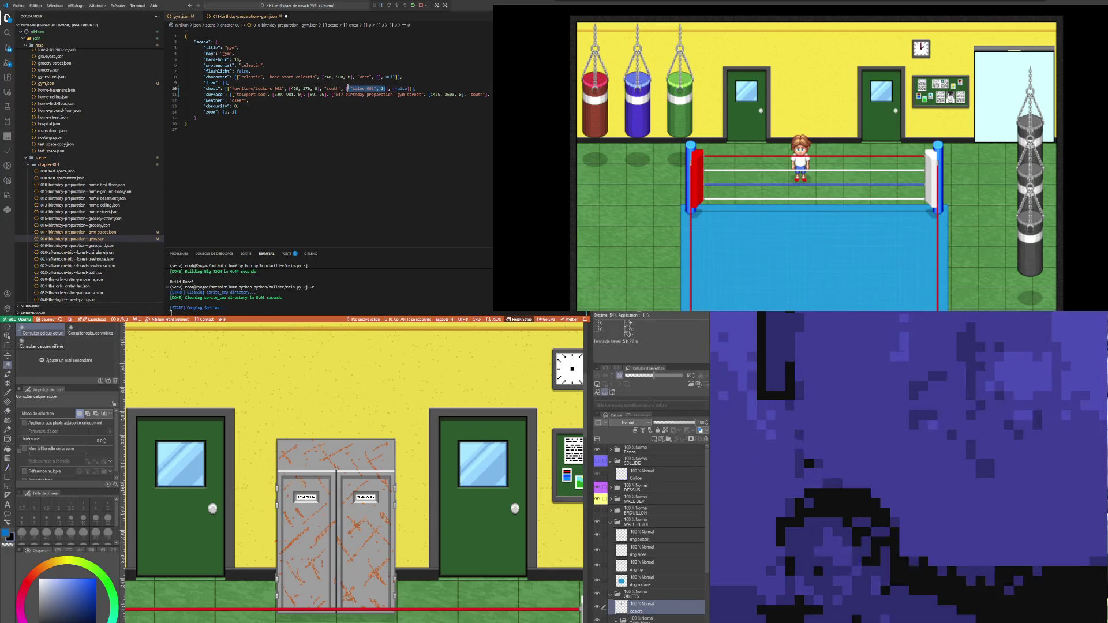
{"action": "key", "text": "BackSpace"}
{"action": "type", "text": "[]"}
{"action": "left_click", "coordinate": [300, 100]}
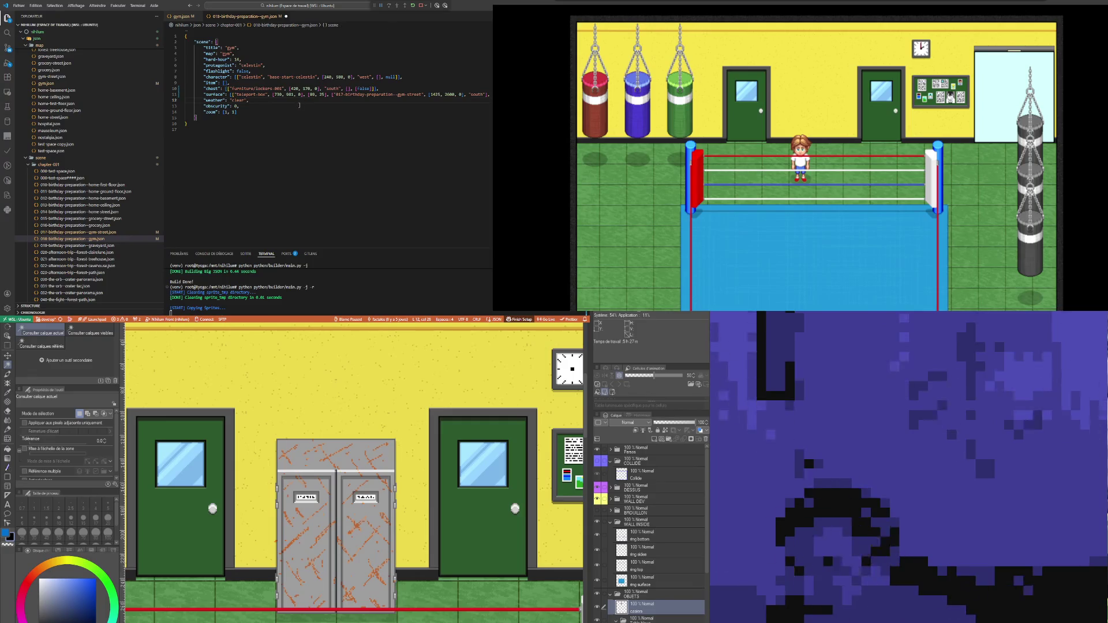
Step: Replace the chest's 420, 170 coordinates with the lockers' map position 413, 123
{"action": "left_click", "coordinate": [179, 18]}
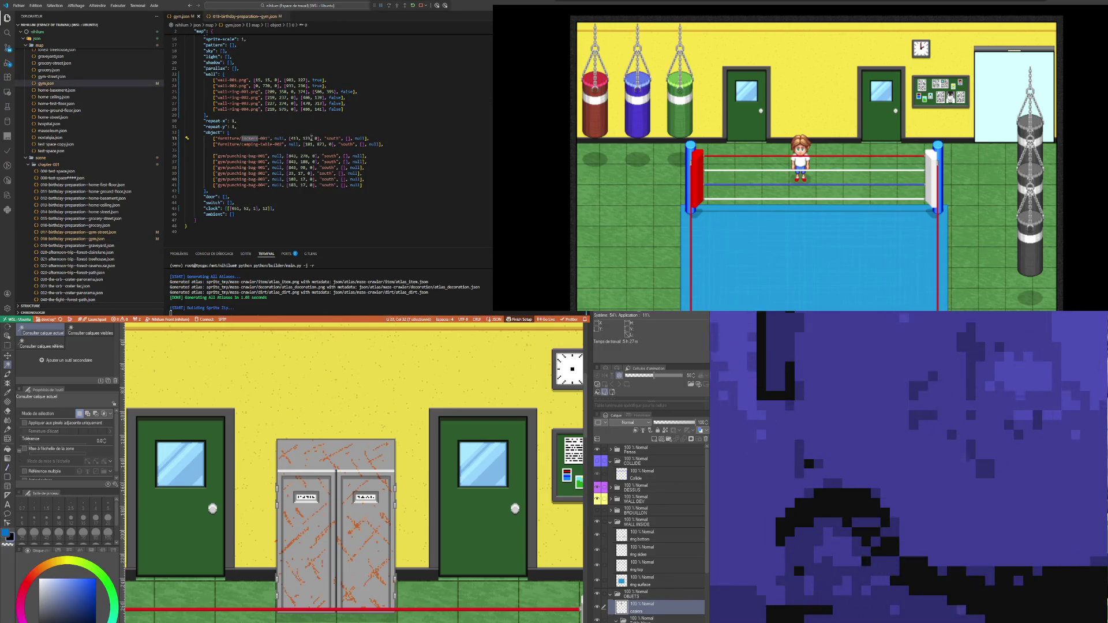
{"action": "left_click_drag", "start_coordinate": [312, 139], "coordinate": [292, 139]}
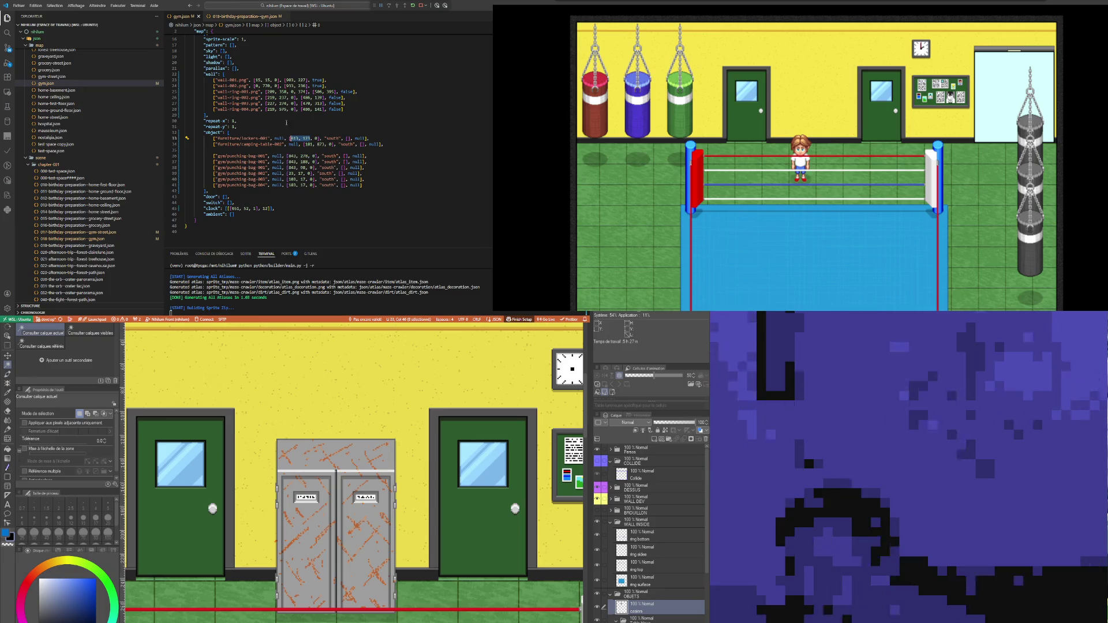
{"action": "left_click", "coordinate": [239, 18]}
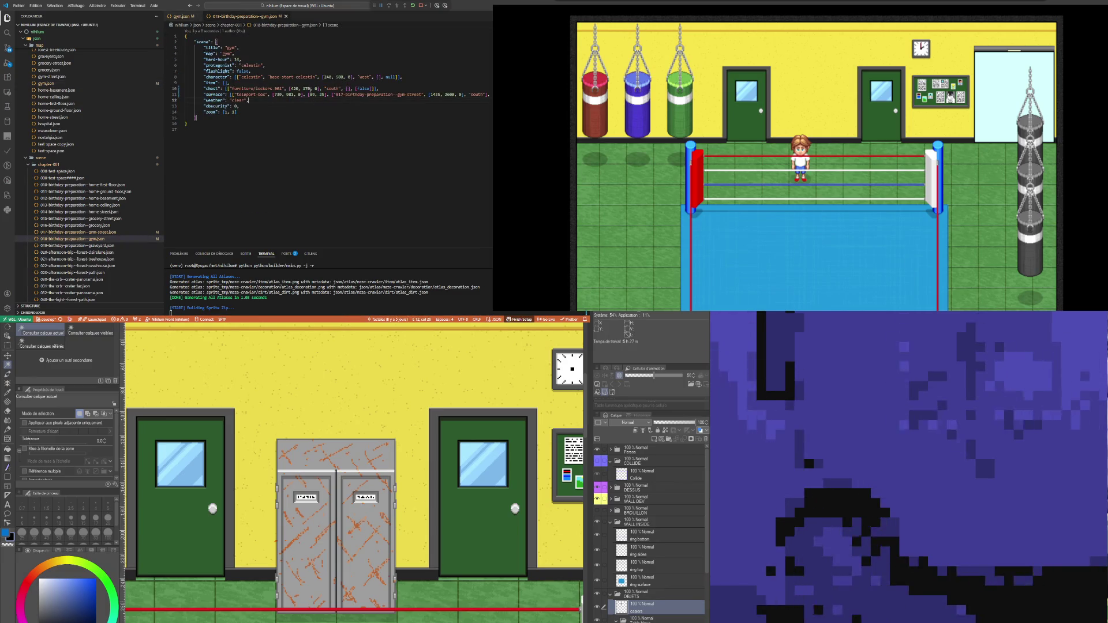
{"action": "left_click_drag", "start_coordinate": [310, 88], "coordinate": [290, 89]}
{"action": "key", "text": "ctrl+v"}
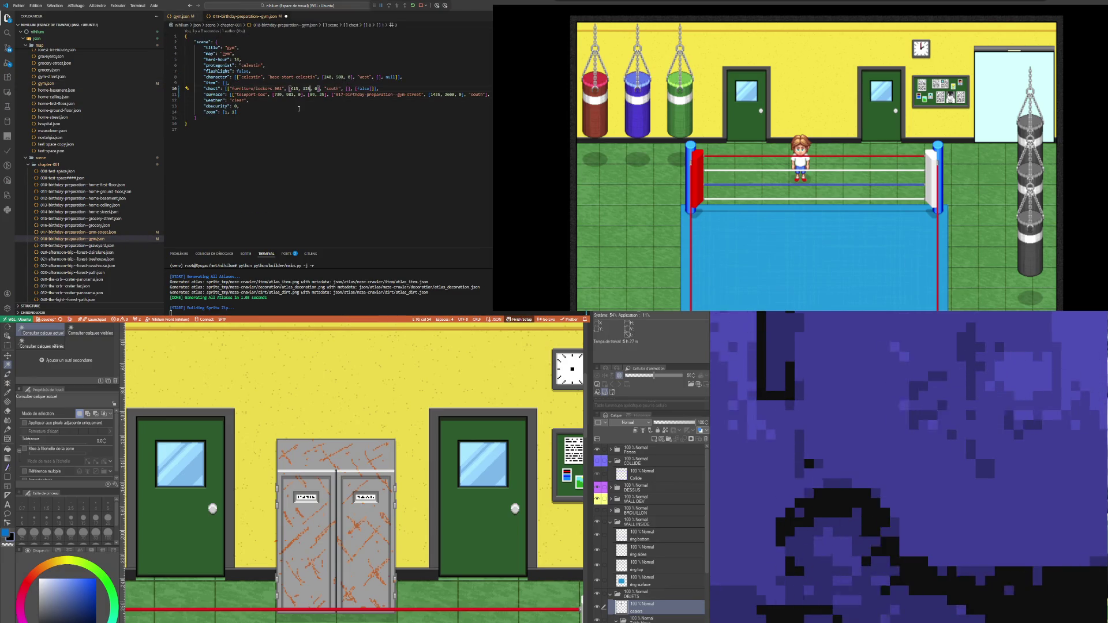
{"action": "left_click", "coordinate": [250, 88]}
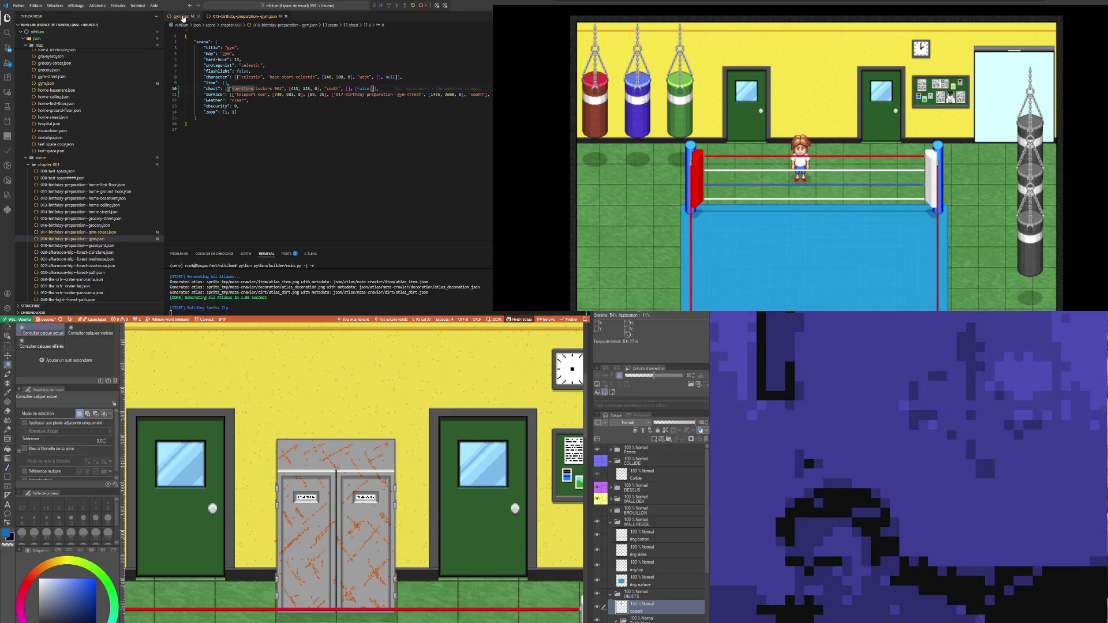
Step: Delete the lockers-001 object line from gym.json and save the map
{"action": "left_click", "coordinate": [182, 18]}
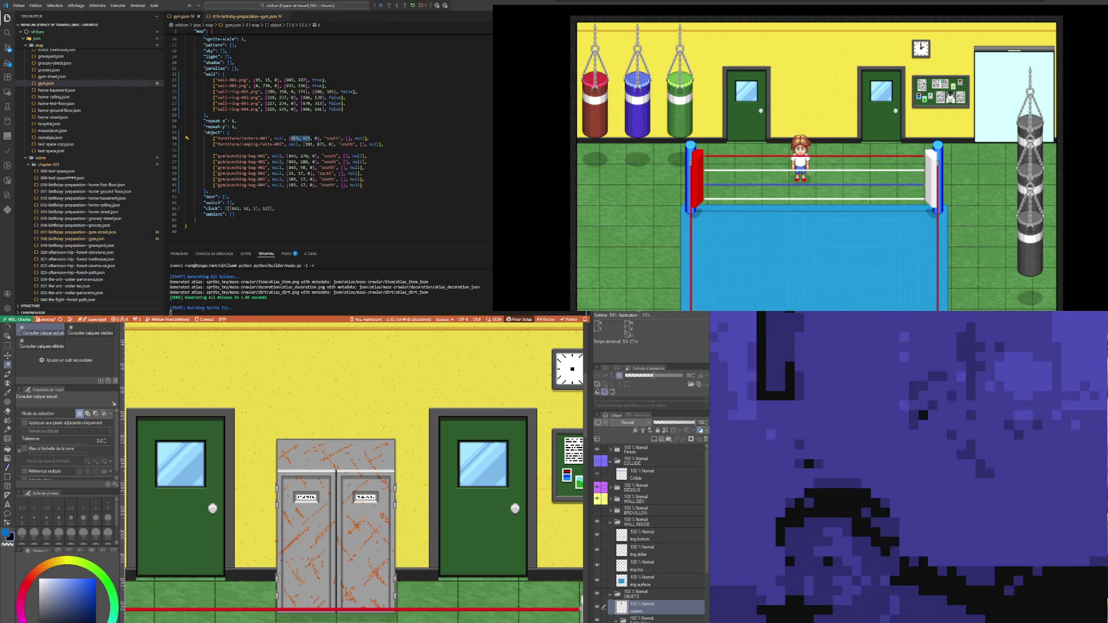
{"action": "left_click", "coordinate": [329, 109]}
{"action": "left_click", "coordinate": [225, 19]}
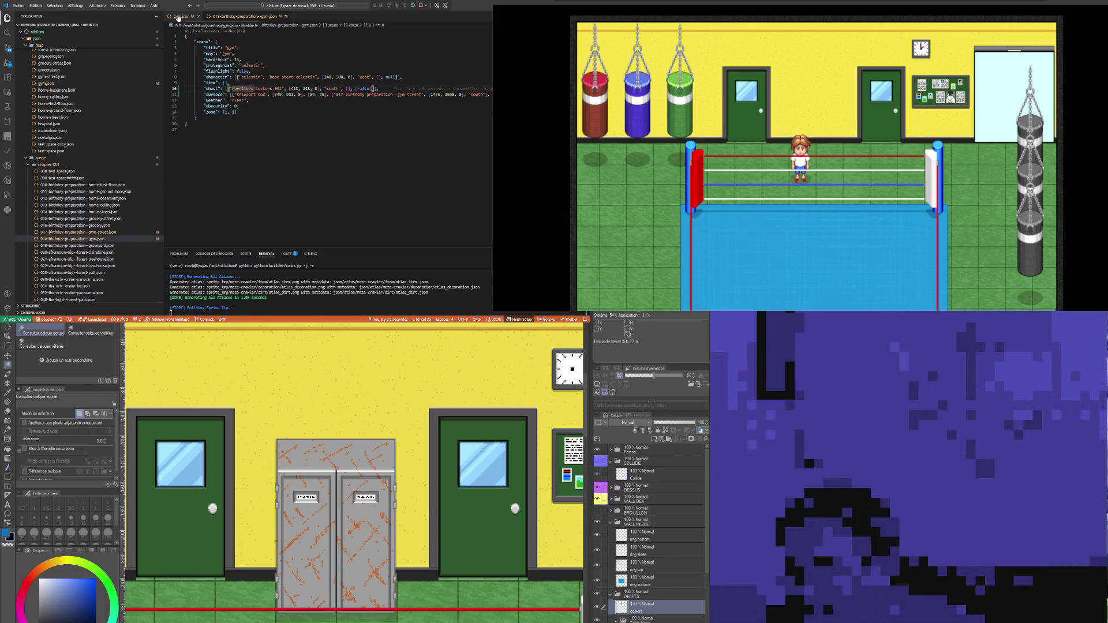
{"action": "left_click", "coordinate": [178, 18]}
{"action": "double_click", "coordinate": [270, 98]}
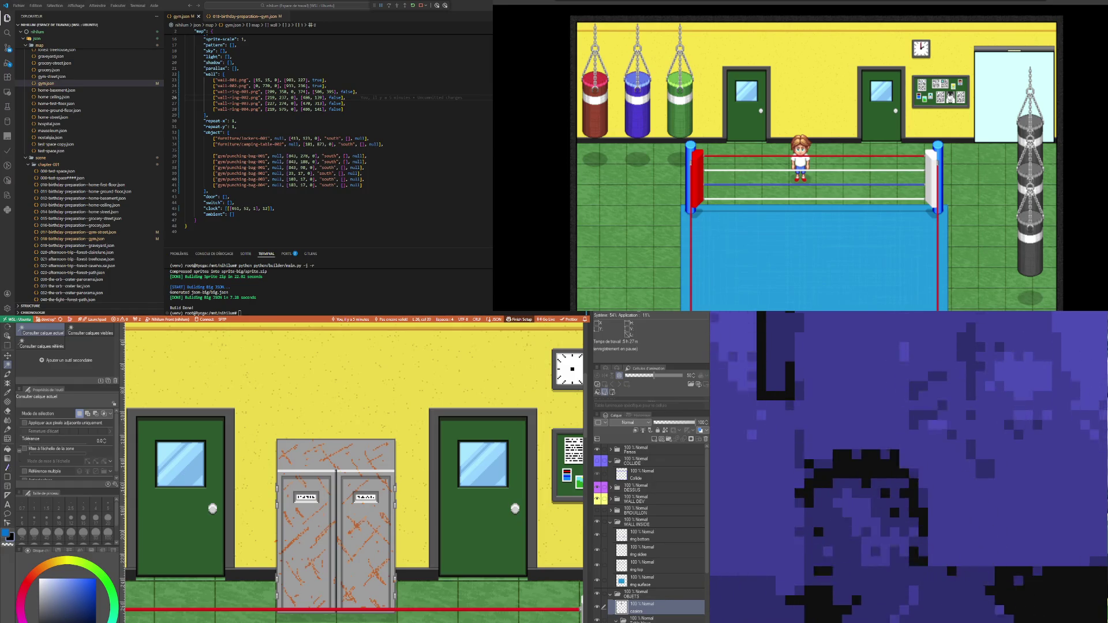
{"action": "left_click", "coordinate": [319, 167]}
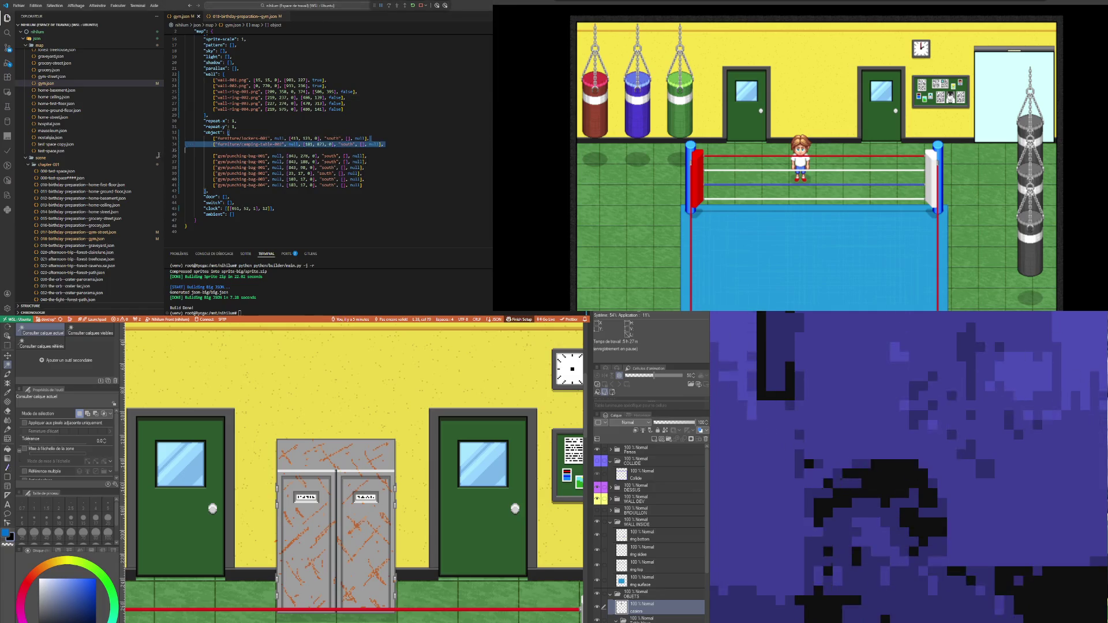
{"action": "key", "text": "Up"}
{"action": "key", "text": "Up"}
{"action": "key", "text": "Up"}
{"action": "key", "text": "Home"}
{"action": "key", "text": "shift+End"}
{"action": "key", "text": "Delete"}
{"action": "key", "text": "Delete"}
{"action": "left_click", "coordinate": [293, 161]}
{"action": "key", "text": "ctrl+s"}
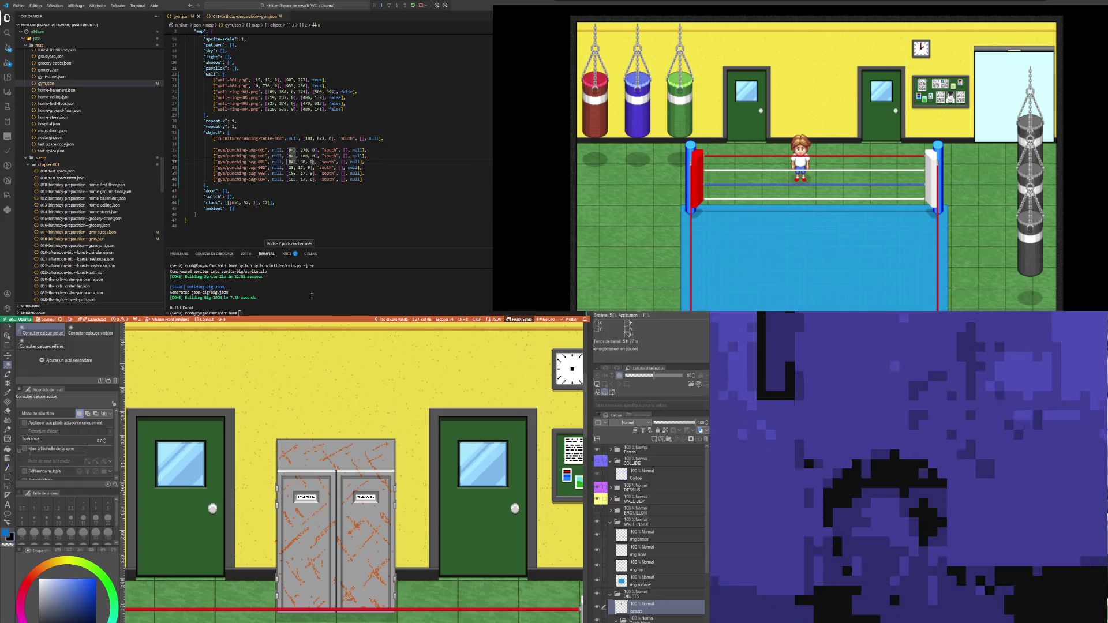
Step: Rerun the main.py -j build in the terminal and check the gym scene's map name
{"action": "left_click", "coordinate": [312, 295]}
{"action": "key", "text": "Up"}
{"action": "key", "text": "Return"}
{"action": "double_click", "coordinate": [308, 138]}
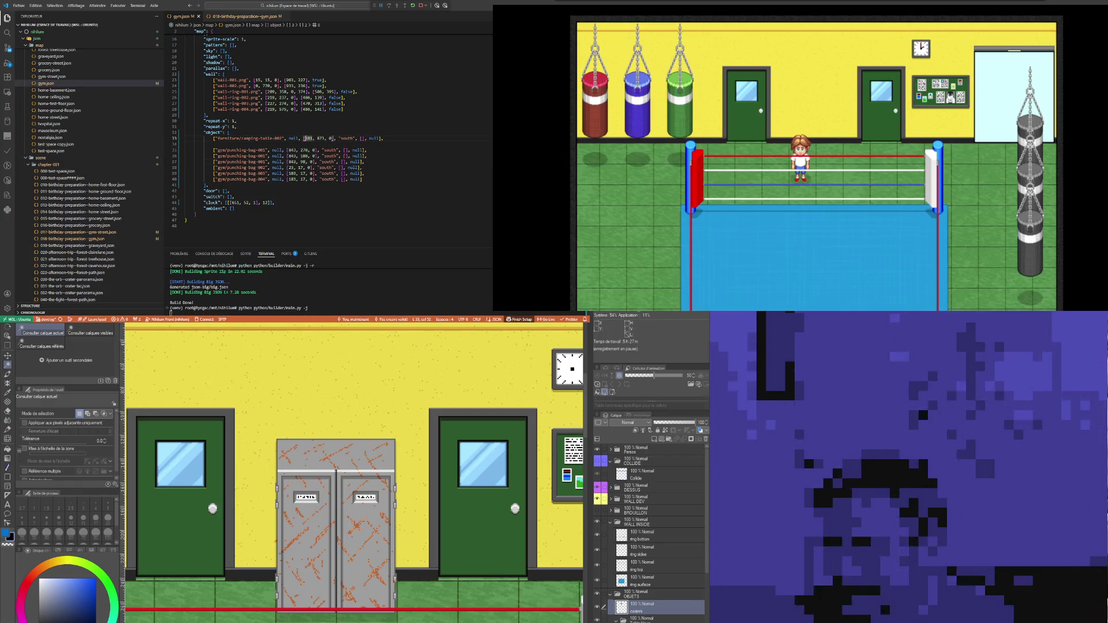
{"action": "left_click", "coordinate": [229, 18]}
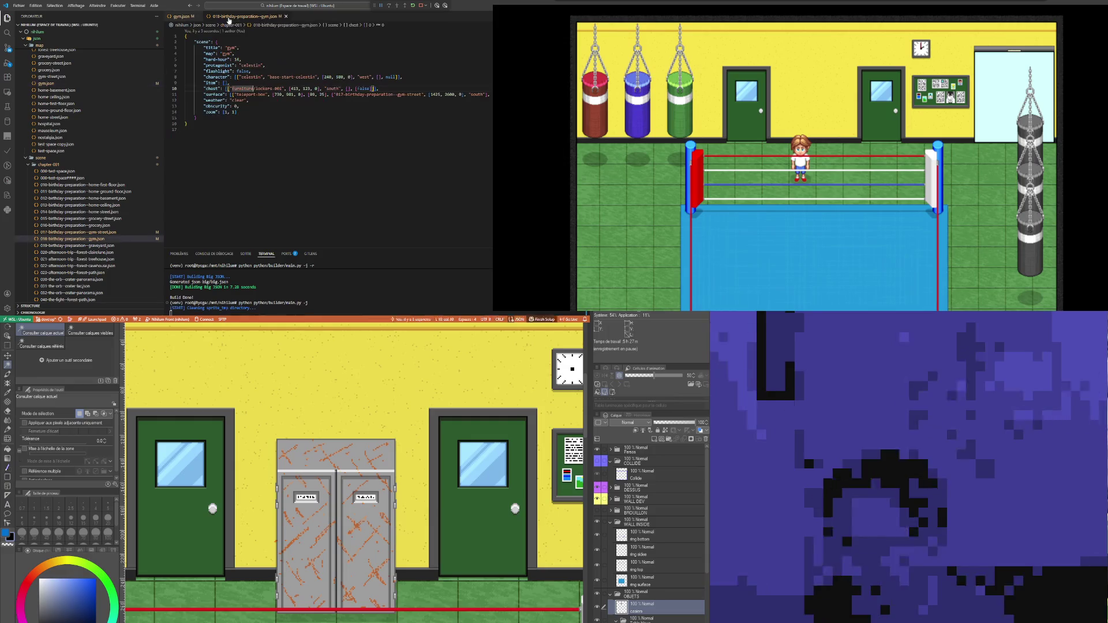
{"action": "left_click", "coordinate": [319, 53]}
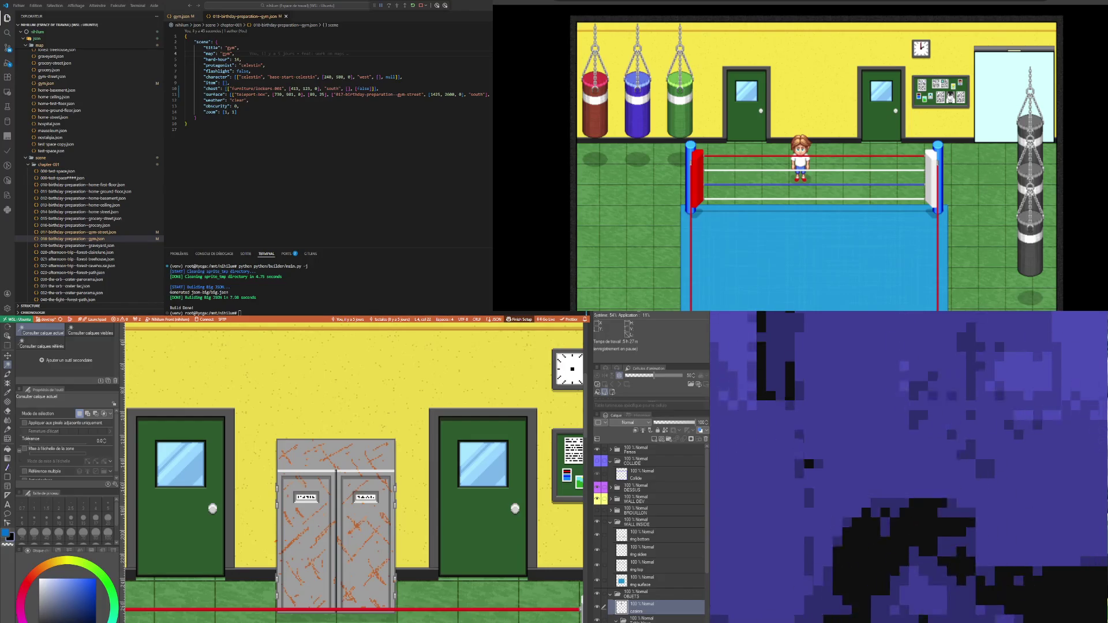
Step: Review the gym scene JSON, then reload the running game with F5
{"action": "left_click", "coordinate": [268, 105]}
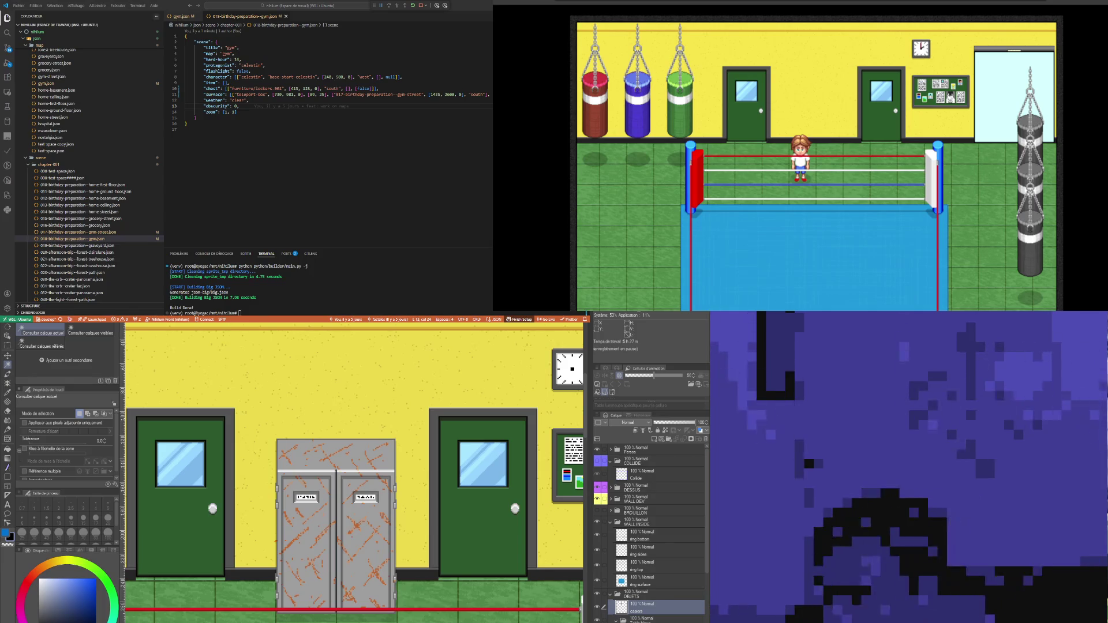
{"action": "key", "text": "Up"}
{"action": "key", "text": "Up"}
{"action": "key", "text": "Up"}
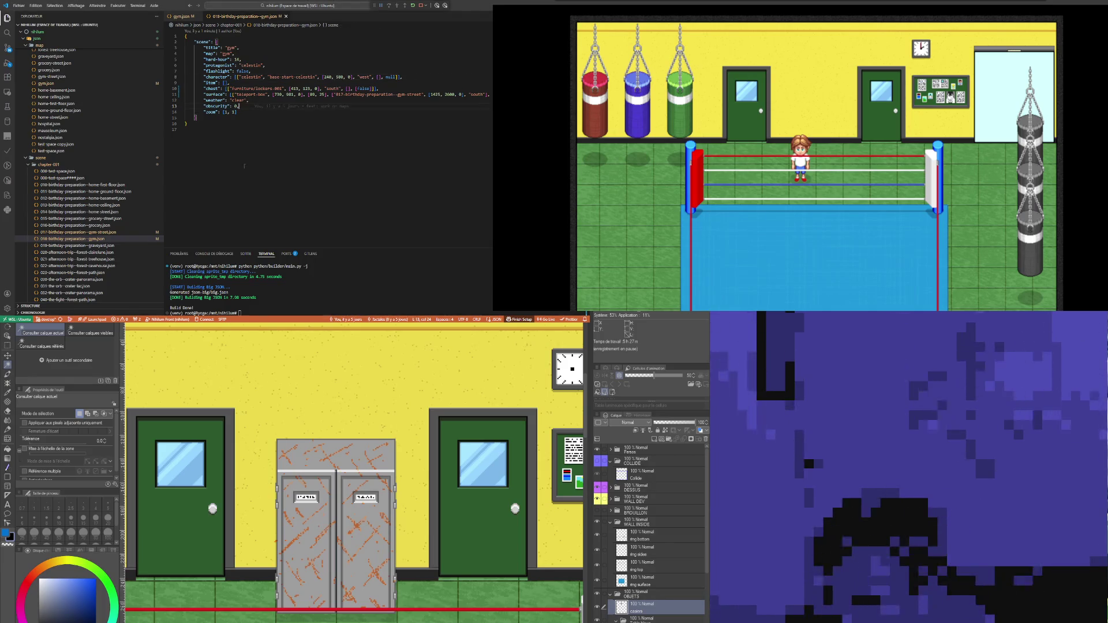
{"action": "key", "text": "alt+Tab"}
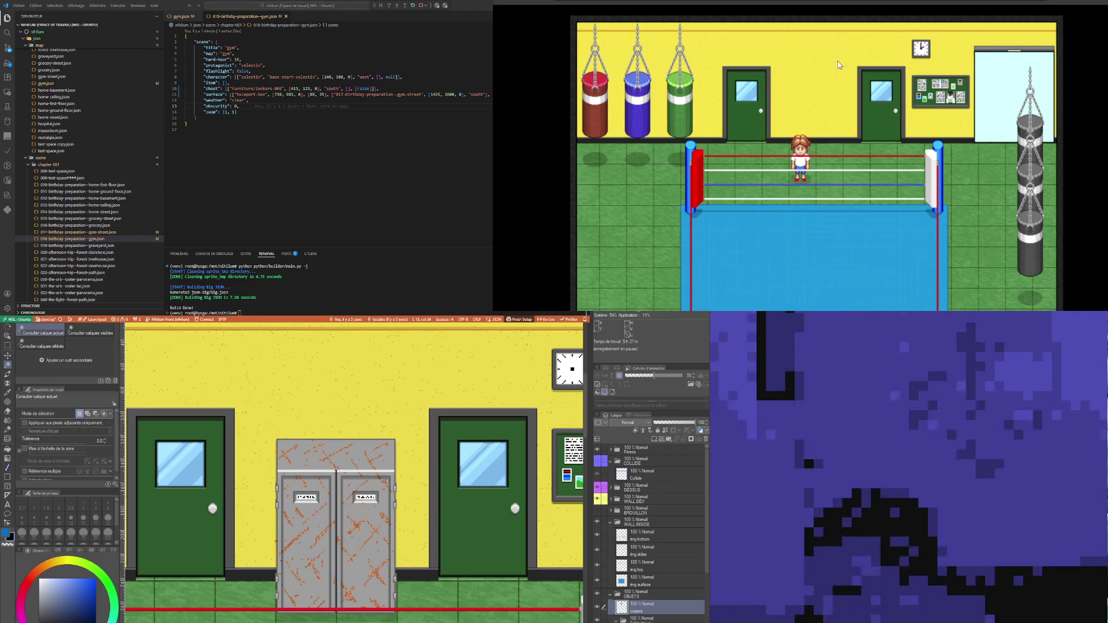
{"action": "key", "text": "F5"}
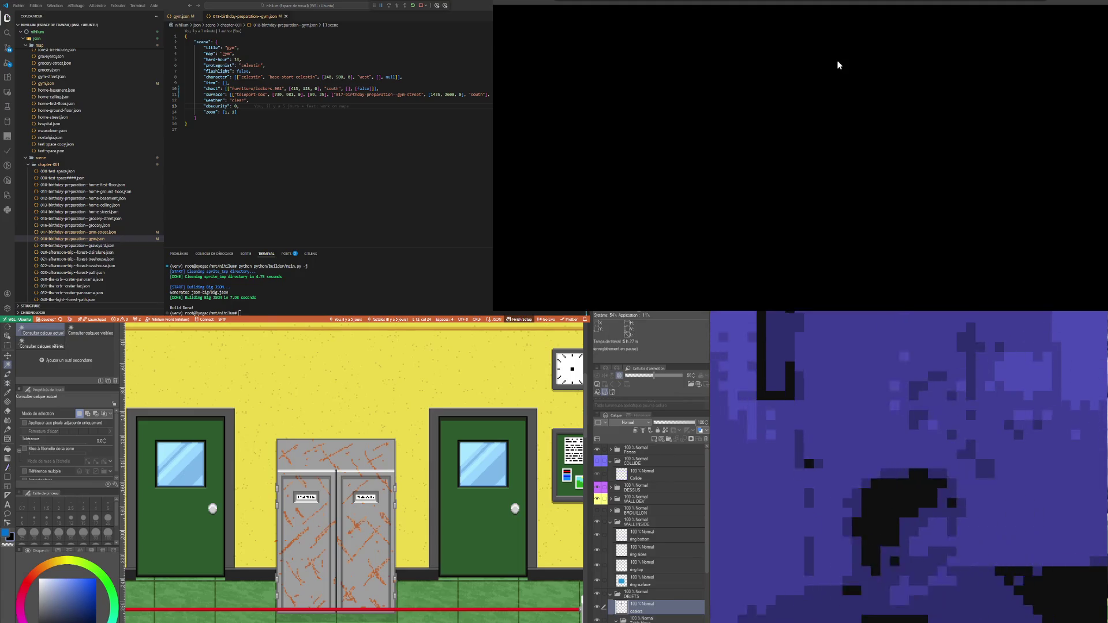
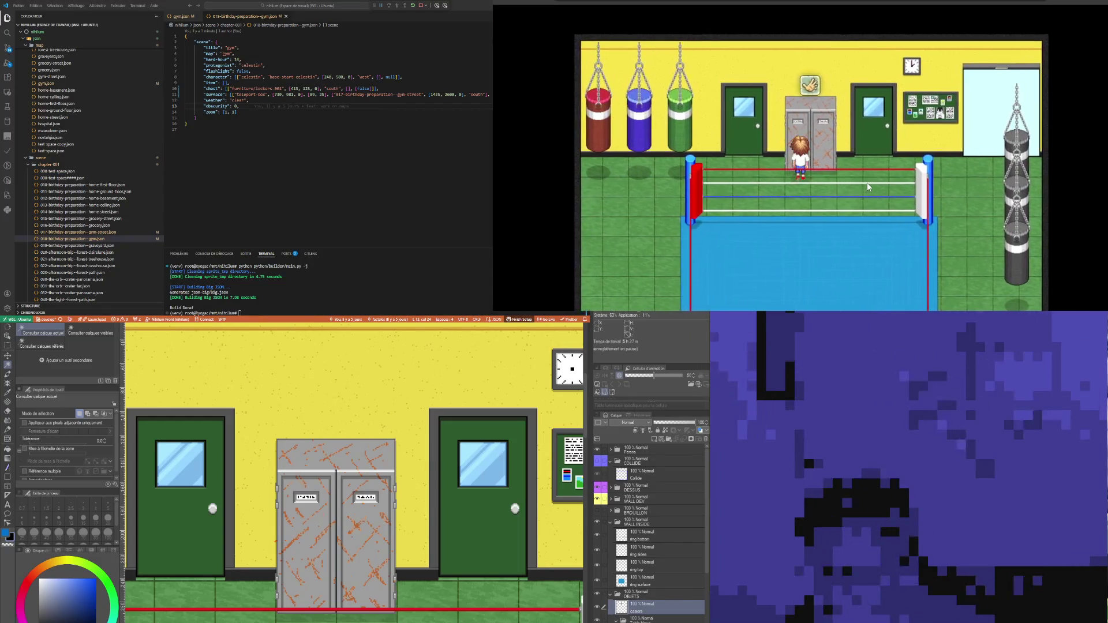
Step: Check the locker storage inventory, then walk the character around the ring and corridor
{"action": "key", "text": "Return"}
{"action": "key", "text": "Escape"}
{"action": "key", "text": "Left"}
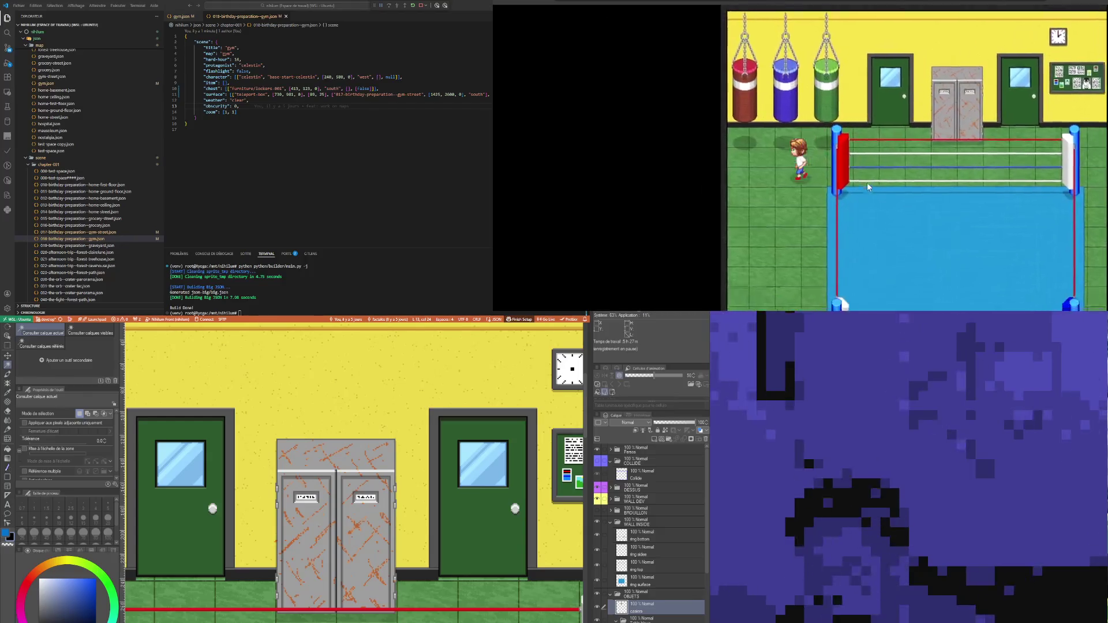
{"action": "key", "text": "Down"}
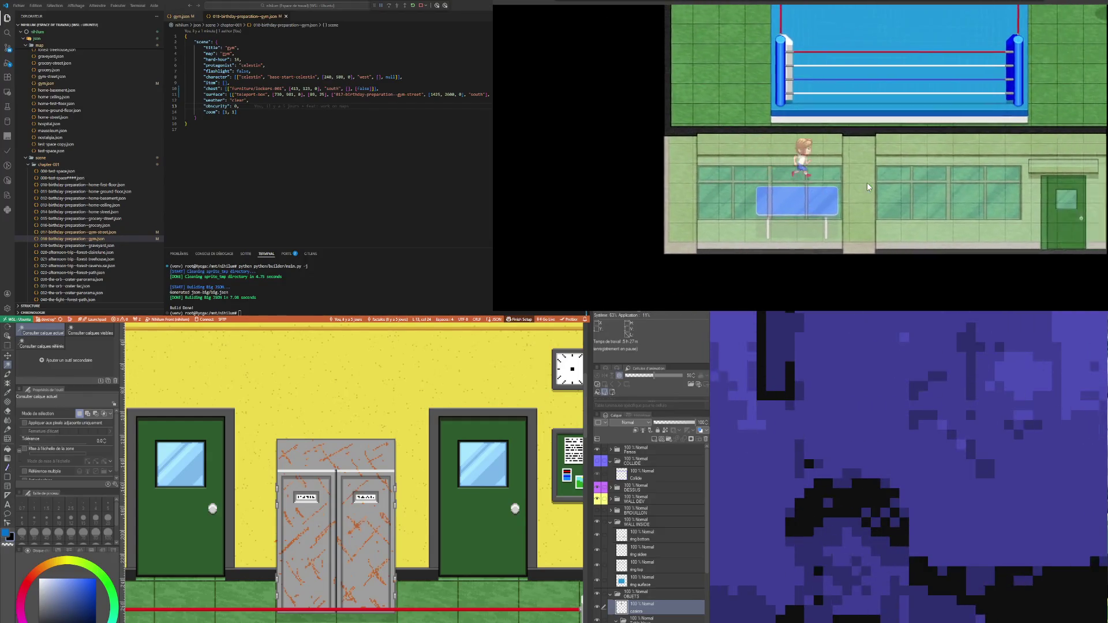
{"action": "key", "text": "Right"}
{"action": "key", "text": "Up"}
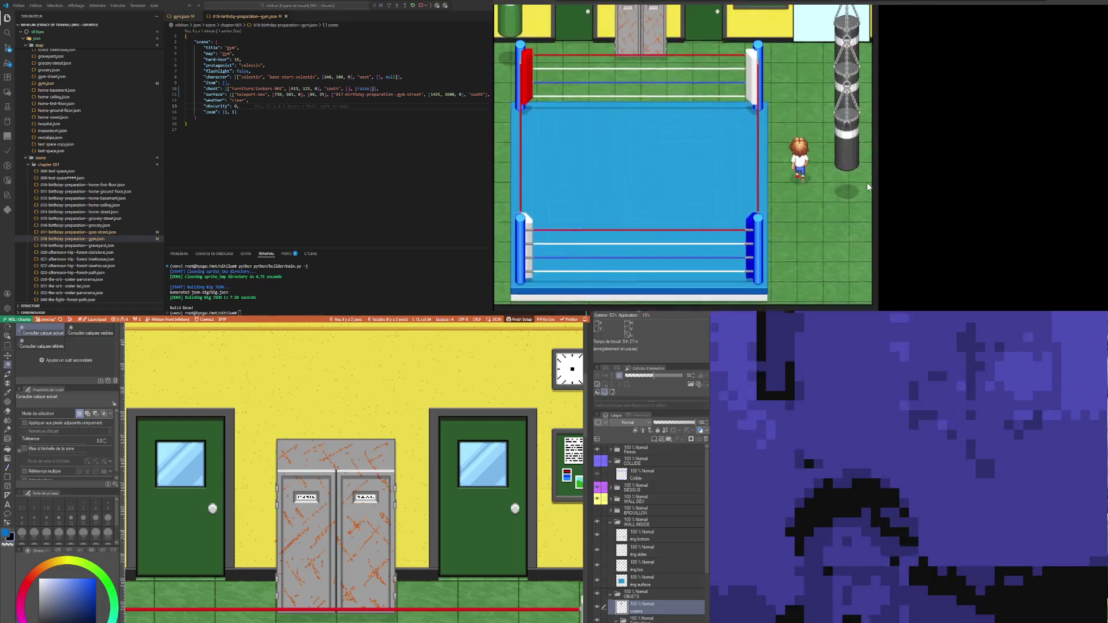
{"action": "key", "text": "Left"}
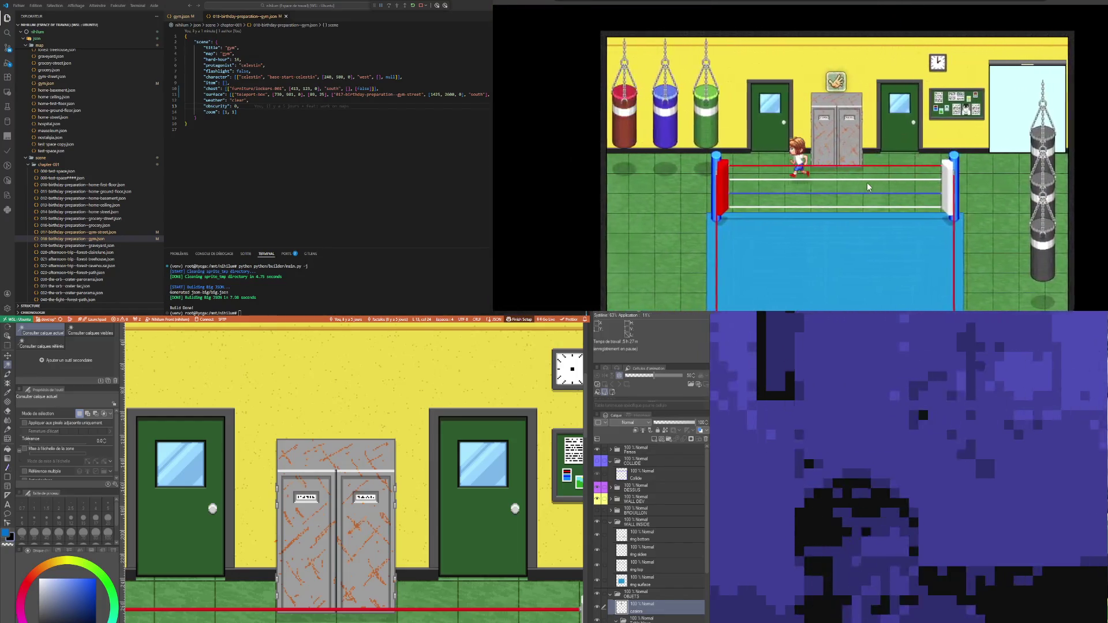
{"action": "key", "text": "Down"}
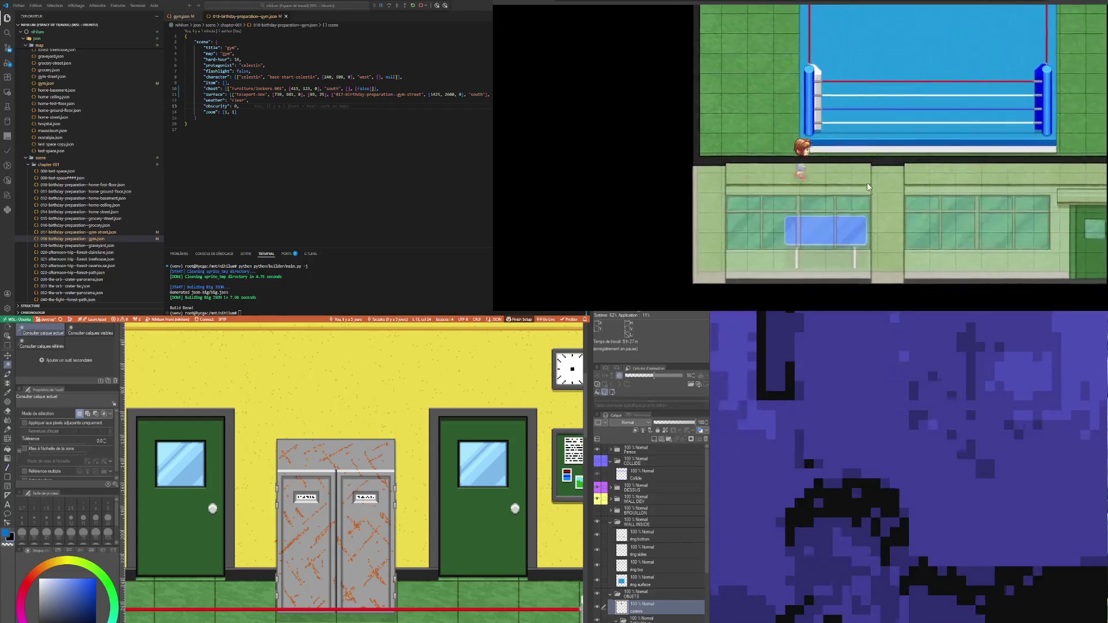
{"action": "key", "text": "Right"}
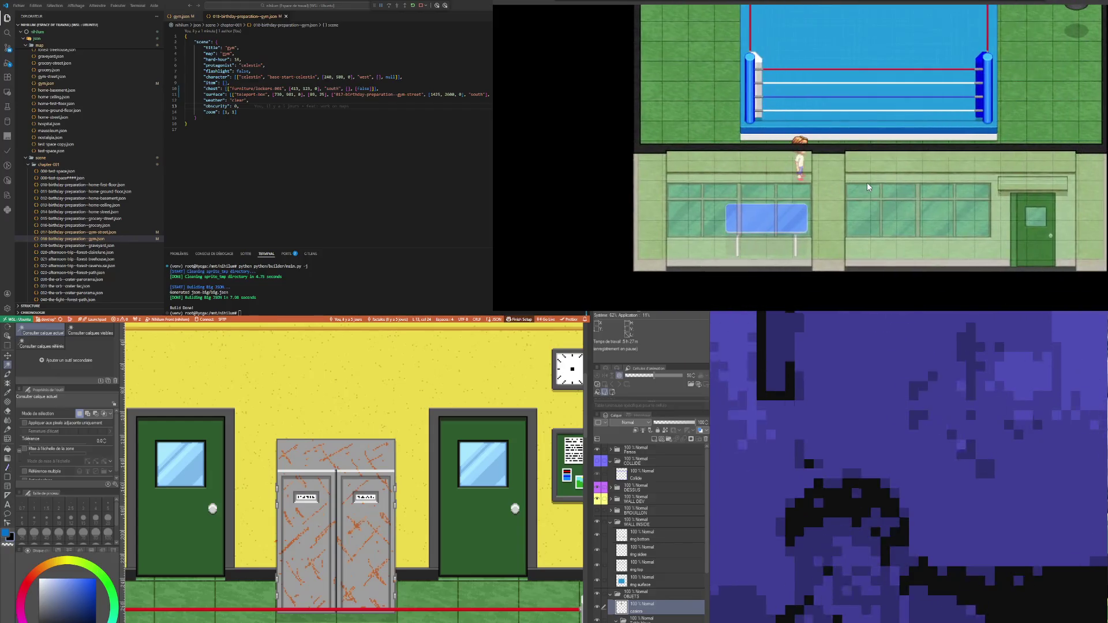
{"action": "key", "text": "Up"}
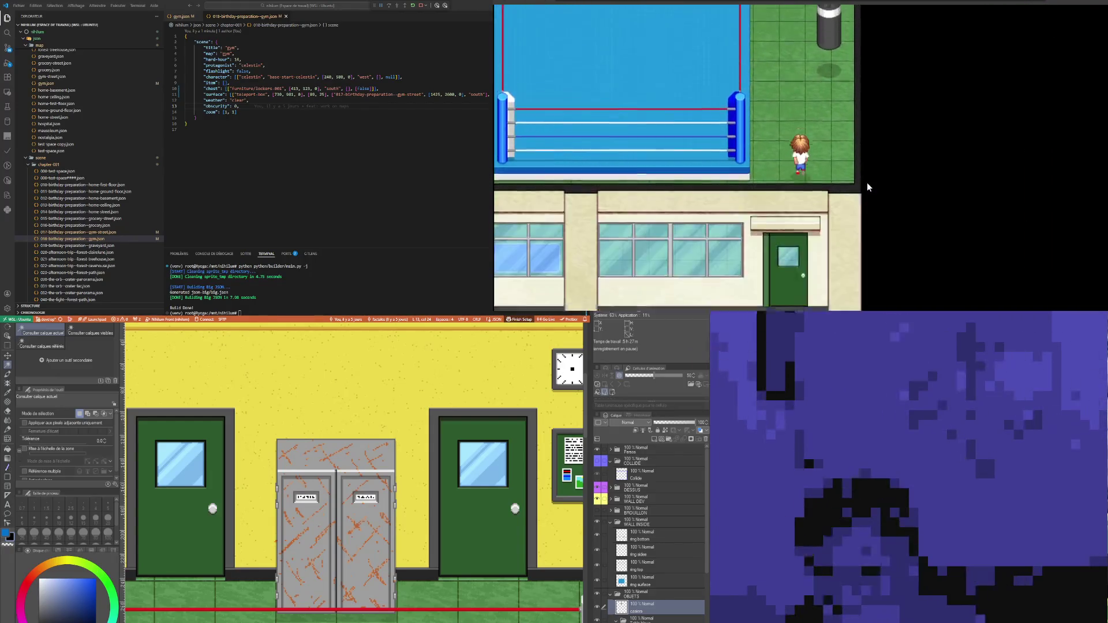
{"action": "key", "text": "Up"}
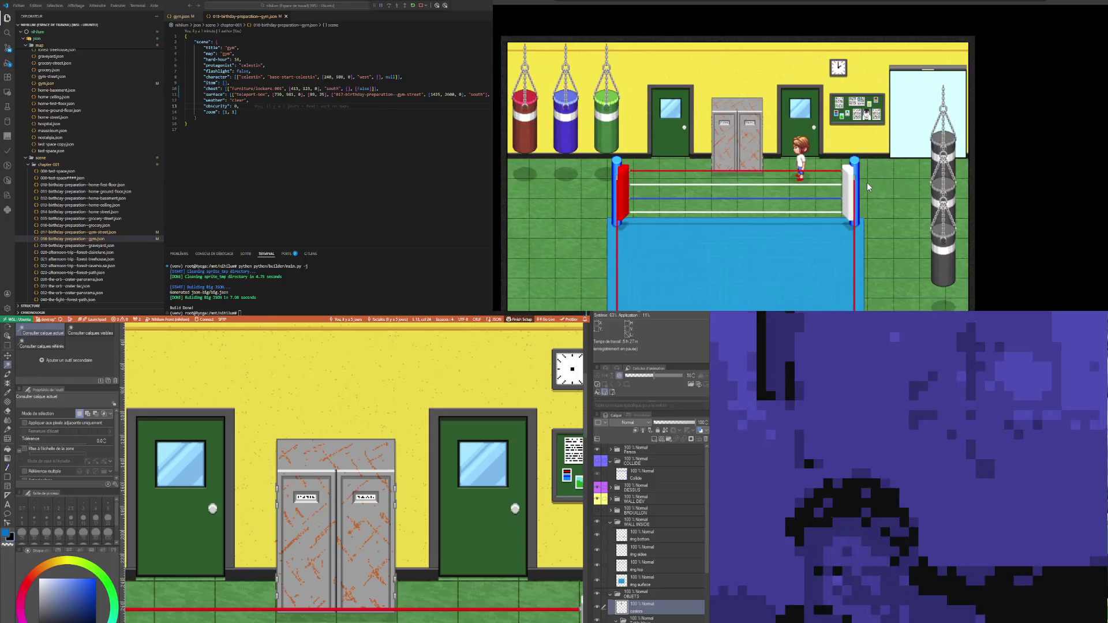
{"action": "key", "text": "Left"}
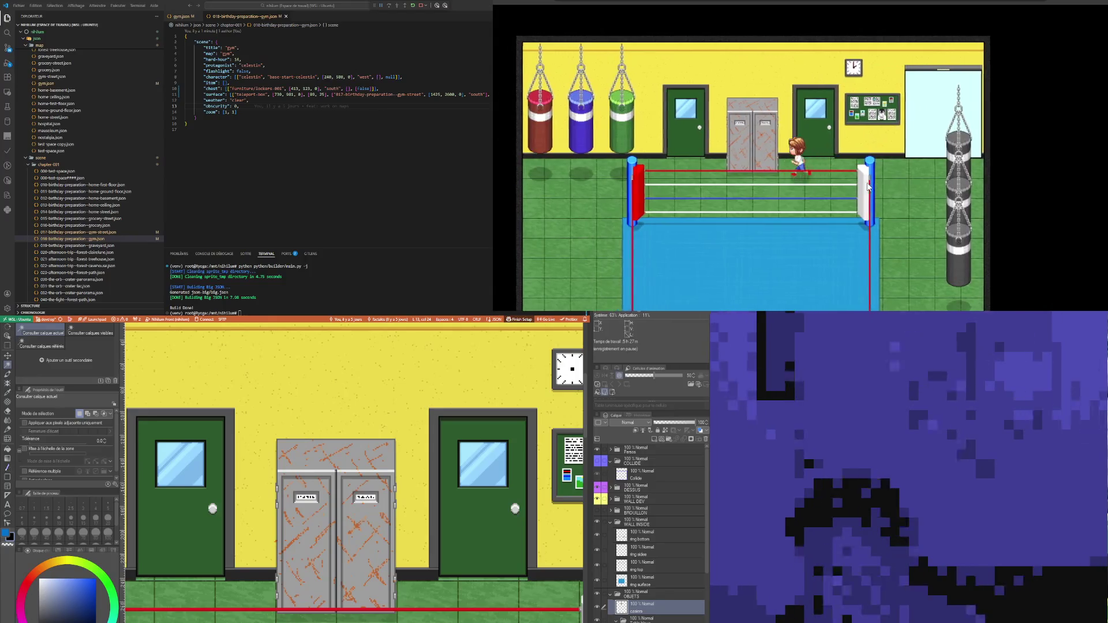
{"action": "key", "text": "Down"}
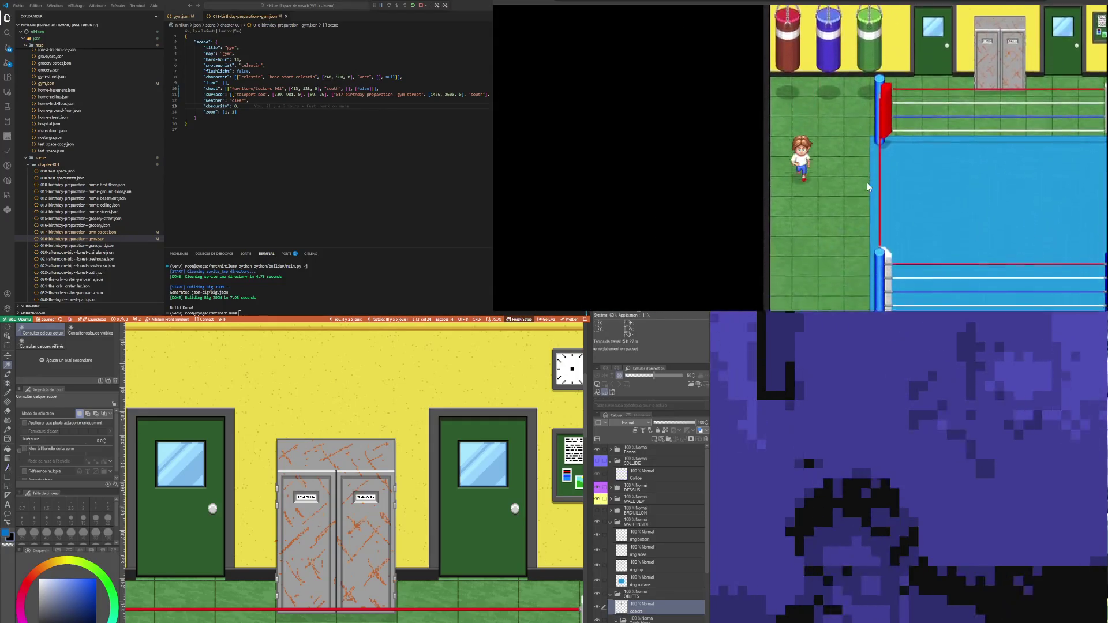
{"action": "key", "text": "Down"}
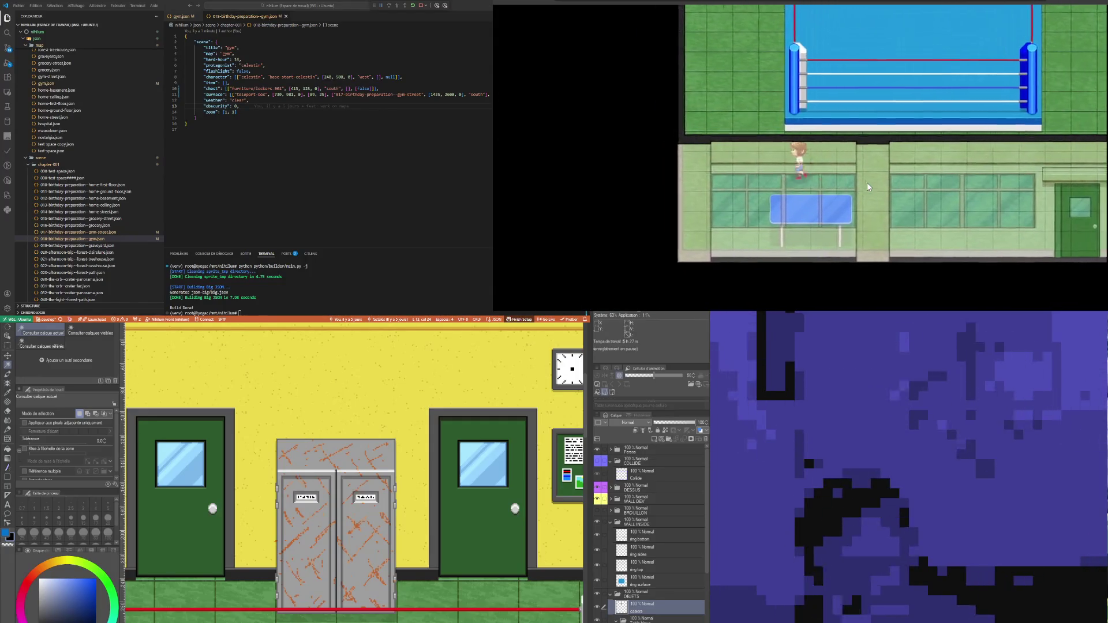
Step: Walk into the boxing ring, throw a punch, and head toward the punching bag
{"action": "key", "text": "Up"}
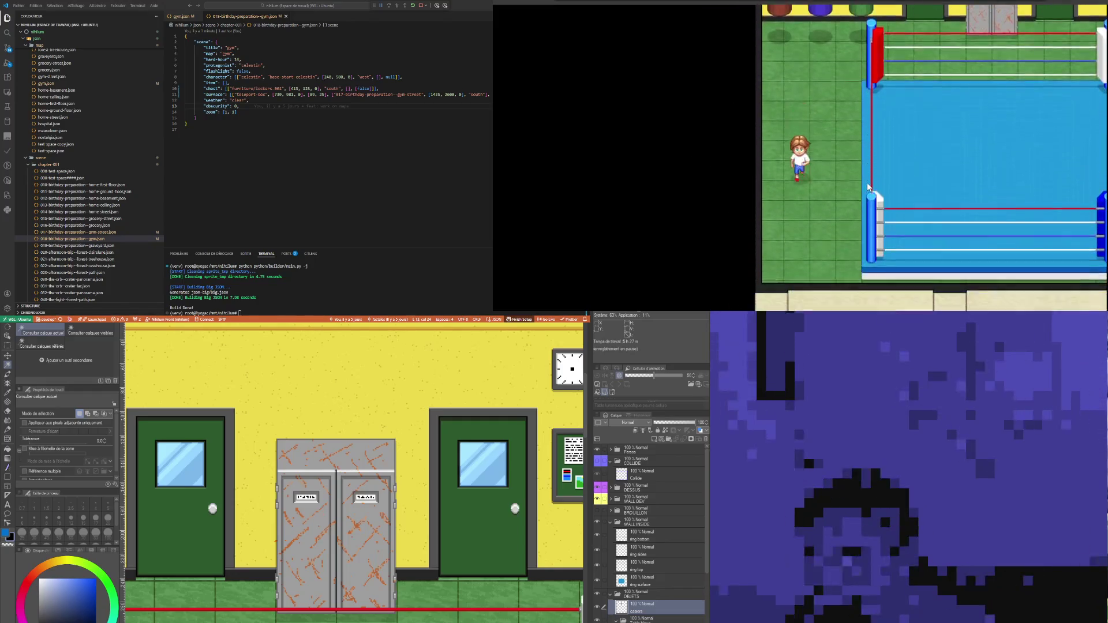
{"action": "key", "text": "Up"}
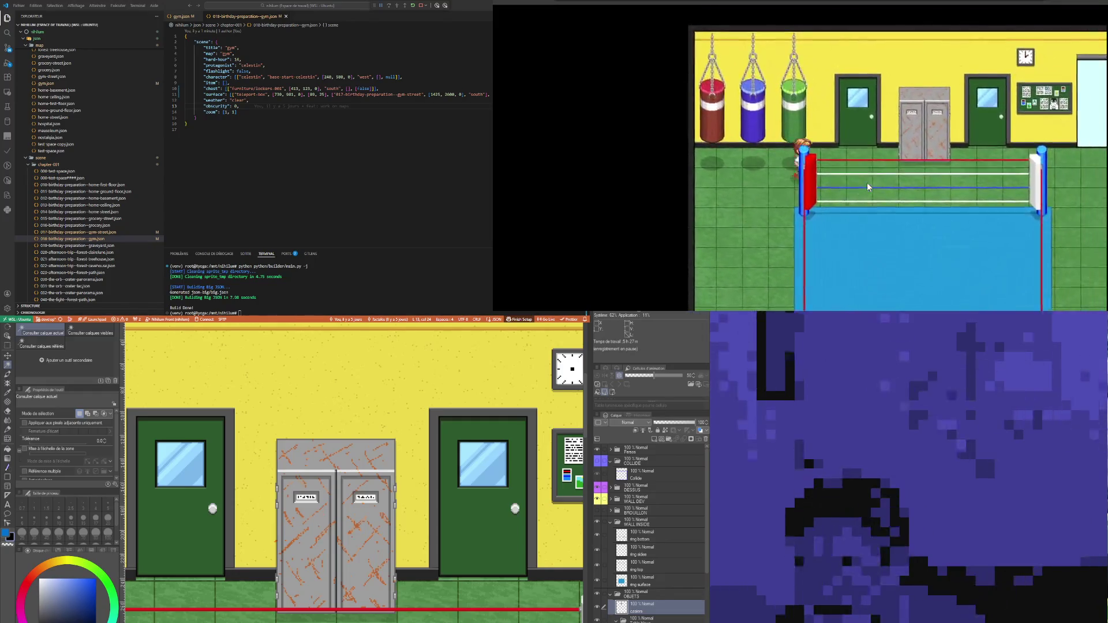
{"action": "key", "text": "Right"}
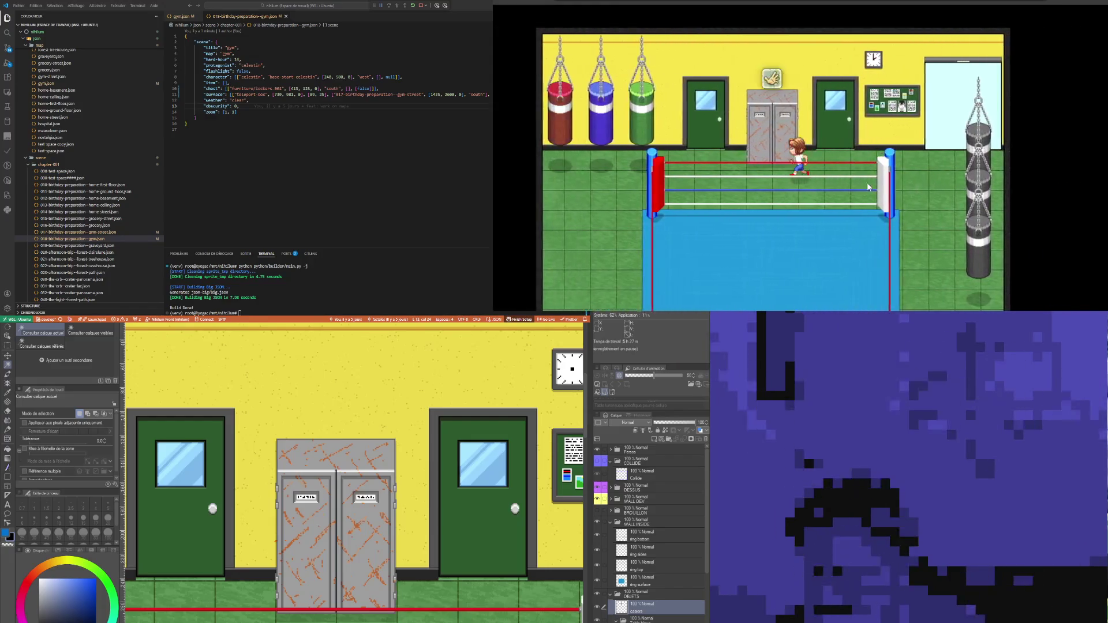
{"action": "key", "text": "Down"}
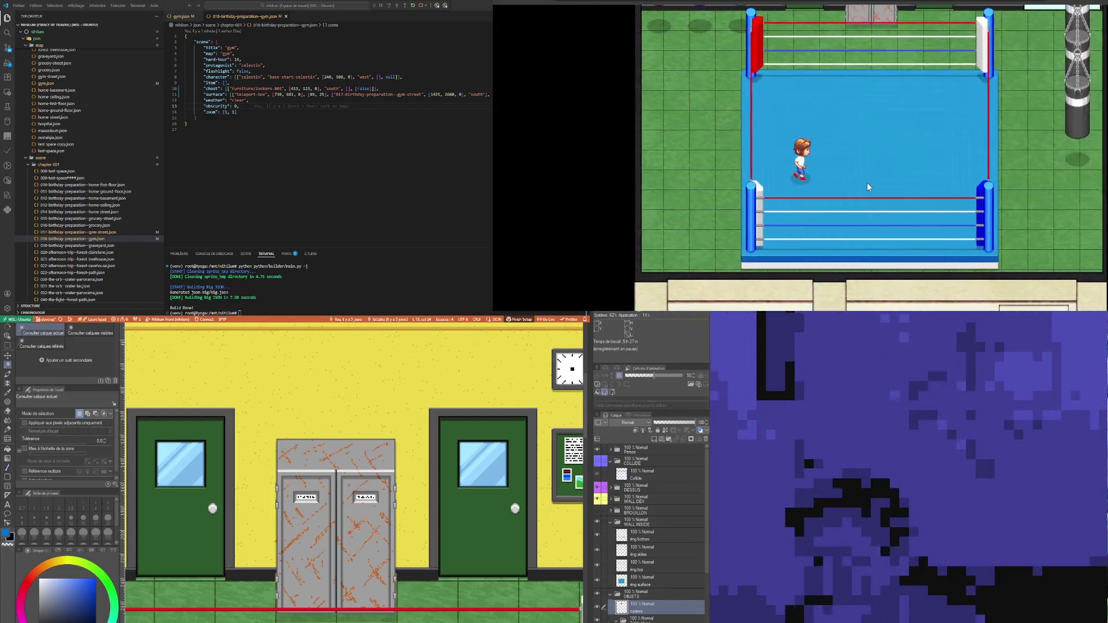
{"action": "key", "text": "Right"}
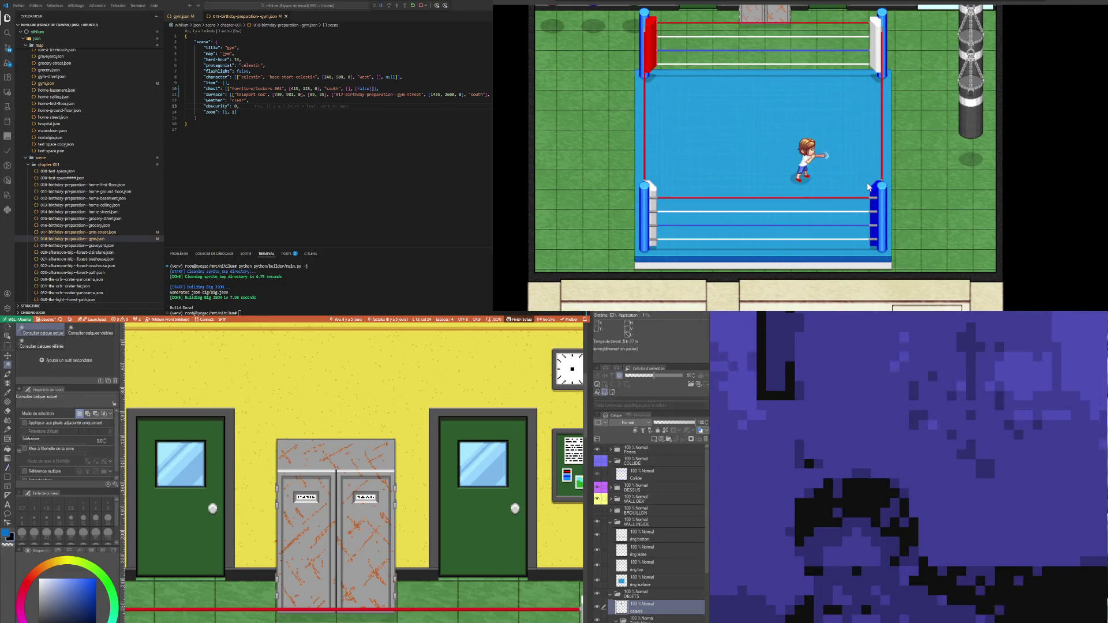
{"action": "key", "text": "Left"}
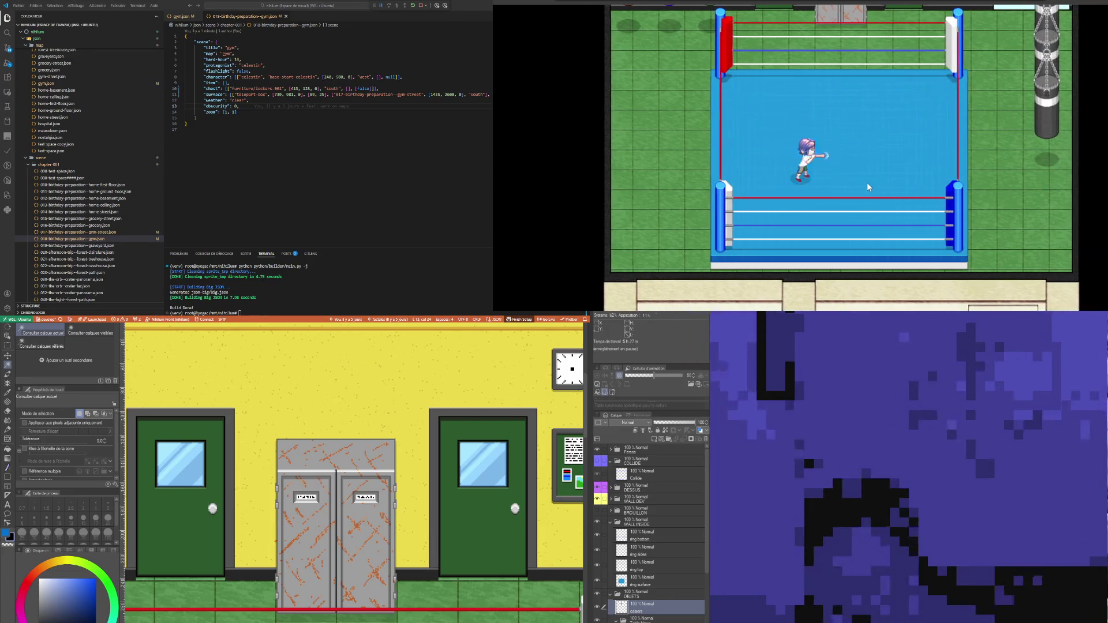
{"action": "key", "text": "Right"}
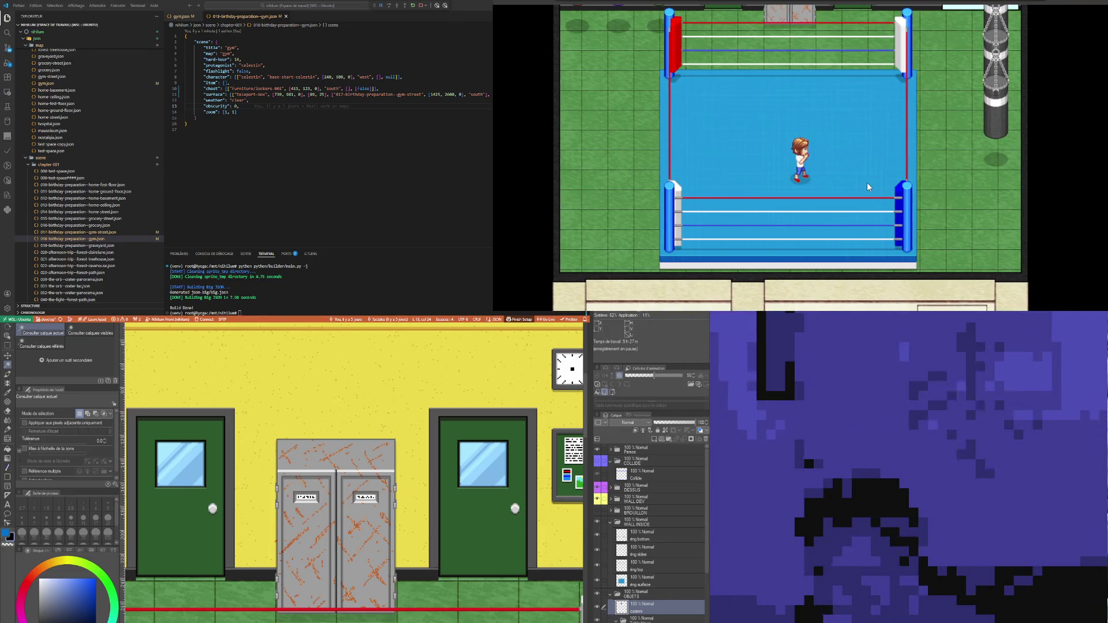
{"action": "key", "text": "Right"}
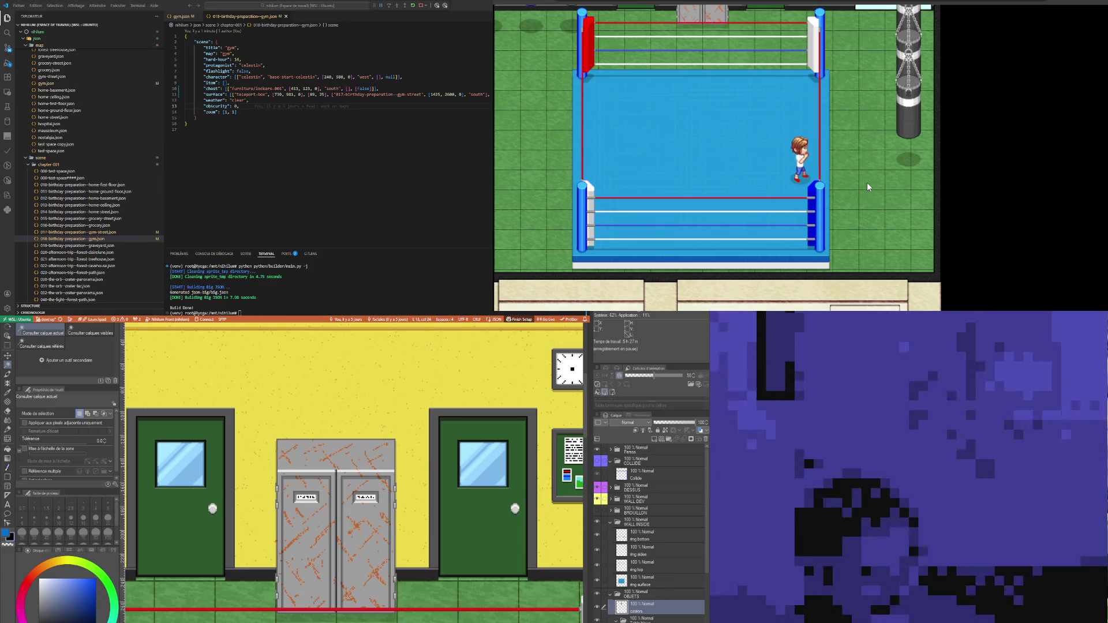
{"action": "key", "text": "Left"}
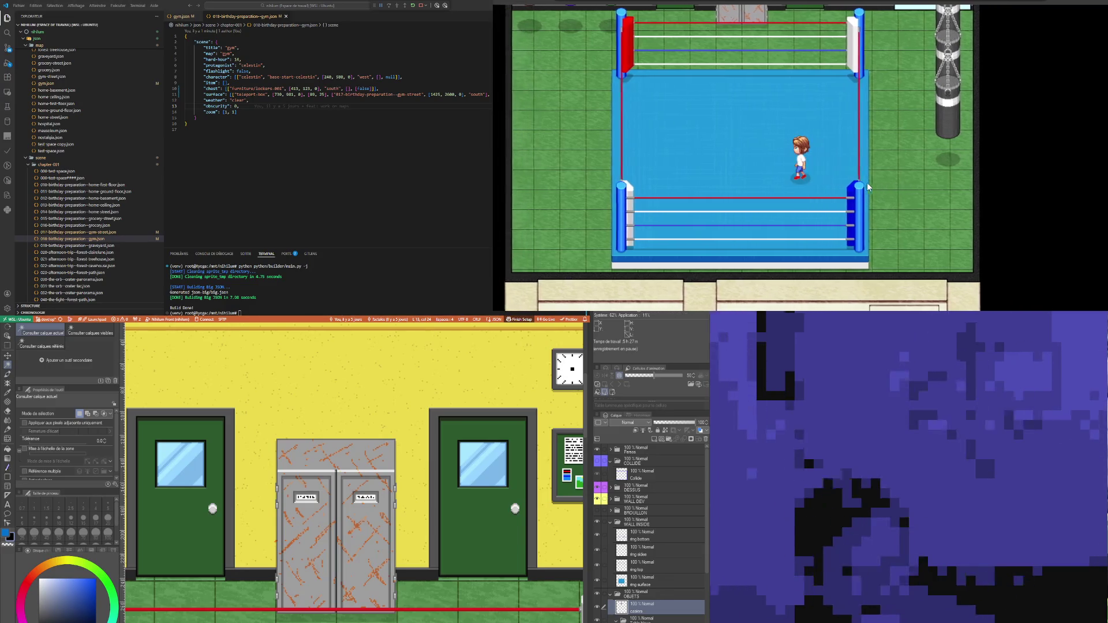
{"action": "key", "text": "Up"}
{"action": "key", "text": "Right"}
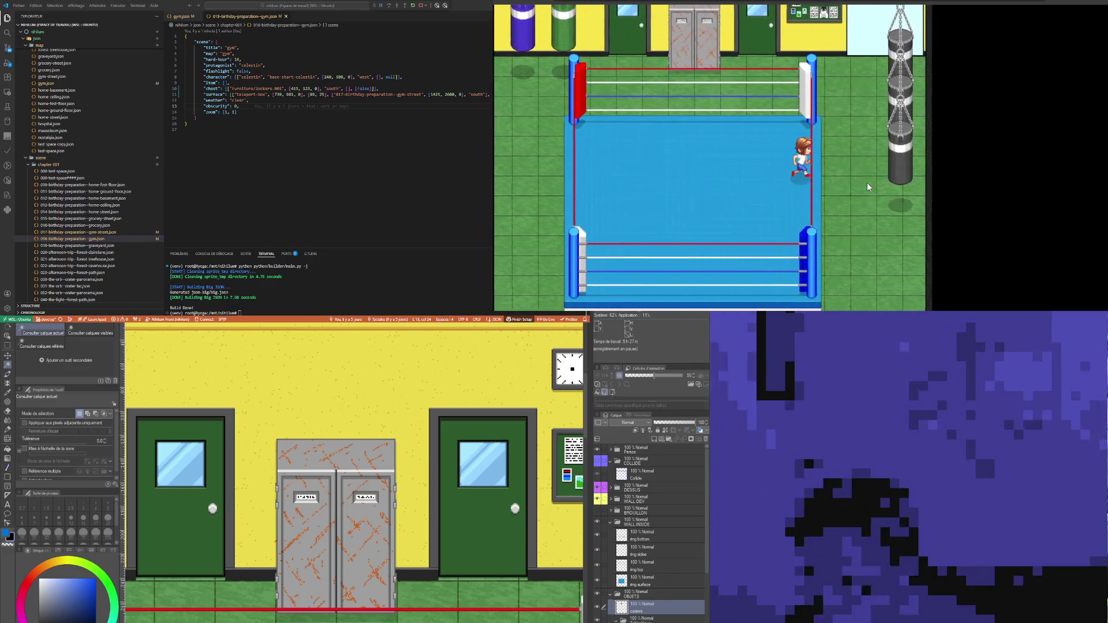
{"action": "key", "text": "Up"}
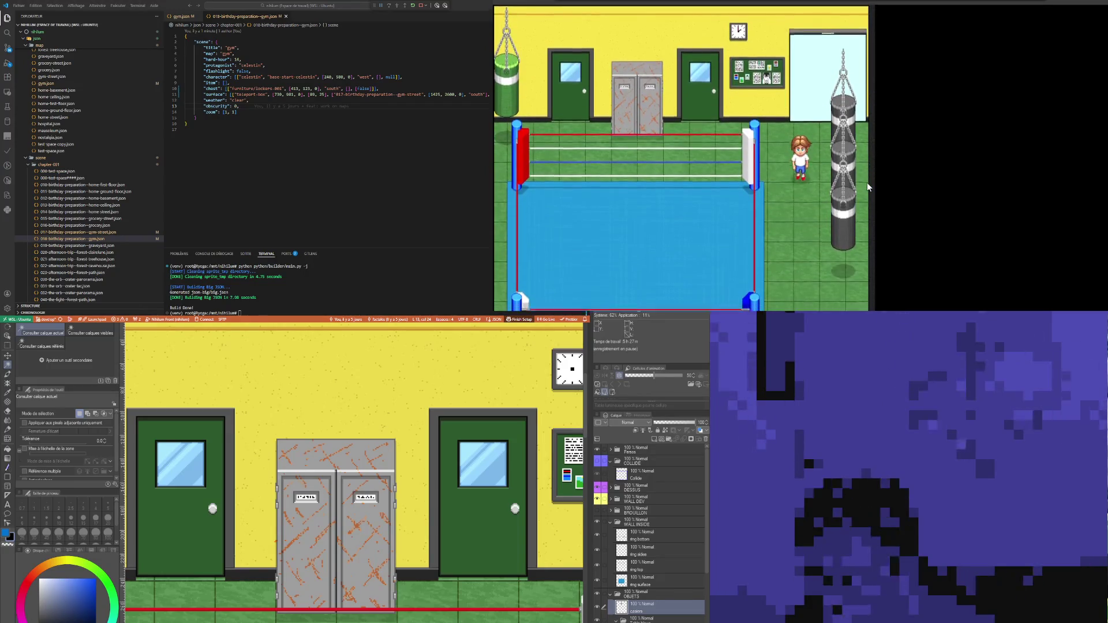
{"action": "key", "text": "Down"}
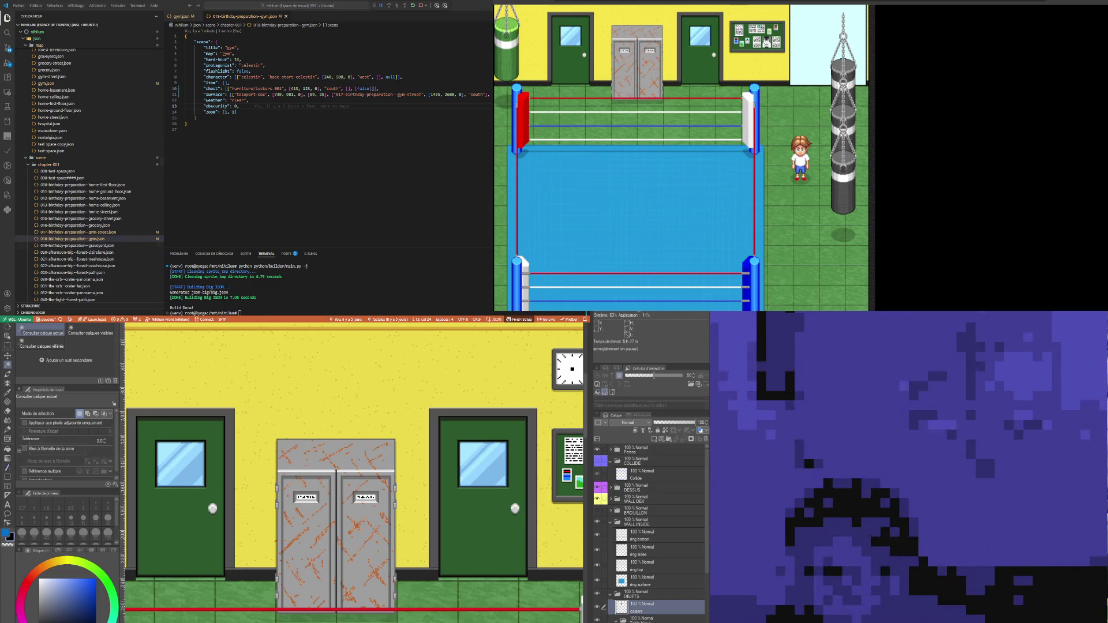
Step: Walk out onto the street past the FONDERIE building and back through the green door
{"action": "key", "text": "Down"}
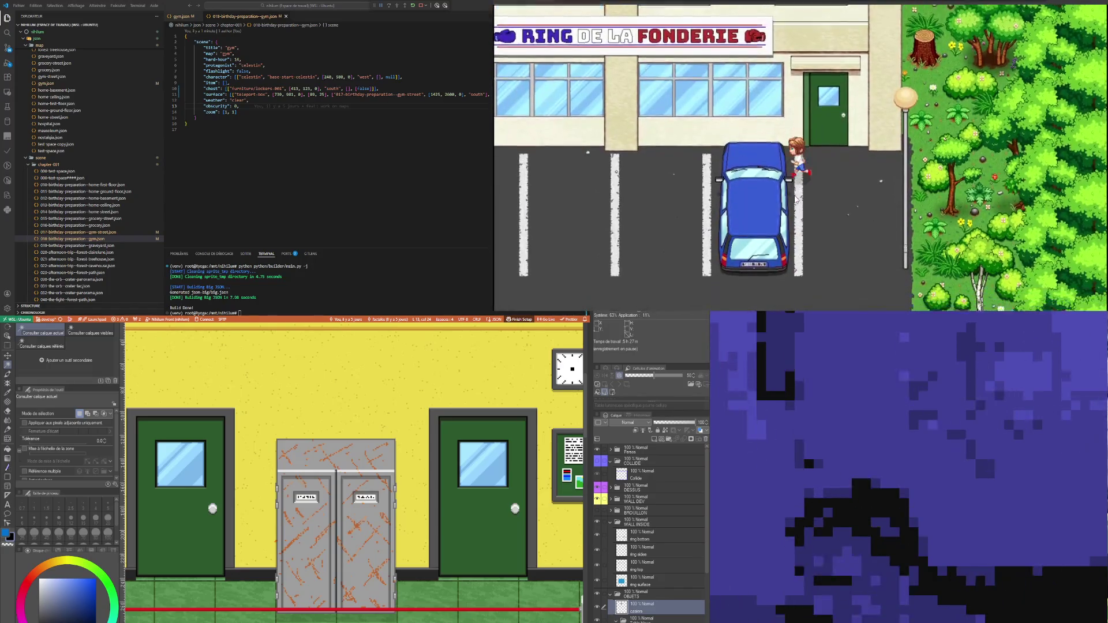
{"action": "key", "text": "Right"}
{"action": "key", "text": "Up"}
{"action": "key", "text": "Up"}
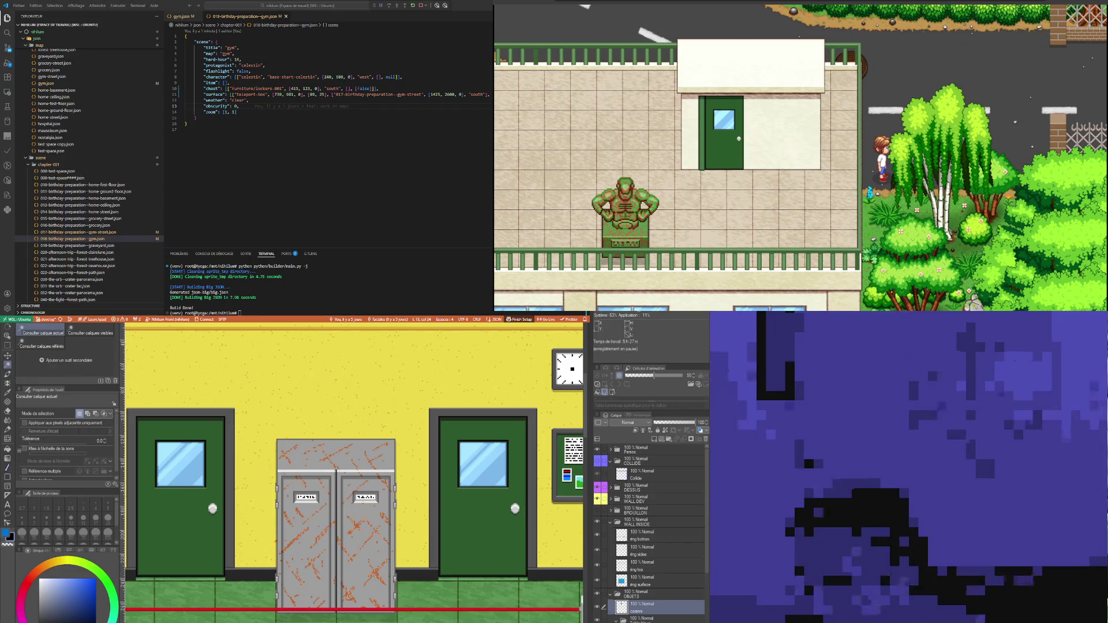
{"action": "key", "text": "Down"}
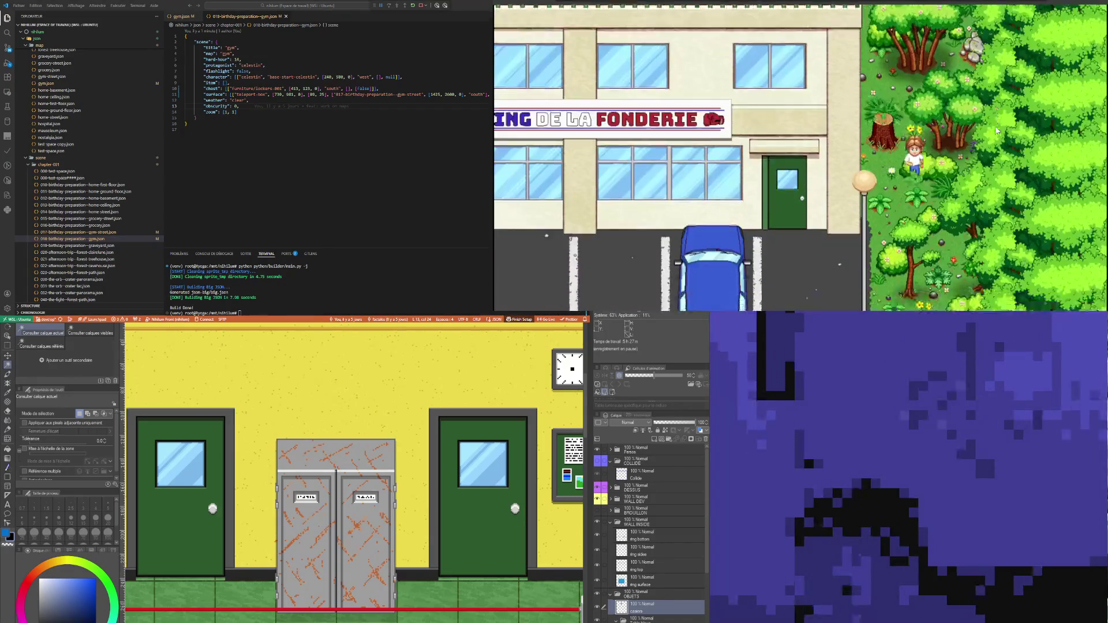
{"action": "key", "text": "Left"}
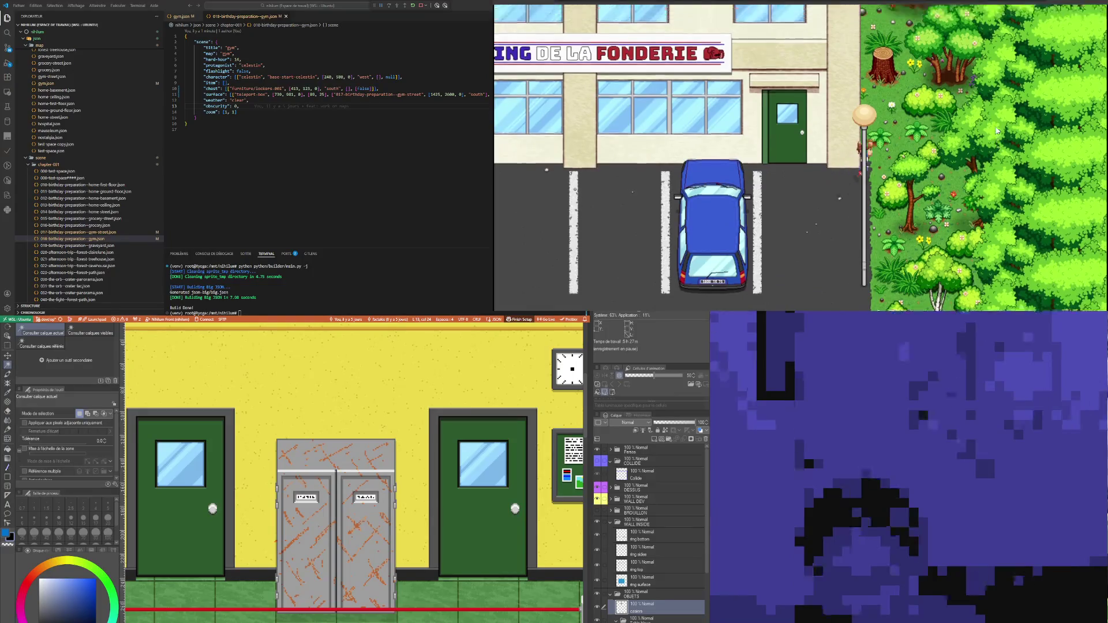
{"action": "key", "text": "Up"}
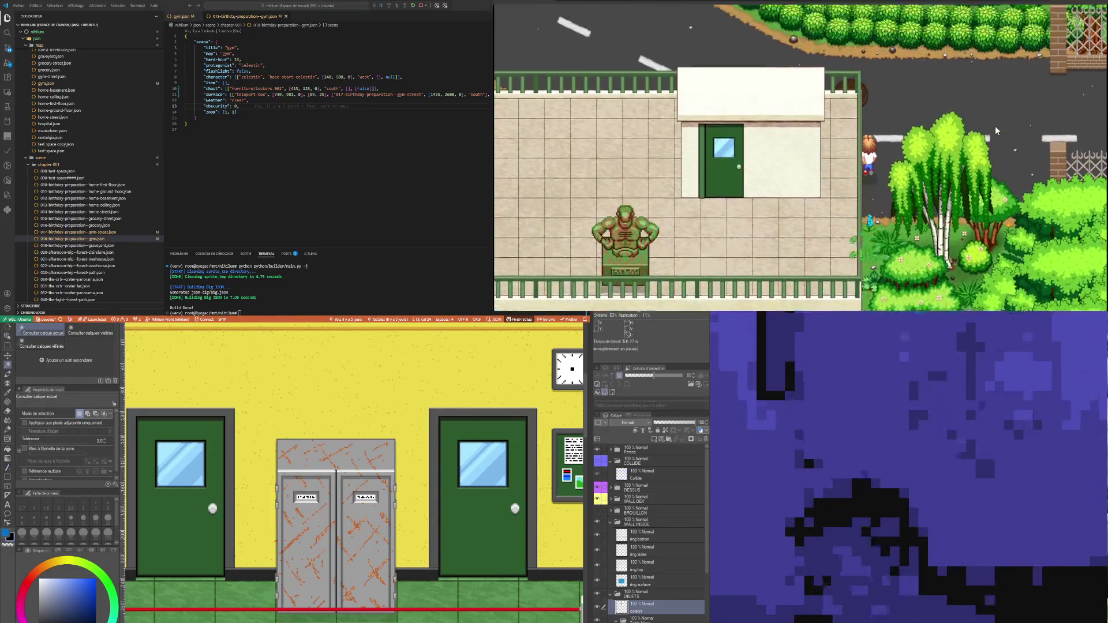
{"action": "key", "text": "Down"}
{"action": "key", "text": "Down"}
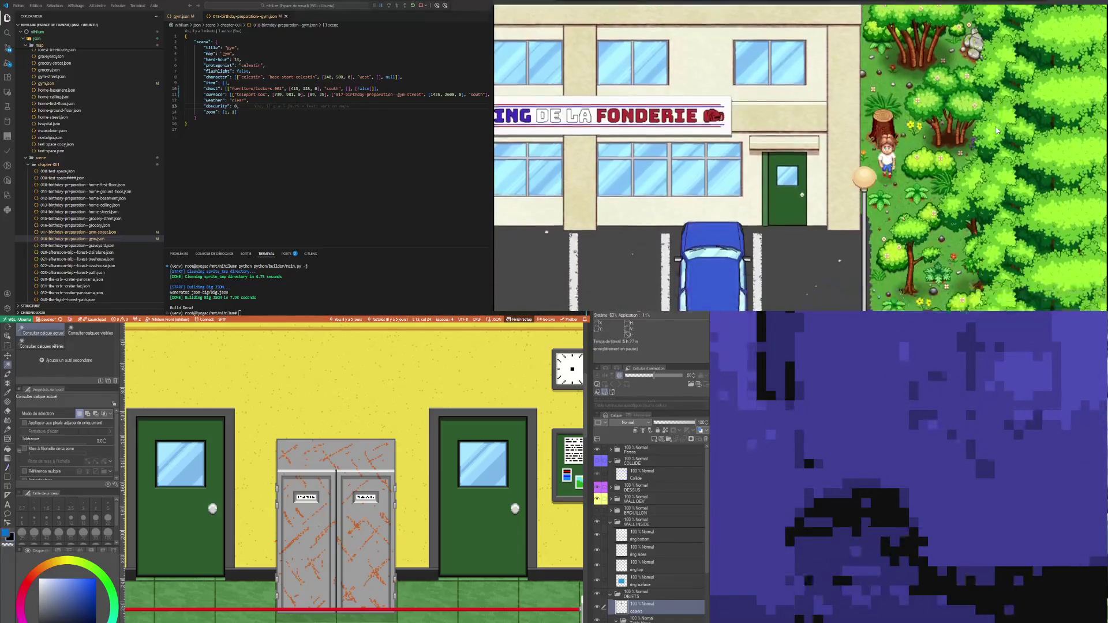
{"action": "key", "text": "Left"}
{"action": "key", "text": "Up"}
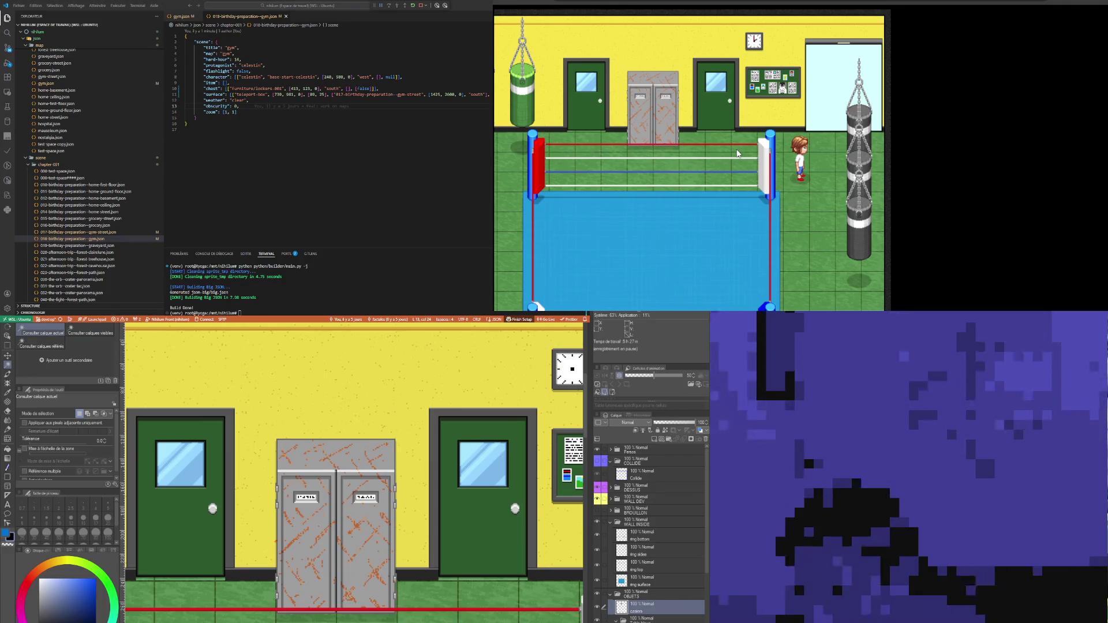
Step: Leave the gym into the trees and re-enter through the green door
{"action": "key", "text": "Down"}
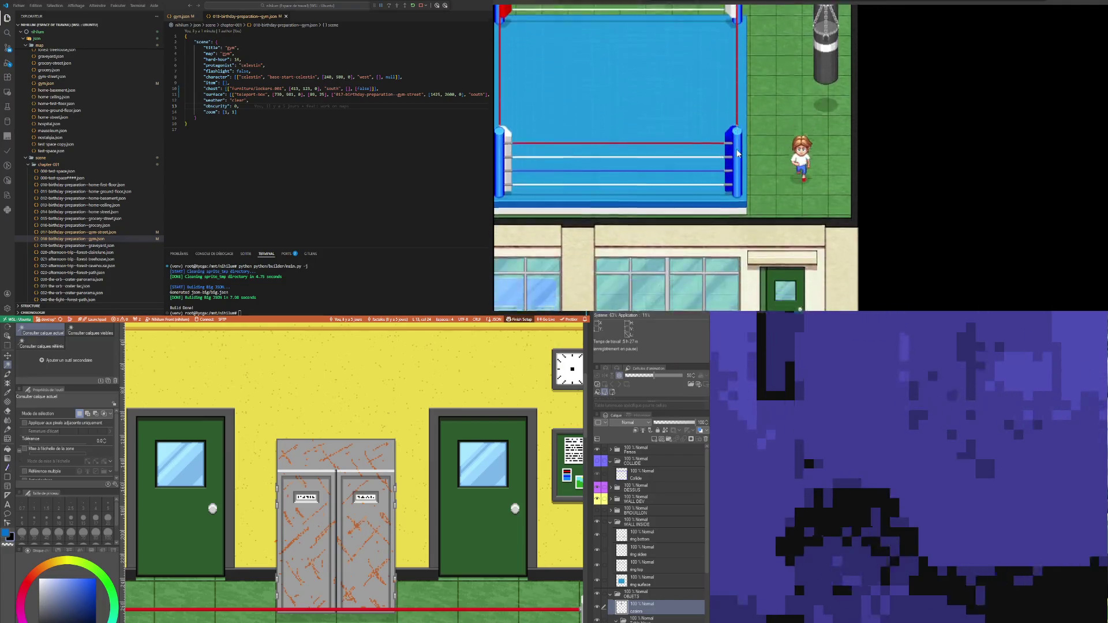
{"action": "key", "text": "Right"}
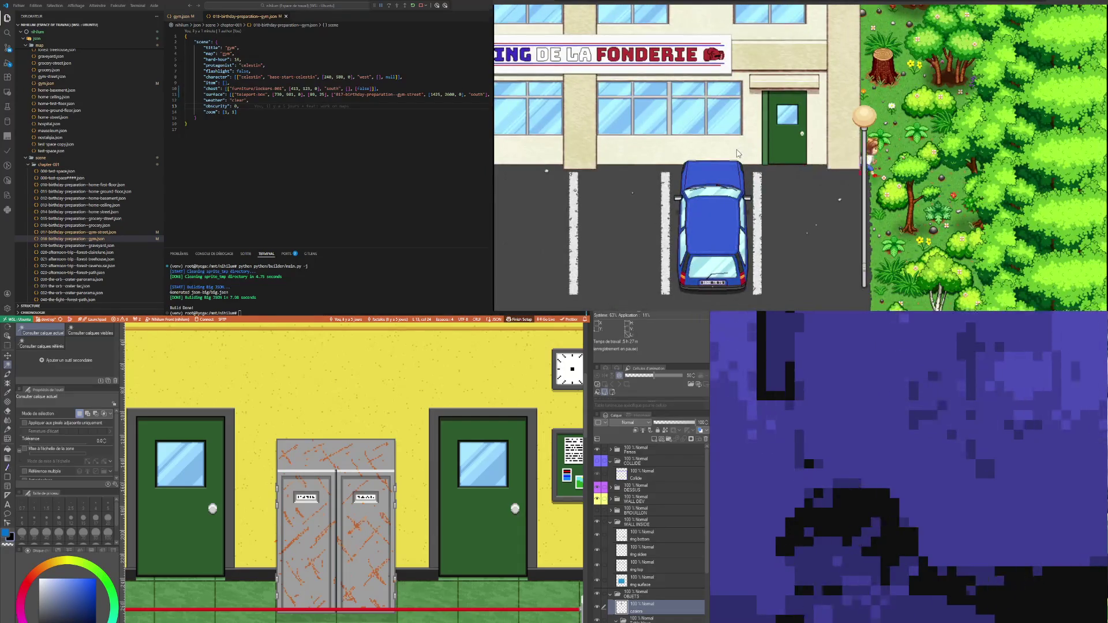
{"action": "key", "text": "Up"}
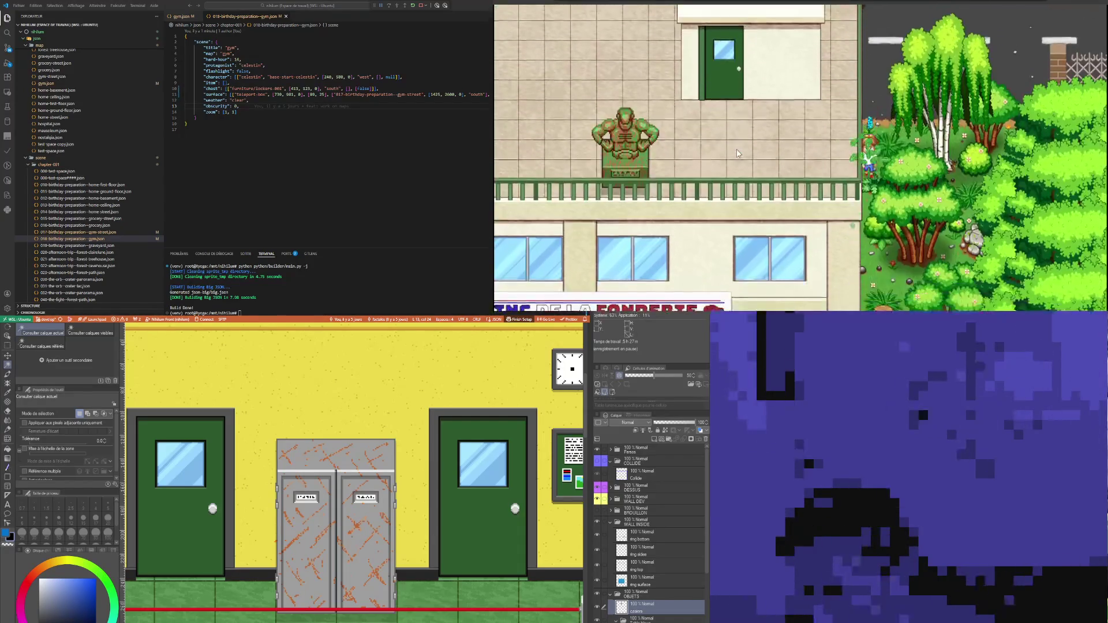
{"action": "key", "text": "Down"}
{"action": "key", "text": "Left"}
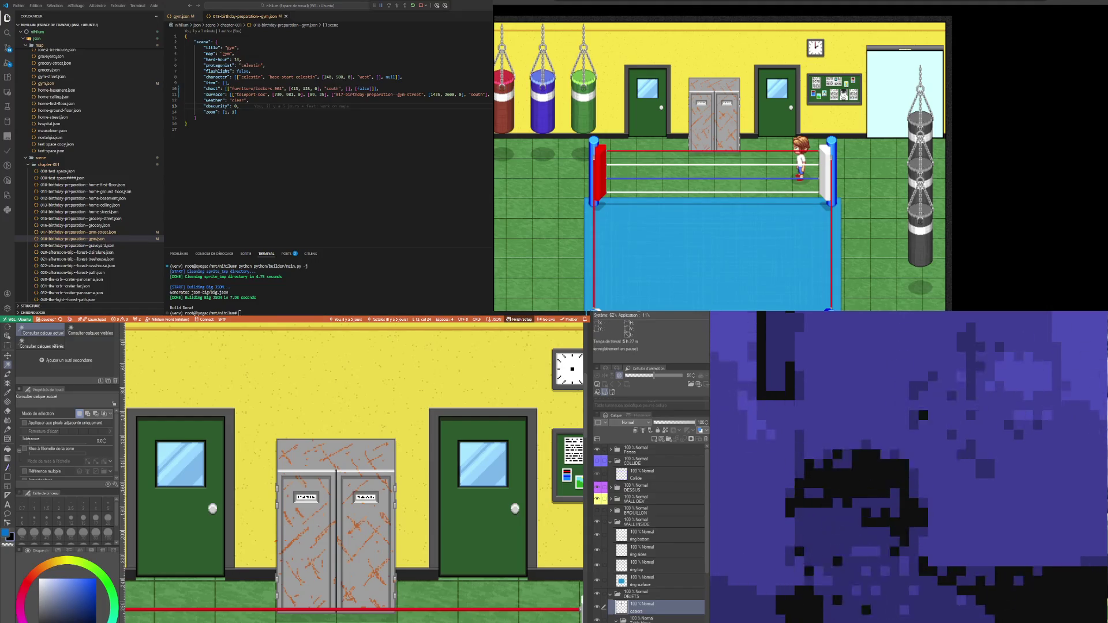
{"action": "scroll", "coordinate": [311, 477], "scroll_direction": "down", "scroll_amount": 5}
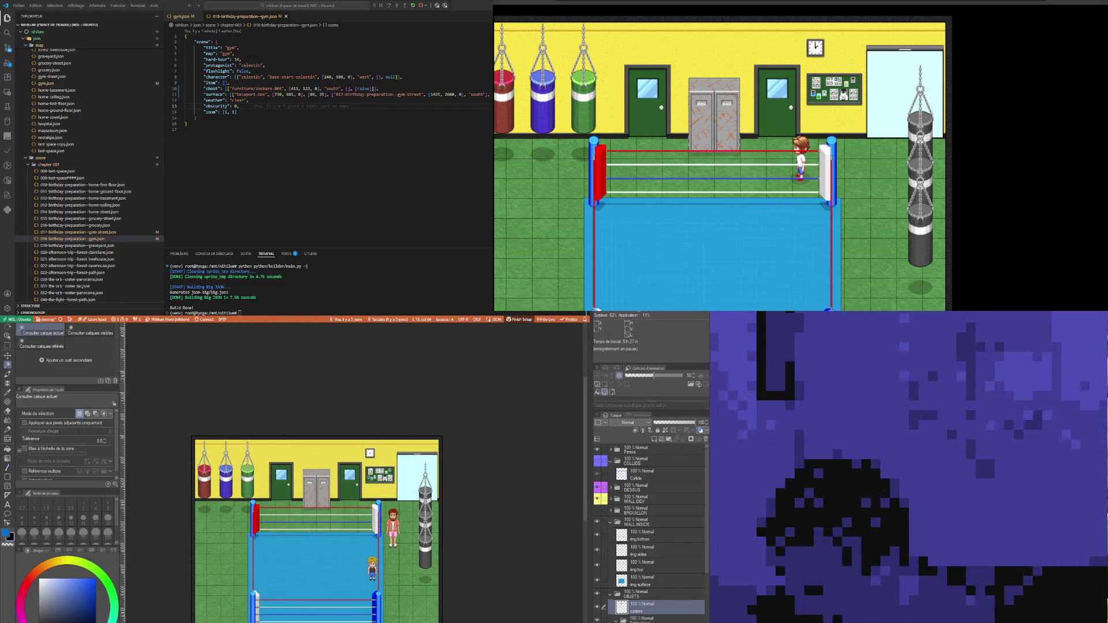
Step: Select the COLLIDE folder and make it visible to reveal the blue collision over the gym
{"action": "left_click", "coordinate": [600, 464]}
{"action": "left_click", "coordinate": [600, 461]}
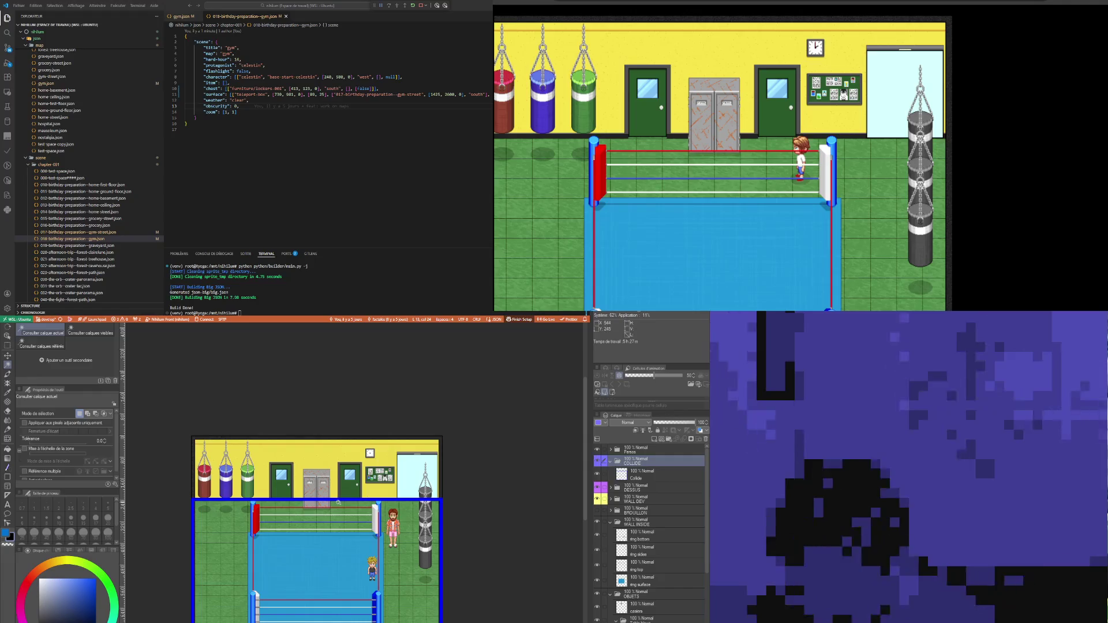
{"action": "scroll", "coordinate": [338, 503], "scroll_direction": "up", "scroll_amount": 3}
{"action": "scroll", "coordinate": [360, 554], "scroll_direction": "down", "scroll_amount": 1}
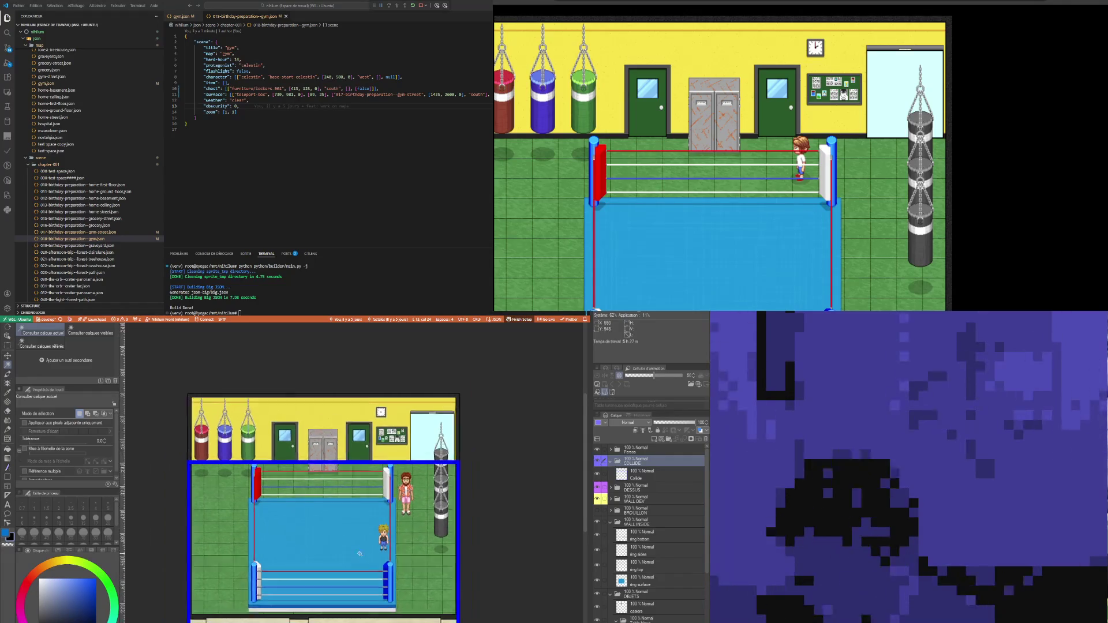
{"action": "scroll", "coordinate": [339, 467], "scroll_direction": "up", "scroll_amount": 5}
{"action": "scroll", "coordinate": [338, 468], "scroll_direction": "down", "scroll_amount": 4}
{"action": "scroll", "coordinate": [401, 460], "scroll_direction": "up", "scroll_amount": 3}
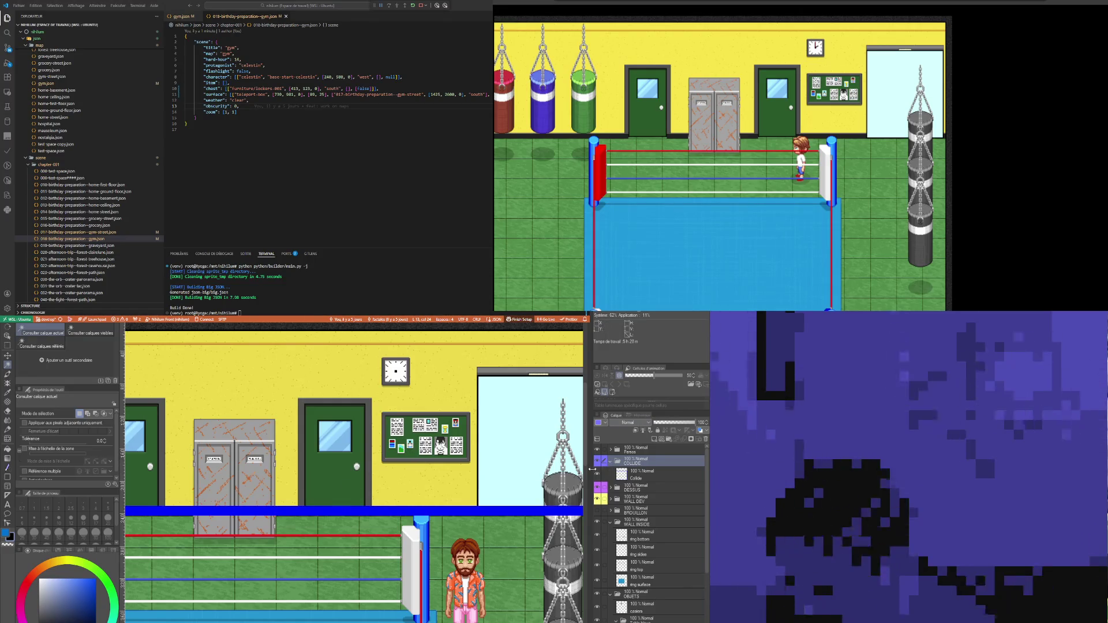
Step: On the Collide layer, select the blue strip under the door and move it up into the doorway
{"action": "left_click", "coordinate": [635, 475]}
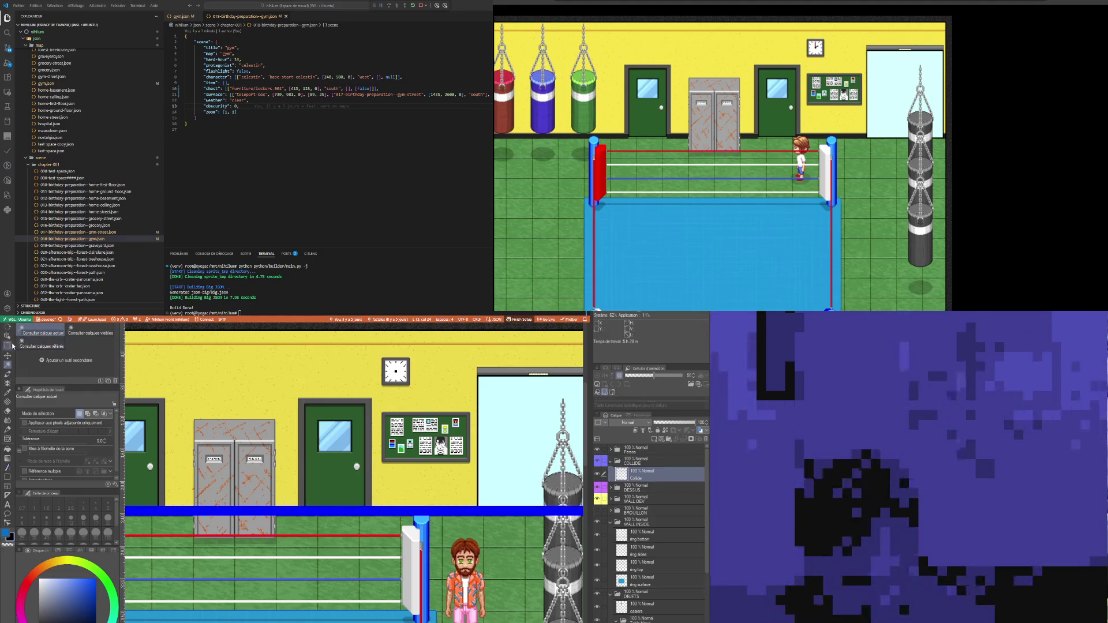
{"action": "left_click", "coordinate": [8, 345]}
{"action": "scroll", "coordinate": [319, 526], "scroll_direction": "up", "scroll_amount": 4}
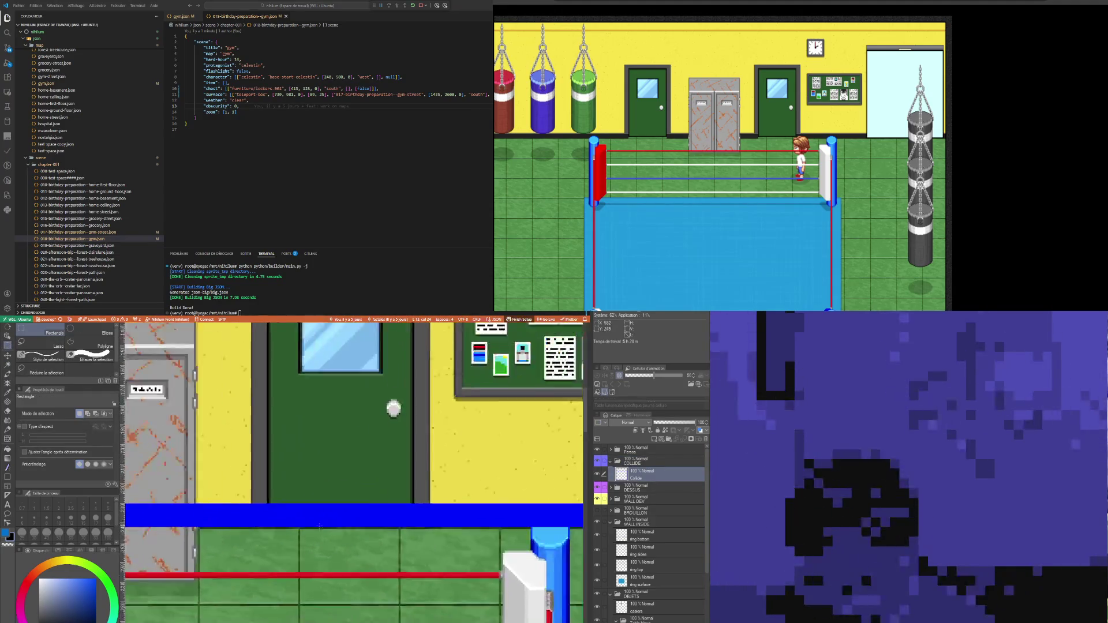
{"action": "scroll", "coordinate": [306, 517], "scroll_direction": "up", "scroll_amount": 2}
{"action": "left_click_drag", "start_coordinate": [248, 468], "coordinate": [282, 490]}
{"action": "left_click", "coordinate": [272, 429]}
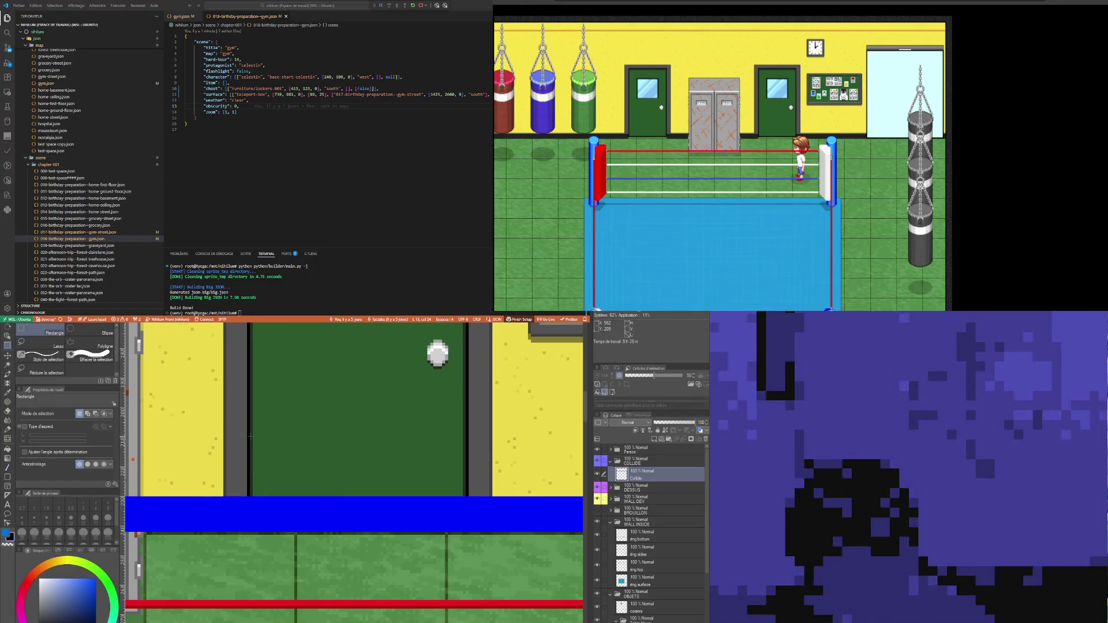
{"action": "mouse_move", "coordinate": [250, 437]}
{"action": "left_mouse_down"}
{"action": "mouse_move", "coordinate": [449, 535]}
{"action": "mouse_move", "coordinate": [460, 559]}
{"action": "left_mouse_up"}
{"action": "key", "text": "ctrl+z"}
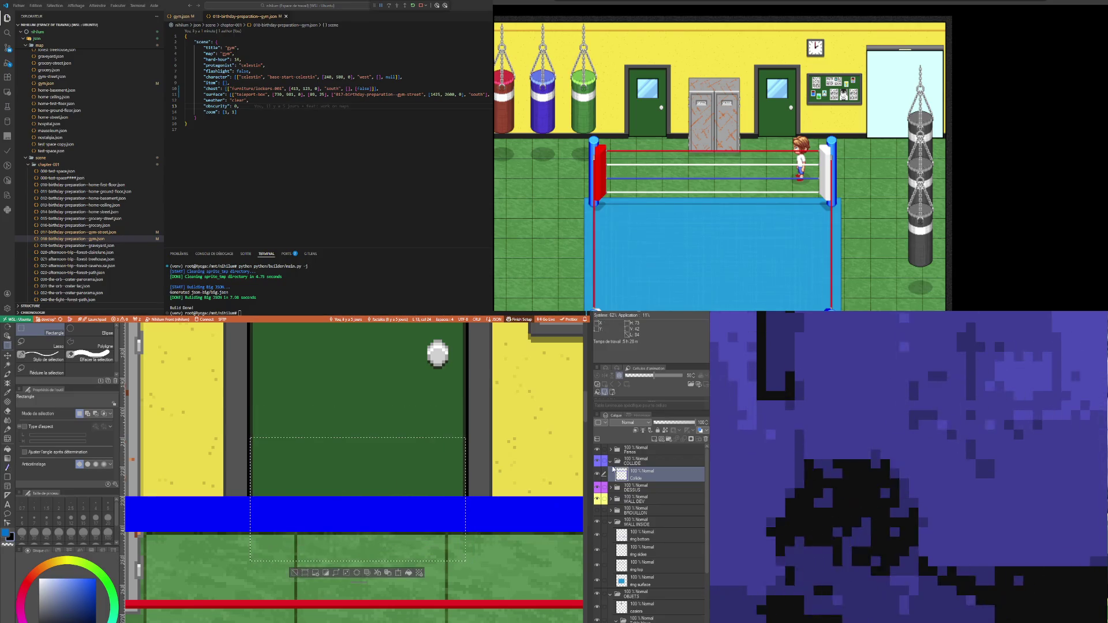
{"action": "left_click", "coordinate": [399, 573]}
{"action": "left_click_drag", "start_coordinate": [398, 573], "coordinate": [399, 543]}
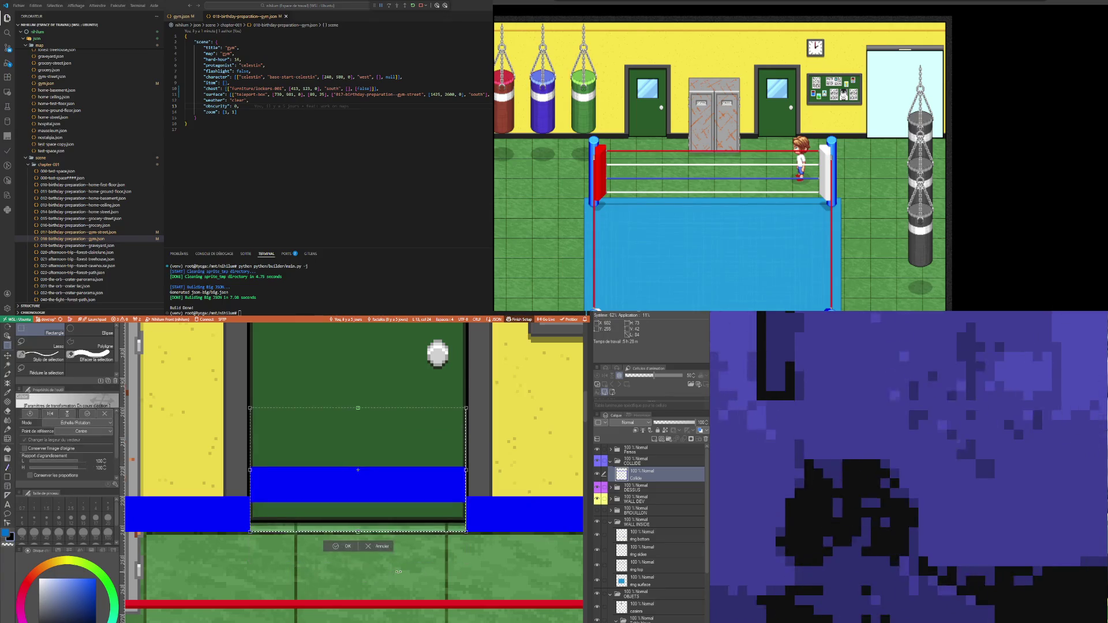
{"action": "left_click", "coordinate": [343, 548]}
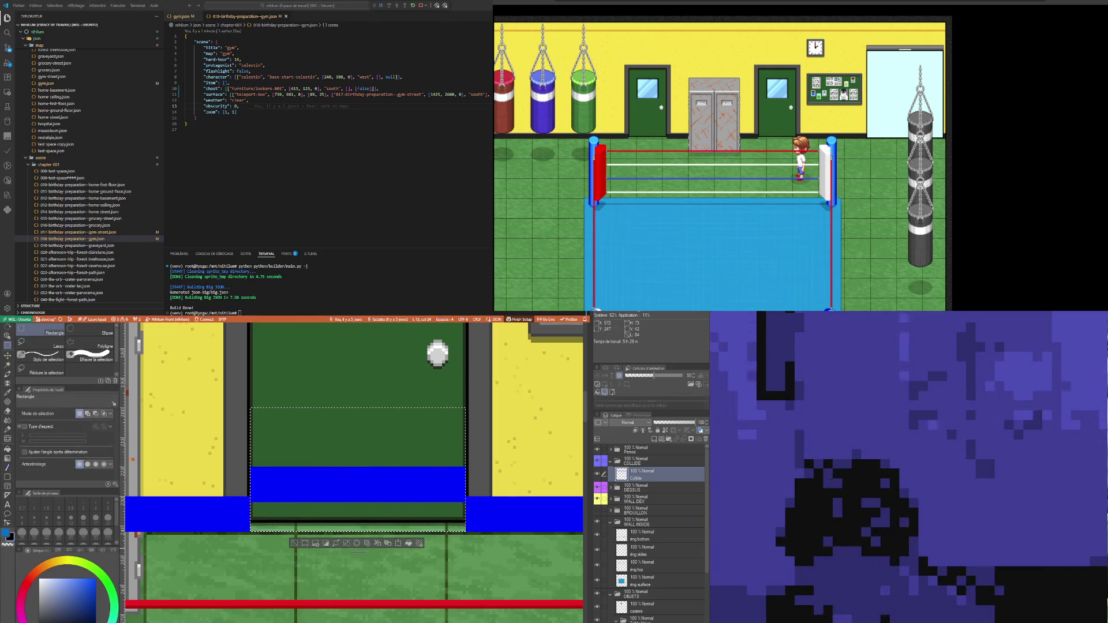
Step: Bucket-fill the area above the raised blue strip
{"action": "scroll", "coordinate": [344, 548], "scroll_direction": "down", "scroll_amount": 2}
{"action": "scroll", "coordinate": [283, 507], "scroll_direction": "down", "scroll_amount": 3}
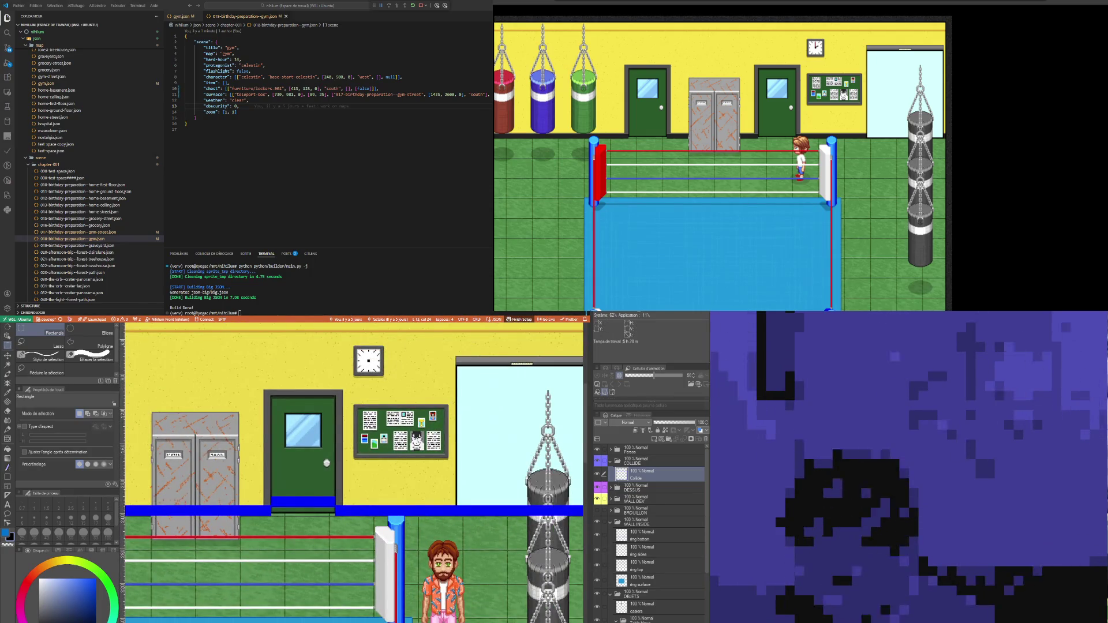
{"action": "left_click", "coordinate": [8, 450]}
{"action": "left_click", "coordinate": [200, 381]}
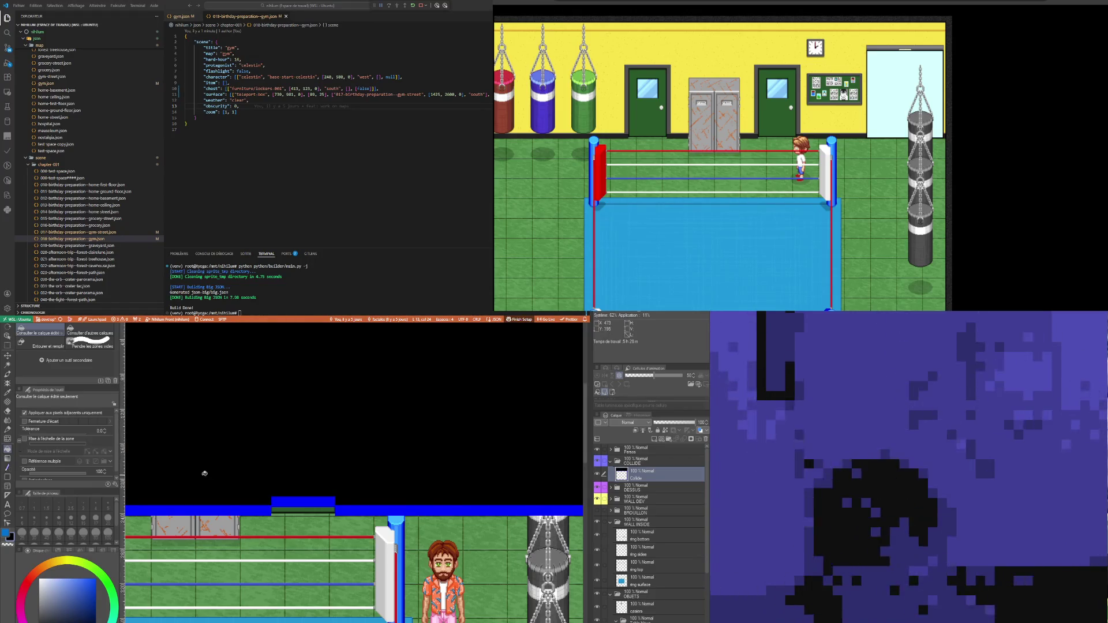
Step: Sample the collision blue and bucket-fill the black region with it
{"action": "key", "text": "i"}
{"action": "left_click", "coordinate": [233, 506]}
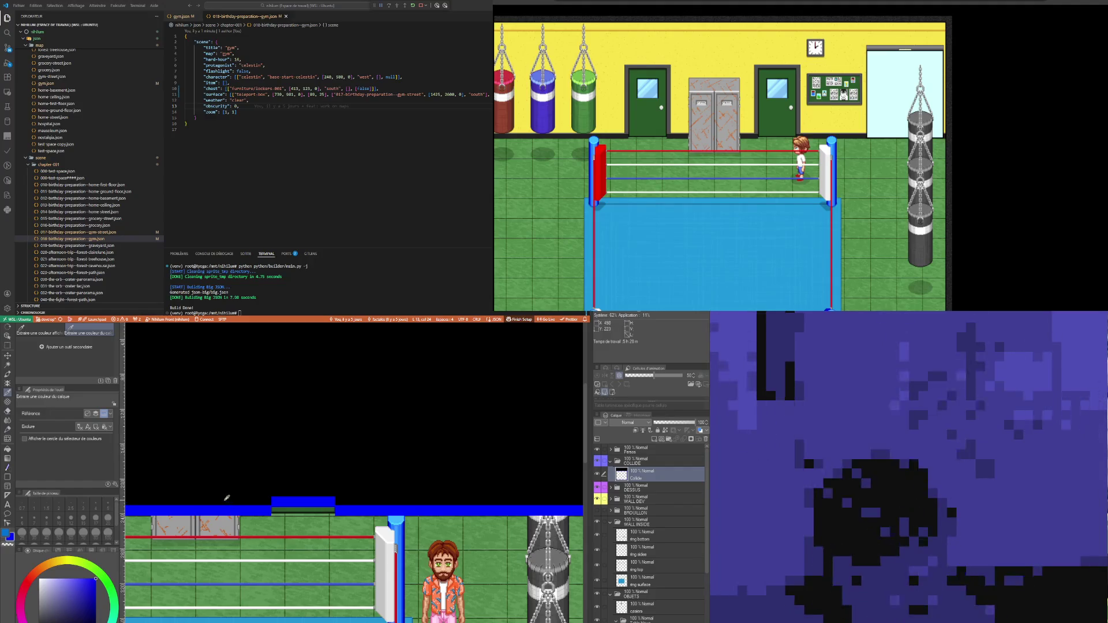
{"action": "left_click", "coordinate": [8, 450]}
{"action": "left_click", "coordinate": [222, 438]}
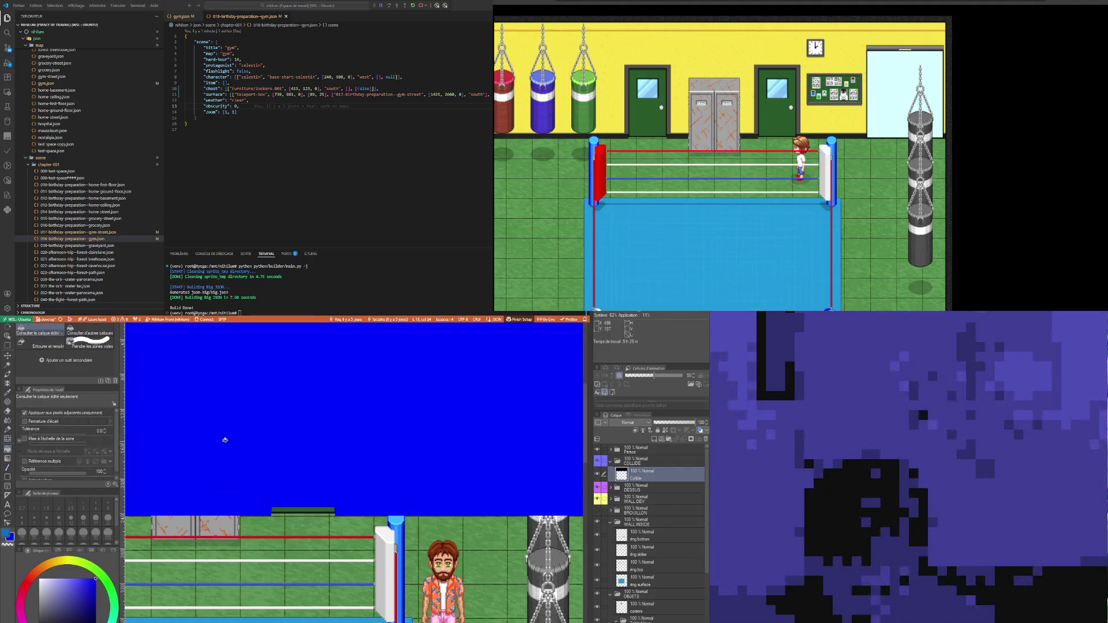
{"action": "scroll", "coordinate": [254, 442], "scroll_direction": "down", "scroll_amount": 4}
{"action": "scroll", "coordinate": [263, 443], "scroll_direction": "up", "scroll_amount": 5}
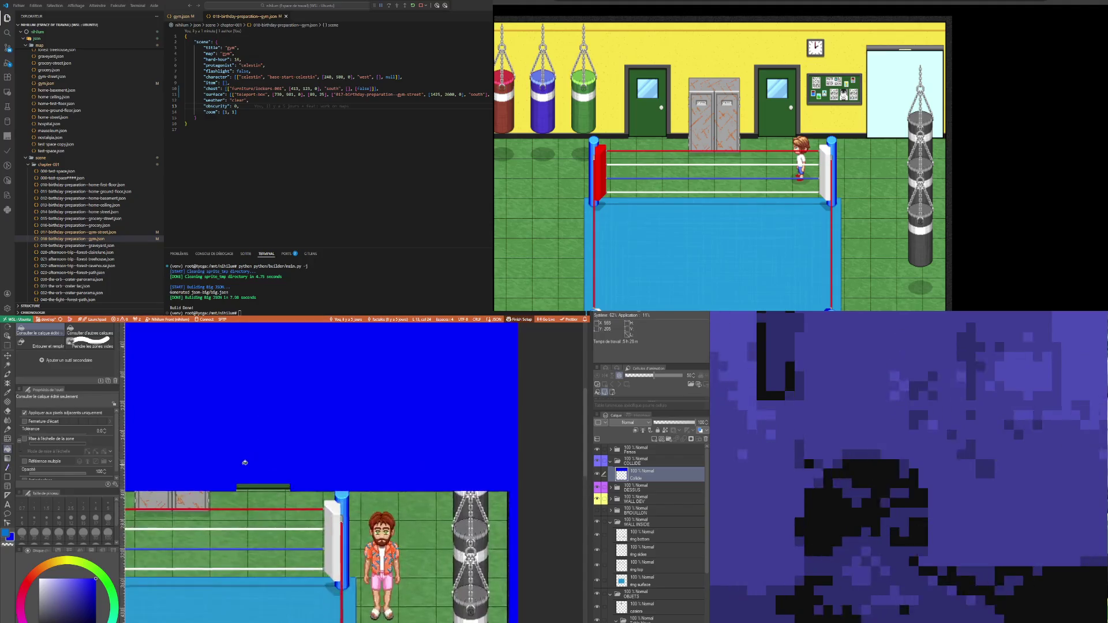
Step: Select the doorway gap and nudge its green patch upward with a transform
{"action": "left_click", "coordinate": [7, 345]}
{"action": "scroll", "coordinate": [218, 486], "scroll_direction": "up", "scroll_amount": 2}
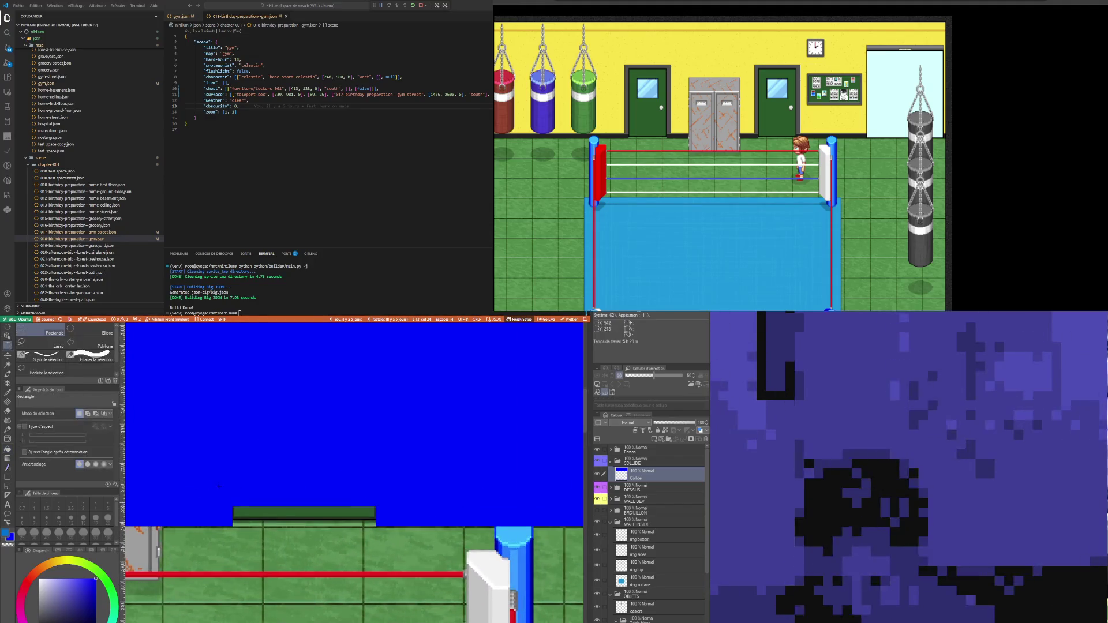
{"action": "left_click_drag", "start_coordinate": [233, 514], "coordinate": [376, 470]}
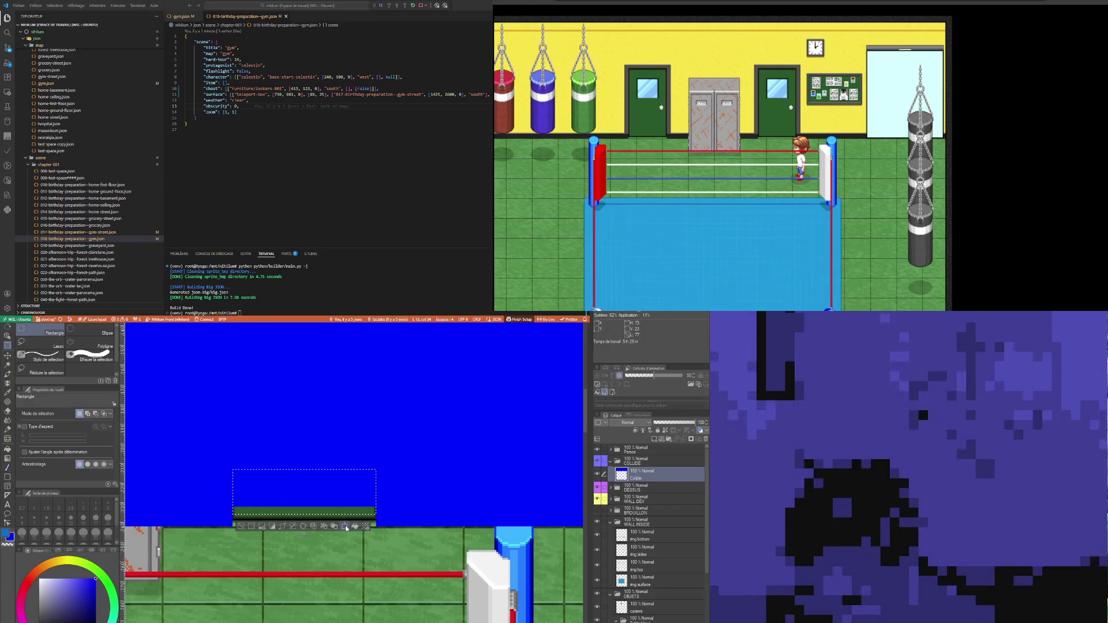
{"action": "left_click", "coordinate": [345, 526]}
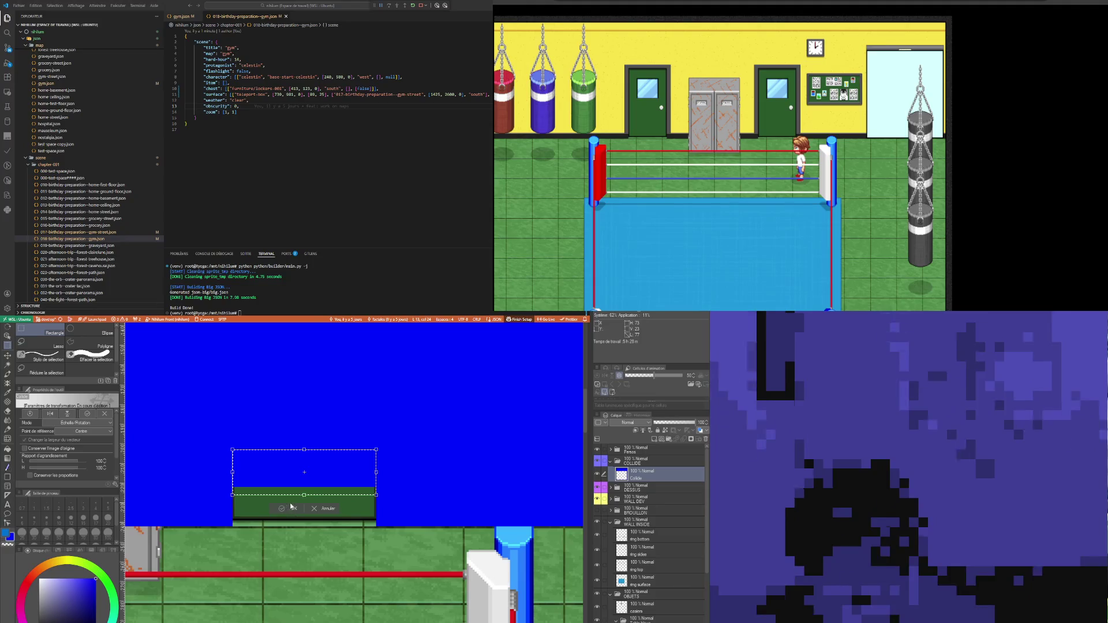
{"action": "key", "text": "Up"}
{"action": "key", "text": "Up"}
{"action": "key", "text": "Up"}
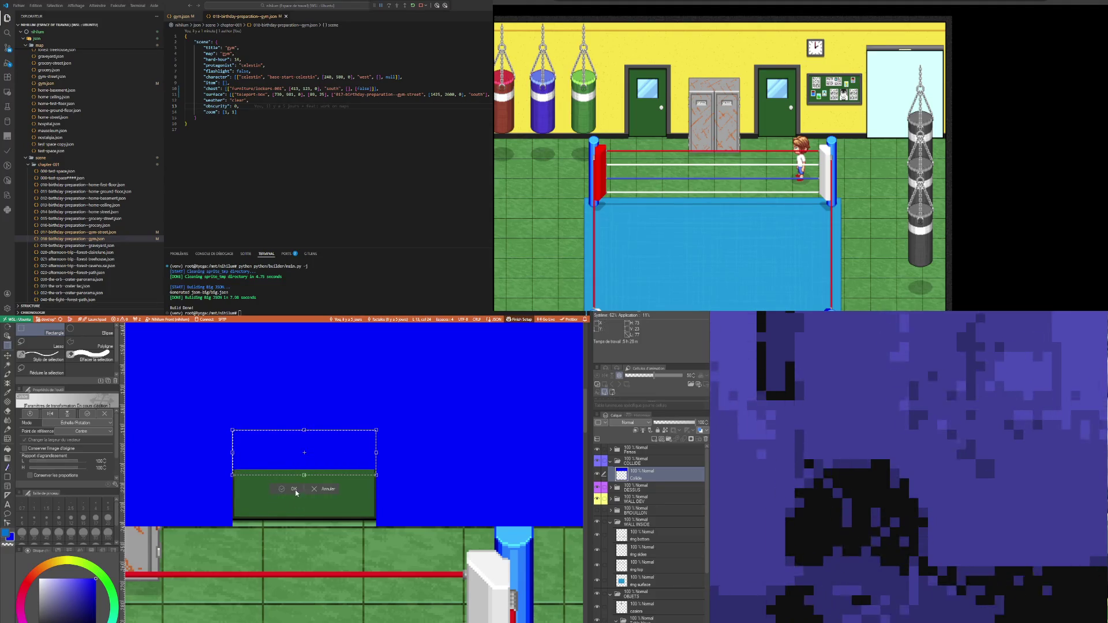
{"action": "left_click", "coordinate": [295, 490]}
{"action": "scroll", "coordinate": [288, 447], "scroll_direction": "down", "scroll_amount": 2}
{"action": "scroll", "coordinate": [345, 528], "scroll_direction": "down", "scroll_amount": 5}
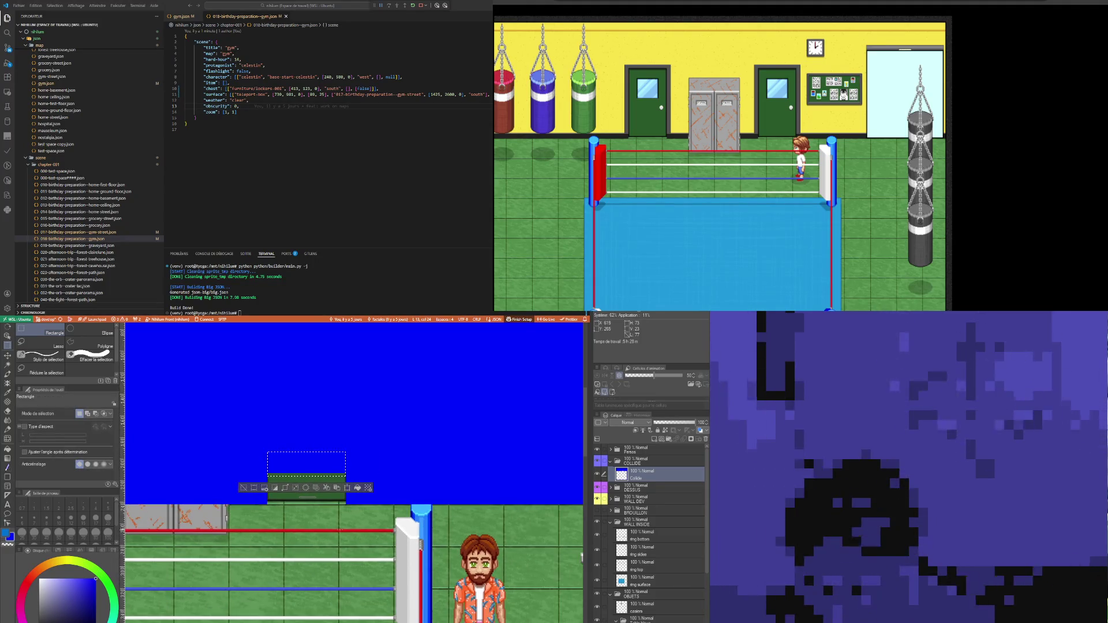
{"action": "scroll", "coordinate": [348, 531], "scroll_direction": "down", "scroll_amount": 3}
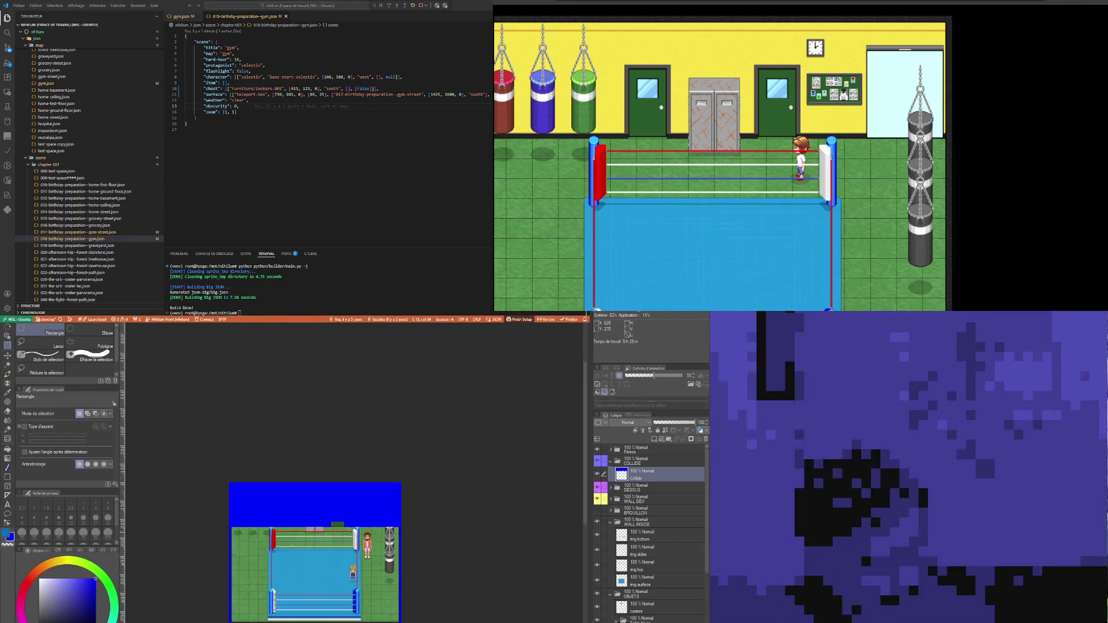
{"action": "scroll", "coordinate": [334, 577], "scroll_direction": "up", "scroll_amount": 2}
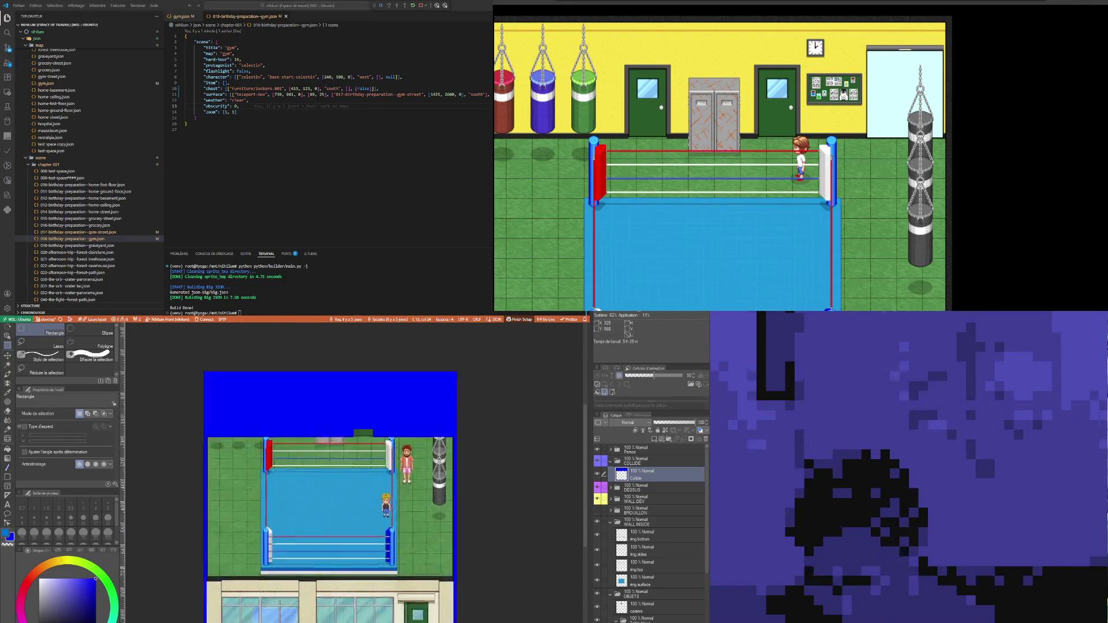
{"action": "scroll", "coordinate": [219, 574], "scroll_direction": "up", "scroll_amount": 5}
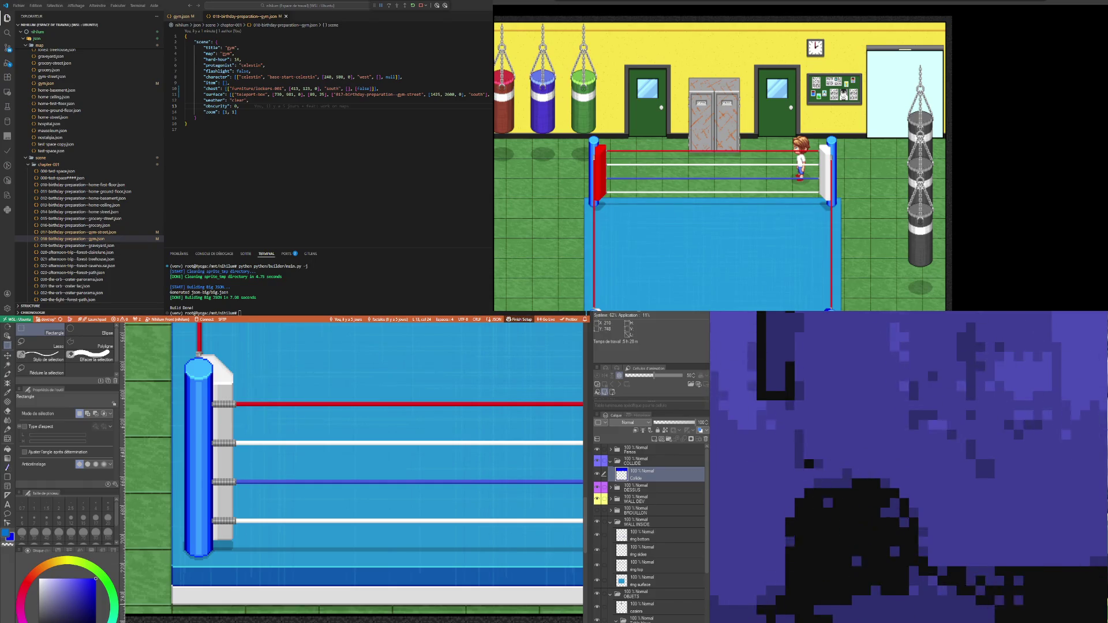
Step: Select a strip along the boxing ring's front edge and fill it with collision blue
{"action": "mouse_move", "coordinate": [171, 605]}
{"action": "left_mouse_down"}
{"action": "mouse_move", "coordinate": [243, 574]}
{"action": "mouse_move", "coordinate": [526, 559]}
{"action": "mouse_move", "coordinate": [188, 558]}
{"action": "mouse_move", "coordinate": [310, 566]}
{"action": "mouse_move", "coordinate": [467, 556]}
{"action": "mouse_move", "coordinate": [467, 542]}
{"action": "left_mouse_up"}
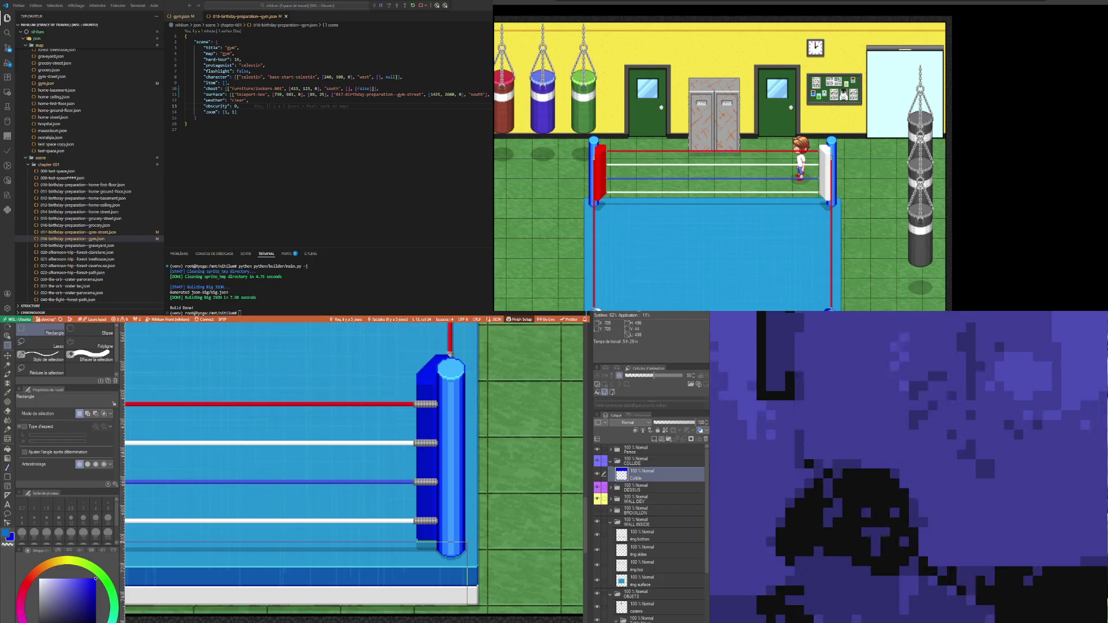
{"action": "left_click_drag", "start_coordinate": [468, 542], "coordinate": [464, 541]}
{"action": "left_click_drag", "start_coordinate": [464, 605], "coordinate": [478, 605]}
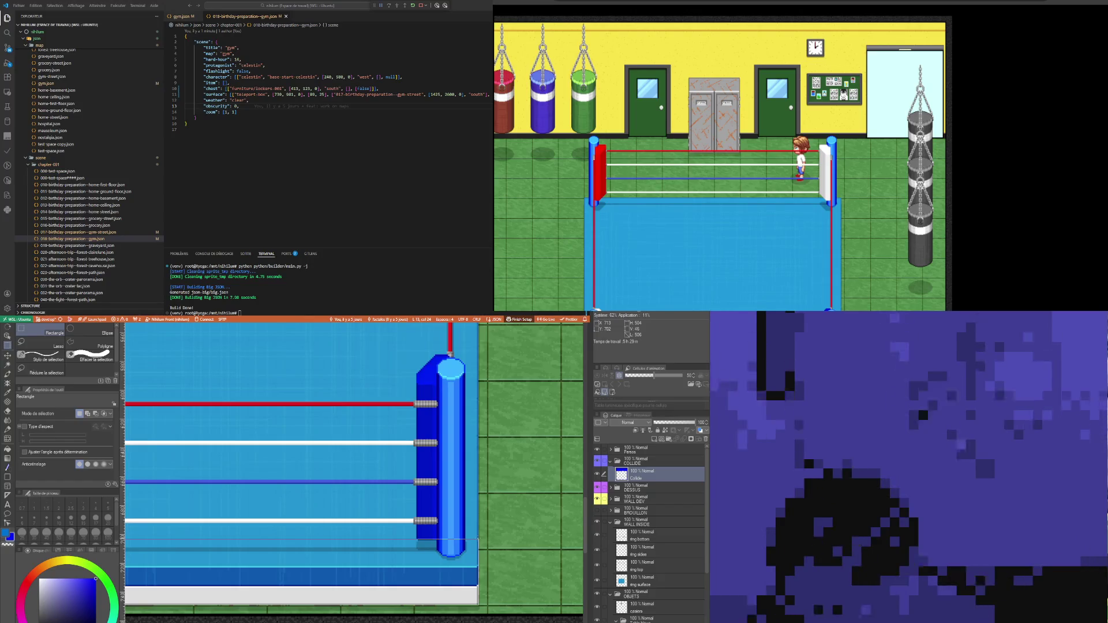
{"action": "left_click_drag", "start_coordinate": [478, 539], "coordinate": [477, 534]}
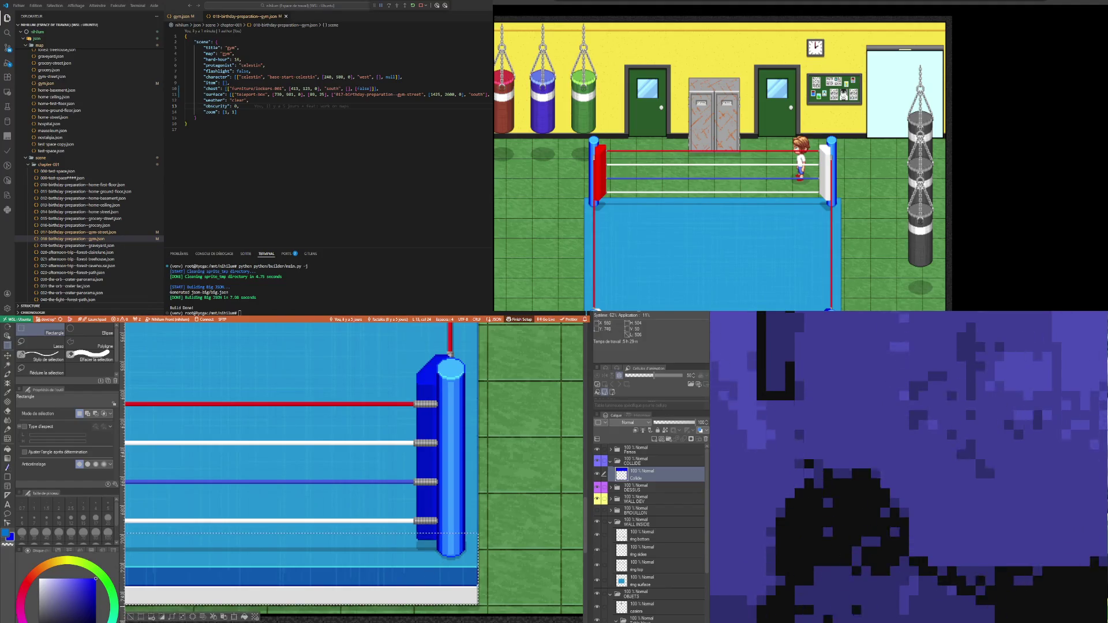
{"action": "left_click", "coordinate": [243, 617]}
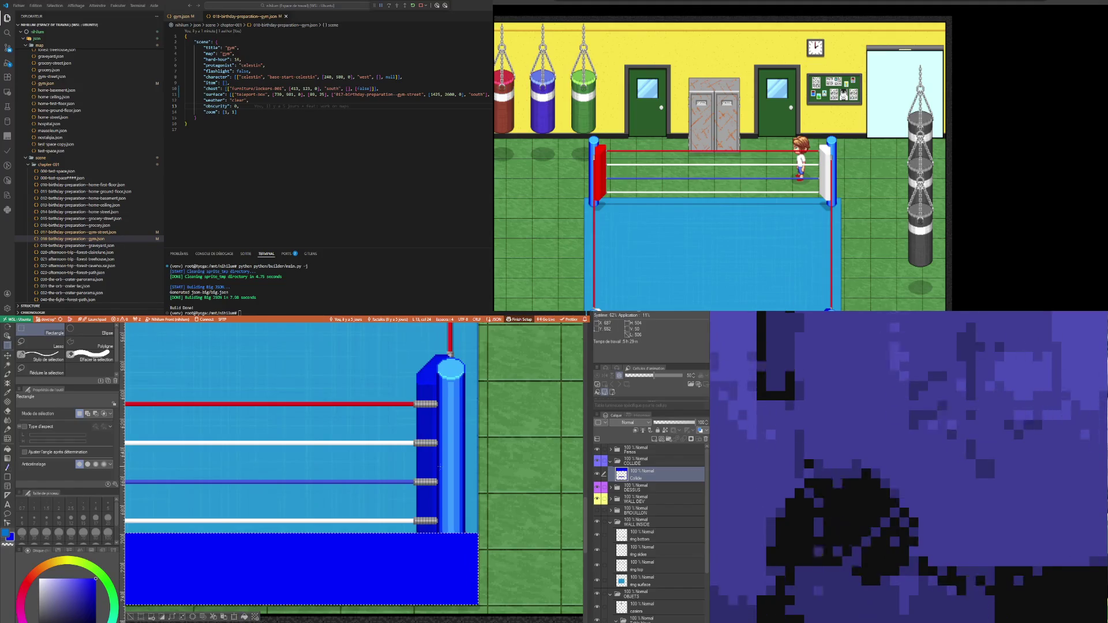
{"action": "scroll", "coordinate": [408, 475], "scroll_direction": "down", "scroll_amount": 2}
{"action": "scroll", "coordinate": [409, 475], "scroll_direction": "down", "scroll_amount": 3}
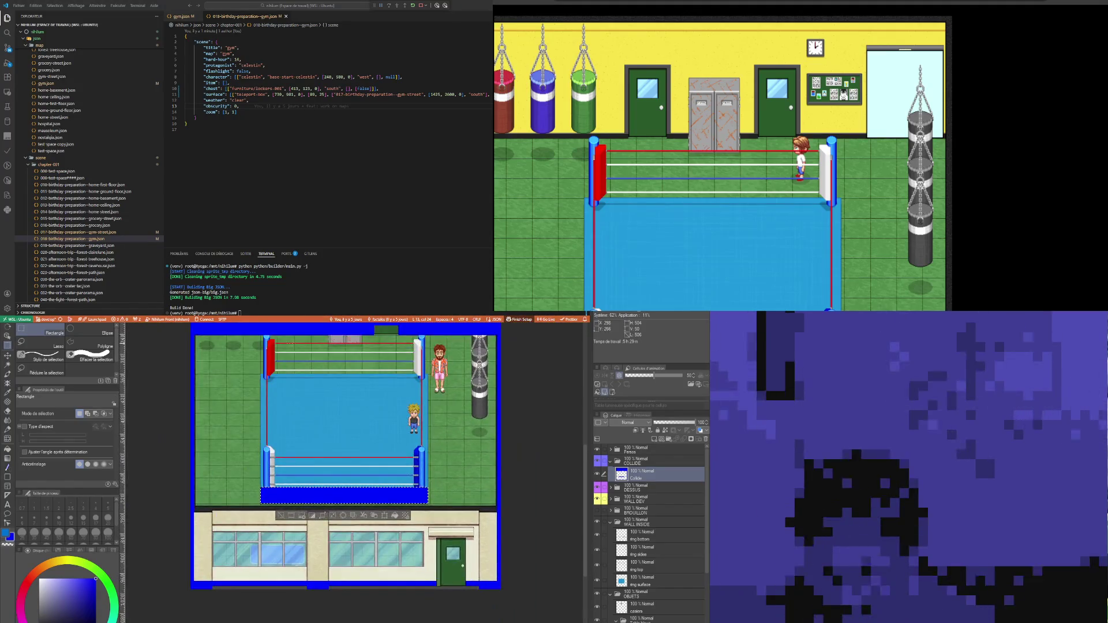
{"action": "scroll", "coordinate": [250, 374], "scroll_direction": "up", "scroll_amount": 2}
{"action": "scroll", "coordinate": [250, 374], "scroll_direction": "up", "scroll_amount": 5}
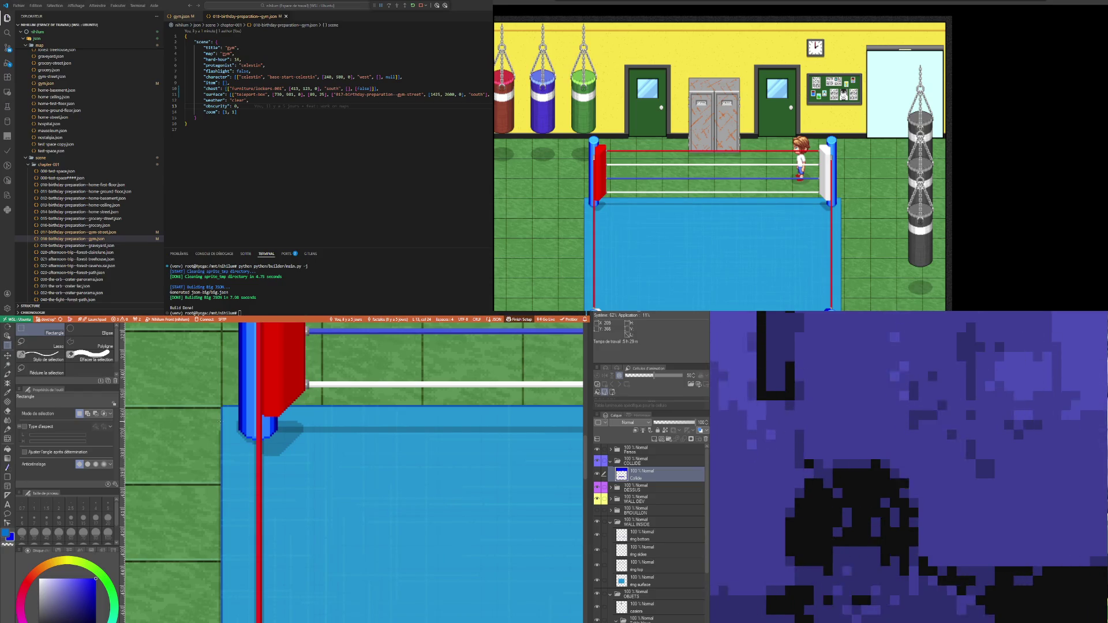
Step: Select a thin strip along the ring's top edge out to the post and fill it blue
{"action": "mouse_move", "coordinate": [221, 423]}
{"action": "left_mouse_down"}
{"action": "mouse_move", "coordinate": [581, 440]}
{"action": "mouse_move", "coordinate": [339, 444]}
{"action": "left_mouse_up"}
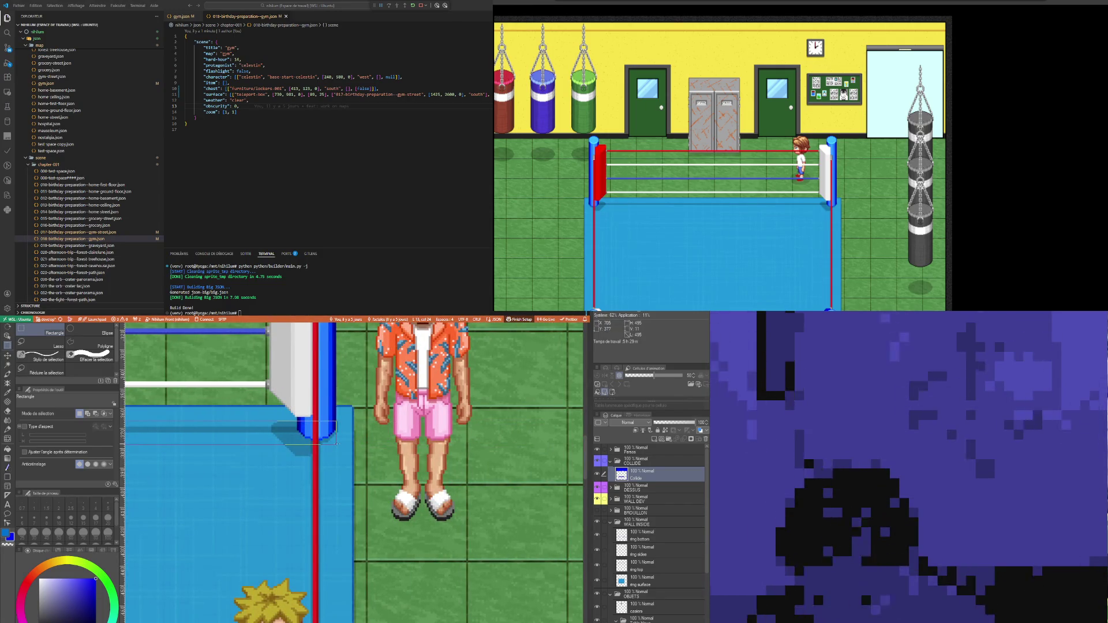
{"action": "left_click_drag", "start_coordinate": [338, 443], "coordinate": [353, 445]}
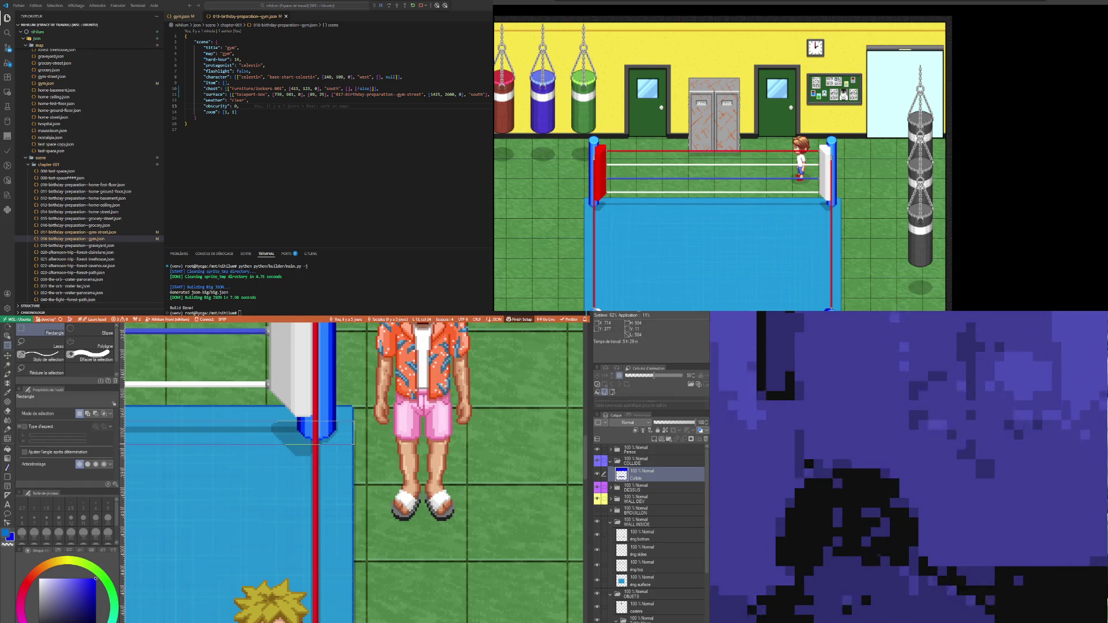
{"action": "left_click_drag", "start_coordinate": [353, 444], "coordinate": [353, 445]}
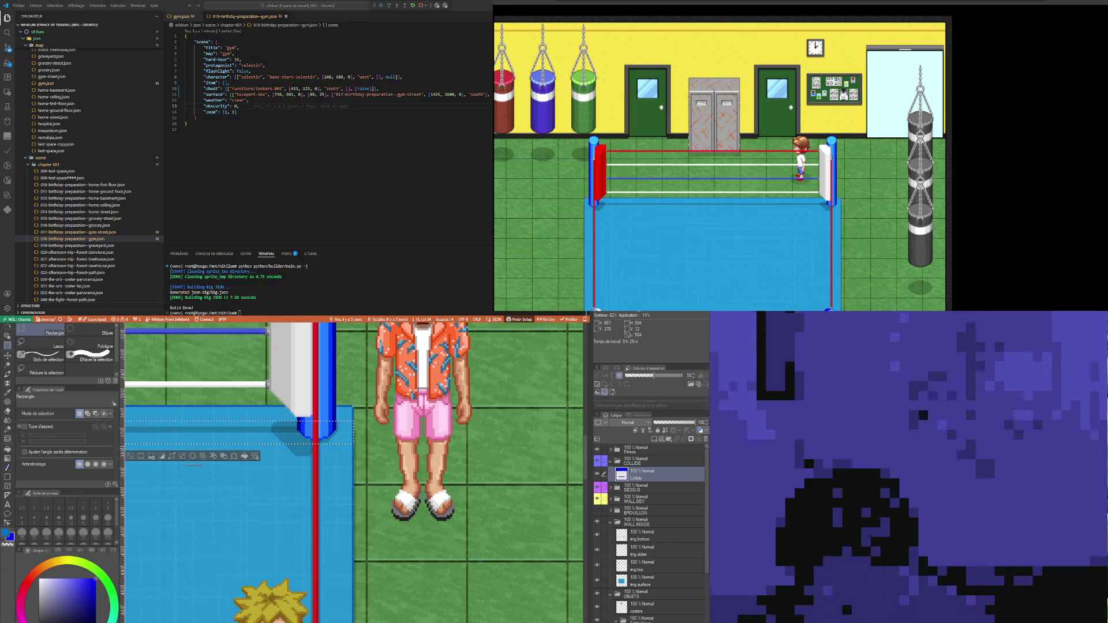
{"action": "left_click", "coordinate": [244, 456]}
{"action": "scroll", "coordinate": [375, 412], "scroll_direction": "down", "scroll_amount": 2}
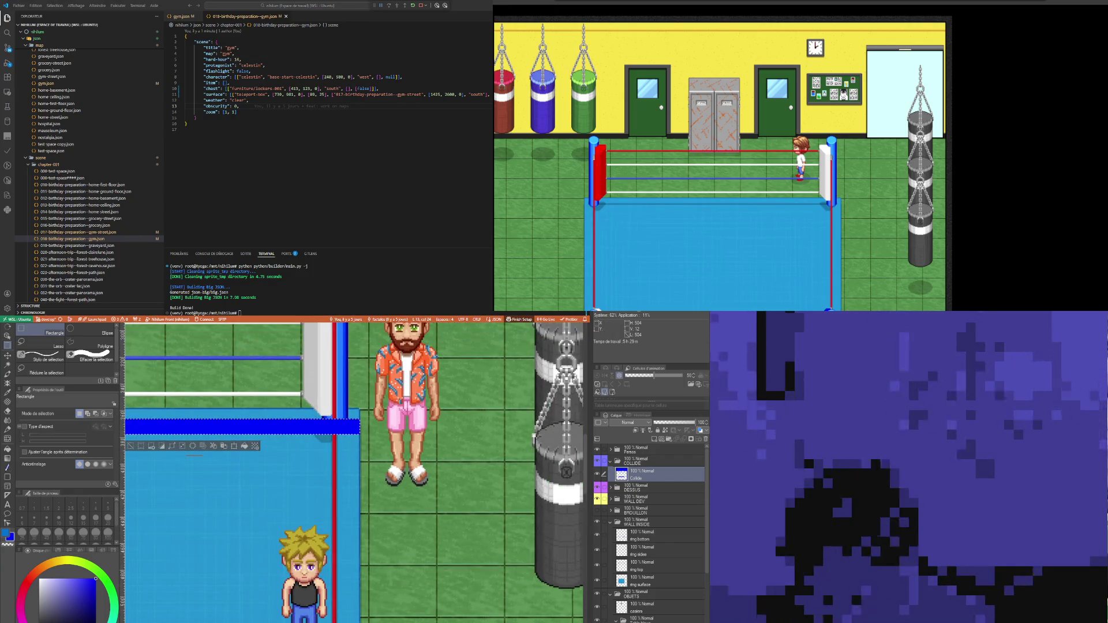
{"action": "scroll", "coordinate": [354, 473], "scroll_direction": "left", "scroll_amount": 5}
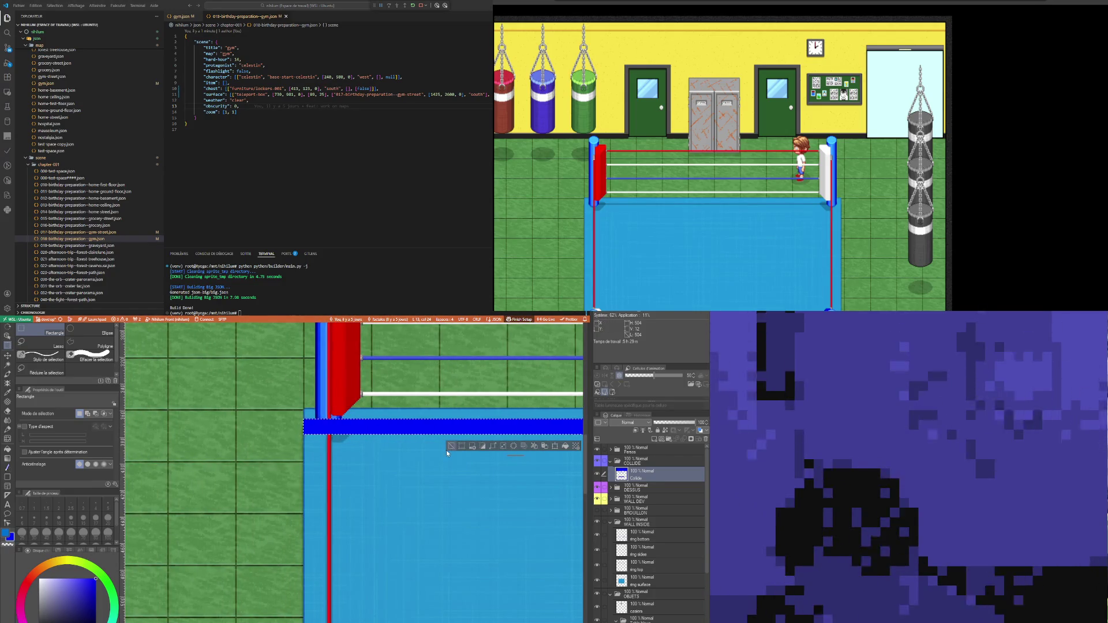
{"action": "scroll", "coordinate": [308, 434], "scroll_direction": "up", "scroll_amount": 4}
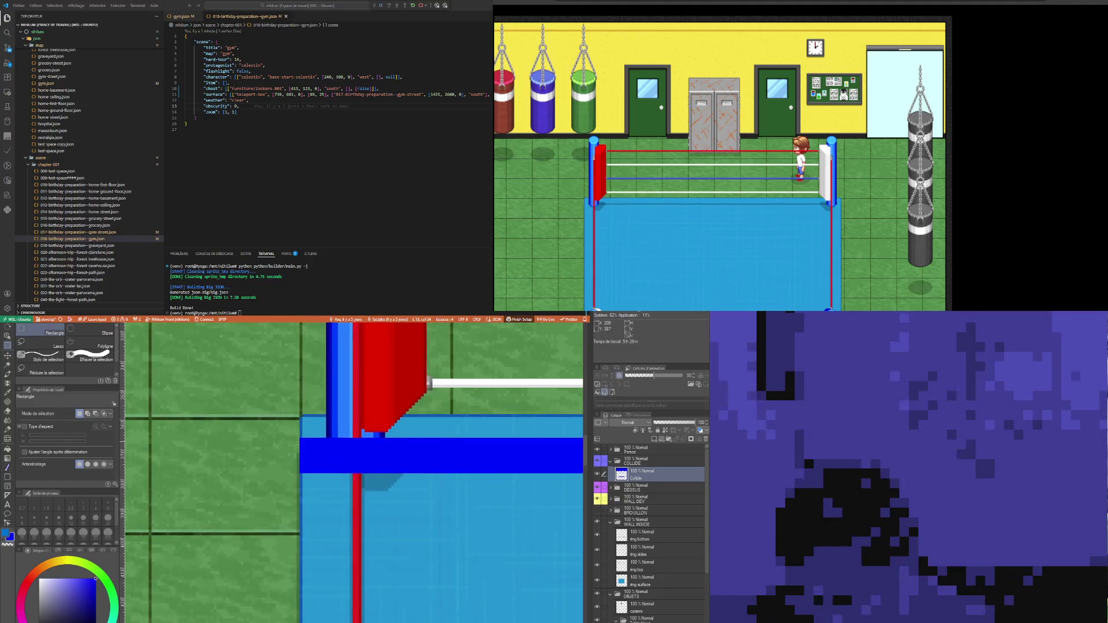
Step: Reselect the blue band along the ring's back edge, ready for transforming
{"action": "left_click_drag", "start_coordinate": [296, 441], "coordinate": [386, 493]}
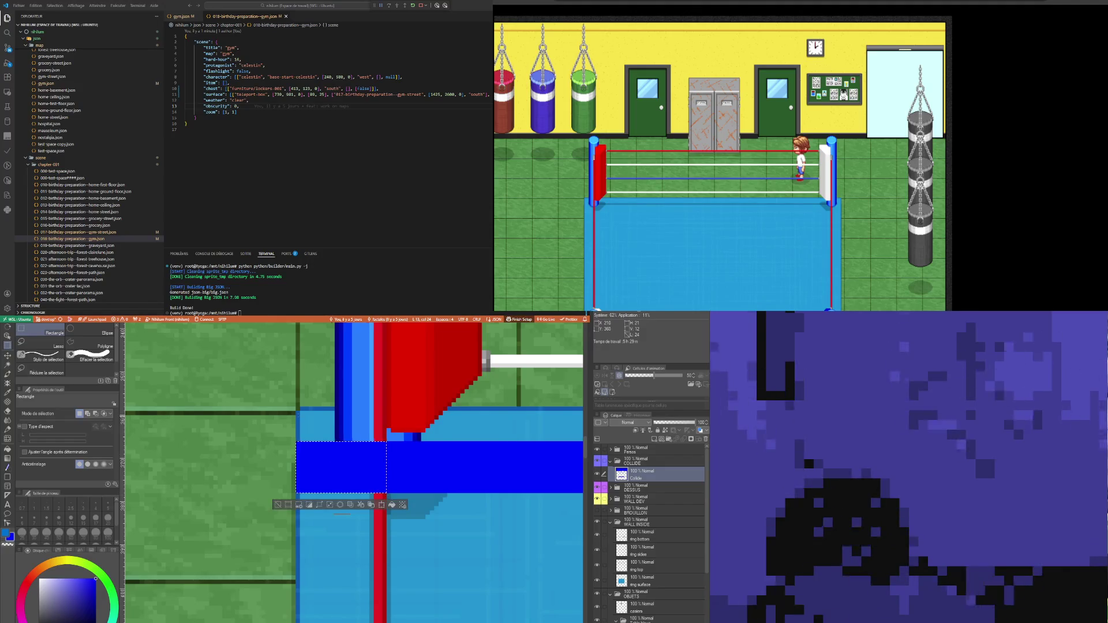
{"action": "scroll", "coordinate": [346, 415], "scroll_direction": "down", "scroll_amount": 5}
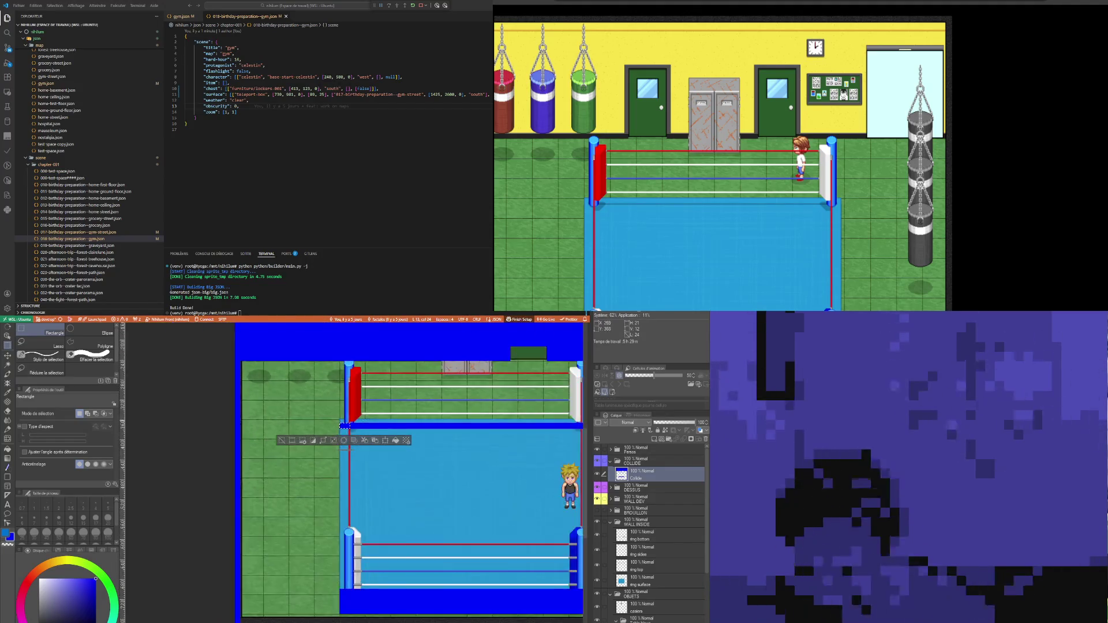
{"action": "scroll", "coordinate": [346, 425], "scroll_direction": "down", "scroll_amount": 2}
{"action": "scroll", "coordinate": [531, 418], "scroll_direction": "up", "scroll_amount": 6}
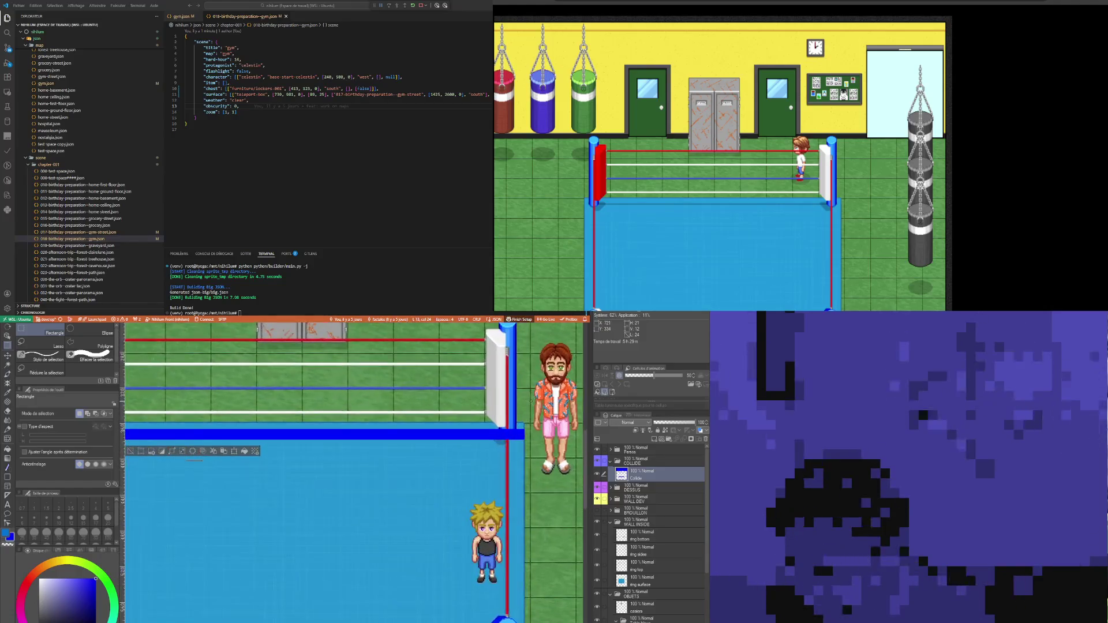
{"action": "scroll", "coordinate": [532, 473], "scroll_direction": "up", "scroll_amount": 3}
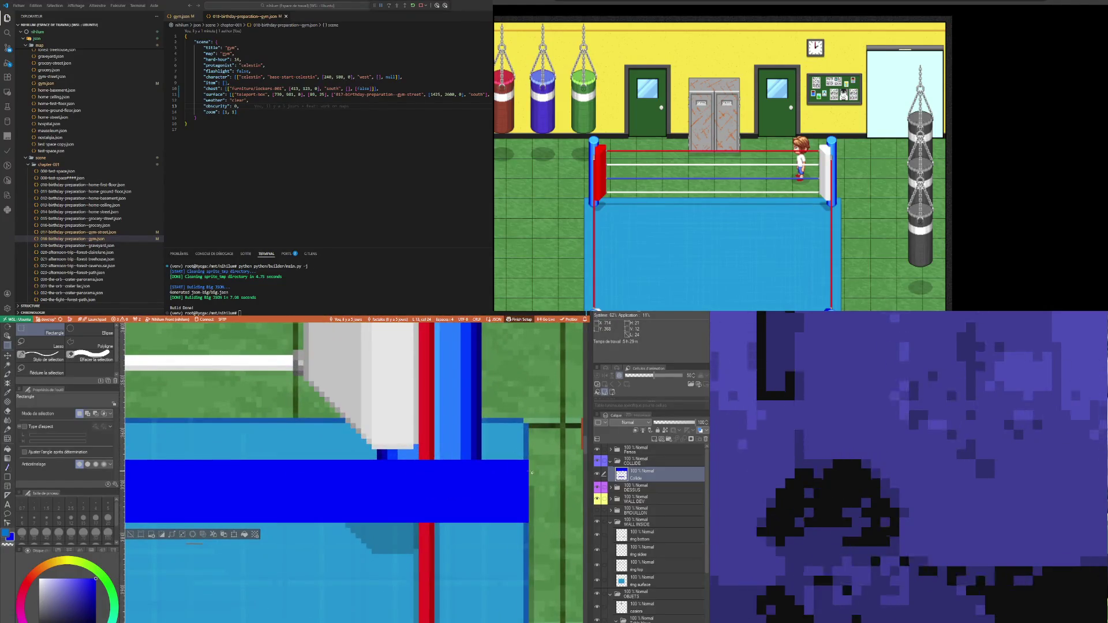
{"action": "mouse_move", "coordinate": [529, 462]}
{"action": "left_mouse_down"}
{"action": "mouse_move", "coordinate": [474, 506]}
{"action": "mouse_move", "coordinate": [419, 523]}
{"action": "left_mouse_up"}
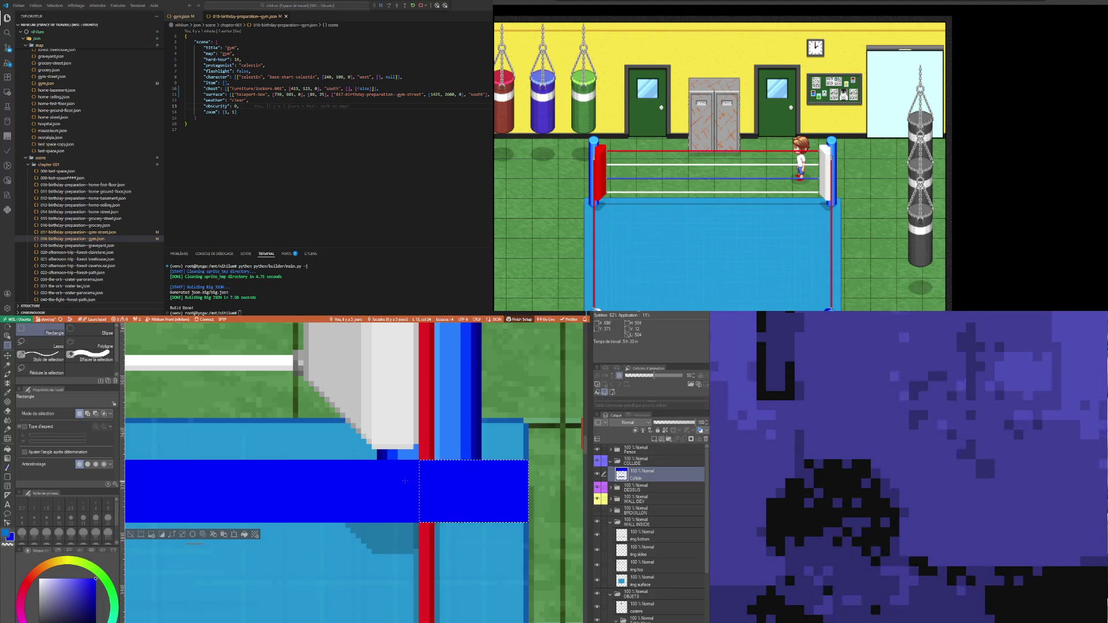
{"action": "scroll", "coordinate": [353, 473], "scroll_direction": "left", "scroll_amount": 10}
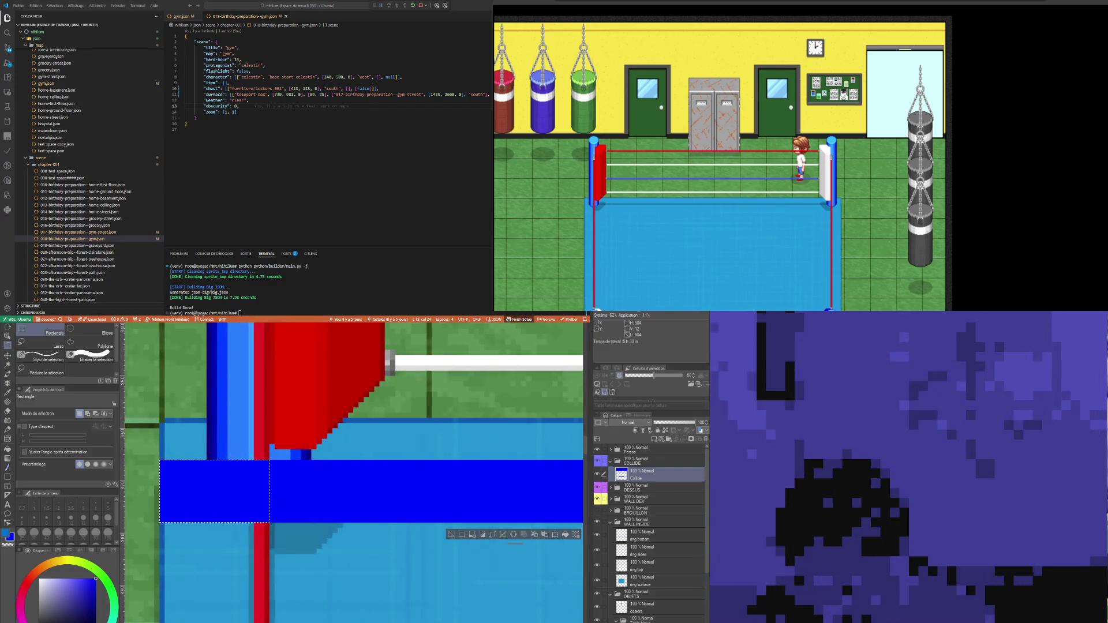
{"action": "scroll", "coordinate": [354, 472], "scroll_direction": "right", "scroll_amount": 10}
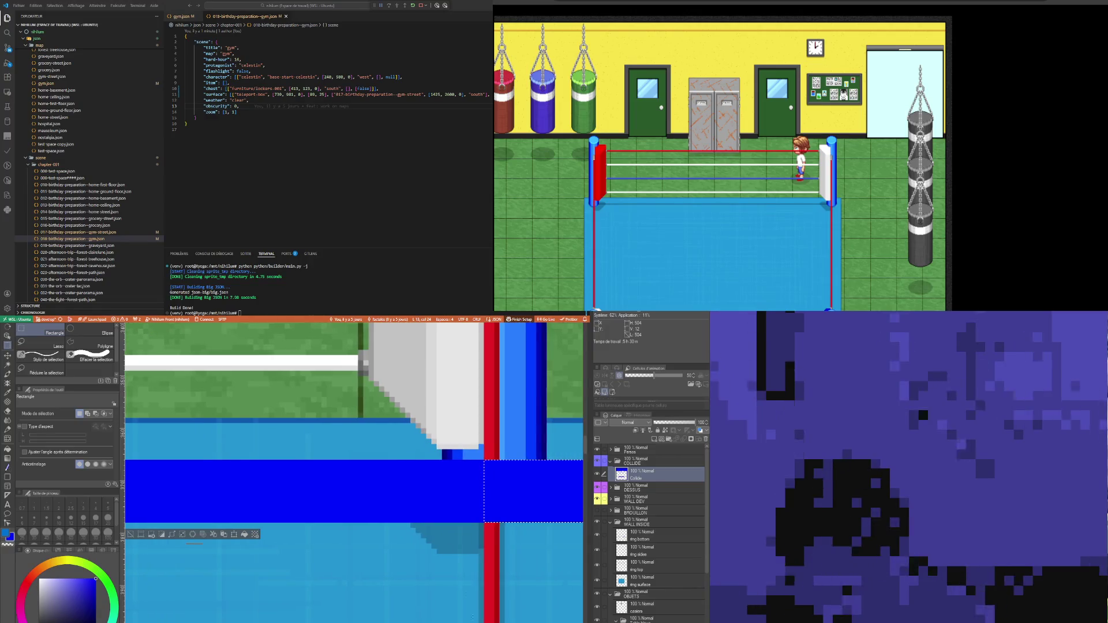
{"action": "scroll", "coordinate": [411, 491], "scroll_direction": "down", "scroll_amount": 10}
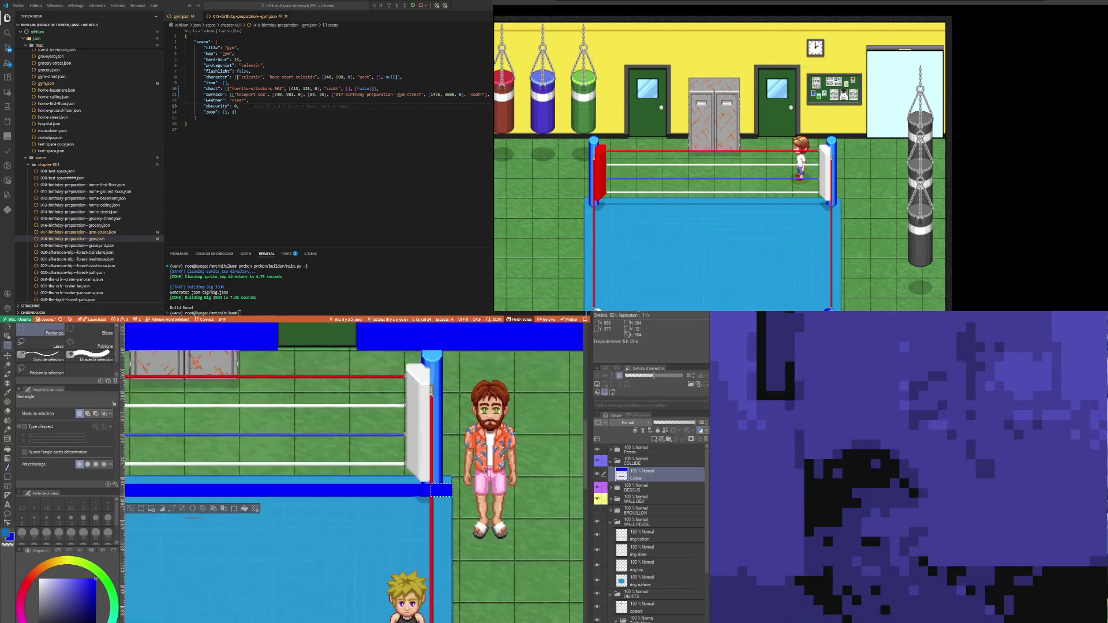
{"action": "scroll", "coordinate": [412, 491], "scroll_direction": "down", "scroll_amount": 3}
{"action": "scroll", "coordinate": [361, 479], "scroll_direction": "up", "scroll_amount": 2}
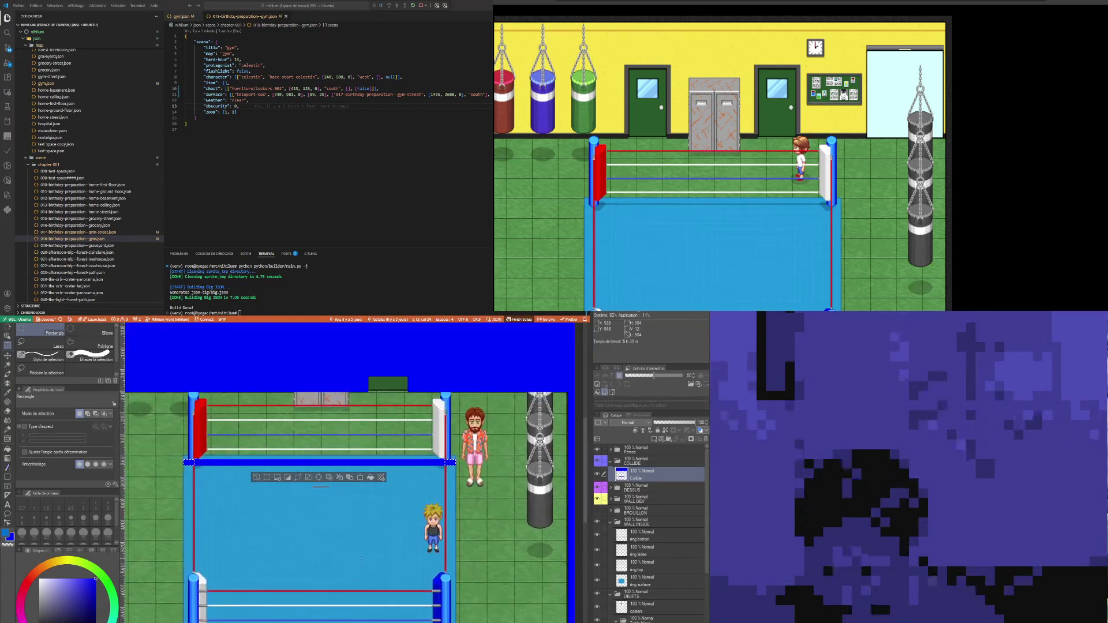
{"action": "left_click", "coordinate": [362, 477]}
Step: Stretch the blue band down over both sides of the ring and commit the transform
{"action": "left_click_drag", "start_coordinate": [320, 464], "coordinate": [320, 621]}
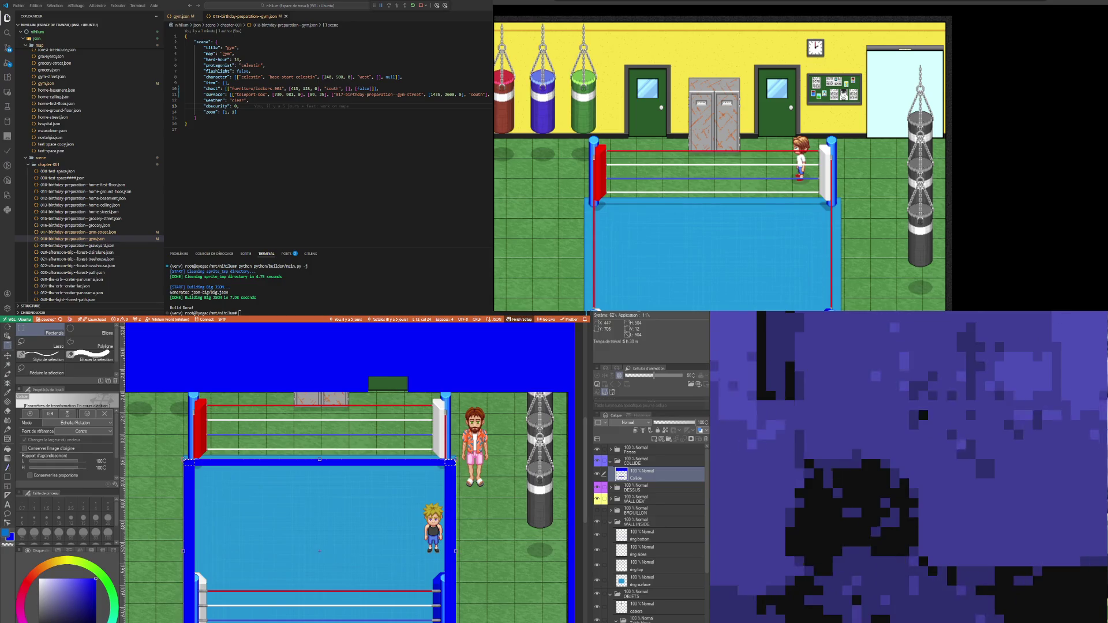
{"action": "key", "text": "Return"}
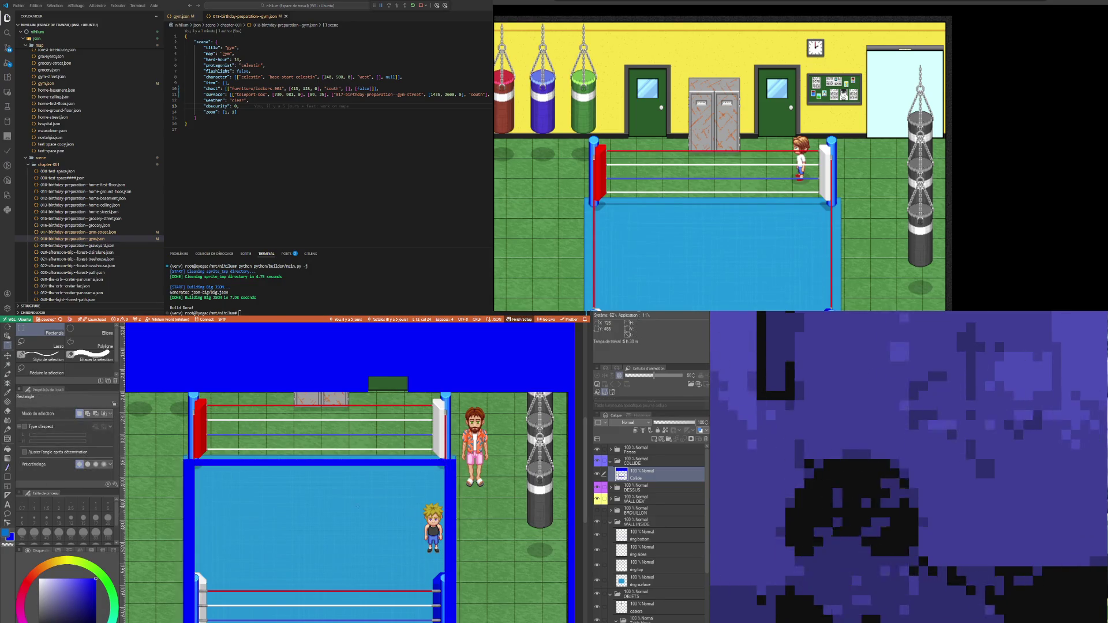
{"action": "scroll", "coordinate": [357, 507], "scroll_direction": "down", "scroll_amount": 2}
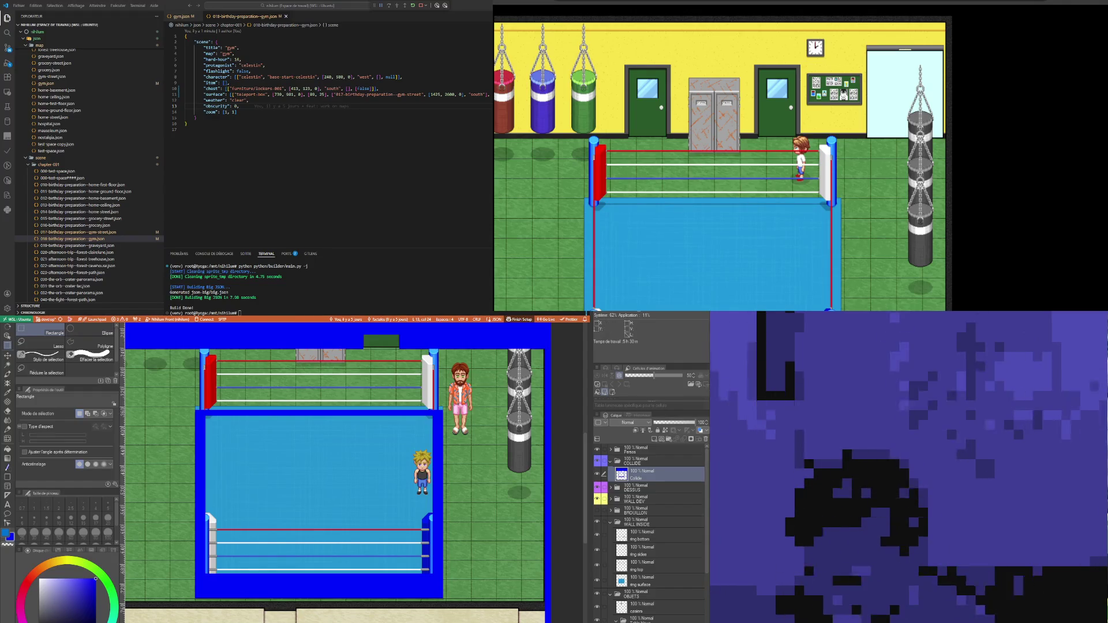
{"action": "scroll", "coordinate": [382, 534], "scroll_direction": "down", "scroll_amount": 3}
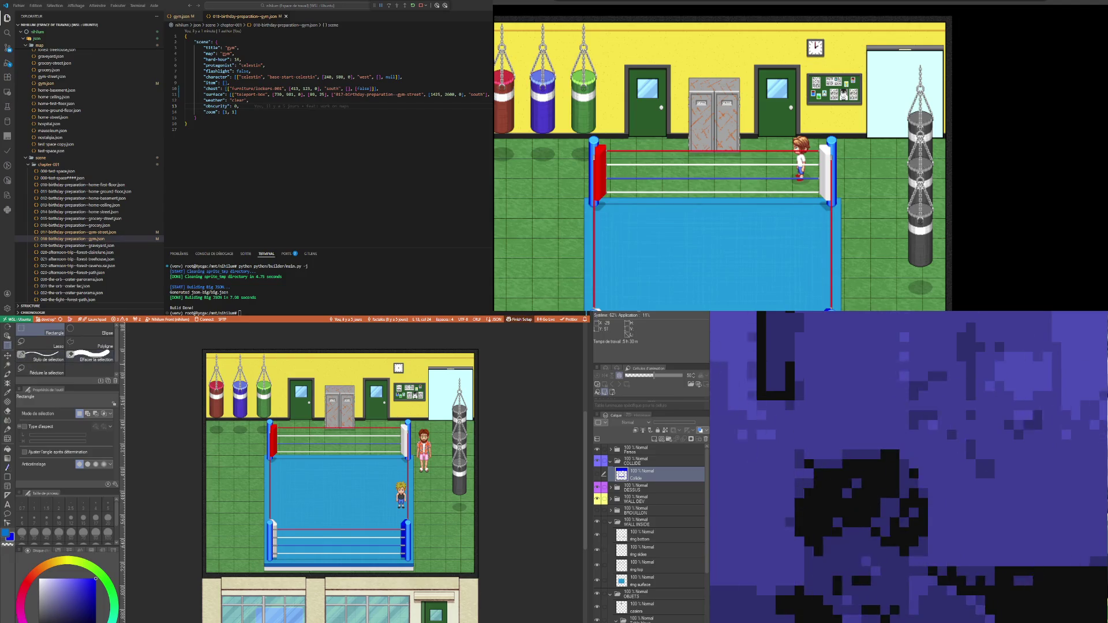
{"action": "scroll", "coordinate": [402, 589], "scroll_direction": "up", "scroll_amount": 1}
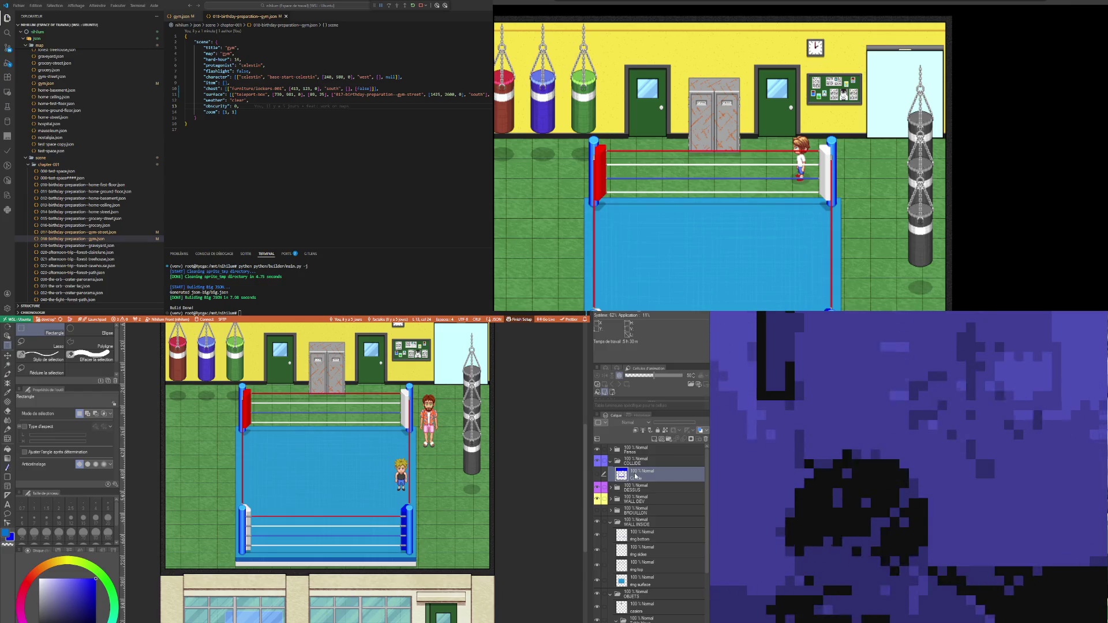
Step: Hide the DESSUS, ring, objects, wall, floor and character layers, leaving only Collide visible
{"action": "left_click", "coordinate": [597, 499]}
{"action": "left_click", "coordinate": [597, 523]}
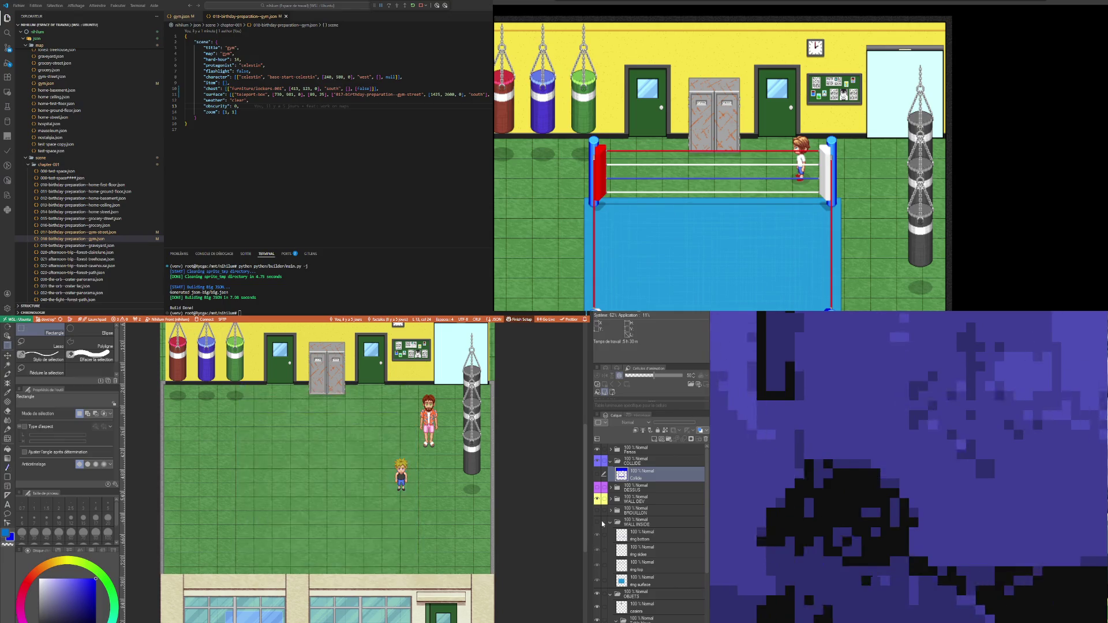
{"action": "left_click", "coordinate": [610, 522]}
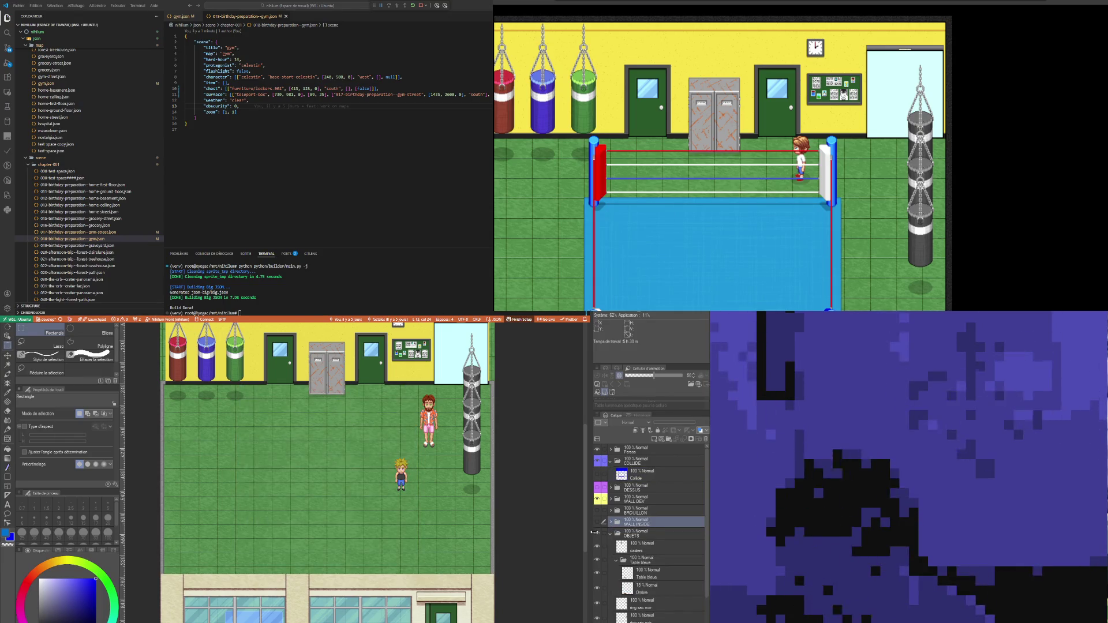
{"action": "left_click", "coordinate": [598, 534]}
{"action": "left_click", "coordinate": [610, 535]}
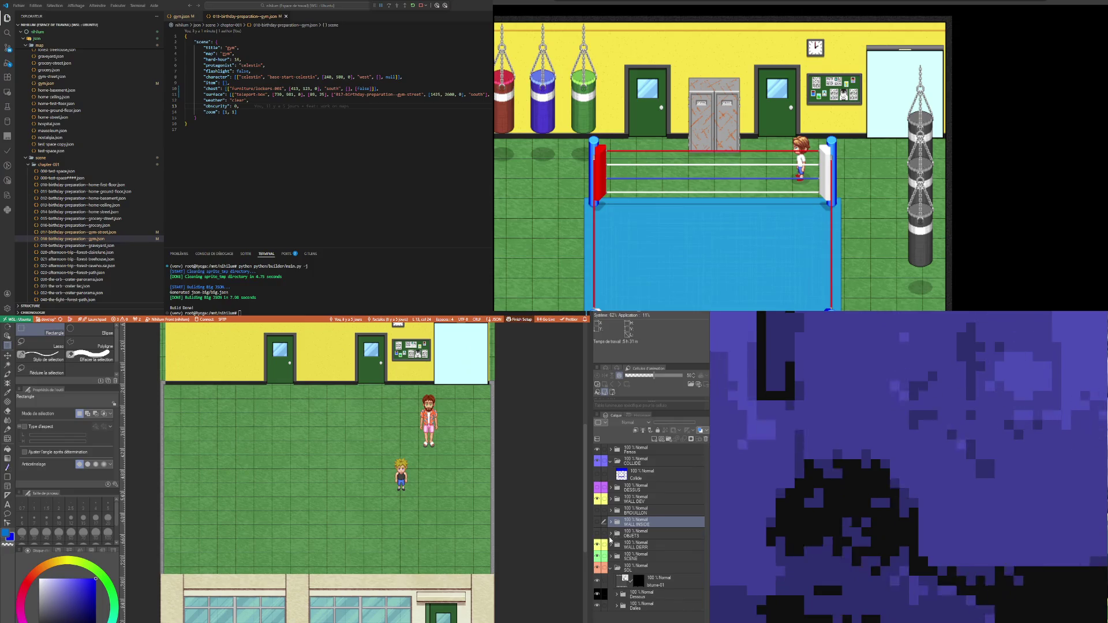
{"action": "left_click", "coordinate": [598, 557]}
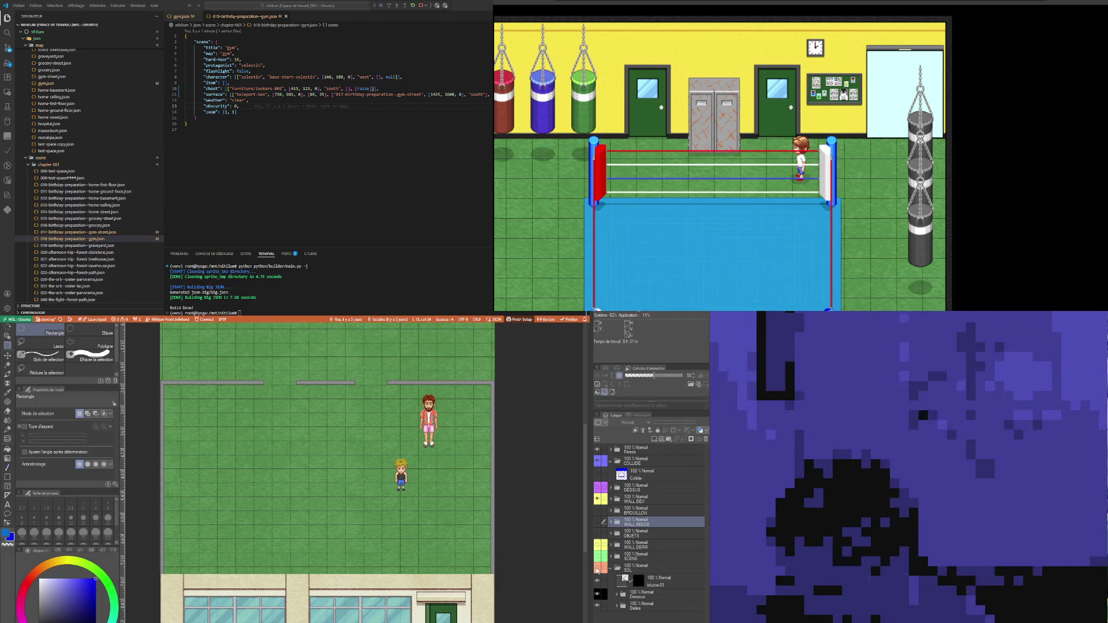
{"action": "left_click", "coordinate": [597, 569]}
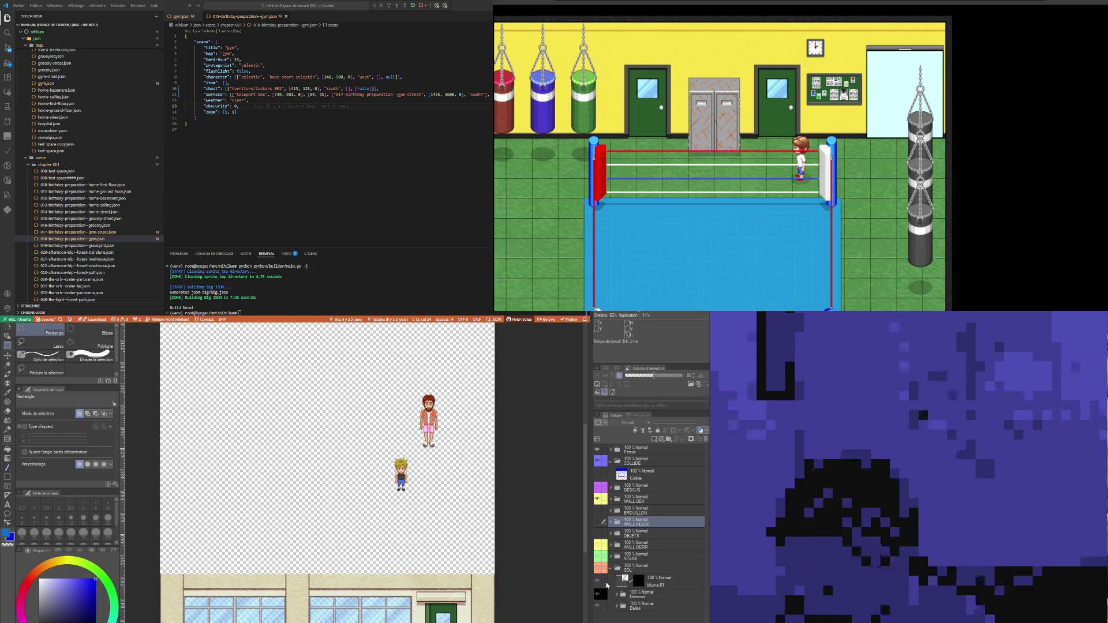
{"action": "left_click", "coordinate": [597, 499]}
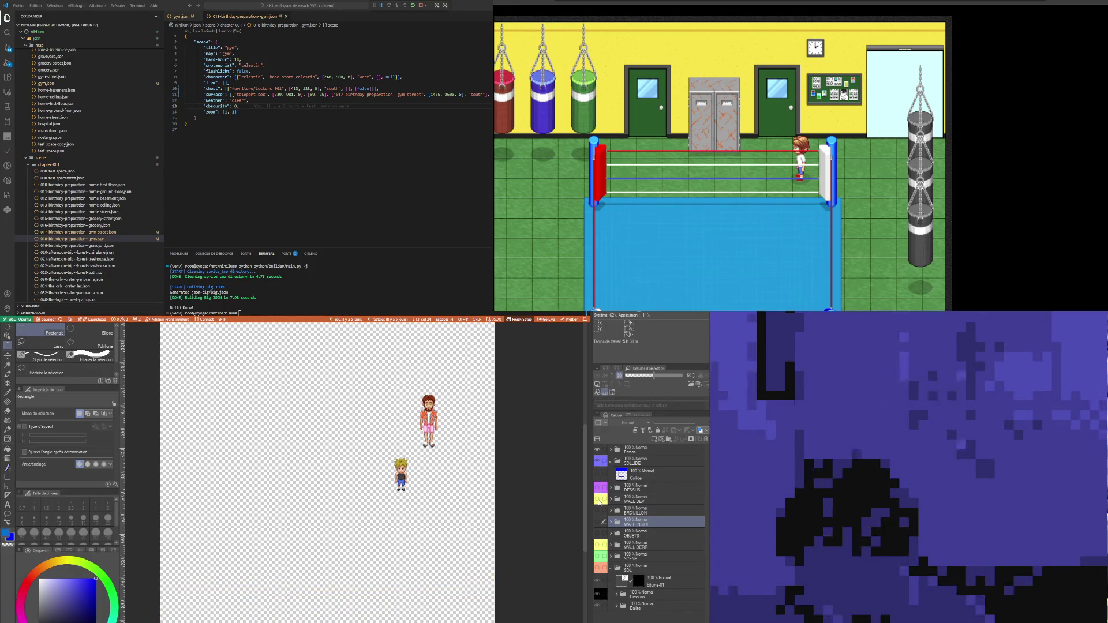
{"action": "left_click", "coordinate": [598, 450]}
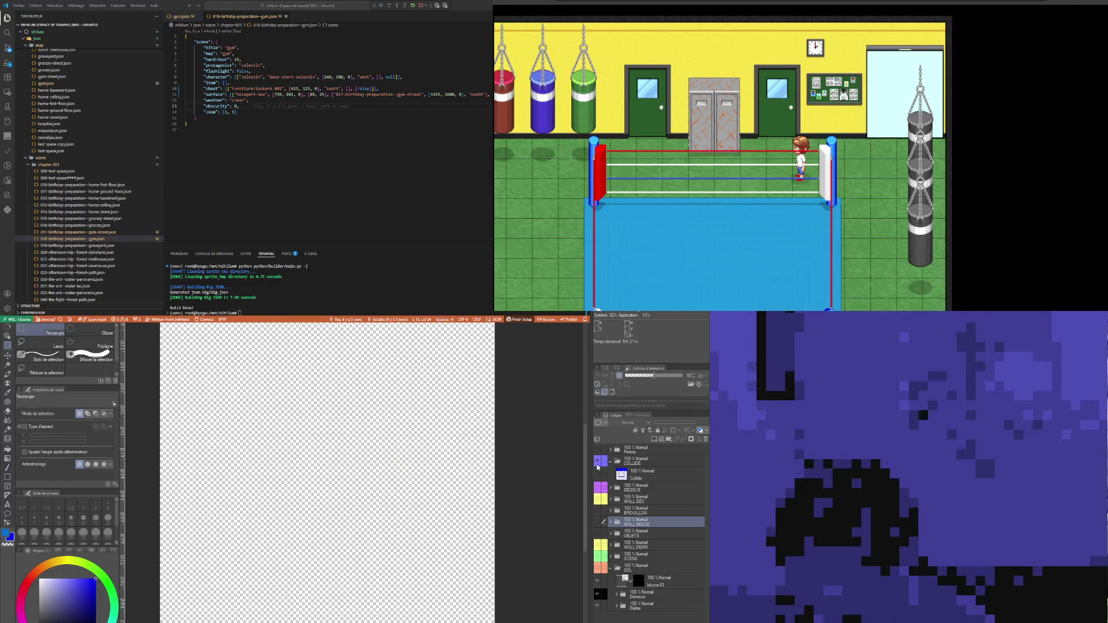
{"action": "left_click", "coordinate": [597, 474]}
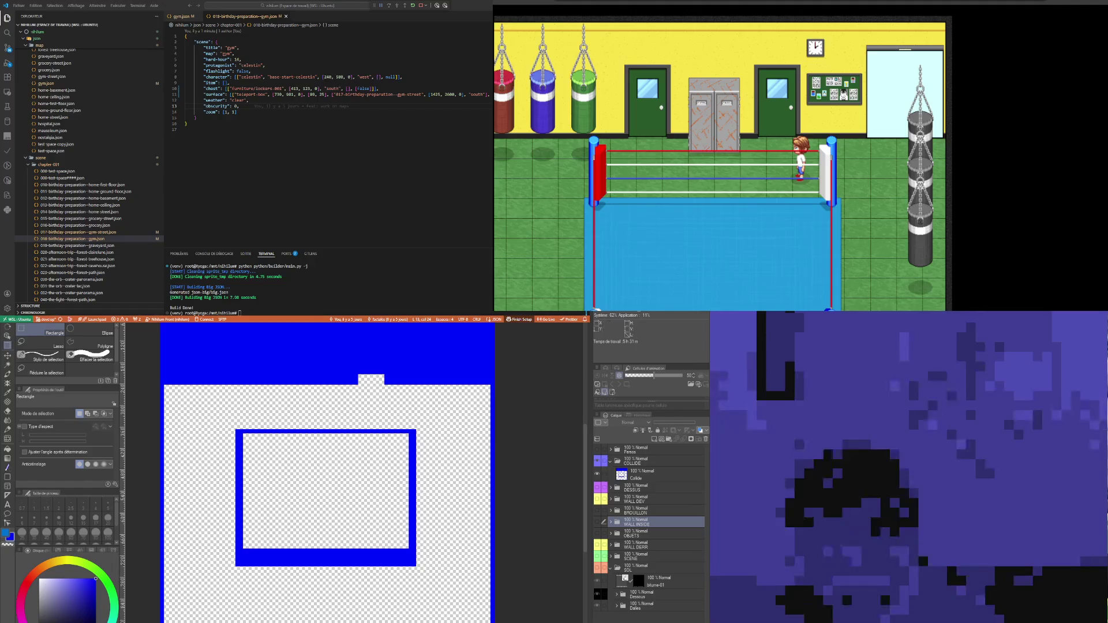
Step: Hide Collide and show the wall, ring, punching bag, locker, yellow wall and floor layers
{"action": "left_click", "coordinate": [598, 489]}
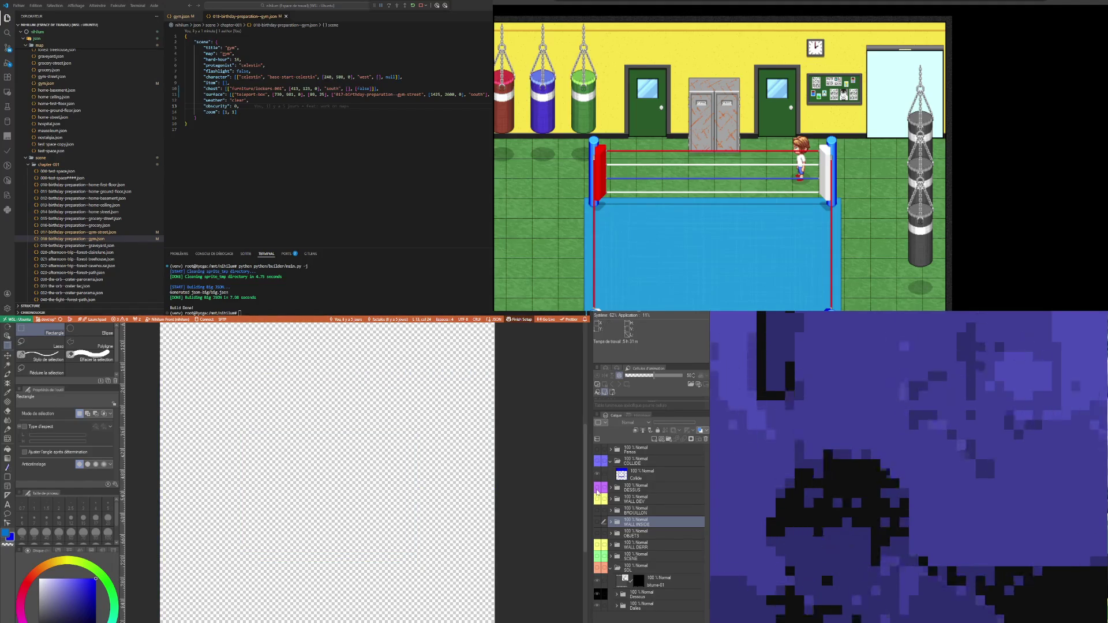
{"action": "left_click", "coordinate": [597, 499]}
{"action": "left_click", "coordinate": [594, 522]}
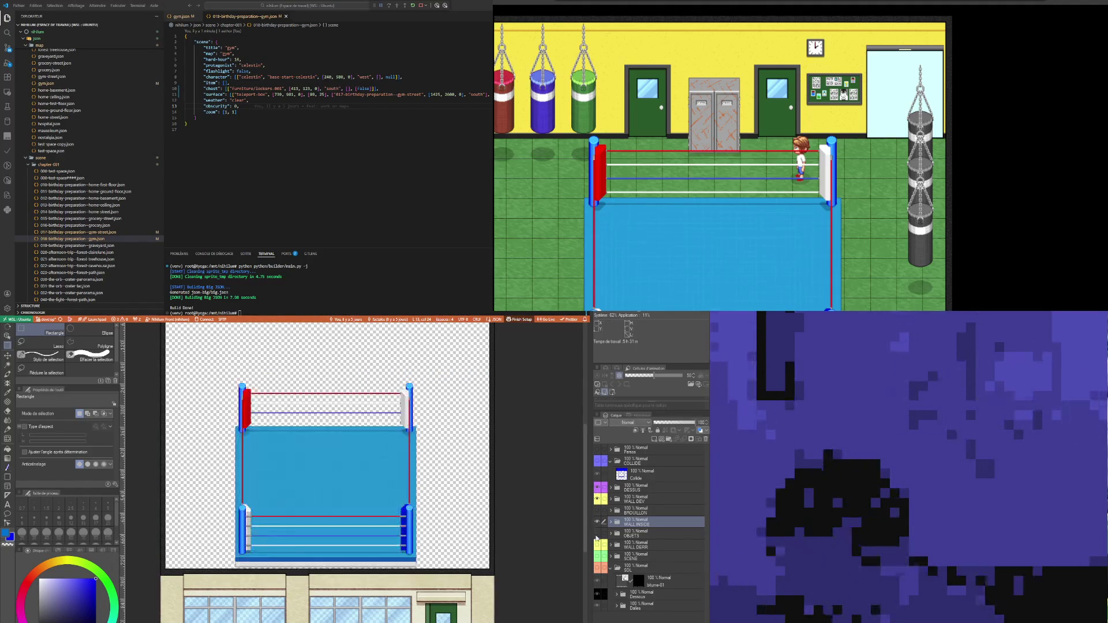
{"action": "left_click", "coordinate": [596, 533]}
{"action": "left_click", "coordinate": [596, 545]}
{"action": "left_click", "coordinate": [596, 556]}
{"action": "left_click", "coordinate": [597, 568]}
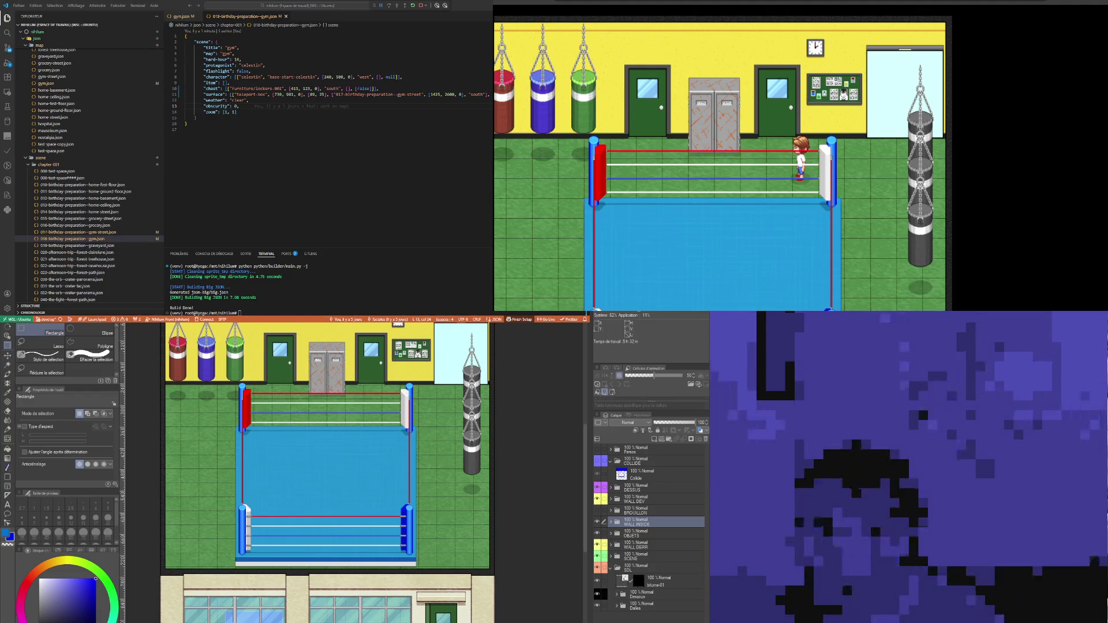
{"action": "left_click", "coordinate": [369, 206]}
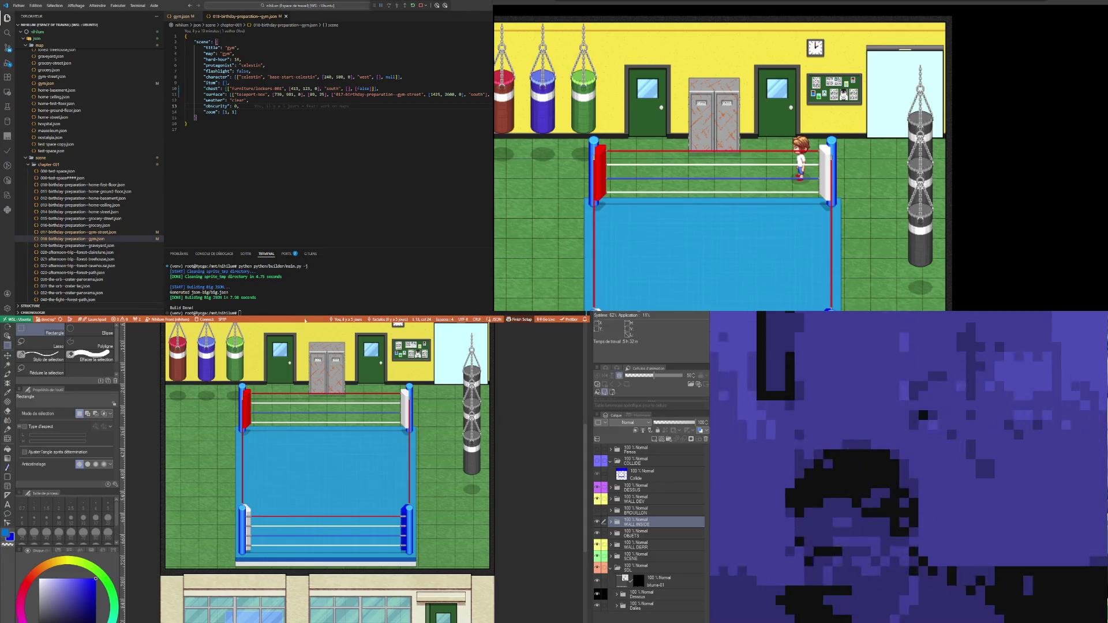
Step: Rerun the game builder with the -r option from the recalled build command
{"action": "left_click", "coordinate": [359, 295]}
{"action": "key", "text": "Up"}
{"action": "key", "text": "Return"}
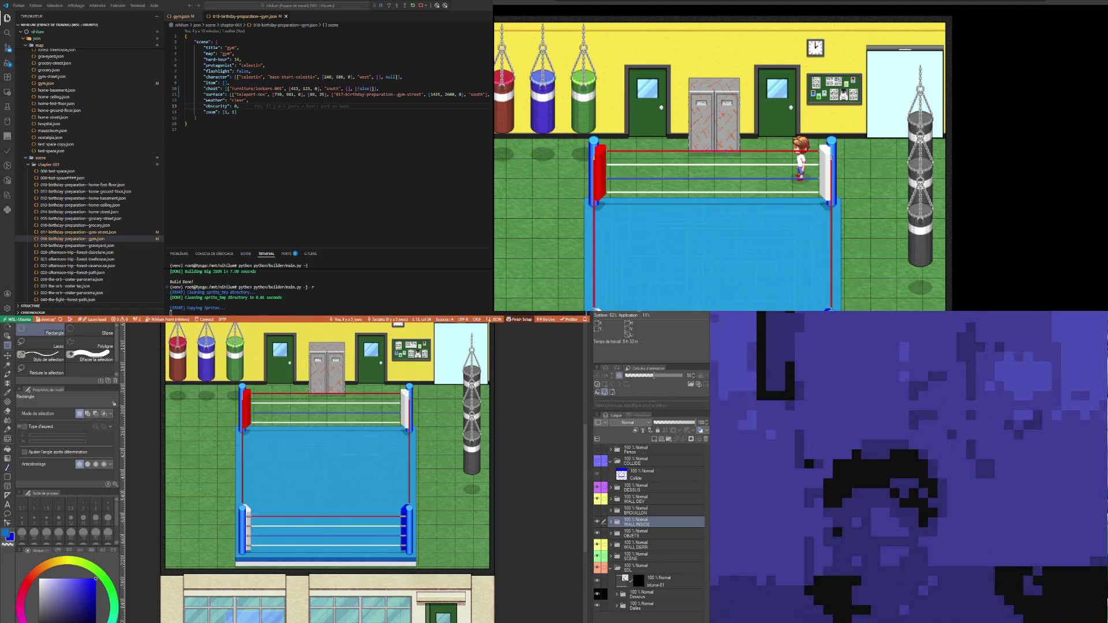
Step: Review the scene's settings lines and select the existing teleport-box entry on line 11
{"action": "left_click", "coordinate": [275, 71]}
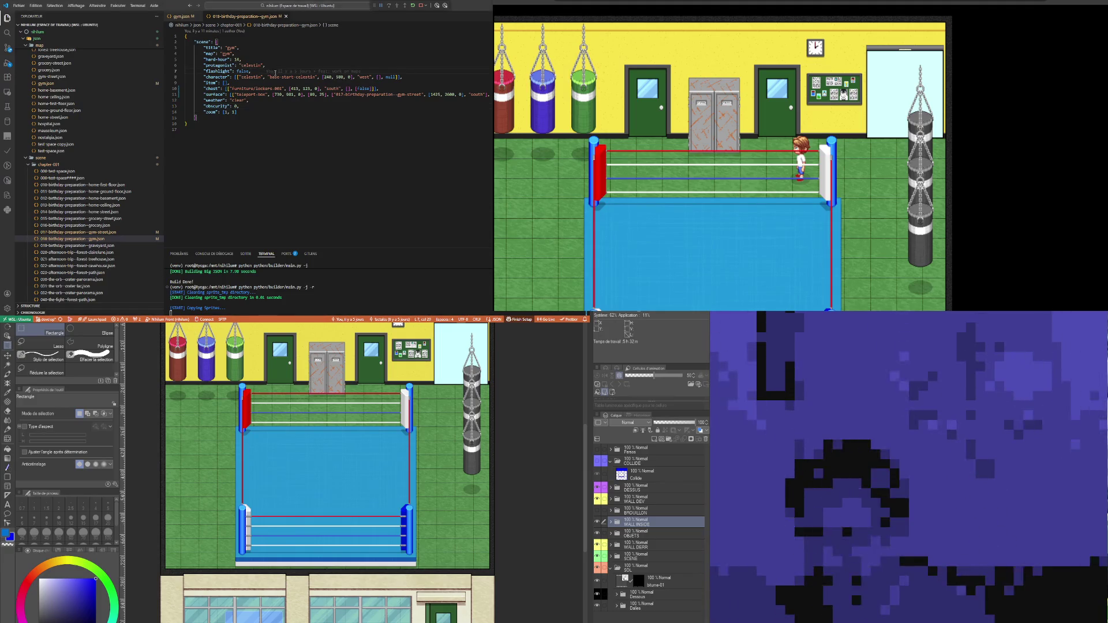
{"action": "left_click", "coordinate": [260, 107]}
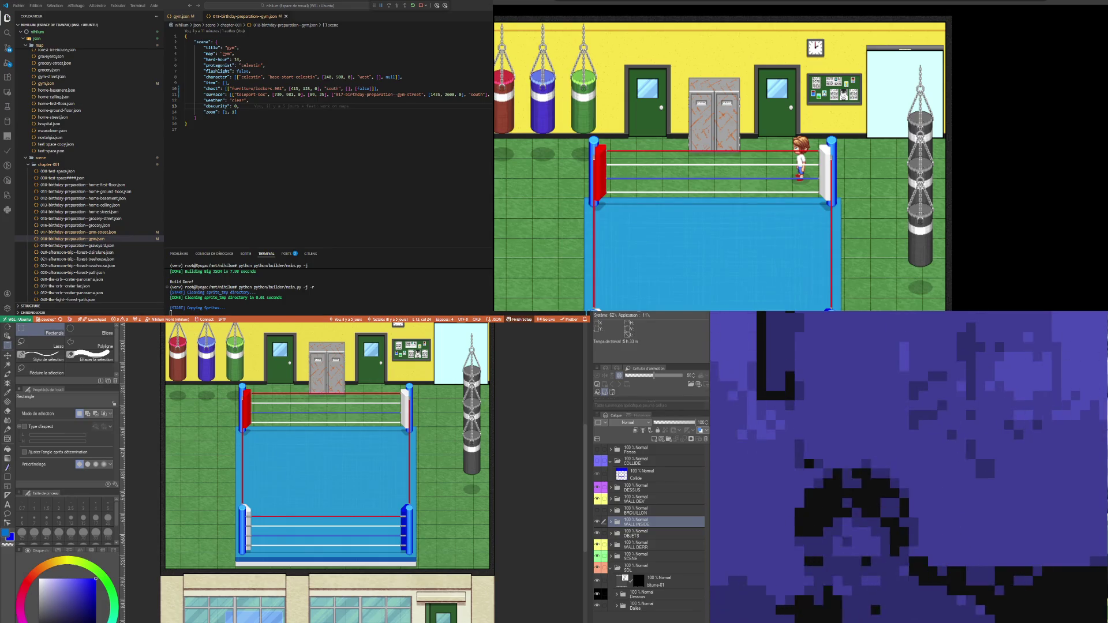
{"action": "scroll", "coordinate": [323, 473], "scroll_direction": "down", "scroll_amount": 2}
{"action": "scroll", "coordinate": [323, 473], "scroll_direction": "up", "scroll_amount": 3}
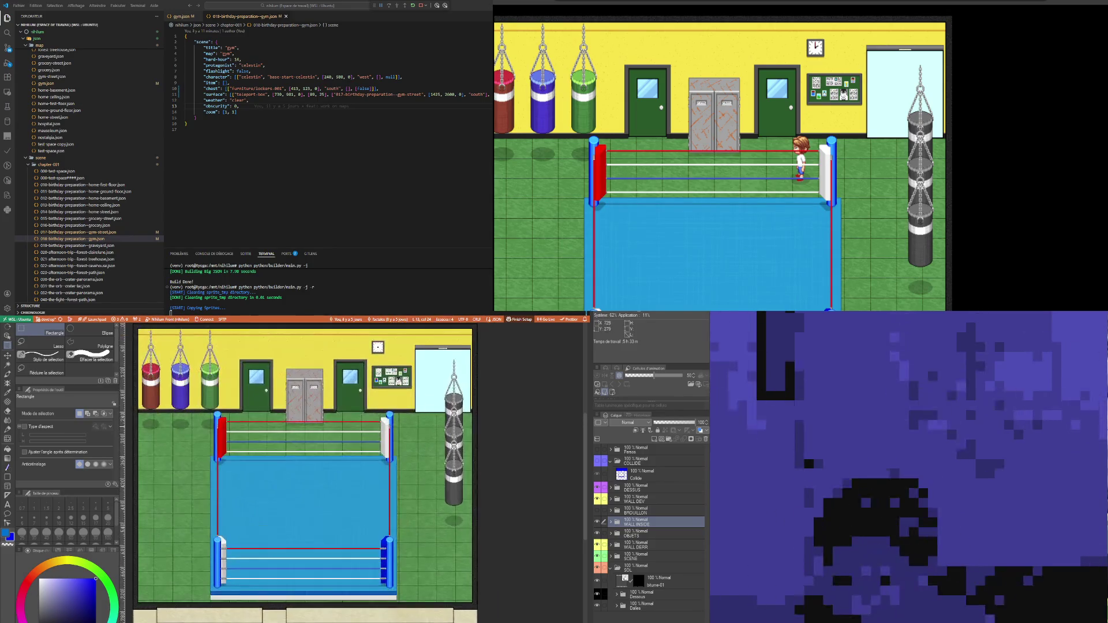
{"action": "scroll", "coordinate": [364, 363], "scroll_direction": "up", "scroll_amount": 4}
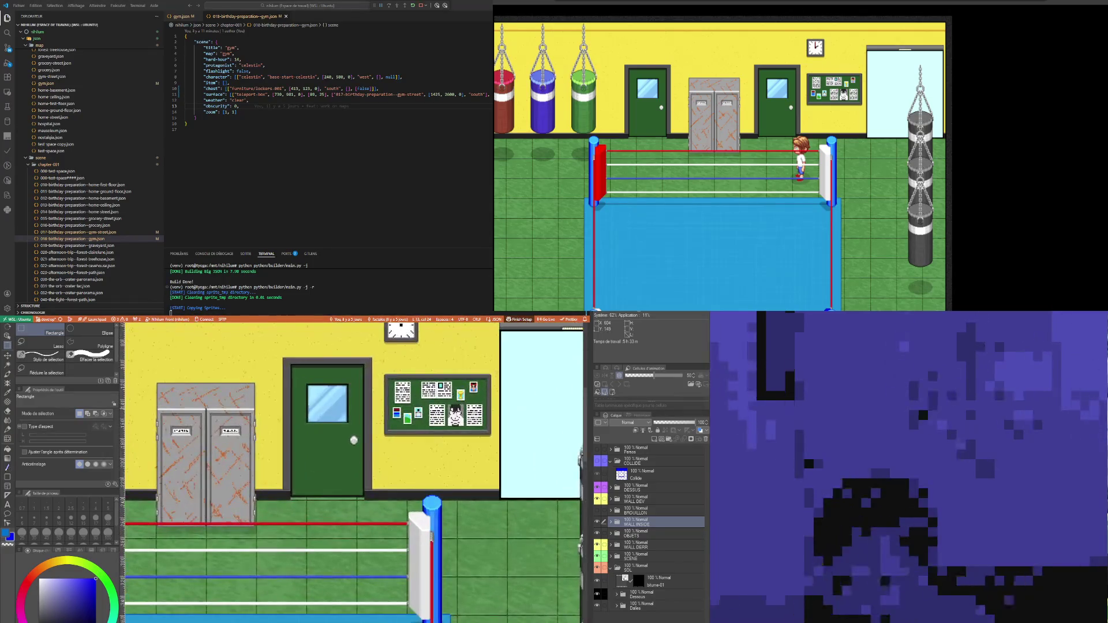
{"action": "left_click", "coordinate": [295, 82]}
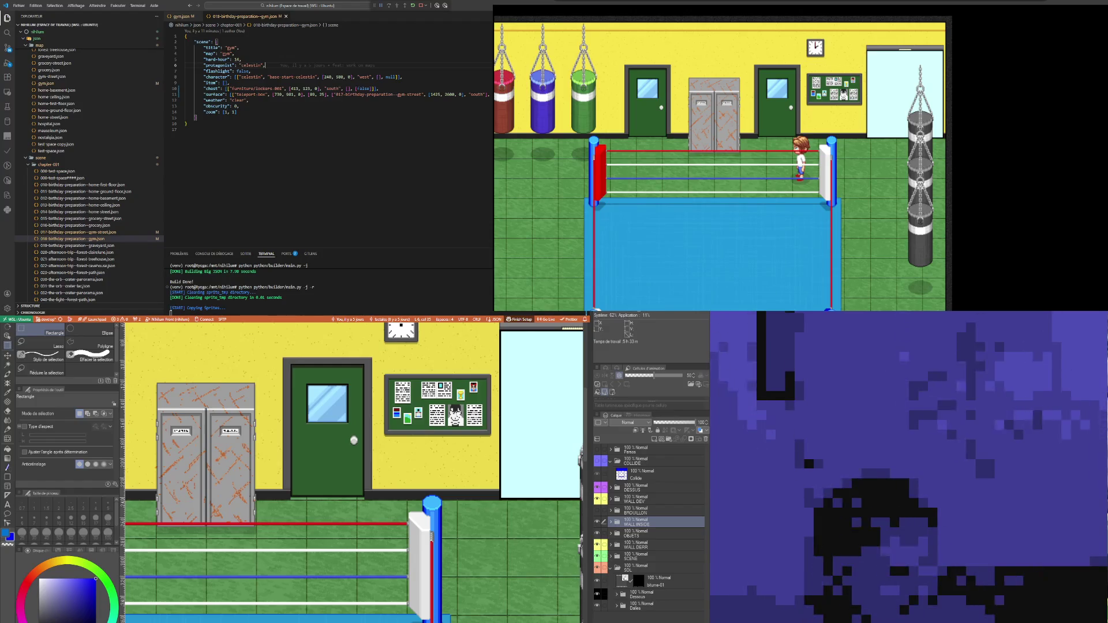
{"action": "left_click", "coordinate": [237, 77]}
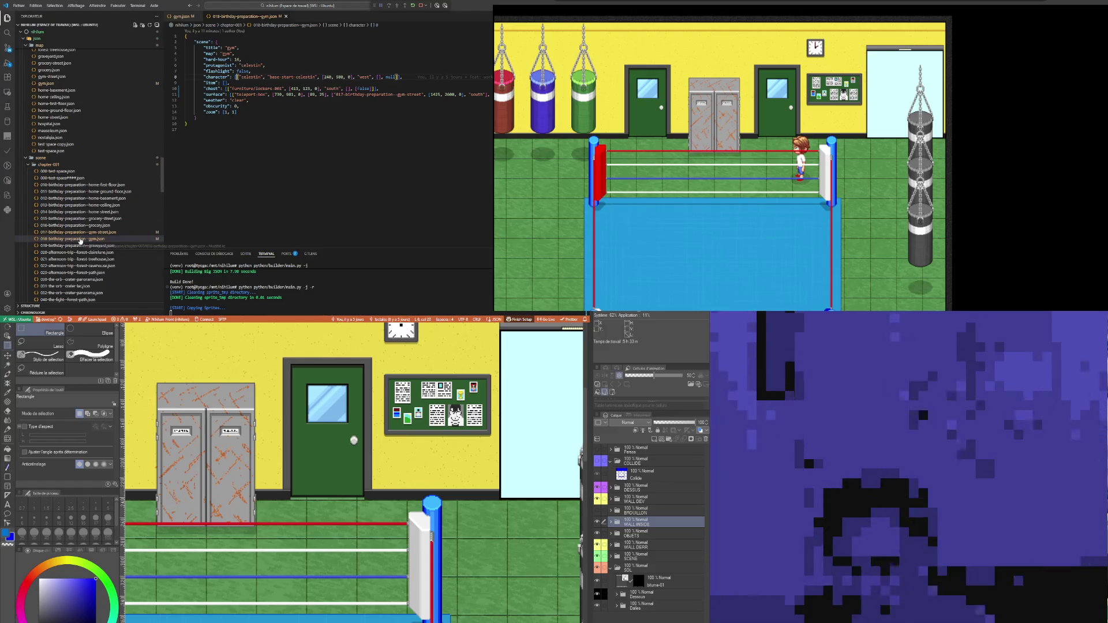
{"action": "left_click", "coordinate": [289, 72]}
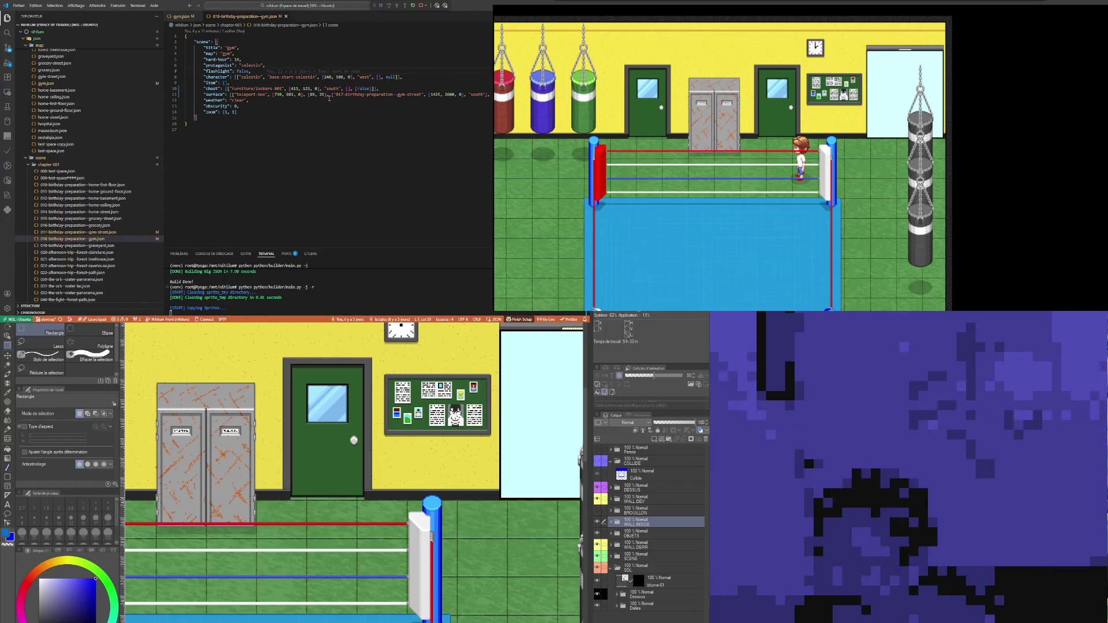
{"action": "left_click", "coordinate": [246, 99]}
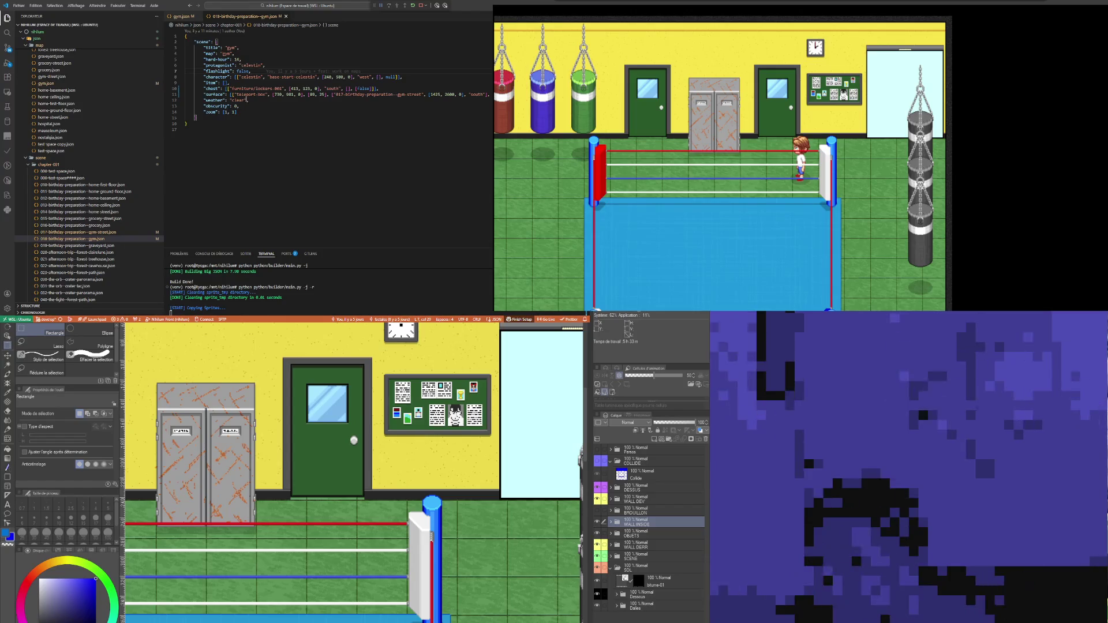
{"action": "left_click_drag", "start_coordinate": [231, 94], "coordinate": [491, 94]}
{"action": "left_click", "coordinate": [490, 94]}
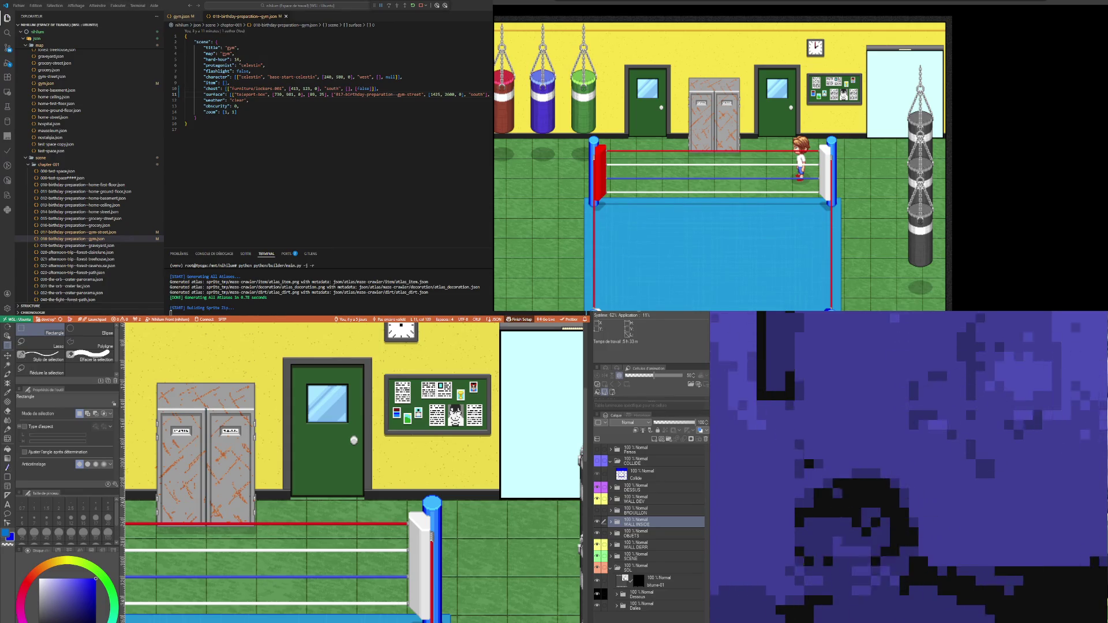
Step: Paste a copy of the teleport-box entry as a new line 12
{"action": "key", "text": "Return"}
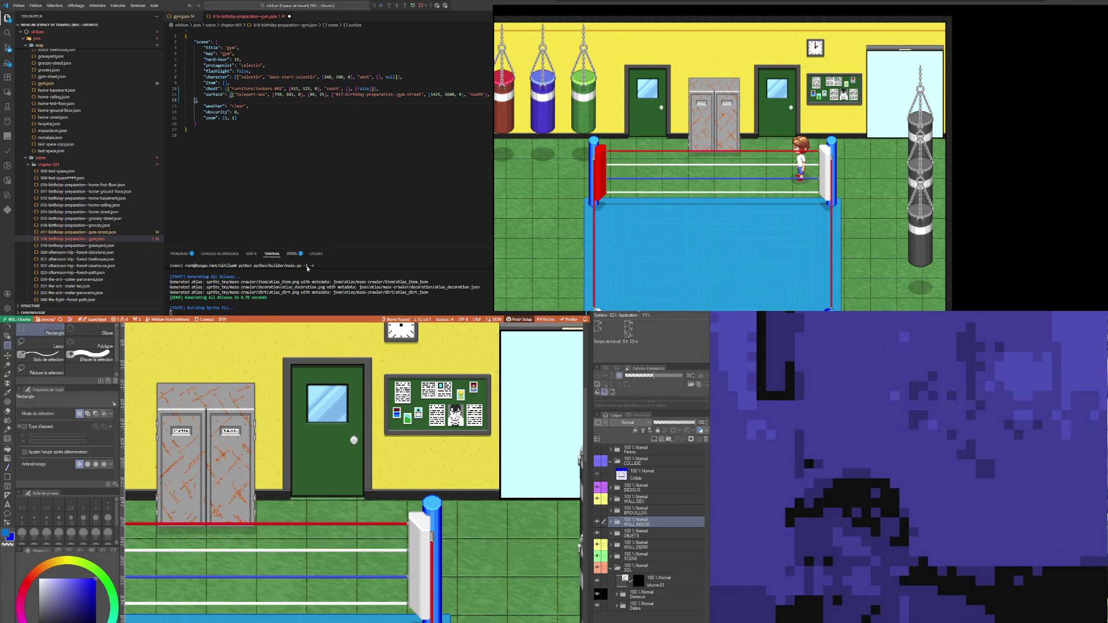
{"action": "key", "text": "ctrl+v"}
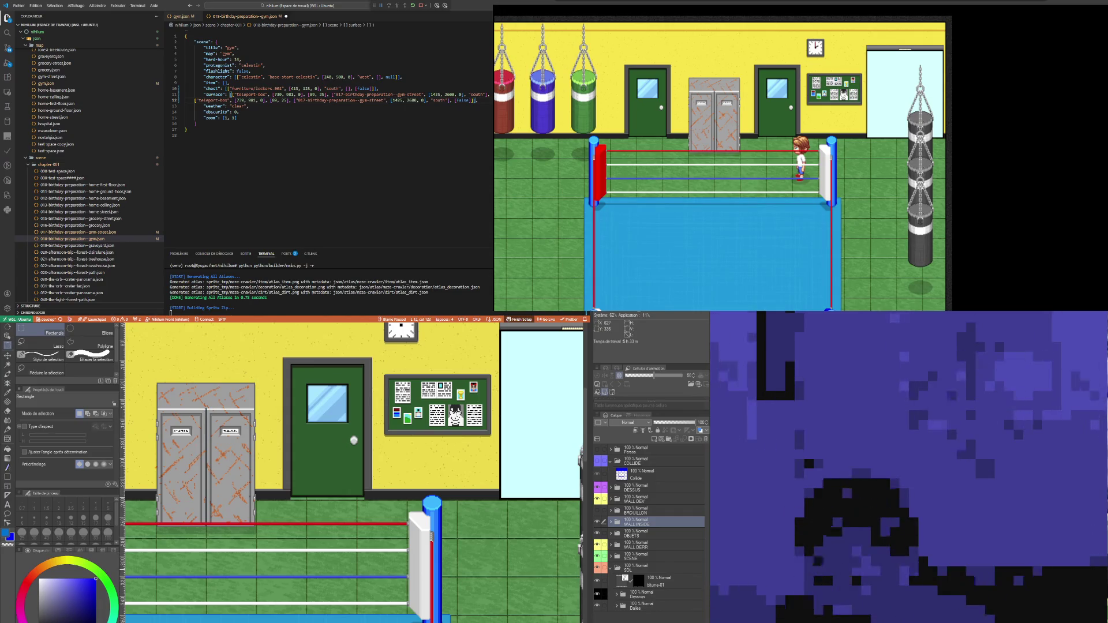
{"action": "scroll", "coordinate": [291, 473], "scroll_direction": "up", "scroll_amount": 3}
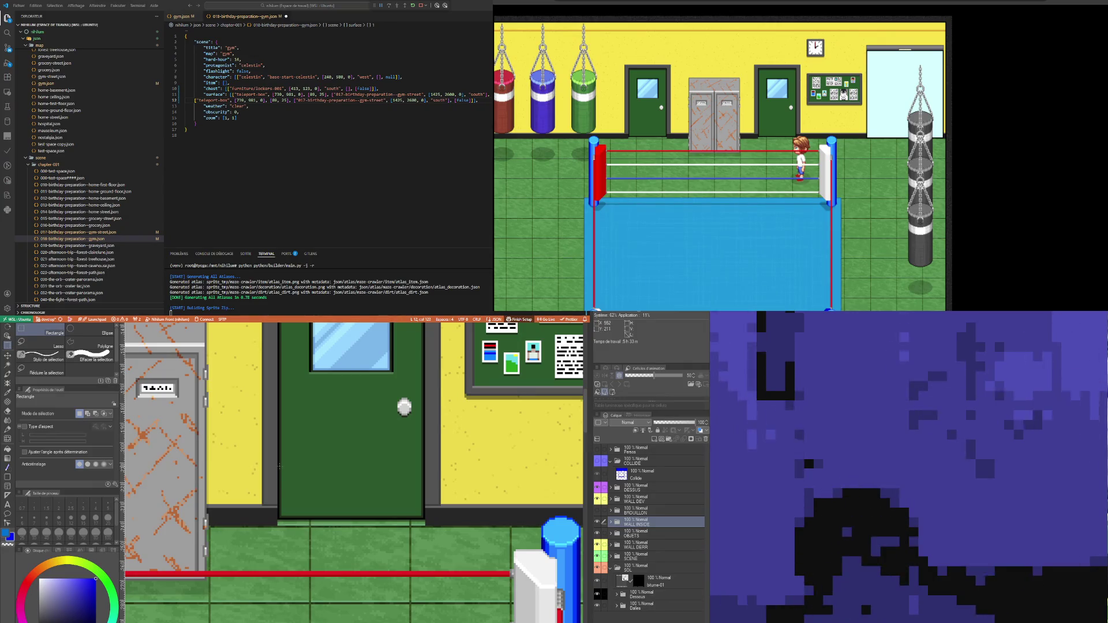
Step: Measure the green door's size with a rectangle selection on the gym map
{"action": "left_click_drag", "start_coordinate": [279, 466], "coordinate": [425, 526]}
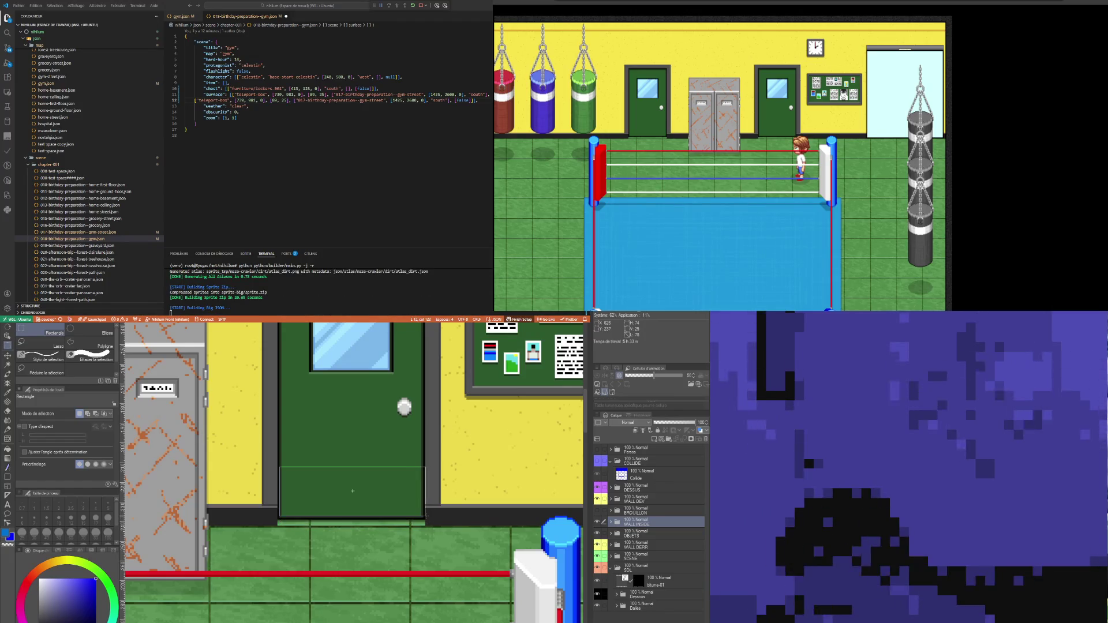
{"action": "key", "text": "ctrl+d"}
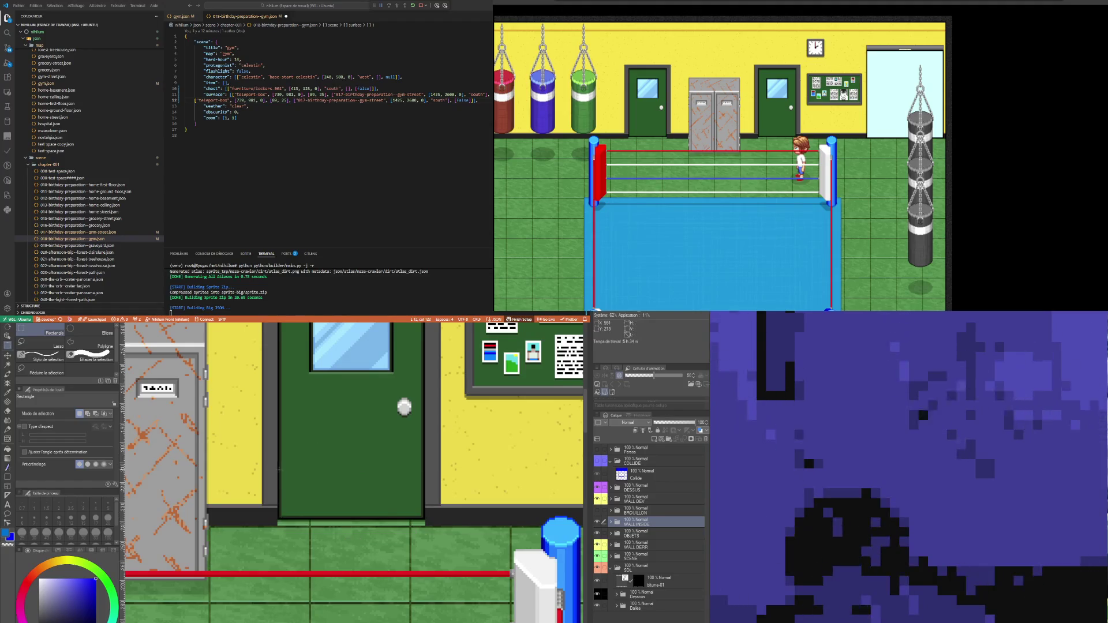
{"action": "mouse_move", "coordinate": [279, 464]}
{"action": "left_mouse_down"}
{"action": "mouse_move", "coordinate": [359, 522]}
{"action": "mouse_move", "coordinate": [422, 521]}
{"action": "left_mouse_up"}
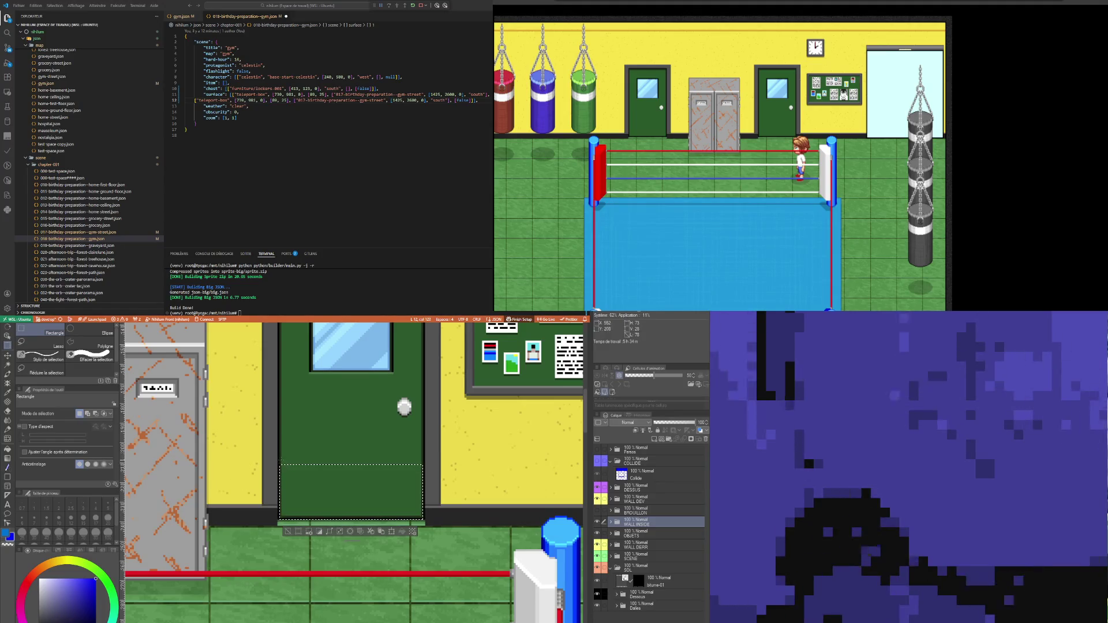
{"action": "scroll", "coordinate": [284, 467], "scroll_direction": "up", "scroll_amount": 5}
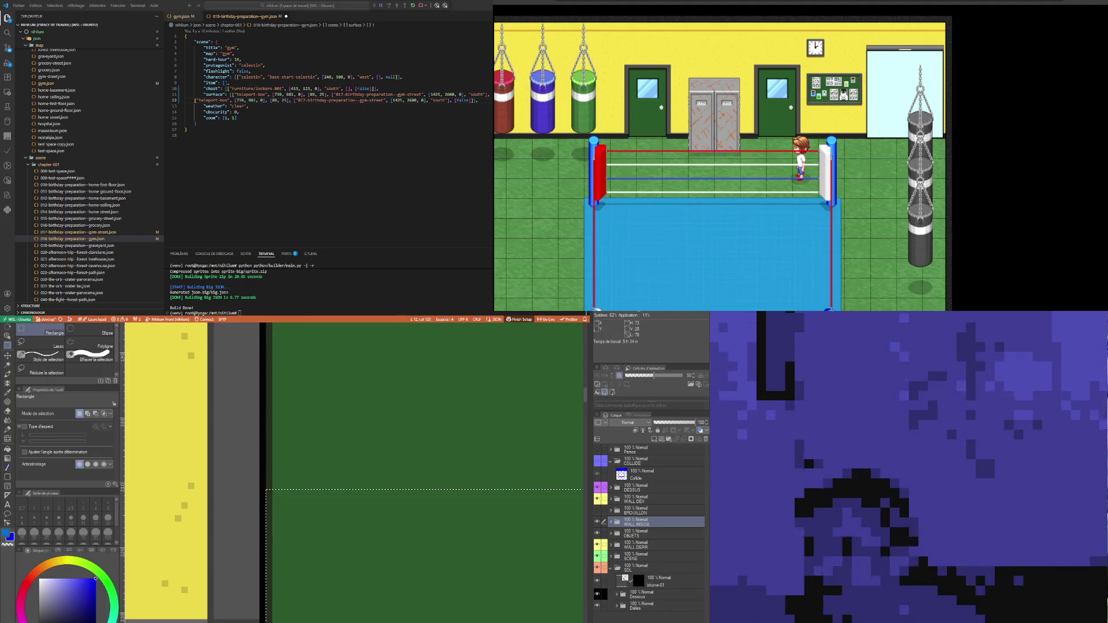
Step: Set the new teleport box's coordinates to 552, 234, 211 and its size to 30 by 28
{"action": "double_click", "coordinate": [238, 100]}
{"action": "type", "text": "552"}
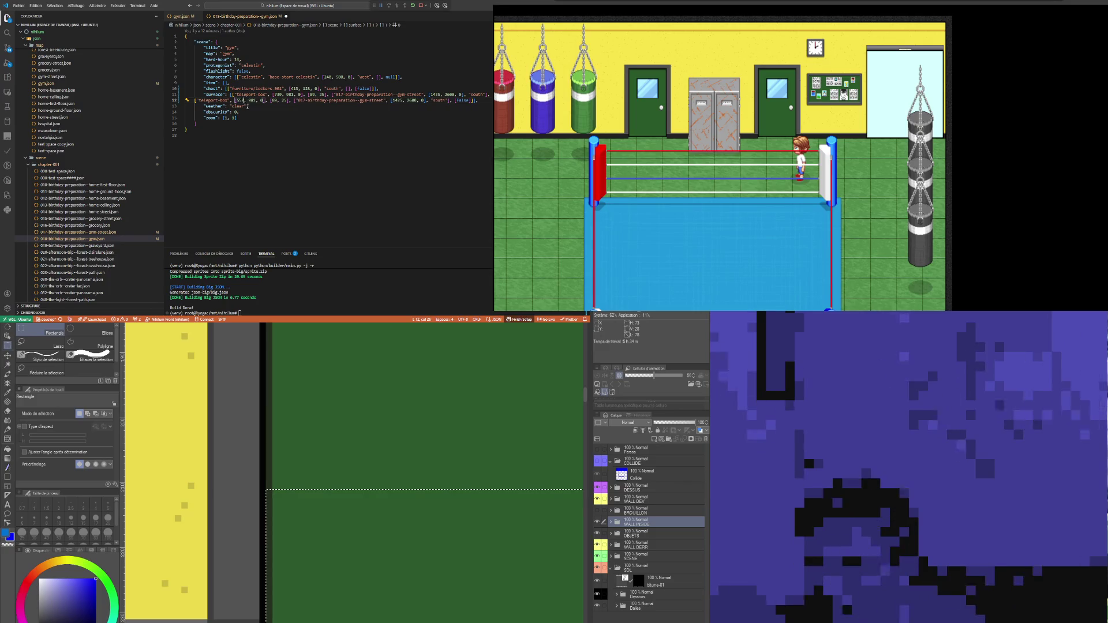
{"action": "double_click", "coordinate": [252, 100]}
{"action": "type", "text": "234"}
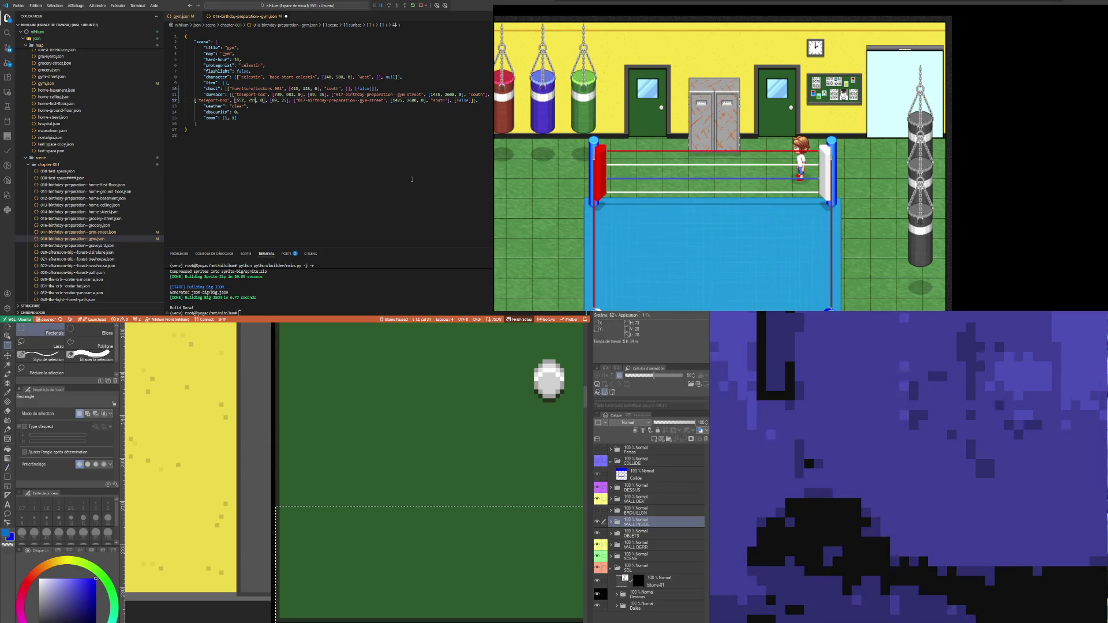
{"action": "key", "text": "BackSpace"}
{"action": "type", "text": "1"}
{"action": "double_click", "coordinate": [274, 100]}
{"action": "type", "text": "30"}
{"action": "double_click", "coordinate": [284, 100]}
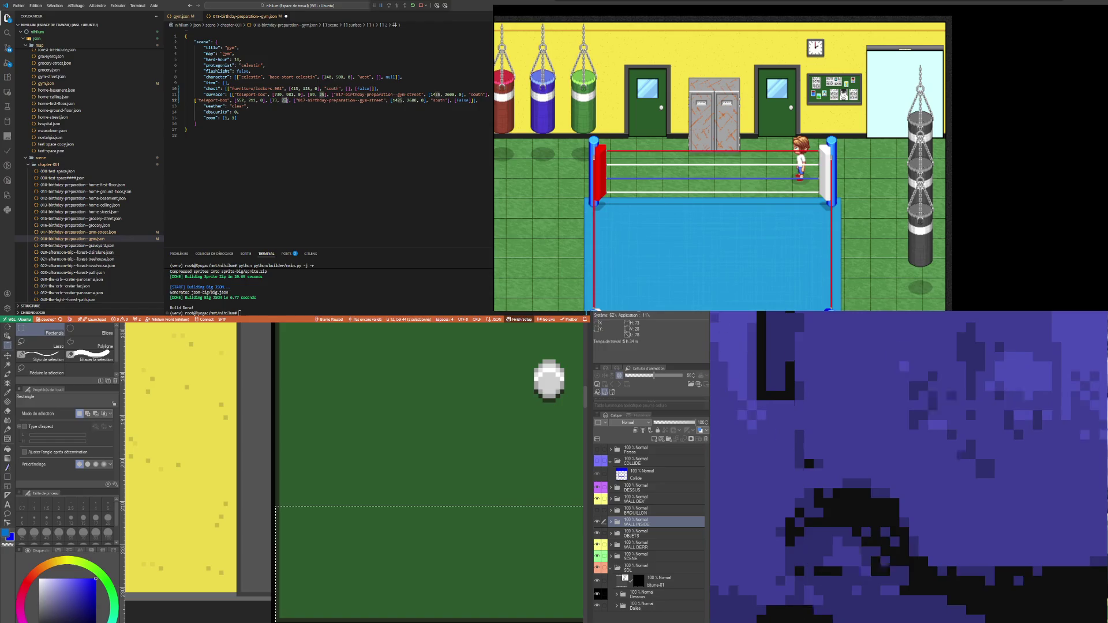
{"action": "type", "text": "28"}
Step: Save the gym scene JSON and reload the game with the new door
{"action": "left_click", "coordinate": [242, 116]}
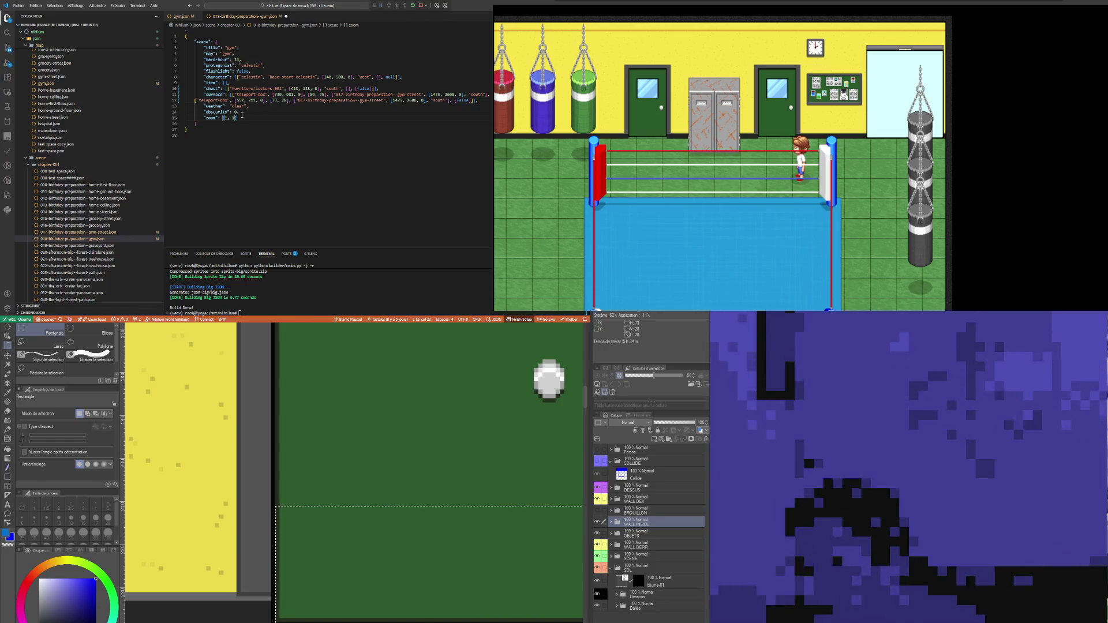
{"action": "key", "text": "ctrl+s"}
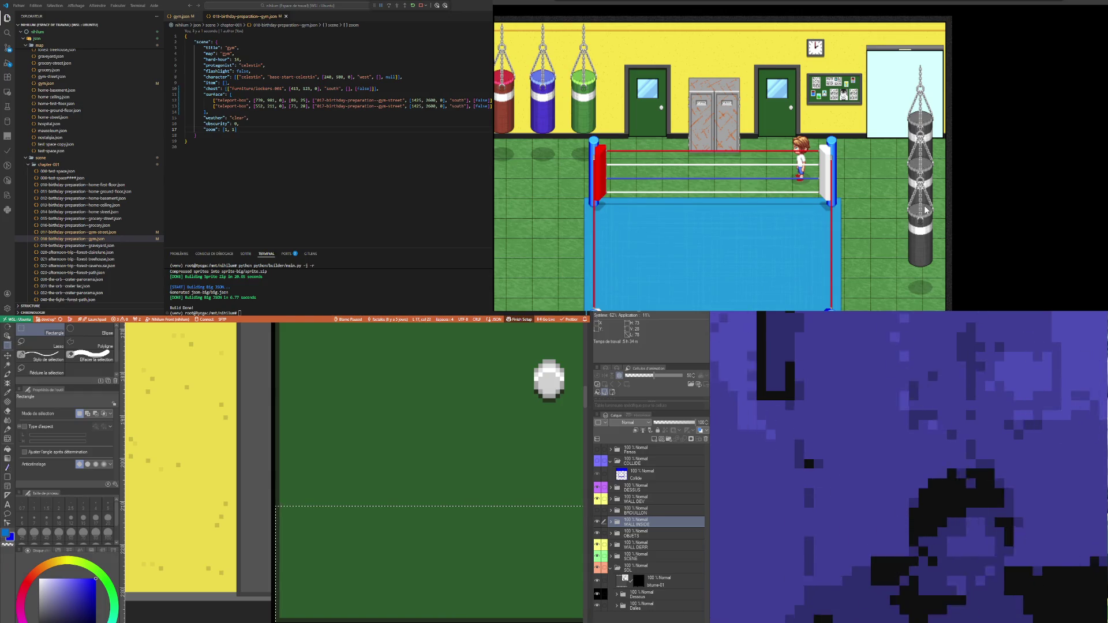
{"action": "key", "text": "F5"}
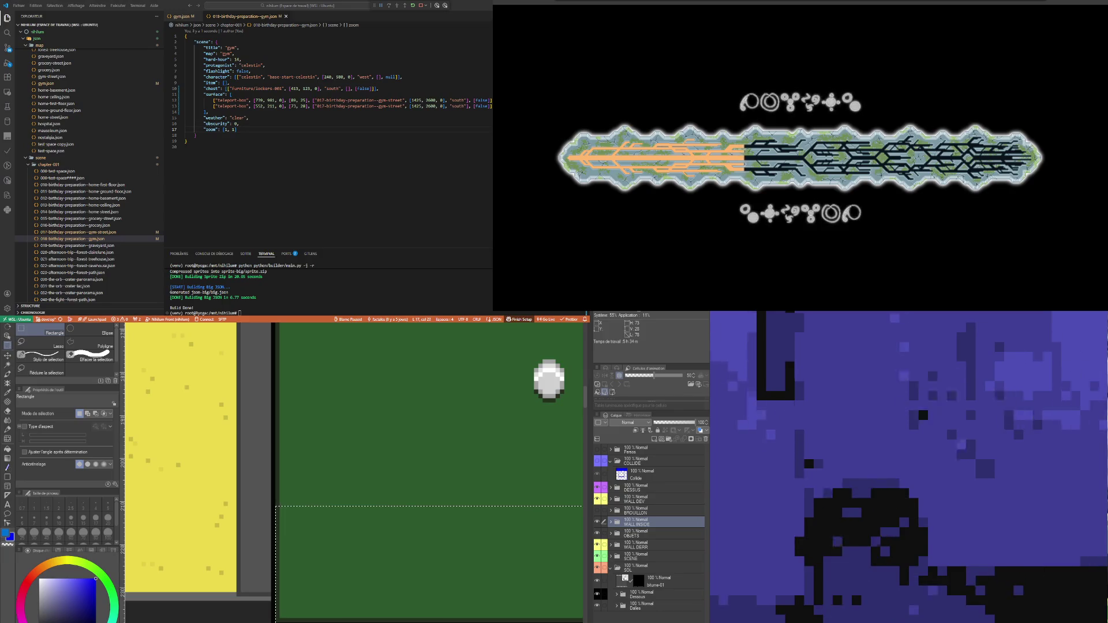
Step: Switch to the street map document and zoom in on the gym door
{"action": "scroll", "coordinate": [285, 400], "scroll_direction": "down", "scroll_amount": 3}
{"action": "scroll", "coordinate": [315, 492], "scroll_direction": "down", "scroll_amount": 2}
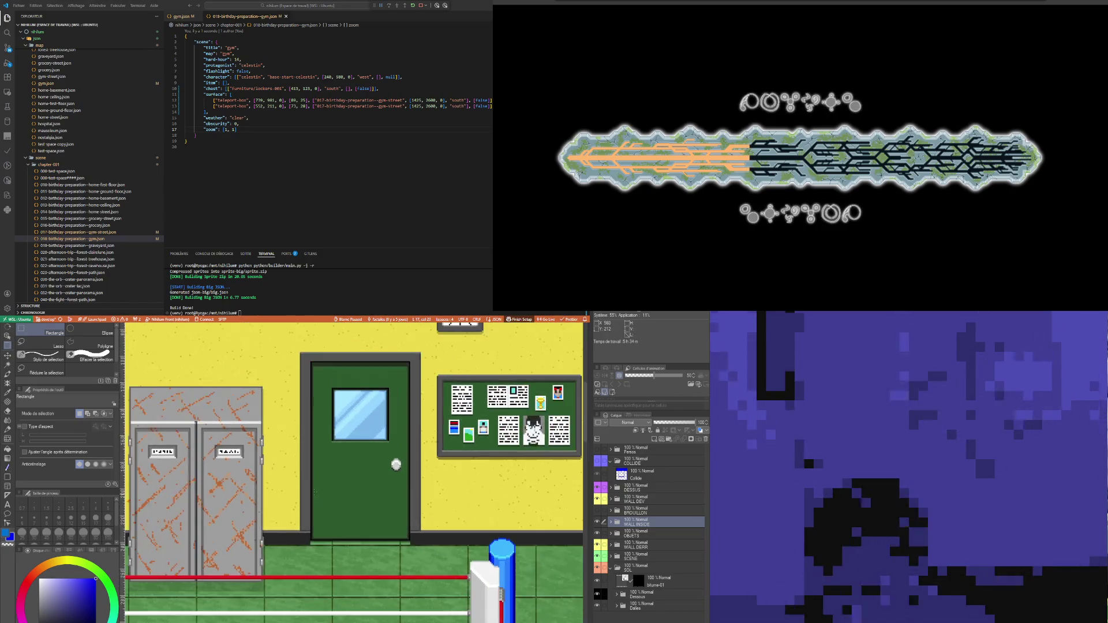
{"action": "key", "text": "ctrl+Tab"}
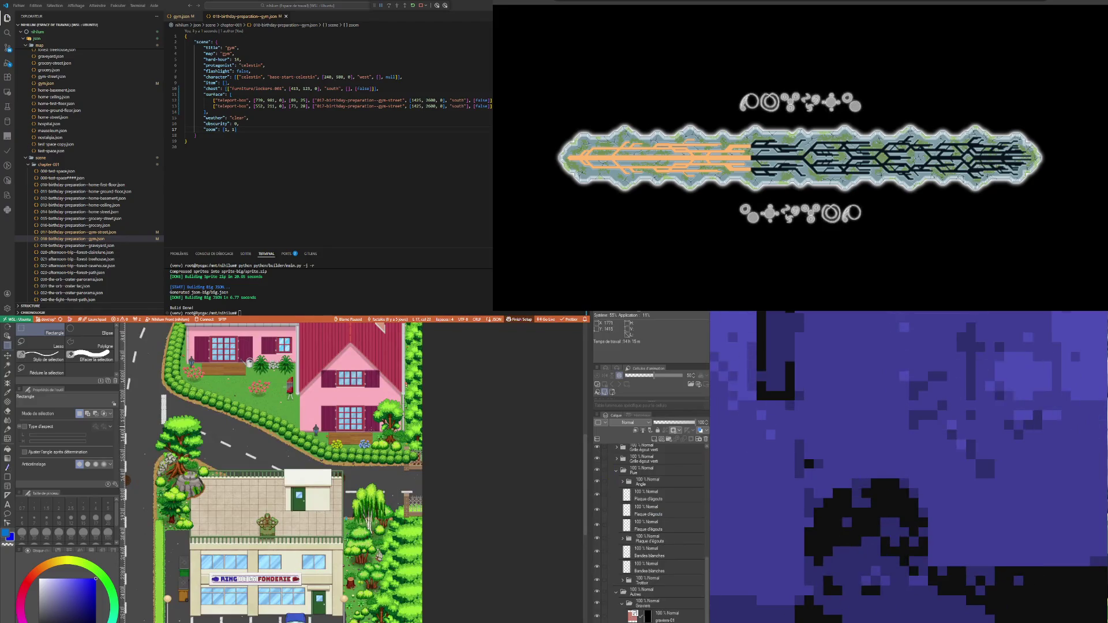
{"action": "scroll", "coordinate": [308, 503], "scroll_direction": "up", "scroll_amount": 5}
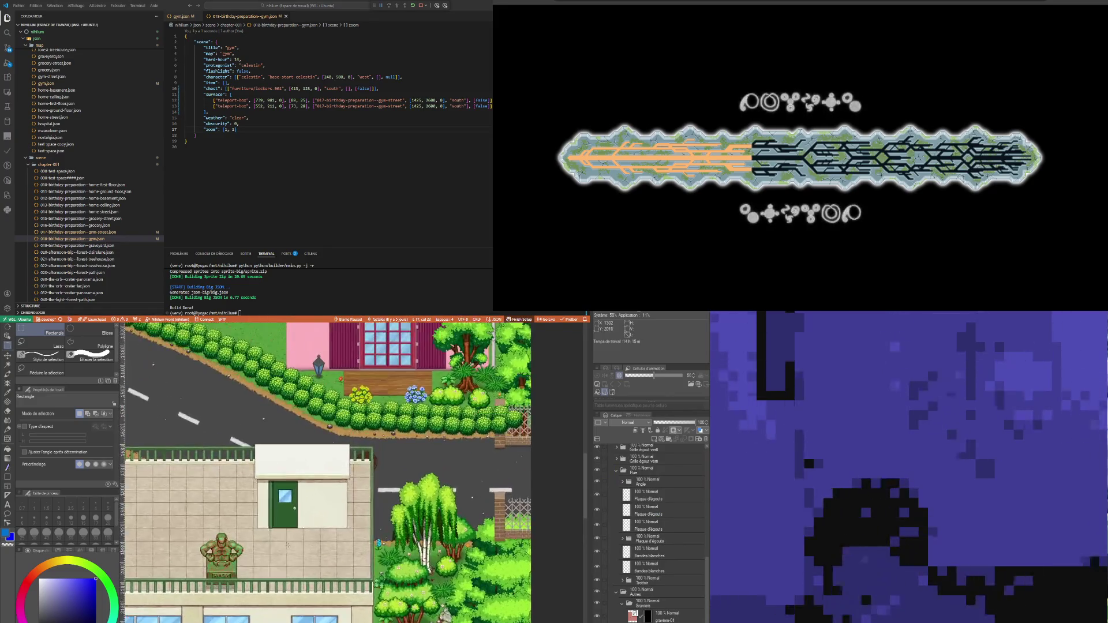
{"action": "scroll", "coordinate": [285, 536], "scroll_direction": "up", "scroll_amount": 5}
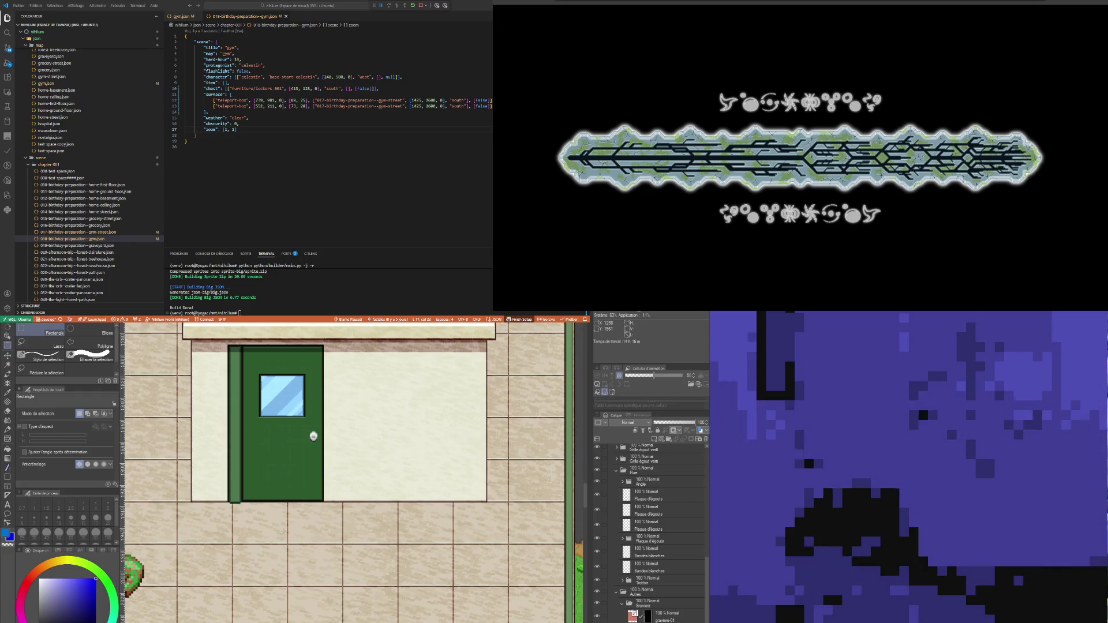
Step: Change the second street exit's destination from 1425, 2600 to 1300, 1960 and save
{"action": "left_click", "coordinate": [218, 42]}
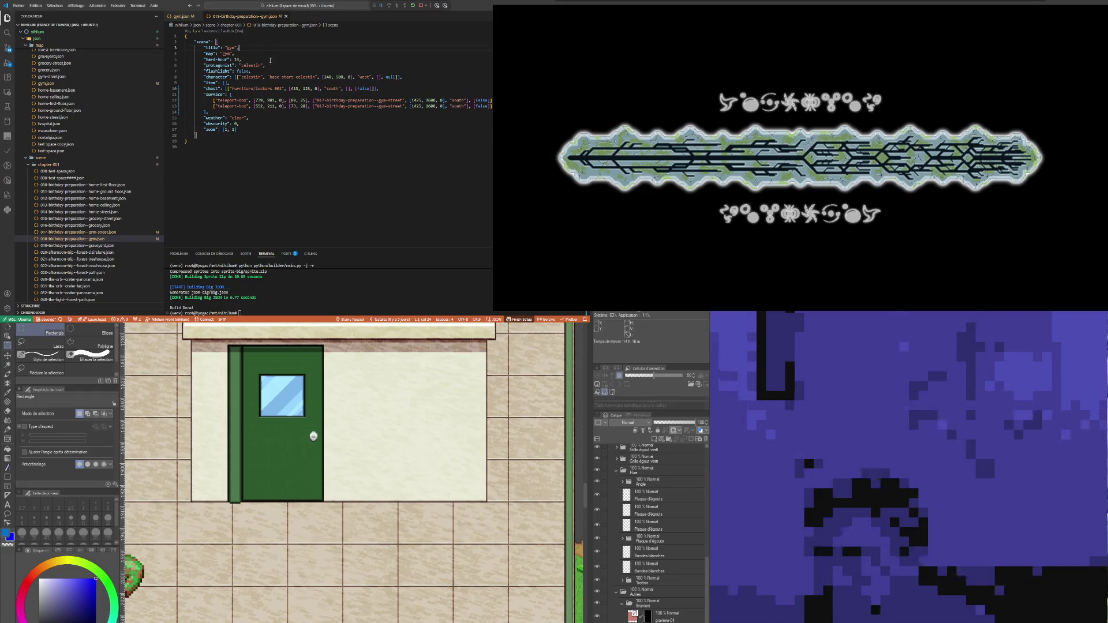
{"action": "double_click", "coordinate": [415, 106]}
{"action": "type", "text": "1300"}
{"action": "double_click", "coordinate": [427, 107]}
{"action": "type", "text": "190"}
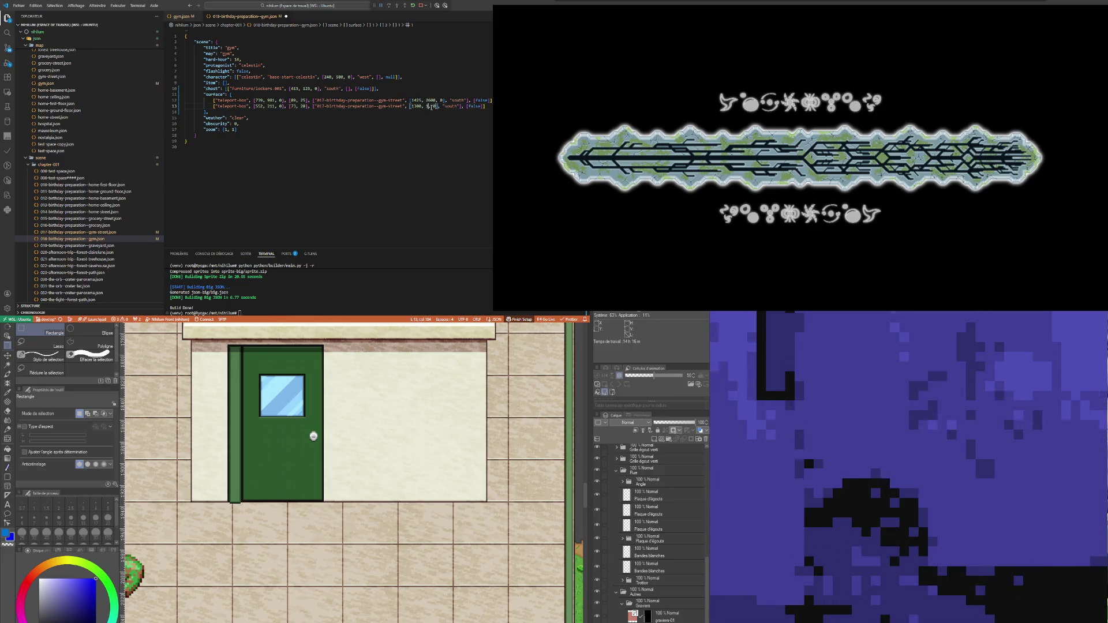
{"action": "type", "text": "60"}
{"action": "left_click", "coordinate": [298, 95]}
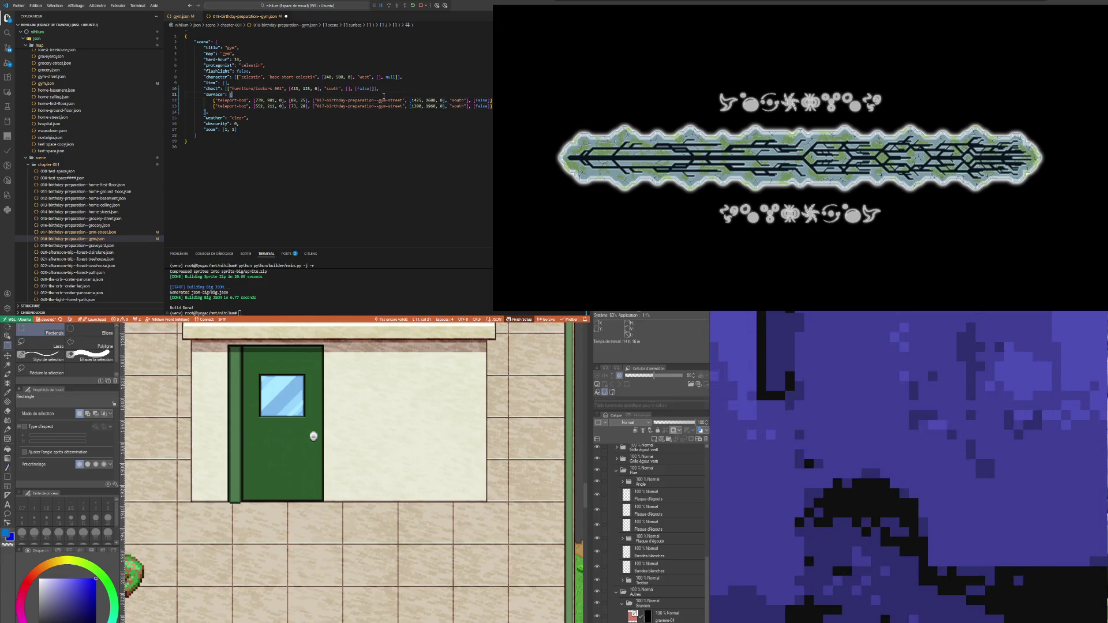
{"action": "key", "text": "ctrl+s"}
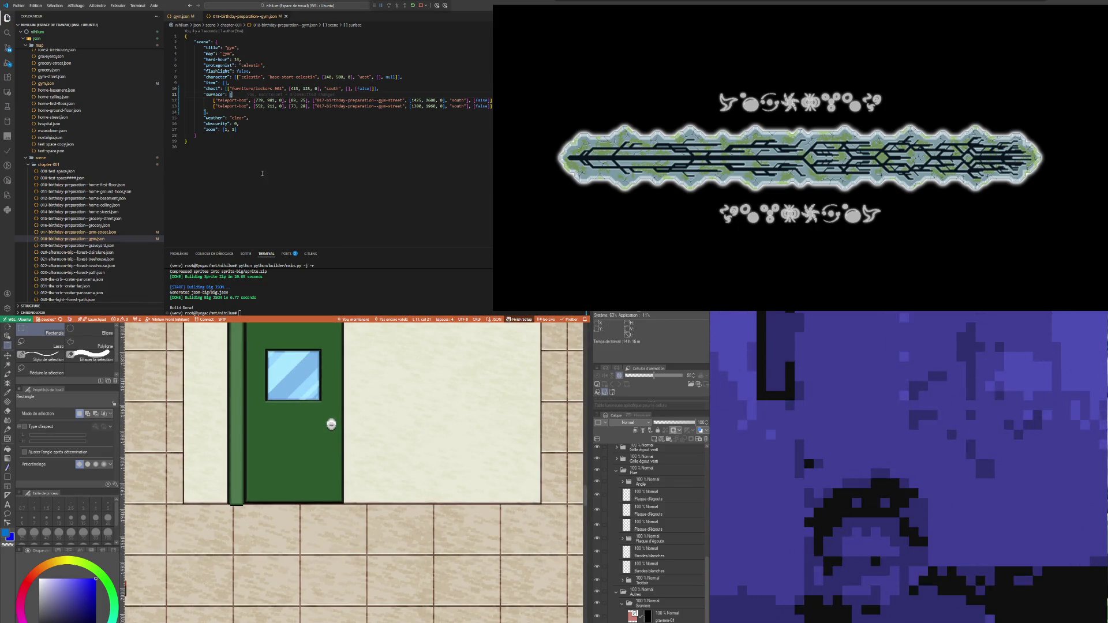
Step: Open 017-birthday-preparation--gym-street.json and paste a copy of the gym teleport-box entry as line 12
{"action": "left_click", "coordinate": [97, 233]}
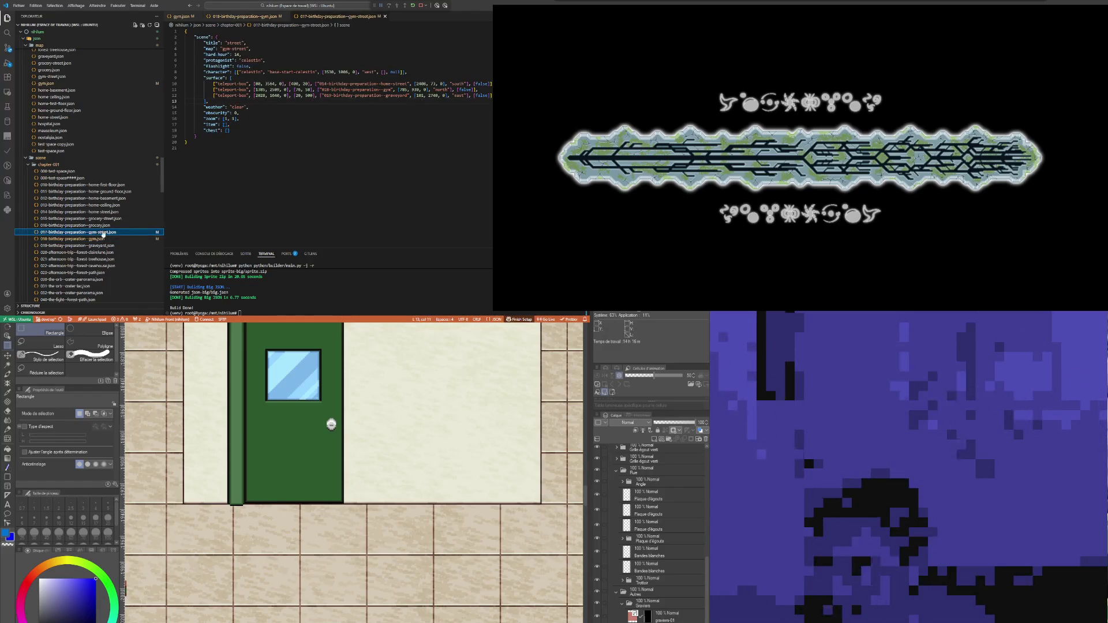
{"action": "left_click", "coordinate": [261, 60]}
{"action": "left_click_drag", "start_coordinate": [486, 94], "coordinate": [214, 94]}
{"action": "left_click", "coordinate": [487, 96]}
{"action": "key", "text": "Return"}
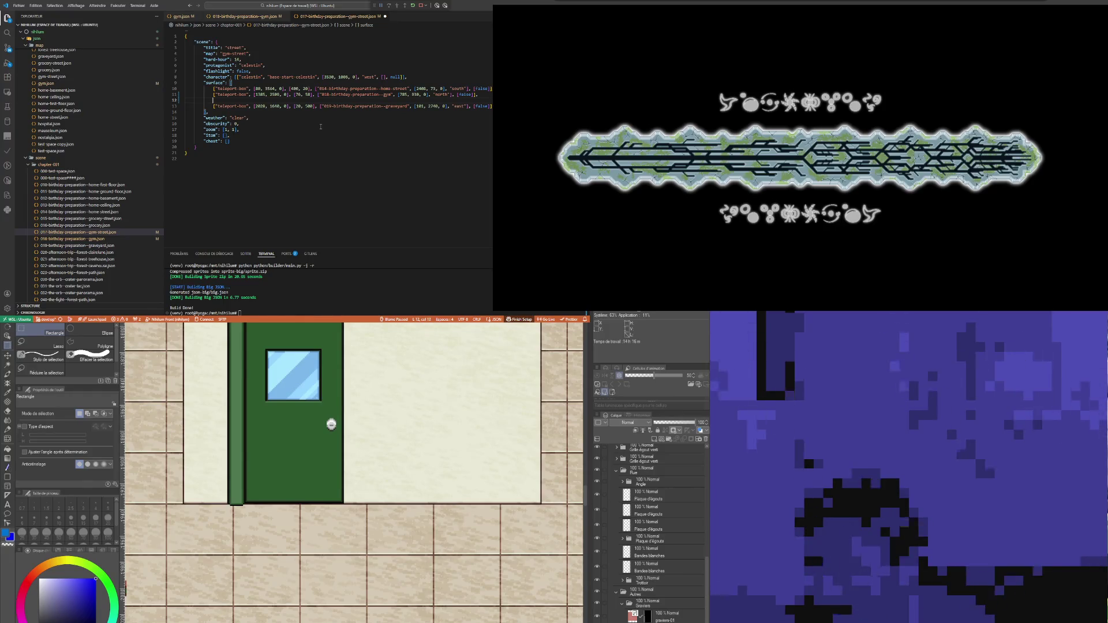
{"action": "key", "text": "ctrl+v"}
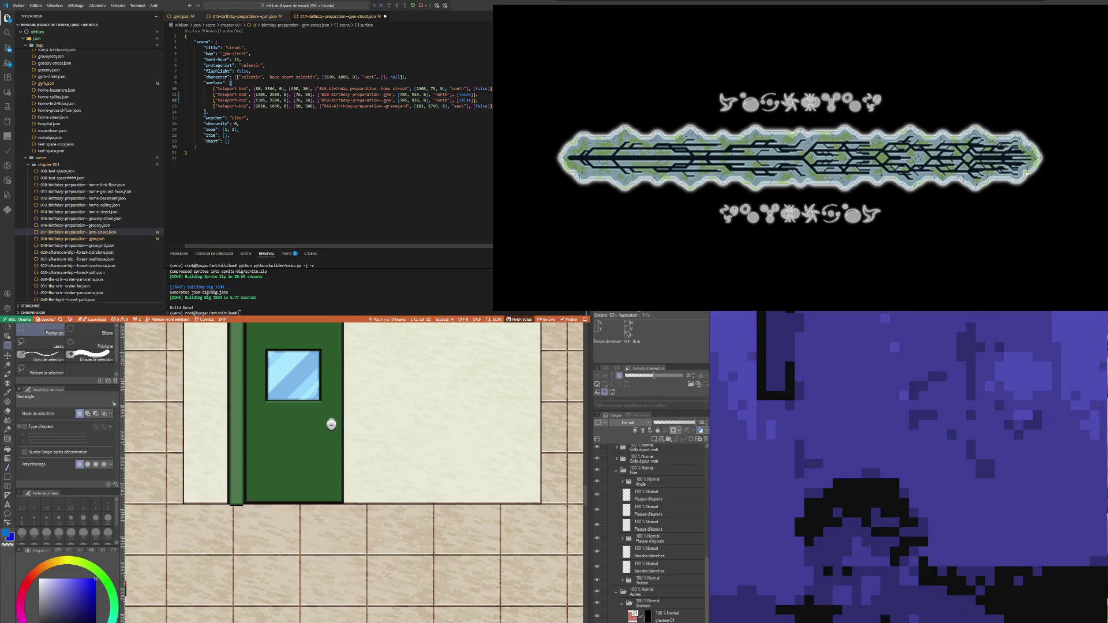
{"action": "scroll", "coordinate": [233, 485], "scroll_direction": "up", "scroll_amount": 3}
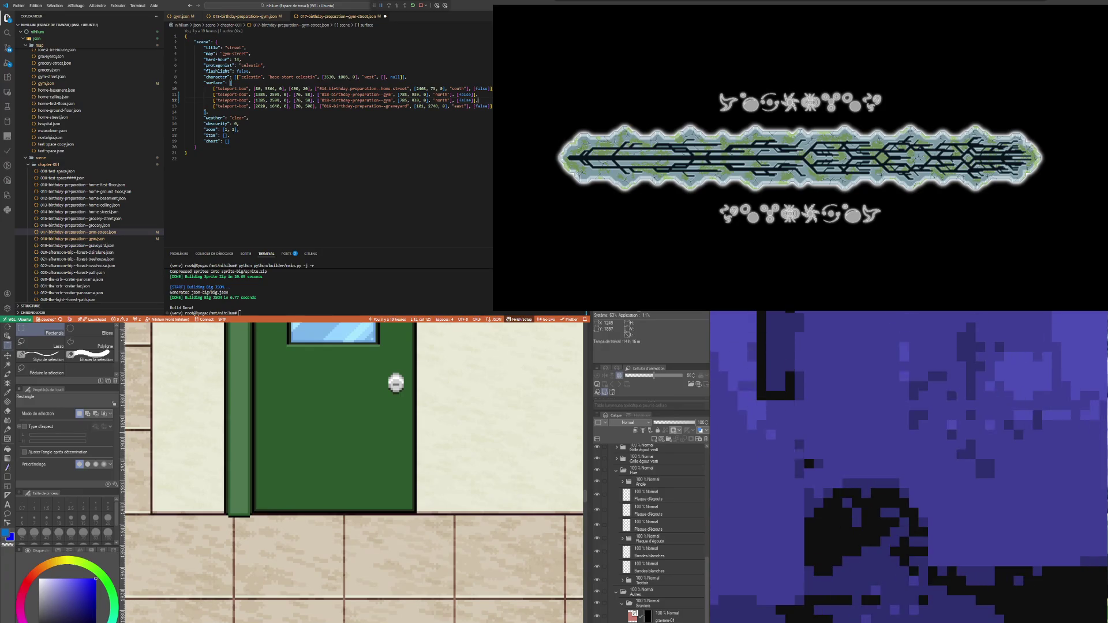
Step: Measure the lower door area on the street map, then edit the copied entry's x position and set y to 1887
{"action": "left_click", "coordinate": [226, 432]}
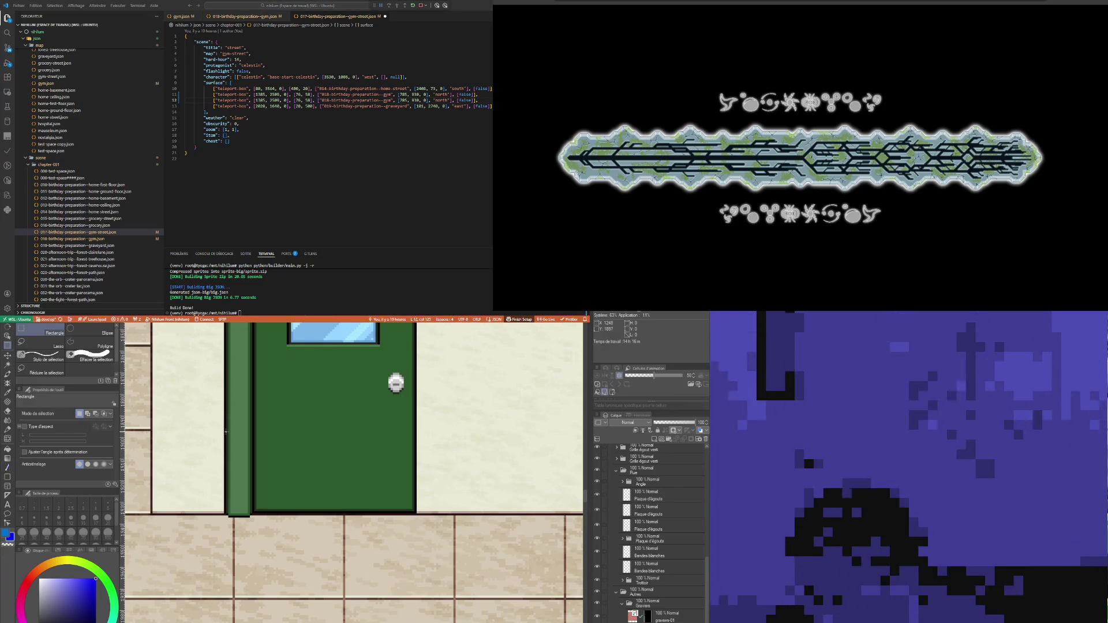
{"action": "mouse_move", "coordinate": [226, 432]}
{"action": "left_mouse_down"}
{"action": "mouse_move", "coordinate": [344, 499]}
{"action": "mouse_move", "coordinate": [416, 513]}
{"action": "left_mouse_up"}
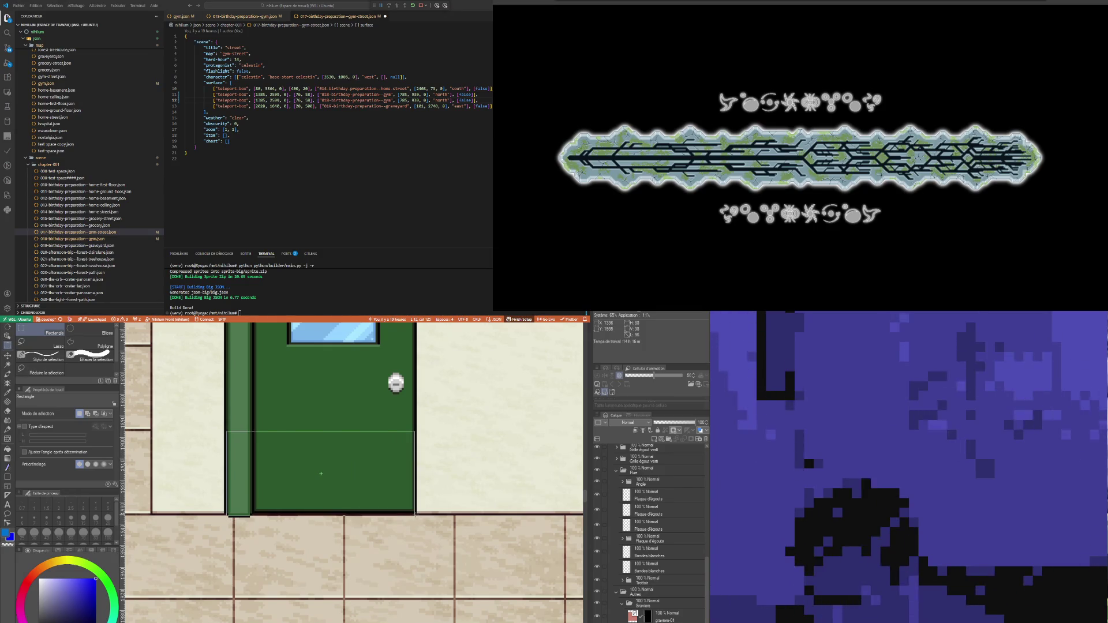
{"action": "key", "text": "ctrl+z"}
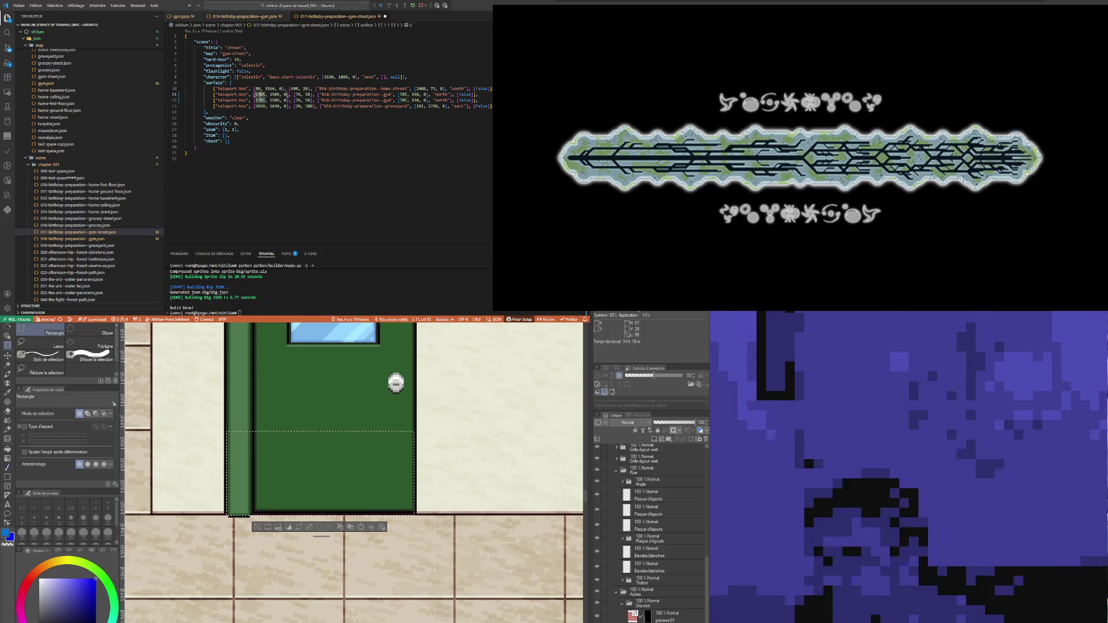
{"action": "key", "text": "ctrl+z"}
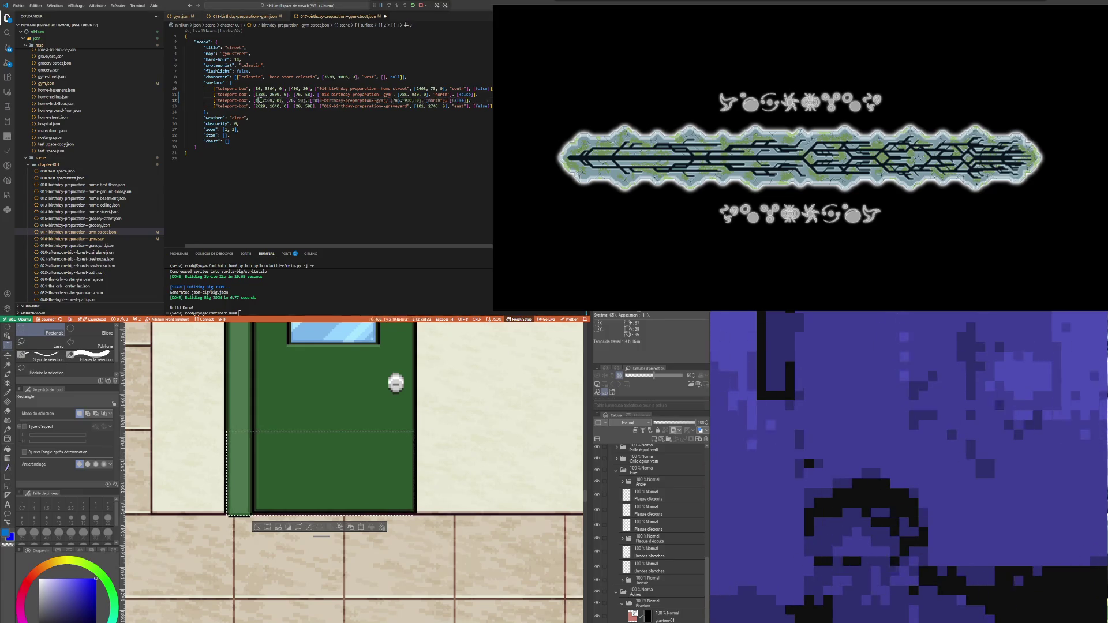
{"action": "type", "text": "48"}
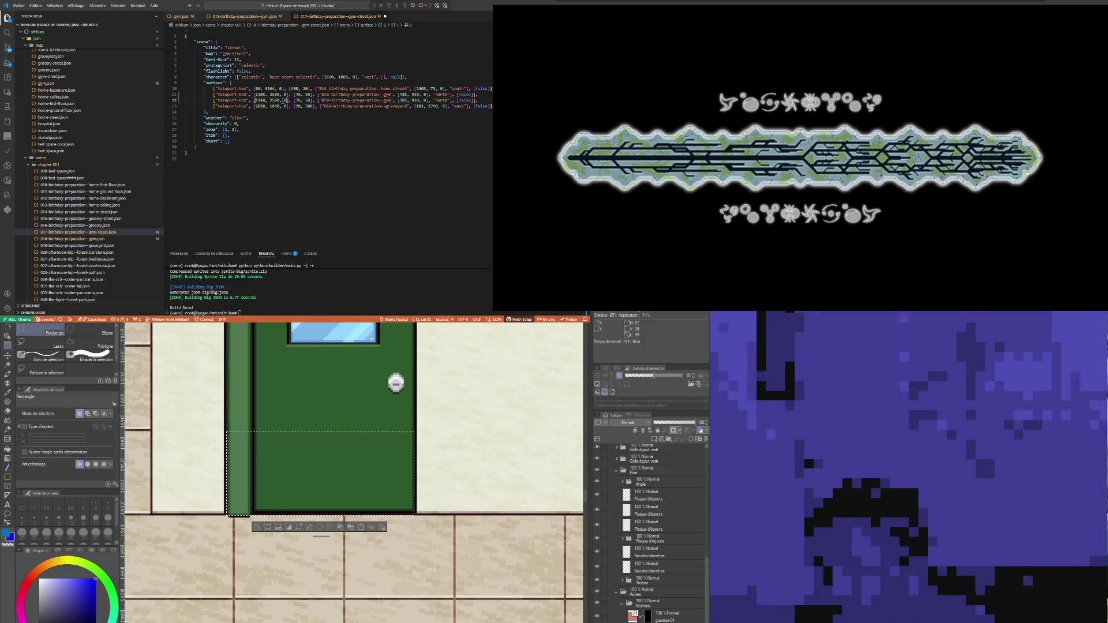
{"action": "double_click", "coordinate": [275, 100]}
{"action": "type", "text": "1887"}
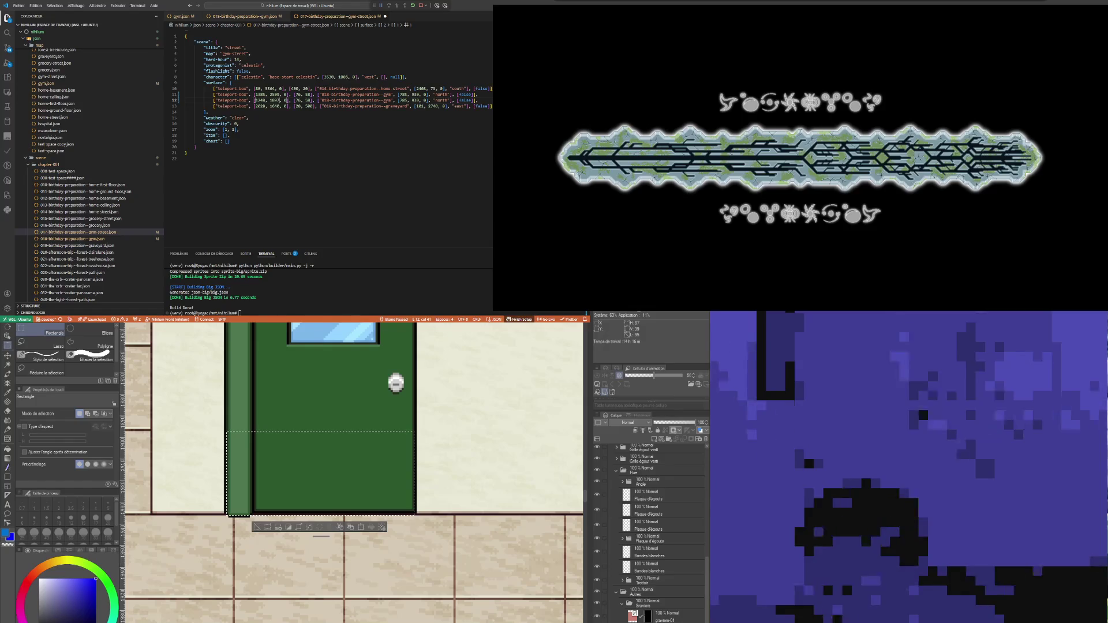
Step: Resize the new gym door to 97 by 30 and save the gym-street file
{"action": "double_click", "coordinate": [298, 100]}
{"action": "type", "text": "87"}
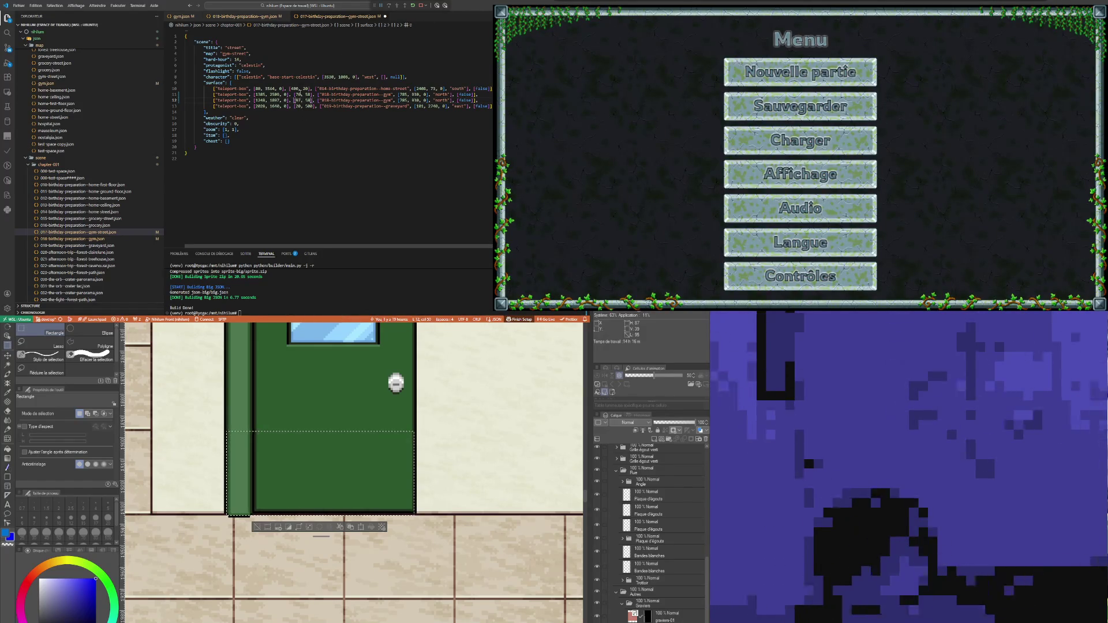
{"action": "type", "text": "30"}
{"action": "double_click", "coordinate": [301, 99]}
{"action": "type", "text": "97"}
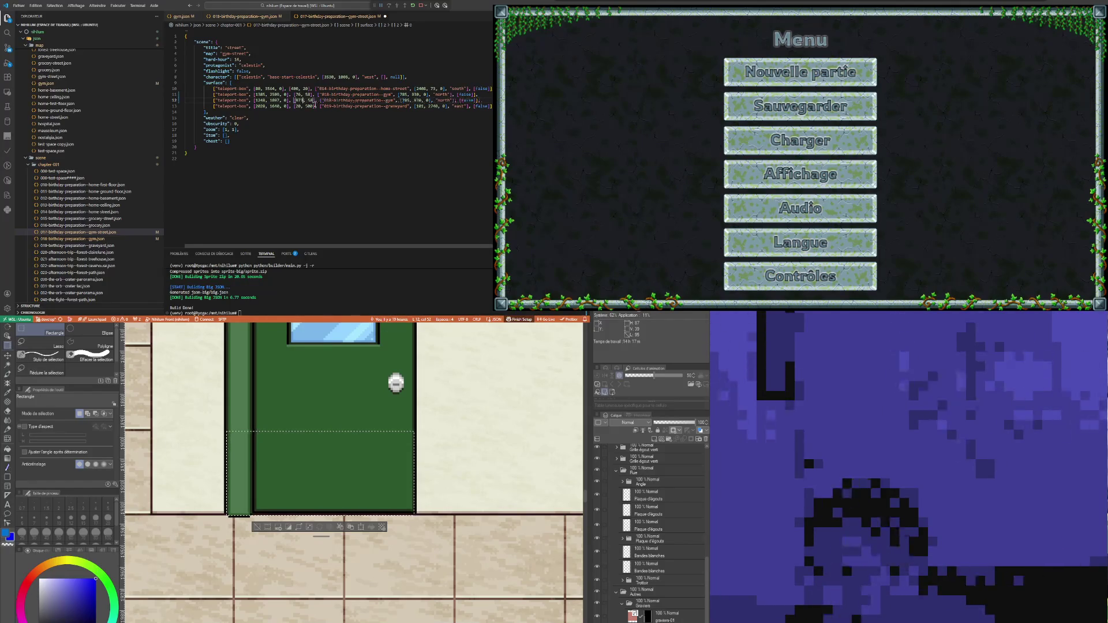
{"action": "double_click", "coordinate": [308, 100]}
{"action": "type", "text": "30"}
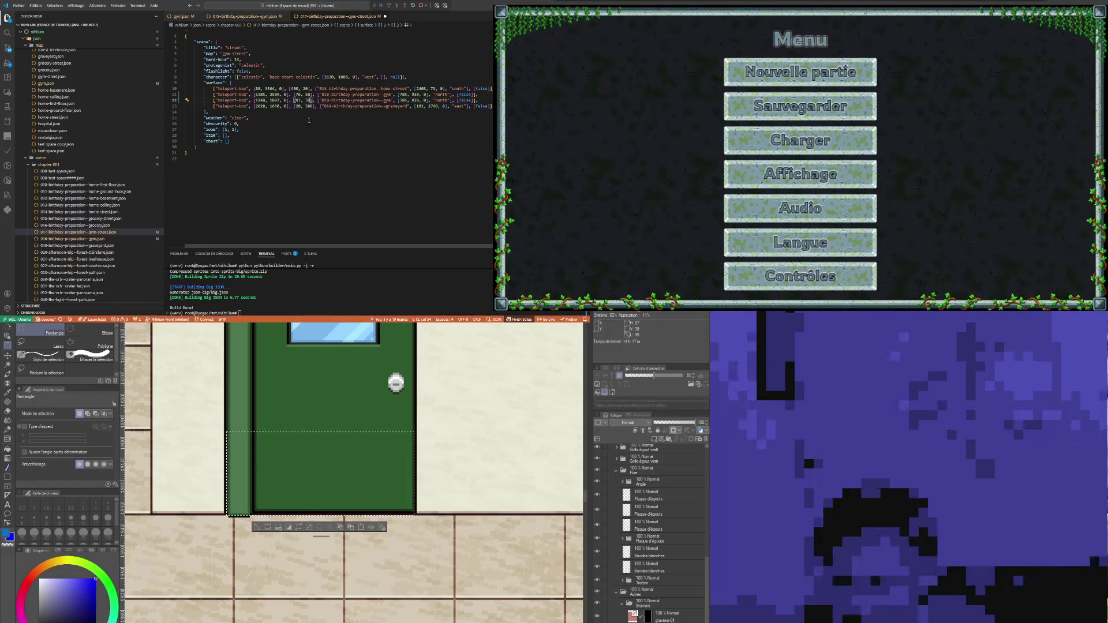
{"action": "left_click", "coordinate": [295, 100]}
{"action": "key", "text": "ctrl+s"}
Step: Retarget the graveyard door to 580, 272, facing south instead of east
{"action": "left_click", "coordinate": [733, 590]}
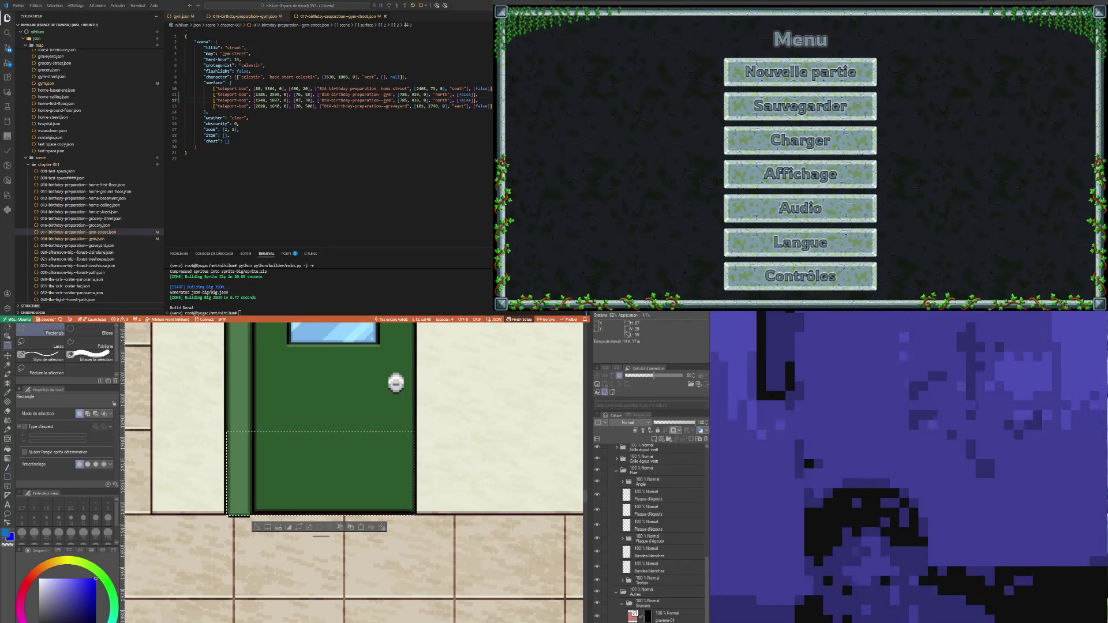
{"action": "key", "text": "ctrl+Tab"}
{"action": "key", "text": "ctrl+Tab"}
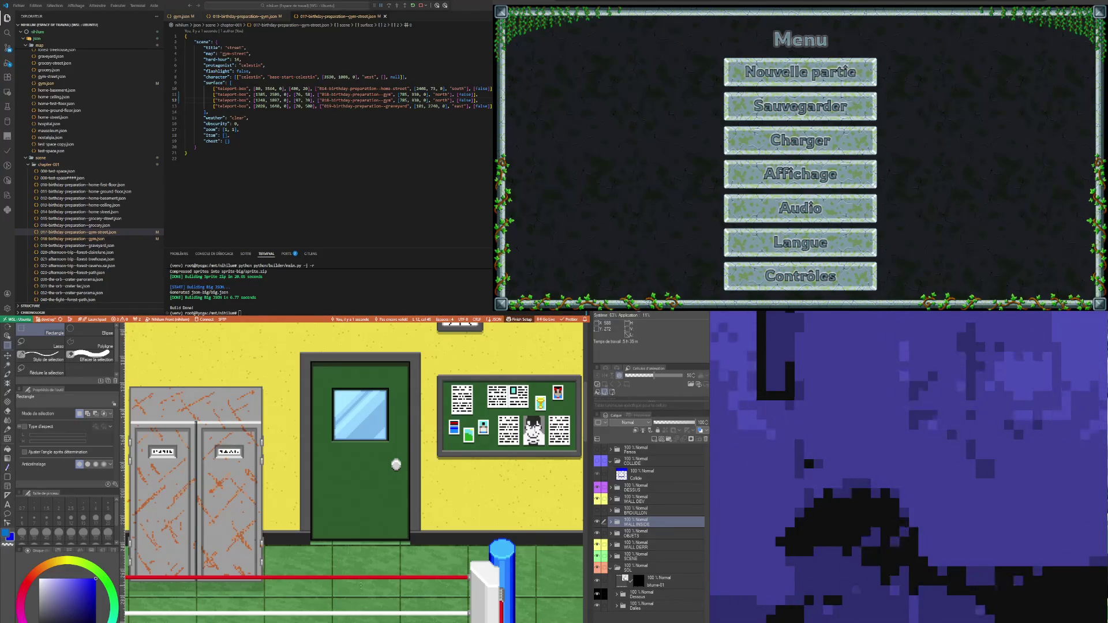
{"action": "double_click", "coordinate": [419, 106]}
{"action": "key", "text": "BackSpace"}
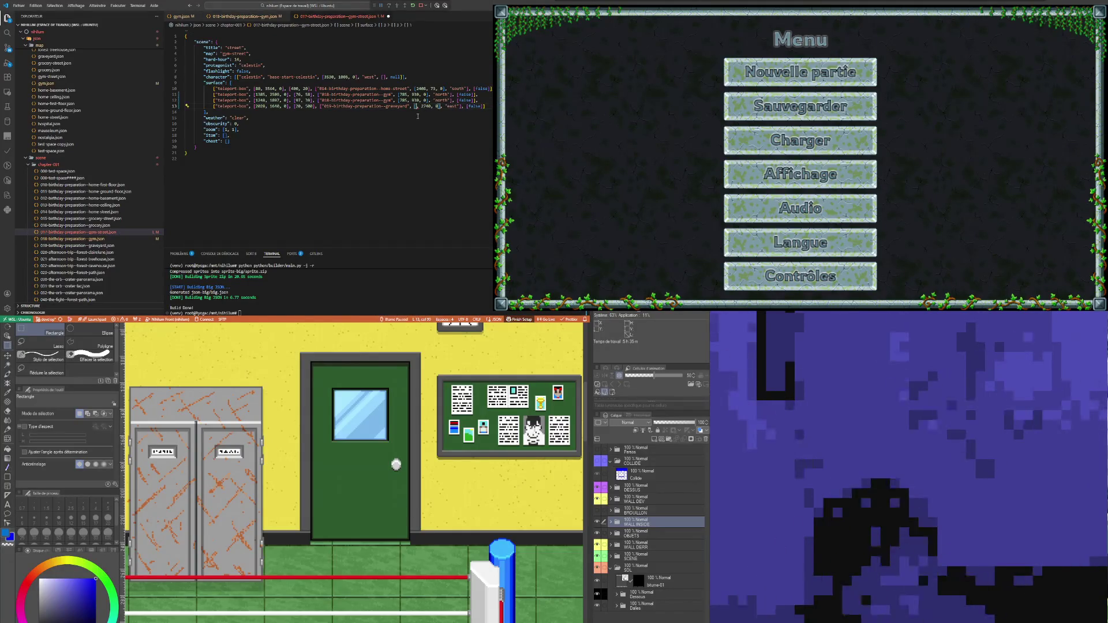
{"action": "type", "text": "580, 2"}
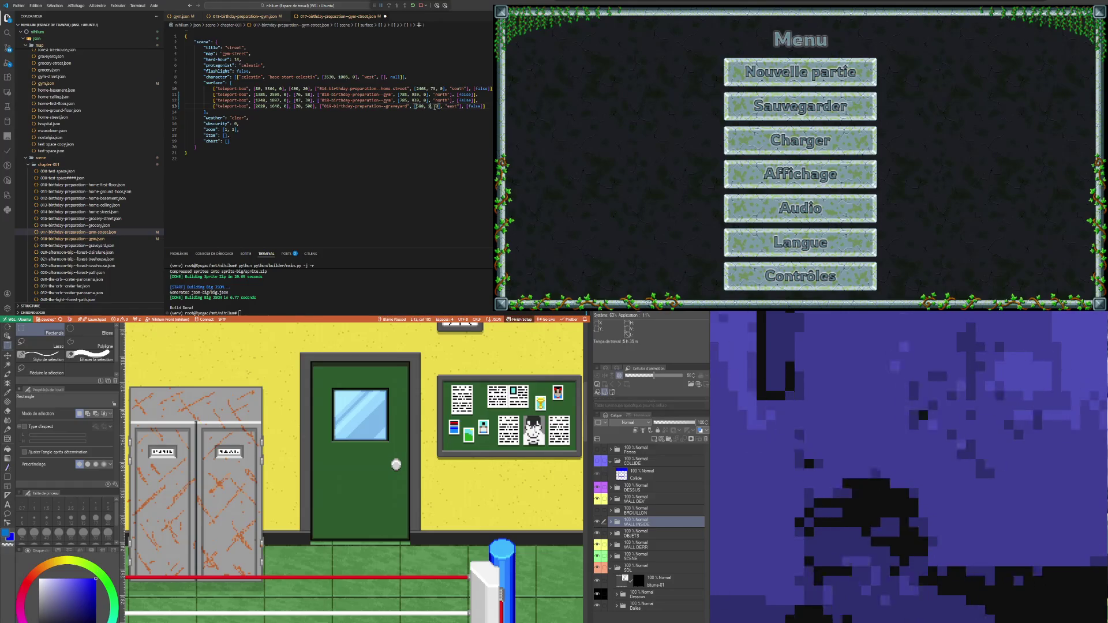
{"action": "type", "text": "72"}
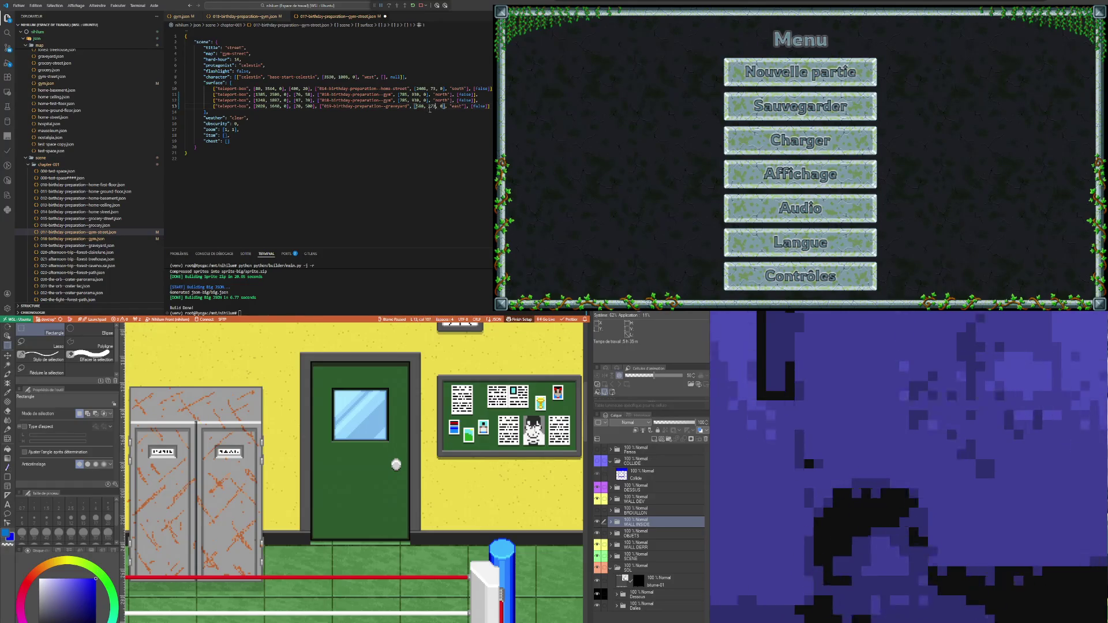
{"action": "left_click", "coordinate": [454, 88]}
{"action": "double_click", "coordinate": [456, 88]}
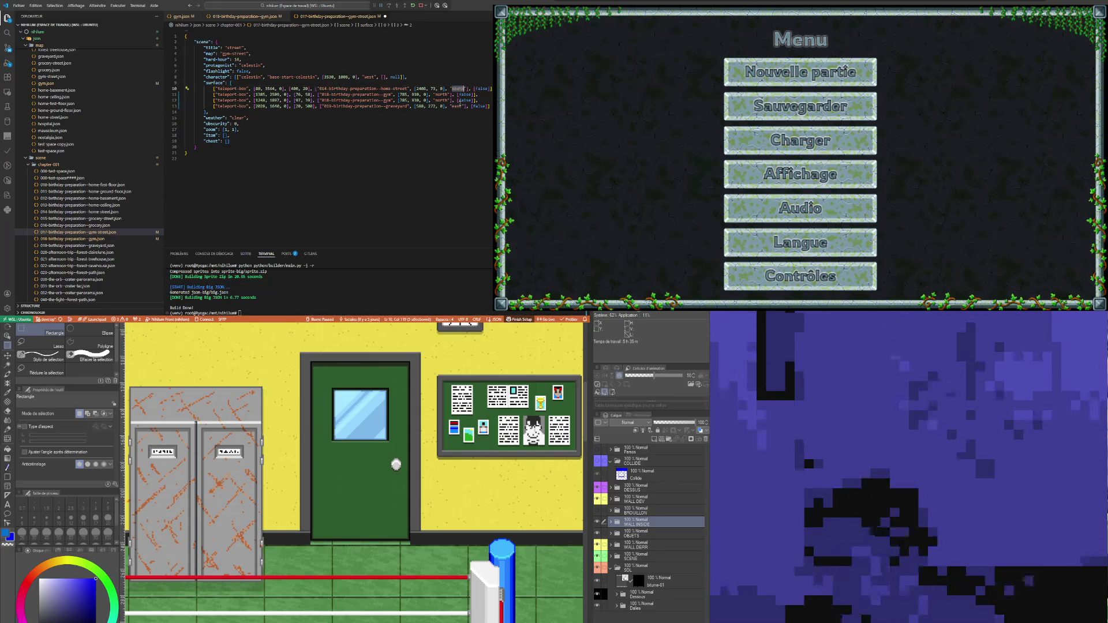
{"action": "key", "text": "ctrl+c"}
{"action": "double_click", "coordinate": [457, 106]}
{"action": "key", "text": "ctrl+v"}
Step: Save the file and rerun the build command to regenerate the game data
{"action": "key", "text": "ctrl+s"}
{"action": "left_click", "coordinate": [437, 290]}
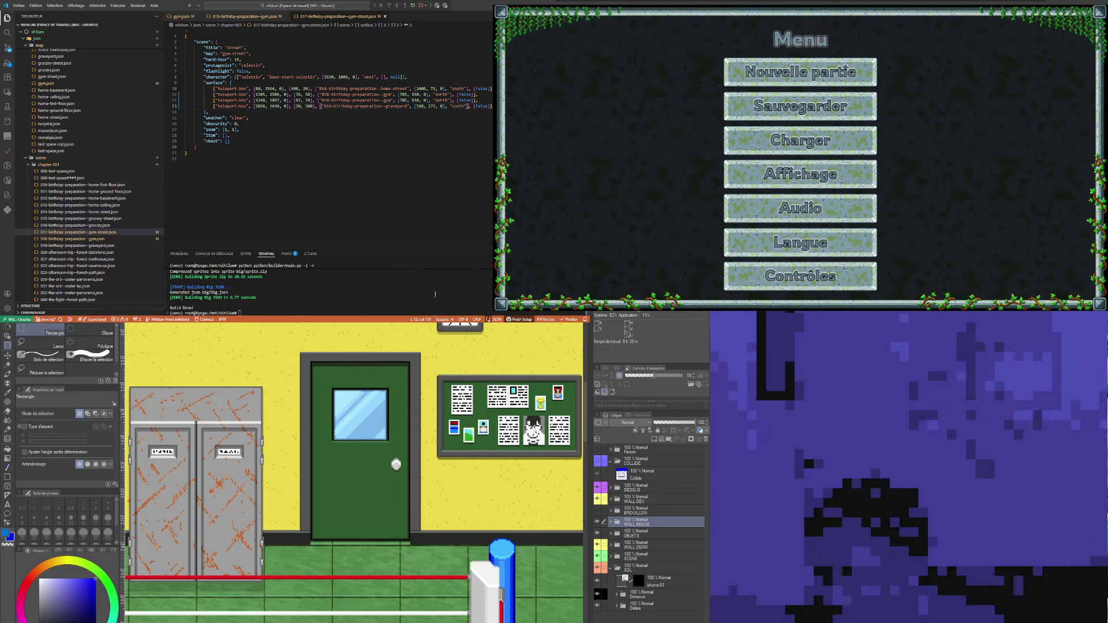
{"action": "key", "text": "Up"}
{"action": "key", "text": "Return"}
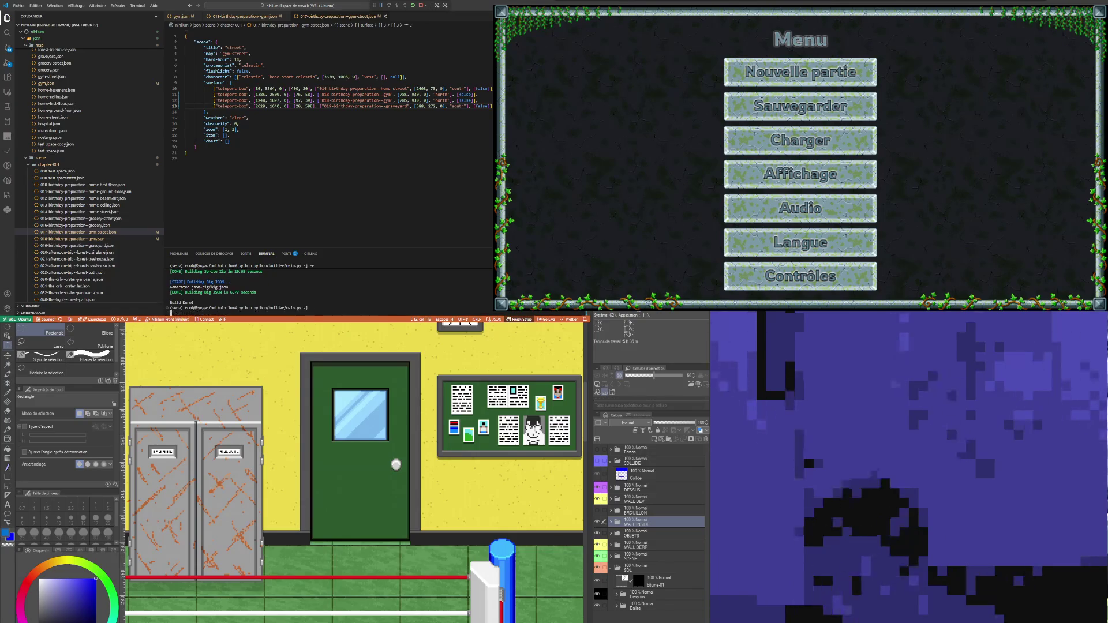